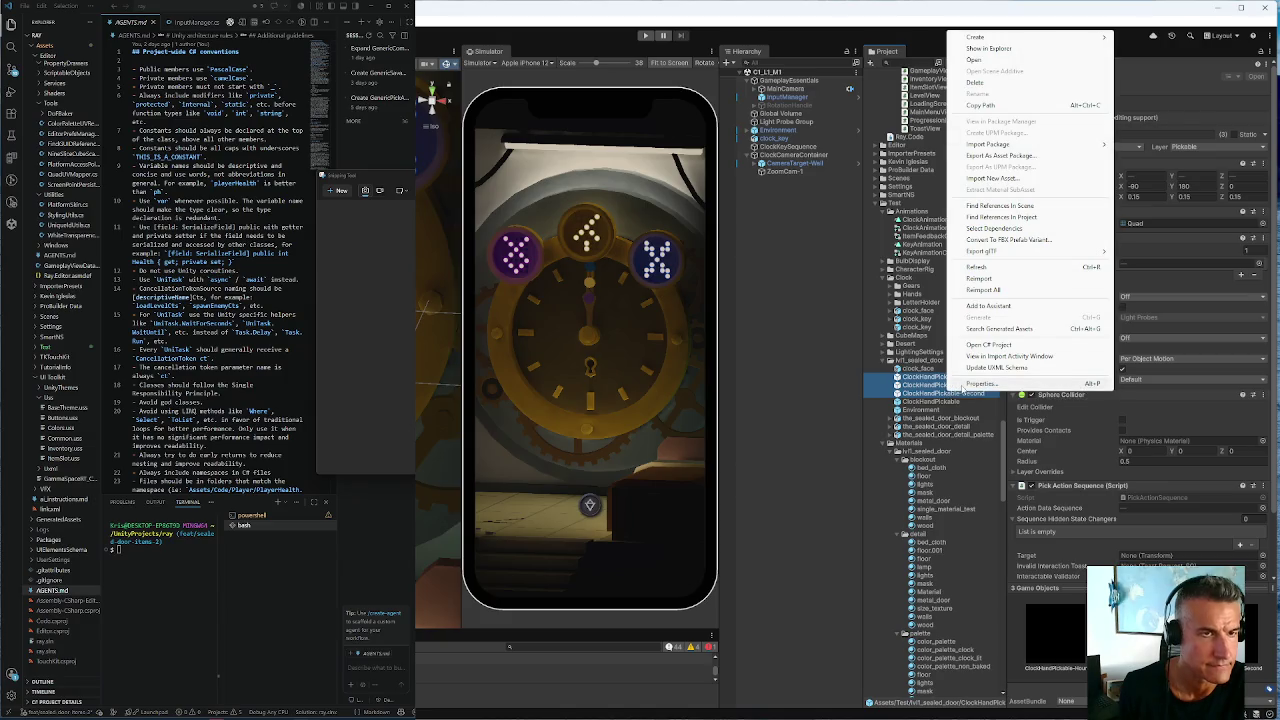
# Scroll the Project panel to the top and select the C1_L1_sealed_door scene in ChapterOne/Scenes
pyautogui.click(902, 411)
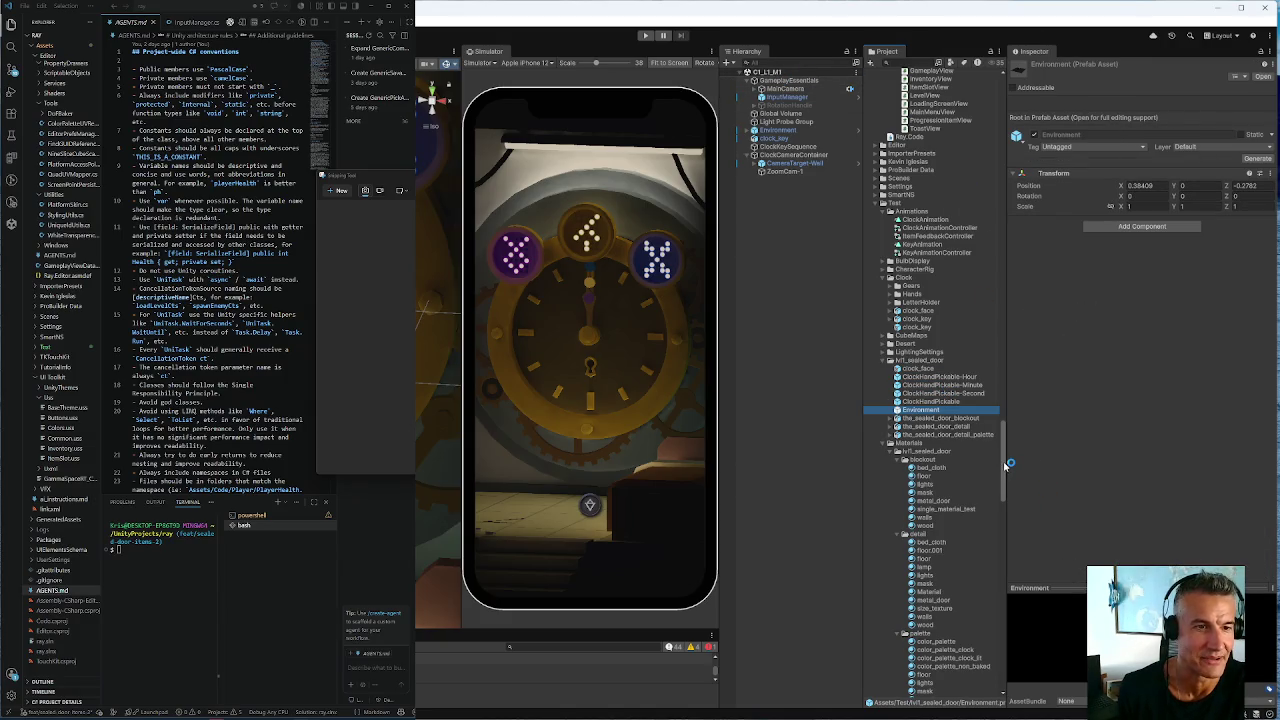
pyautogui.moveTo(1004, 465); pyautogui.dragTo(1003, 92)
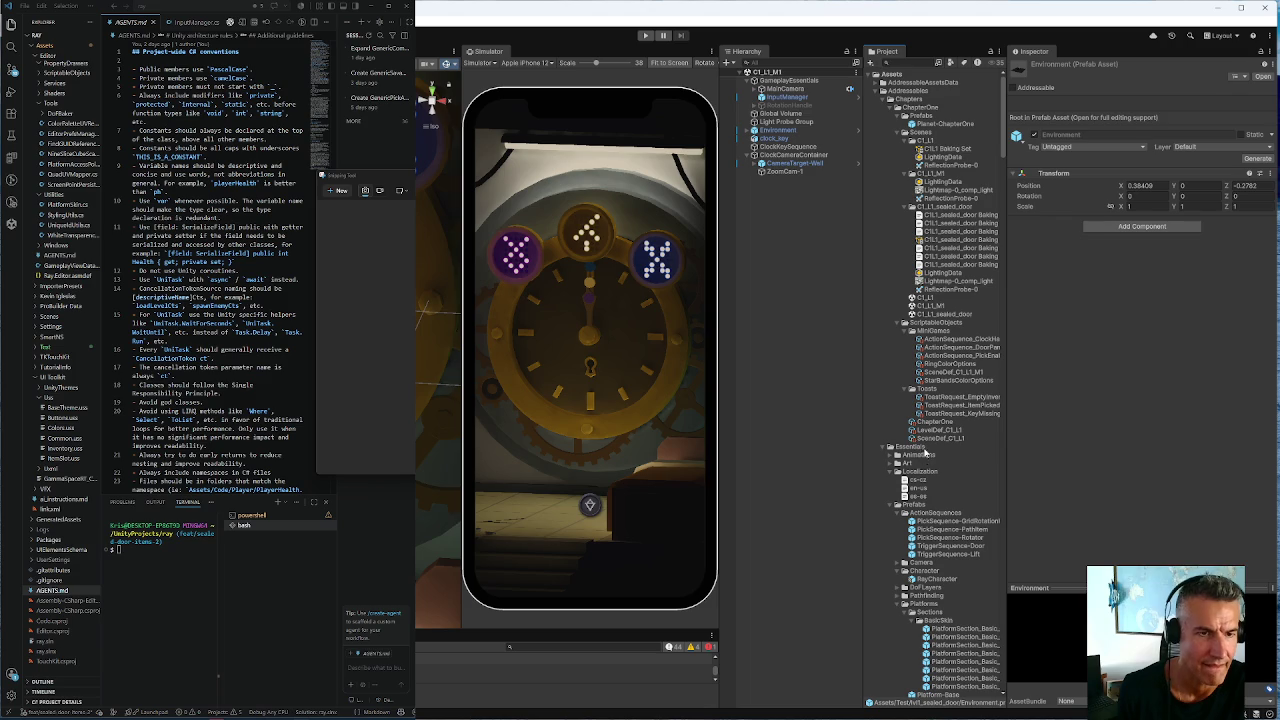
pyautogui.click(937, 314)
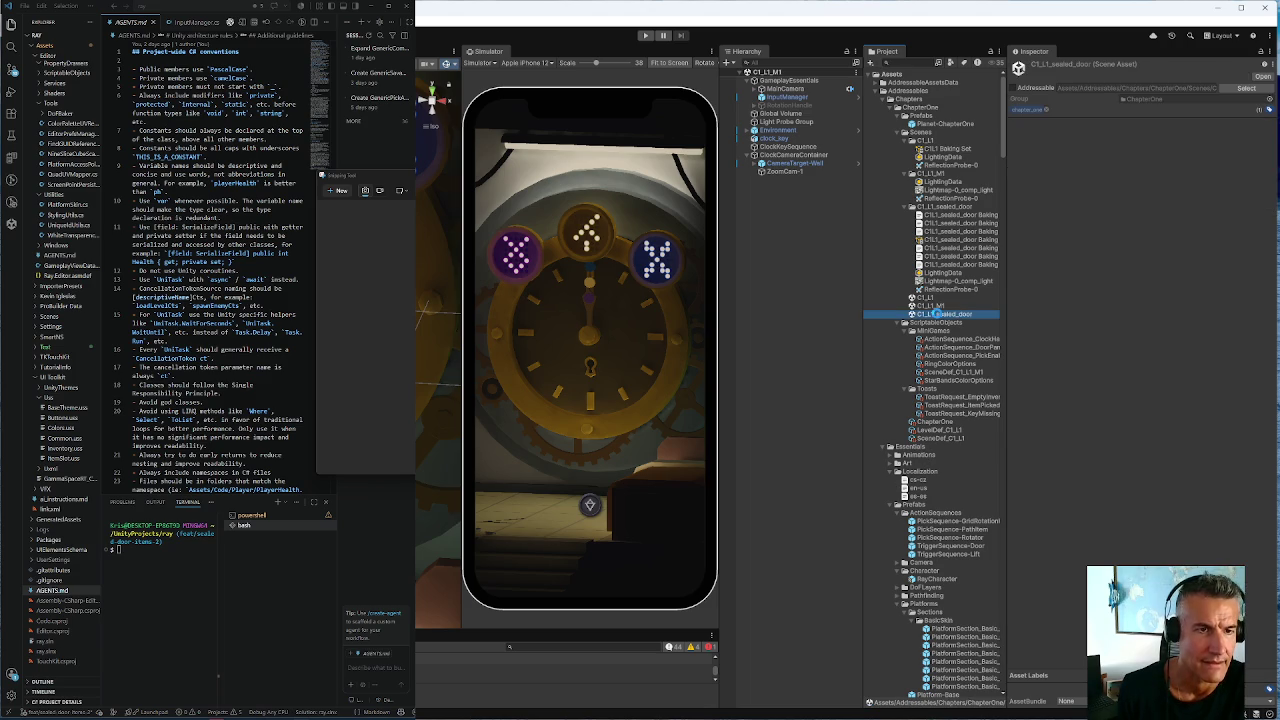
# Open the C1_L1_sealed_door scene and expand Environment, clock_face and the hour, minute and second HandContainers
pyautogui.doubleClick(937, 316)
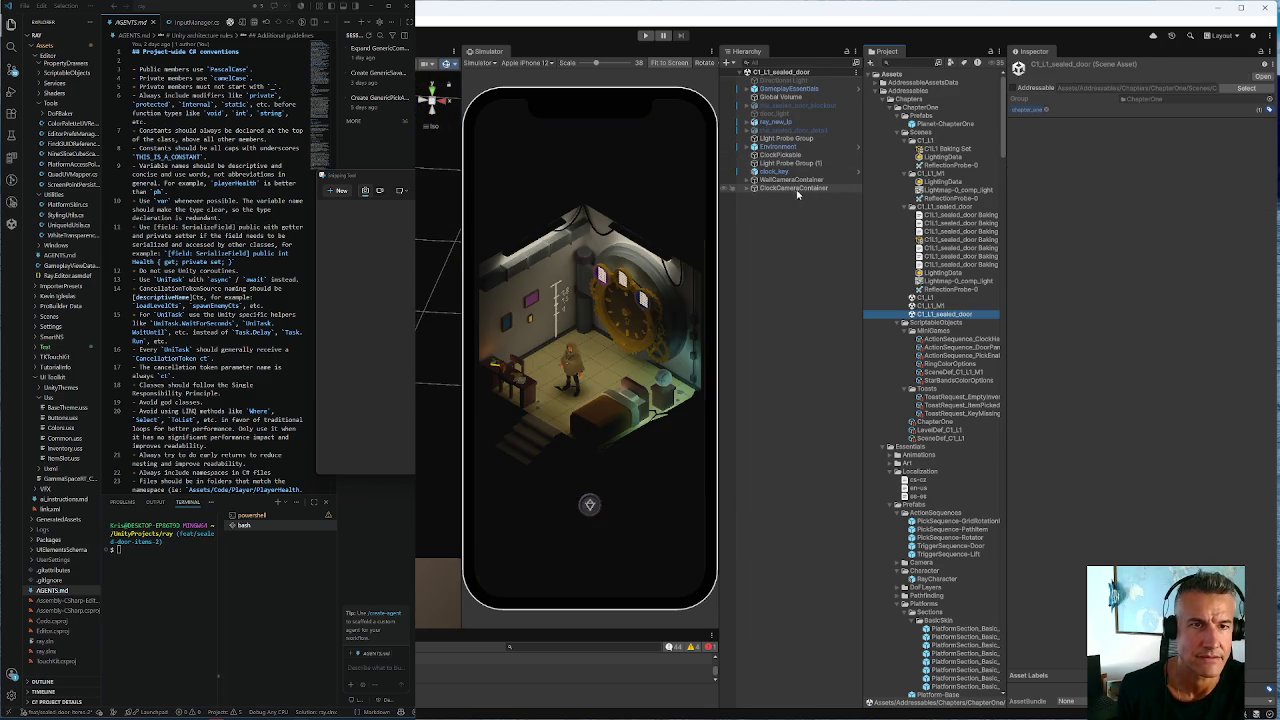
pyautogui.click(754, 147)
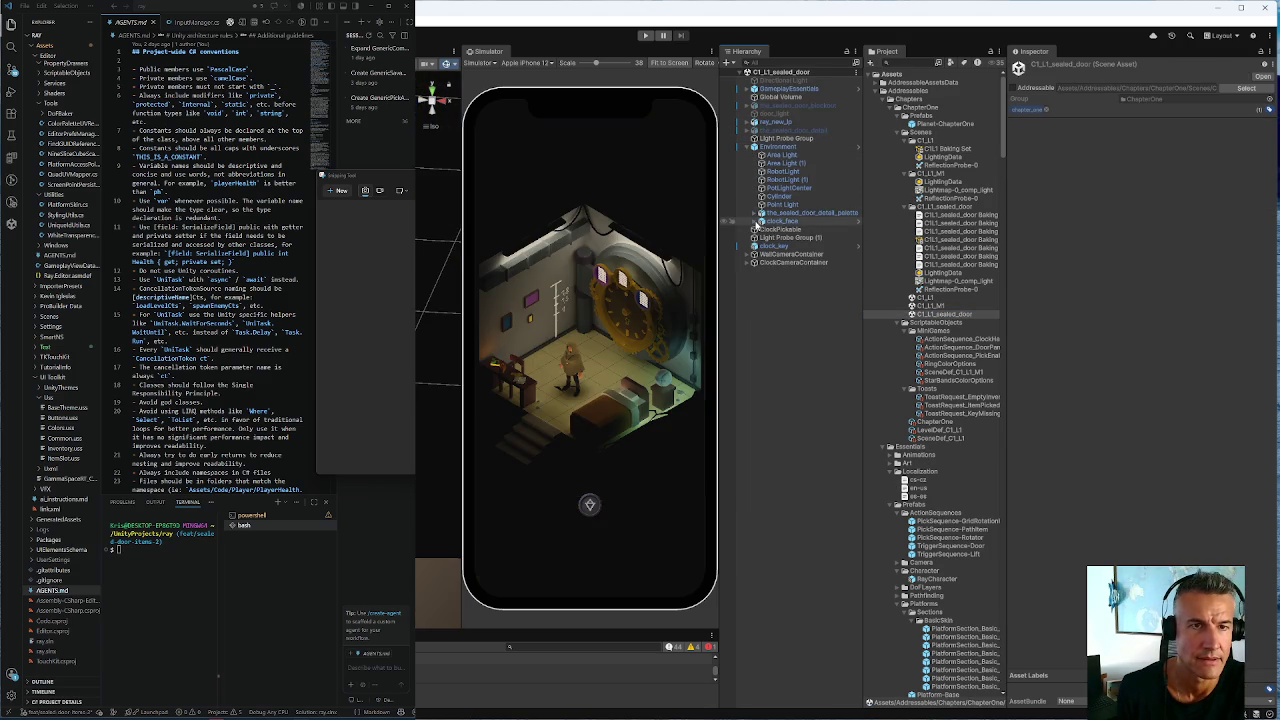
pyautogui.click(754, 221)
pyautogui.click(762, 229)
pyautogui.click(783, 238)
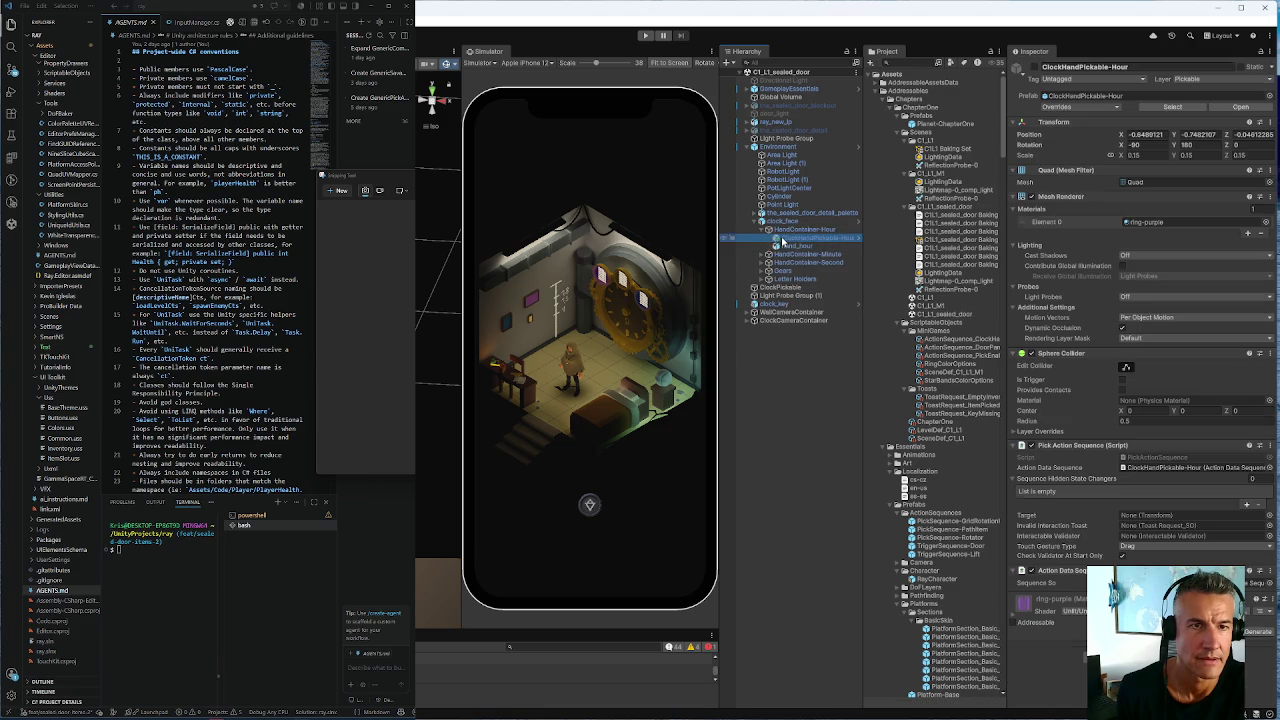
pyautogui.click(762, 255)
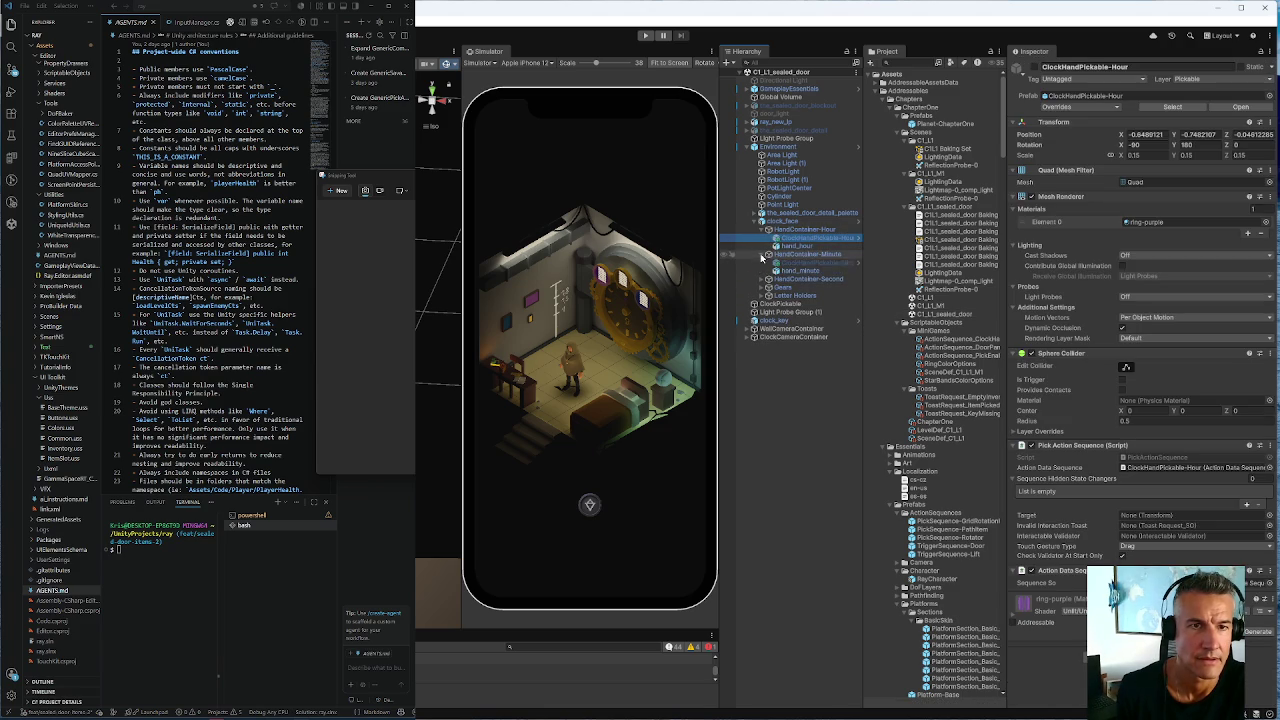
pyautogui.click(768, 279)
# Select the hour, minute and second ClockHandPickable objects together
pyautogui.click(801, 288)
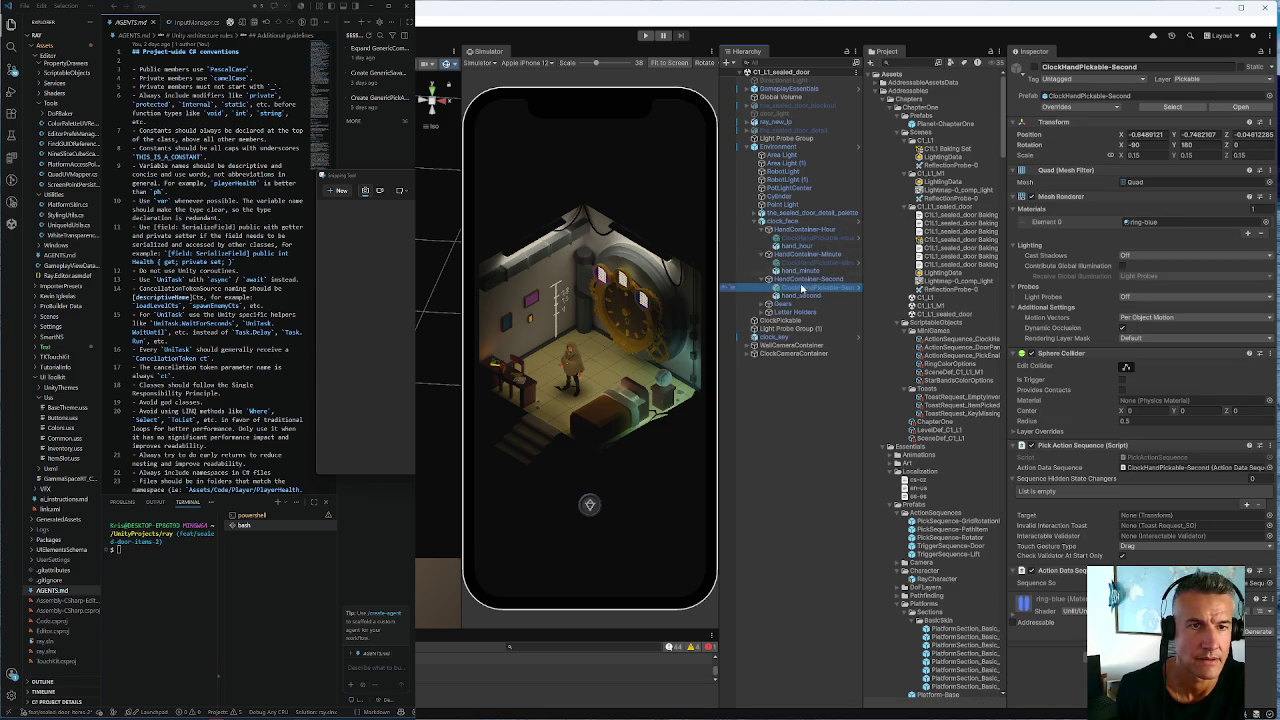
pyautogui.keyDown('ctrl'); pyautogui.click(815, 262); pyautogui.keyUp('ctrl')
pyautogui.keyDown('ctrl'); pyautogui.click(860, 239); pyautogui.keyUp('ctrl')
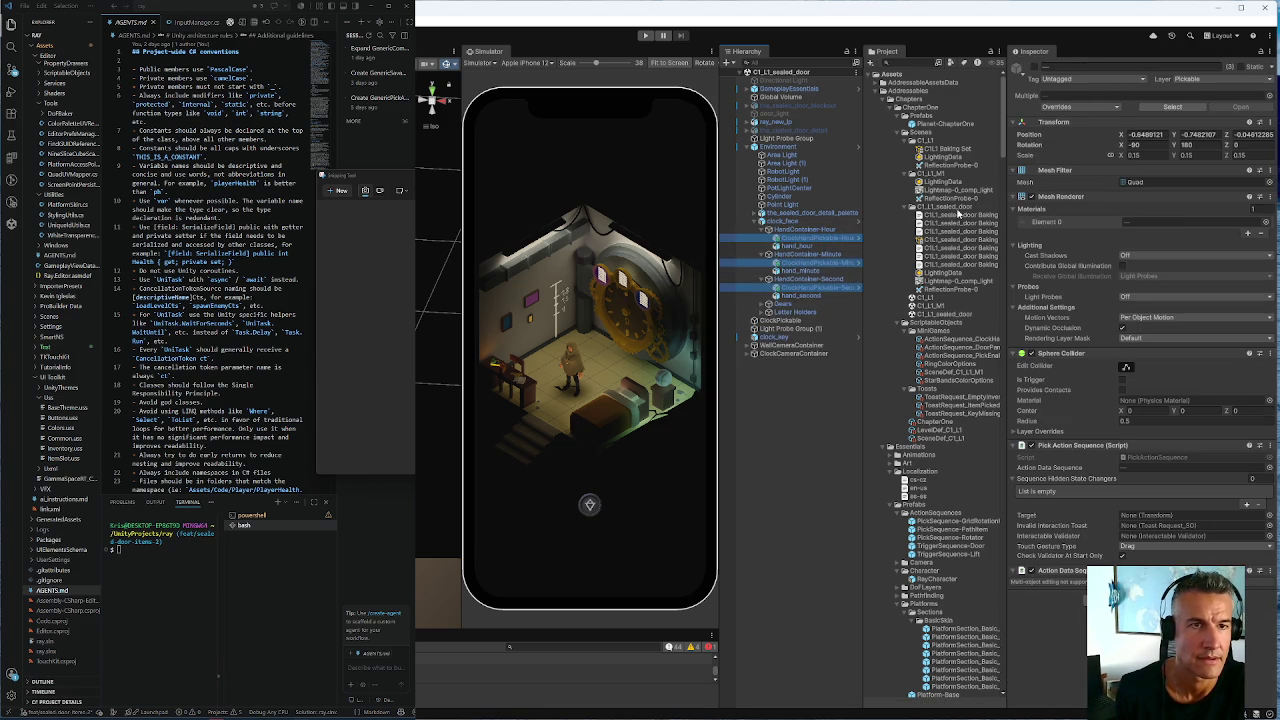
pyautogui.rightClick(821, 241)
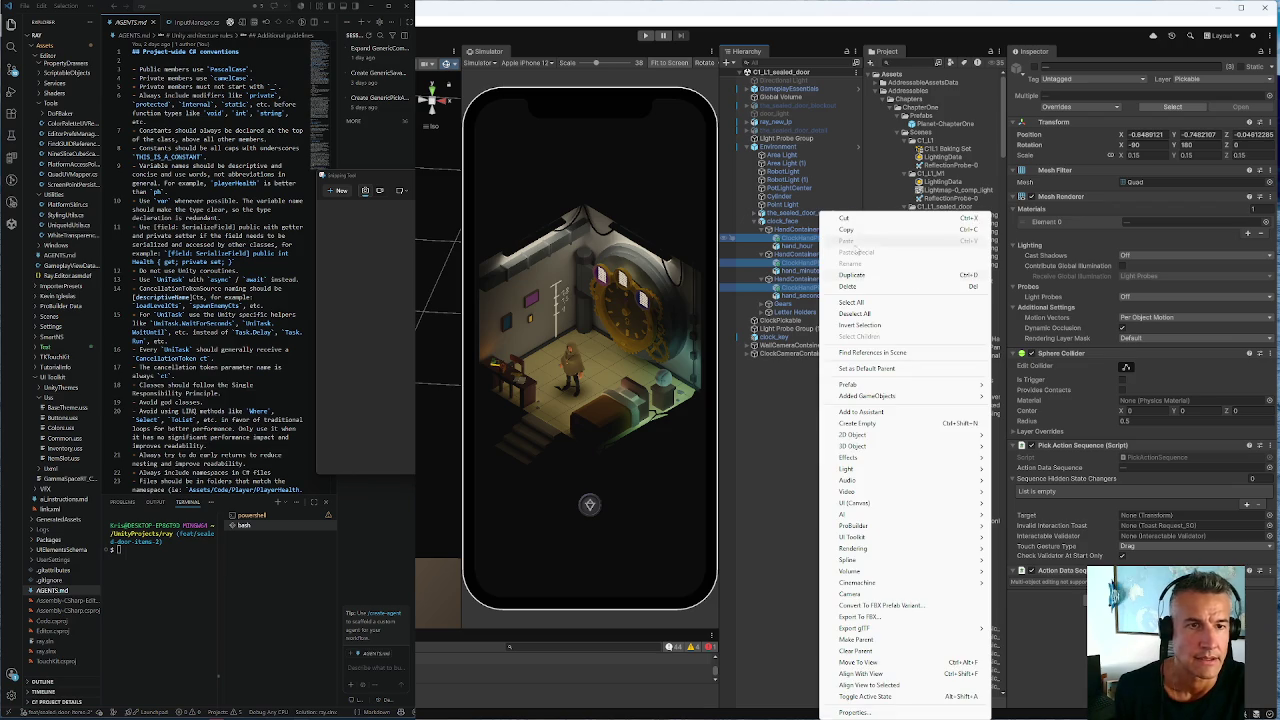
# Unpack the three selected ClockHandPickable objects with Prefab > Unpack
pyautogui.moveTo(983, 390)
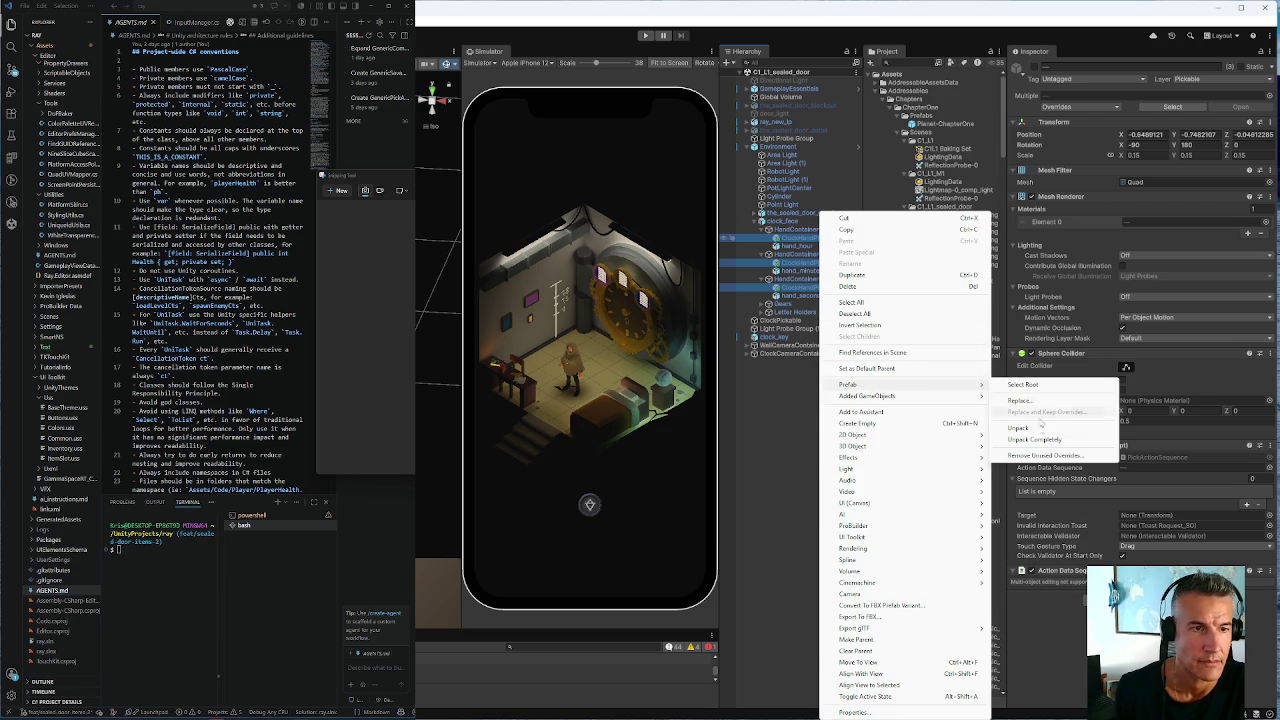
pyautogui.click(1022, 431)
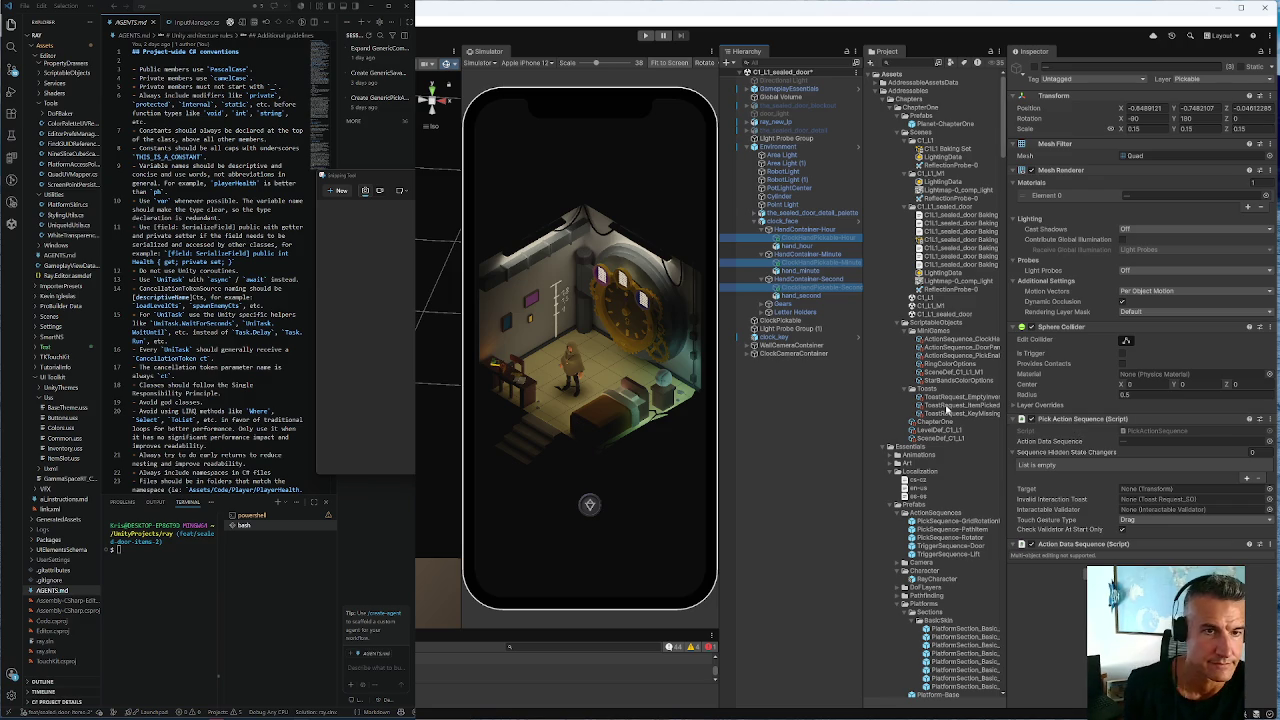
pyautogui.scroll(-5, 940, 378)
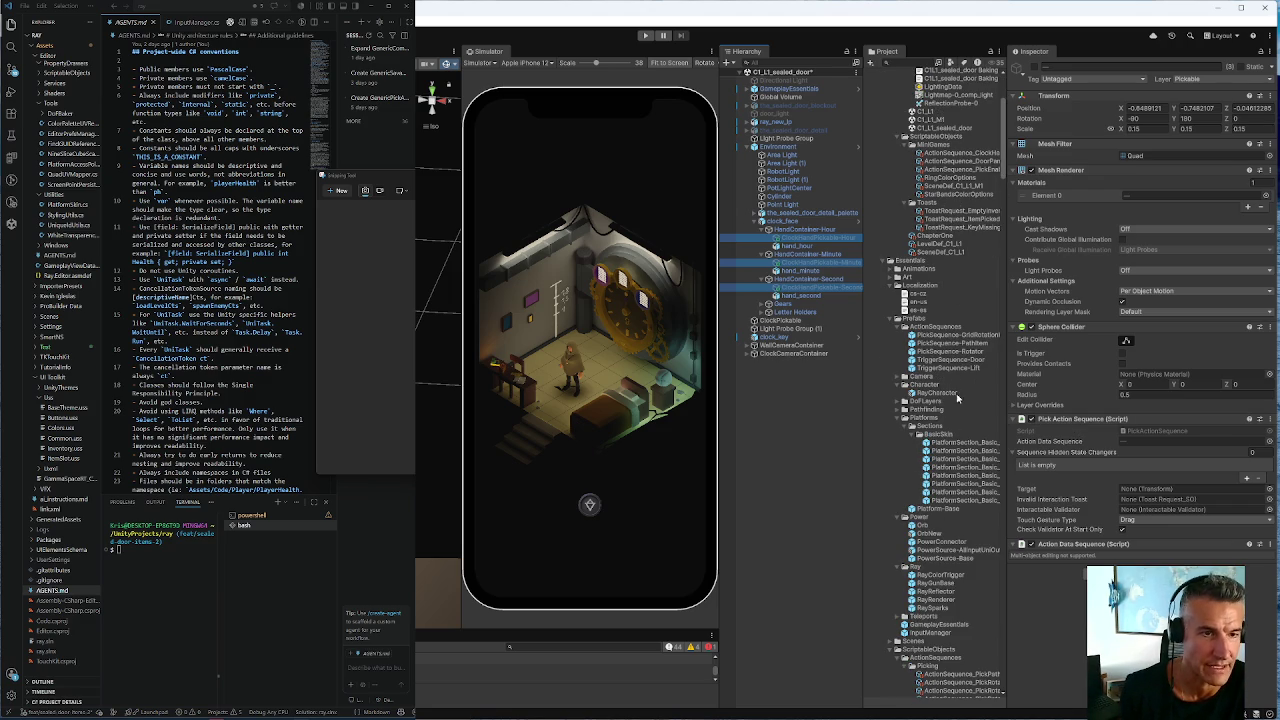
# Delete the ClockHandPickable-Hour, -Minute and -Second prefab assets and confirm the deletion
pyautogui.scroll(-7, 952, 449)
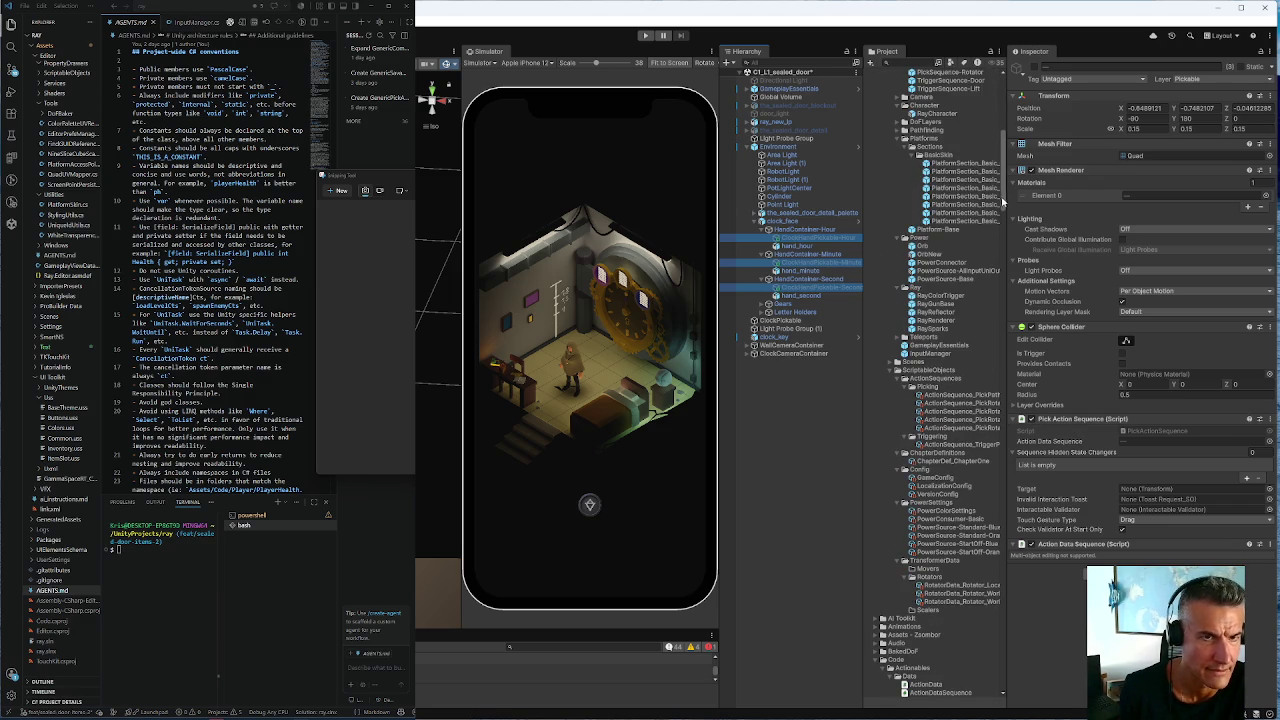
pyautogui.moveTo(1003, 201)
pyautogui.mouseDown()
pyautogui.moveTo(980, 553)
pyautogui.moveTo(982, 497)
pyautogui.mouseUp()
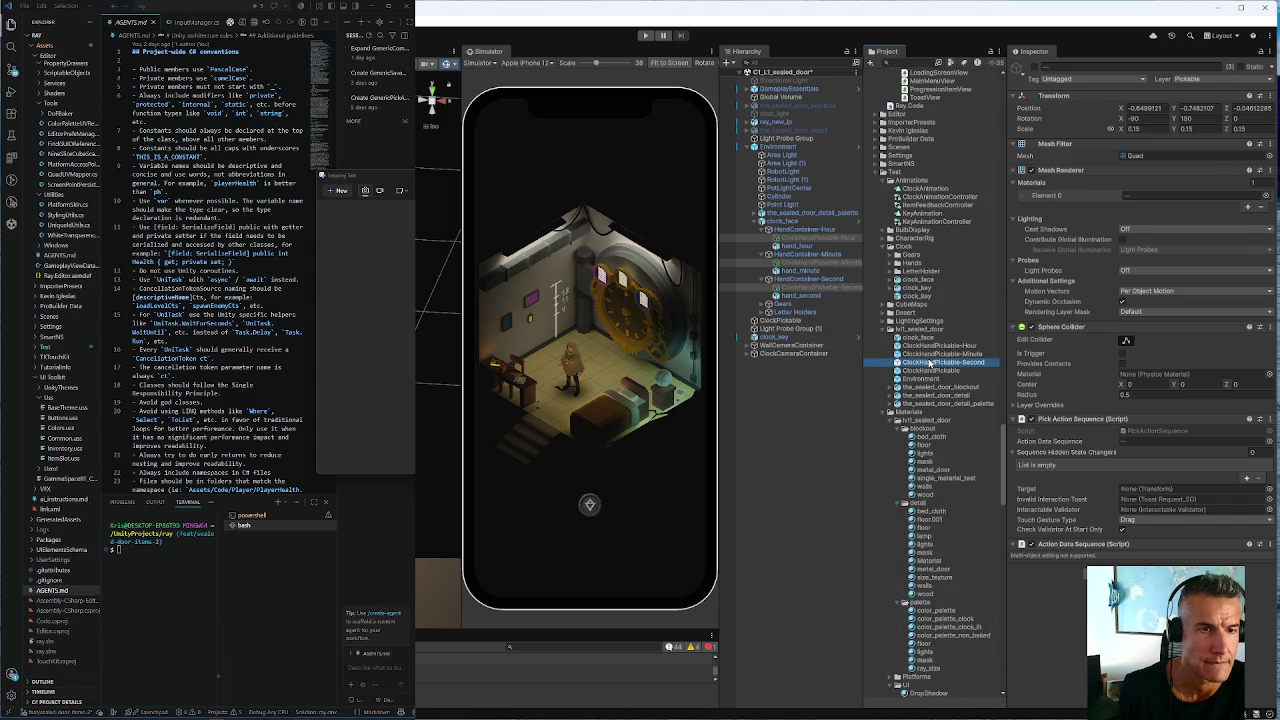
pyautogui.click(928, 362)
pyautogui.keyDown('shift'); pyautogui.click(931, 346); pyautogui.keyUp('shift')
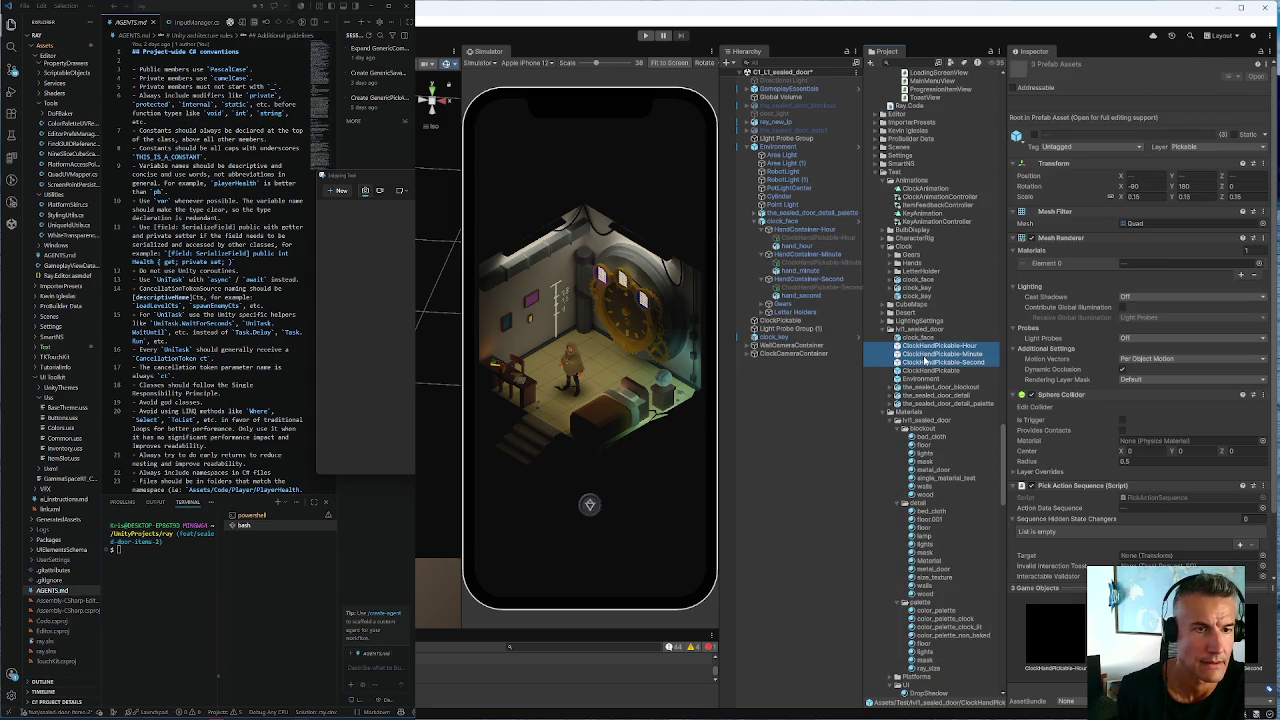
pyautogui.rightClick(924, 360)
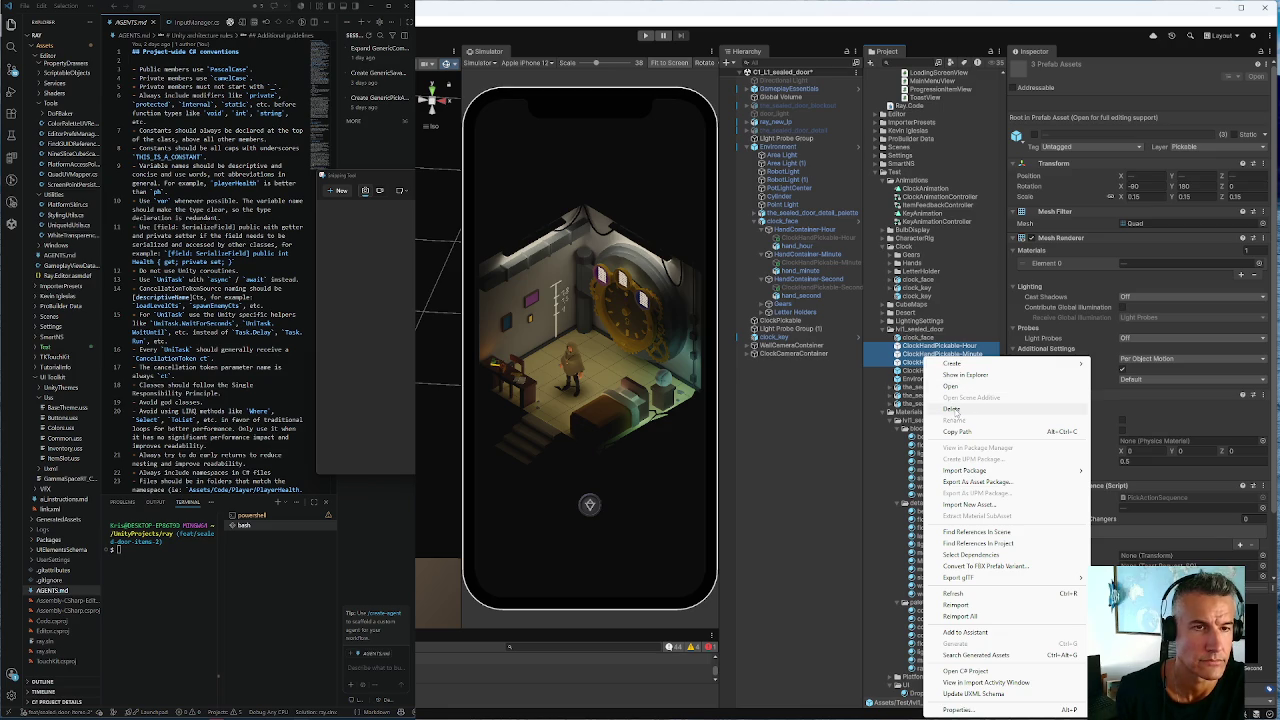
pyautogui.click(951, 409)
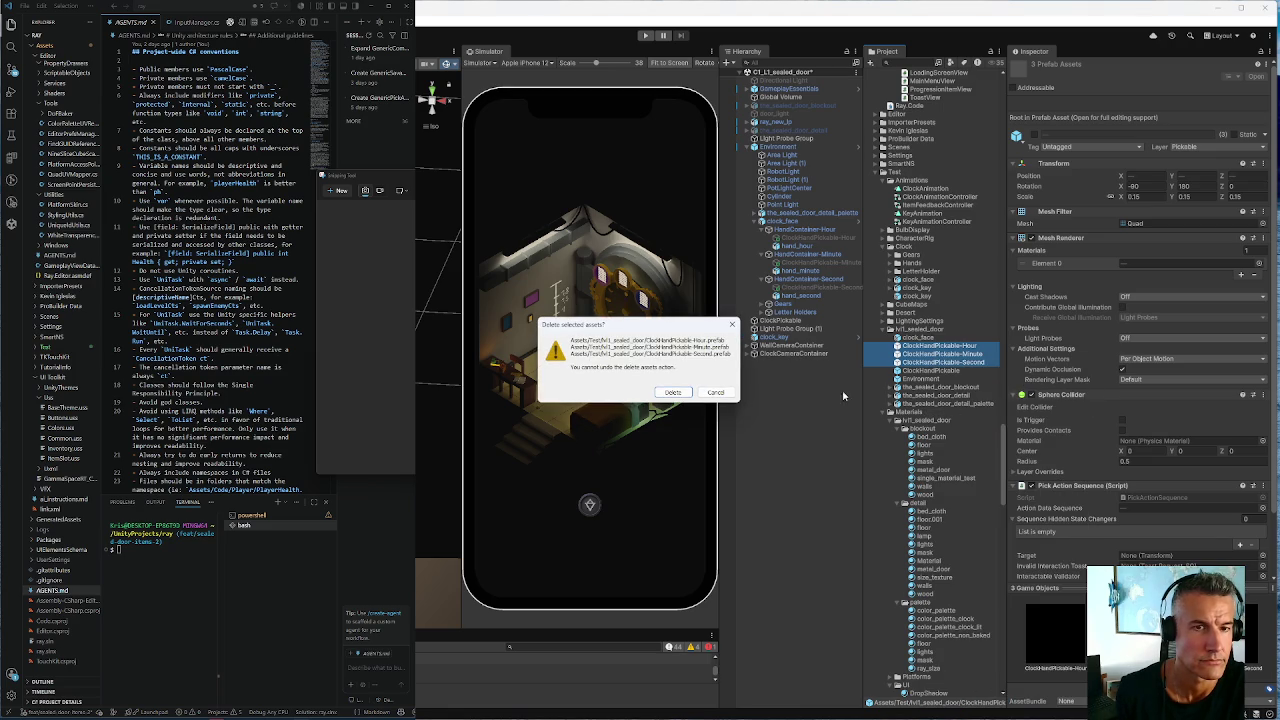
pyautogui.click(673, 392)
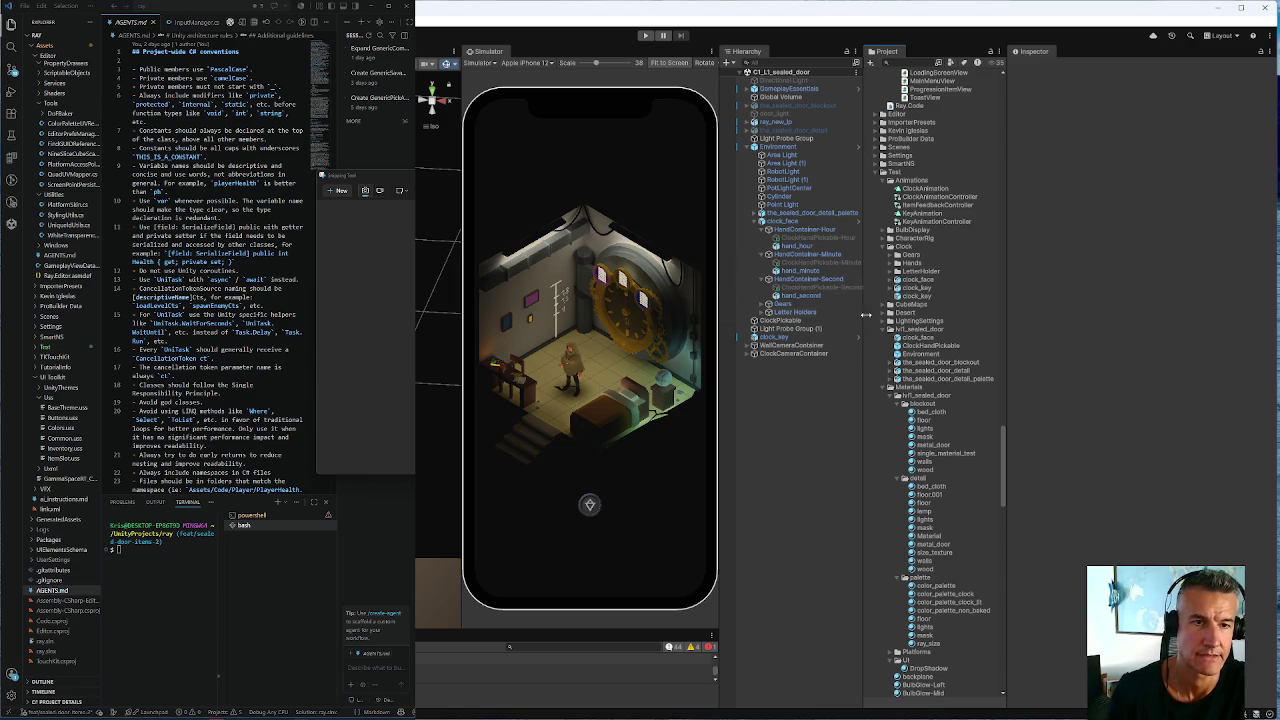
# Scroll back up to ChapterOne/Scenes and select the C1_L1_M1 scene asset
pyautogui.scroll(15, 922, 215)
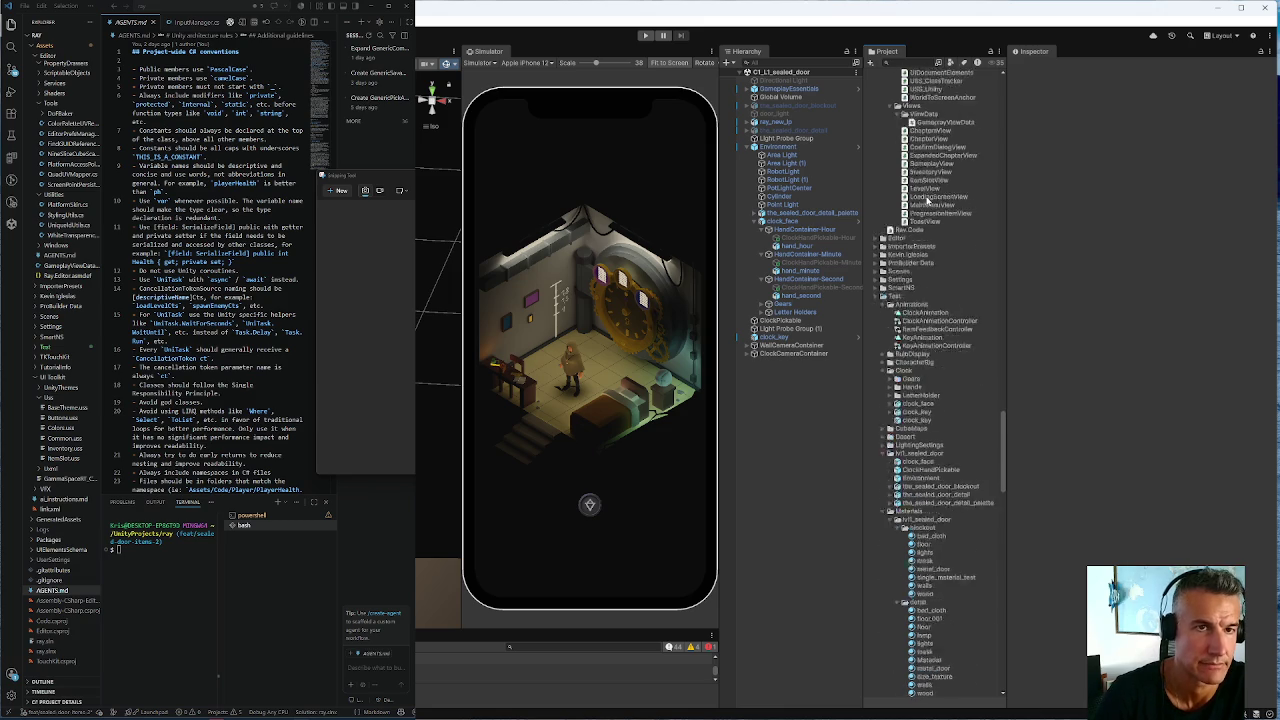
pyautogui.scroll(10, 927, 201)
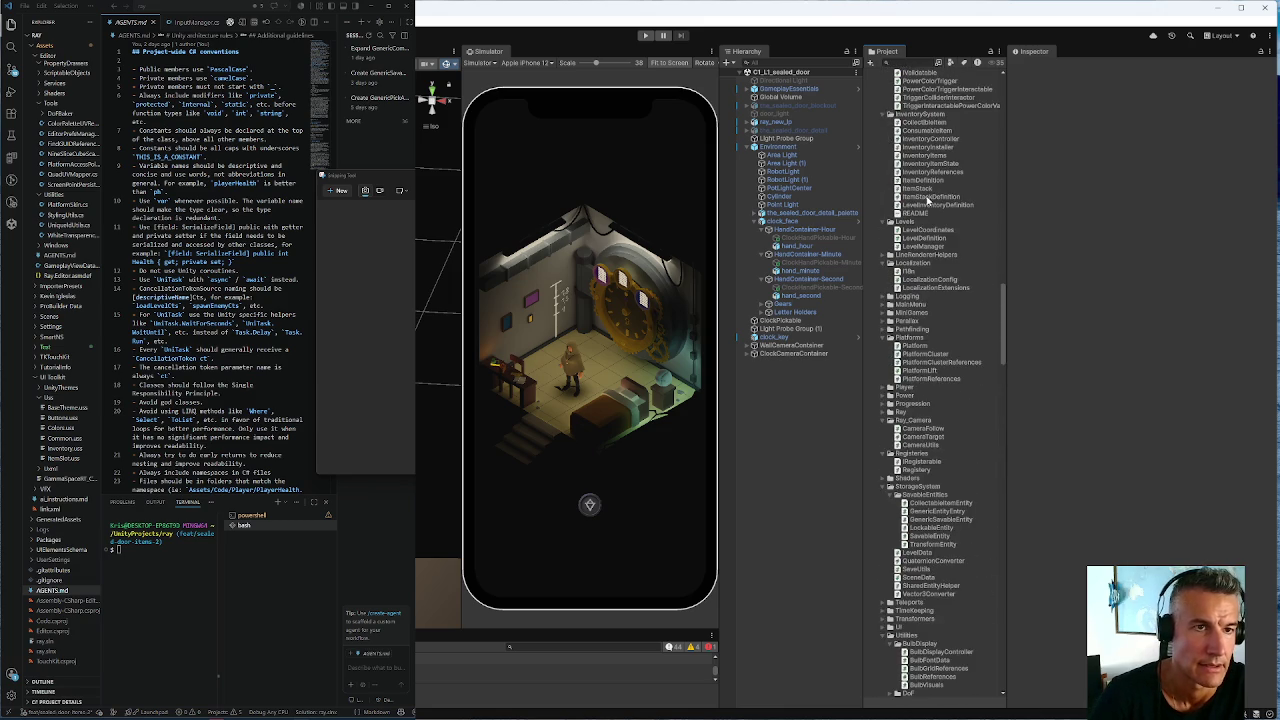
pyautogui.scroll(10, 927, 198)
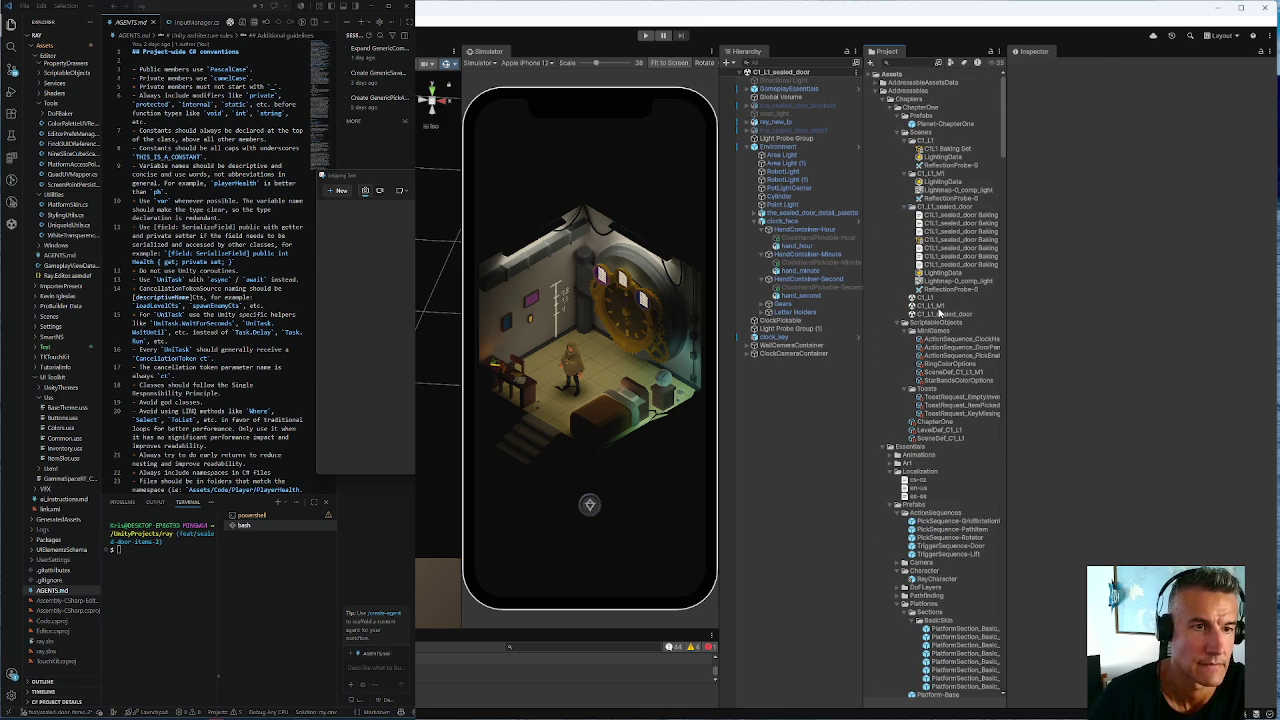
pyautogui.click(936, 306)
# Open C1_L1_M1 and inspect clock_key, ClockCameraContainer, Environment, clock_face and ClockKeySequence
pyautogui.doubleClick(936, 304)
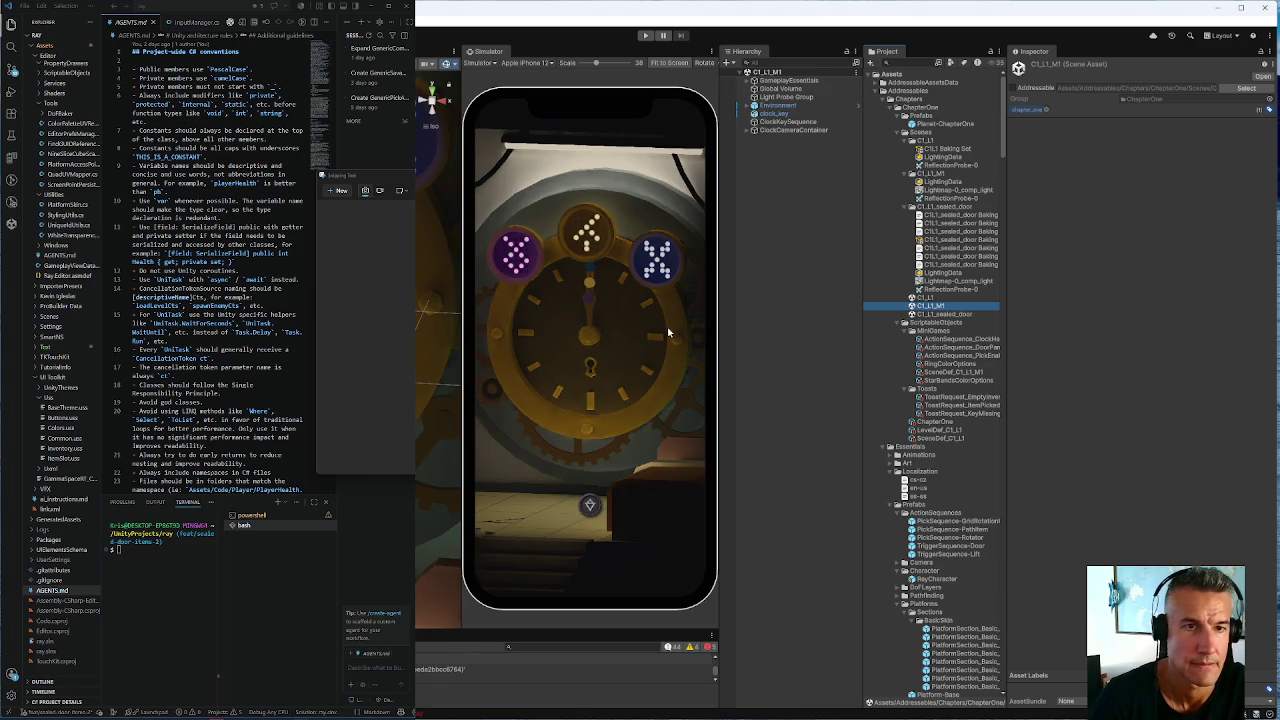
pyautogui.click(768, 114)
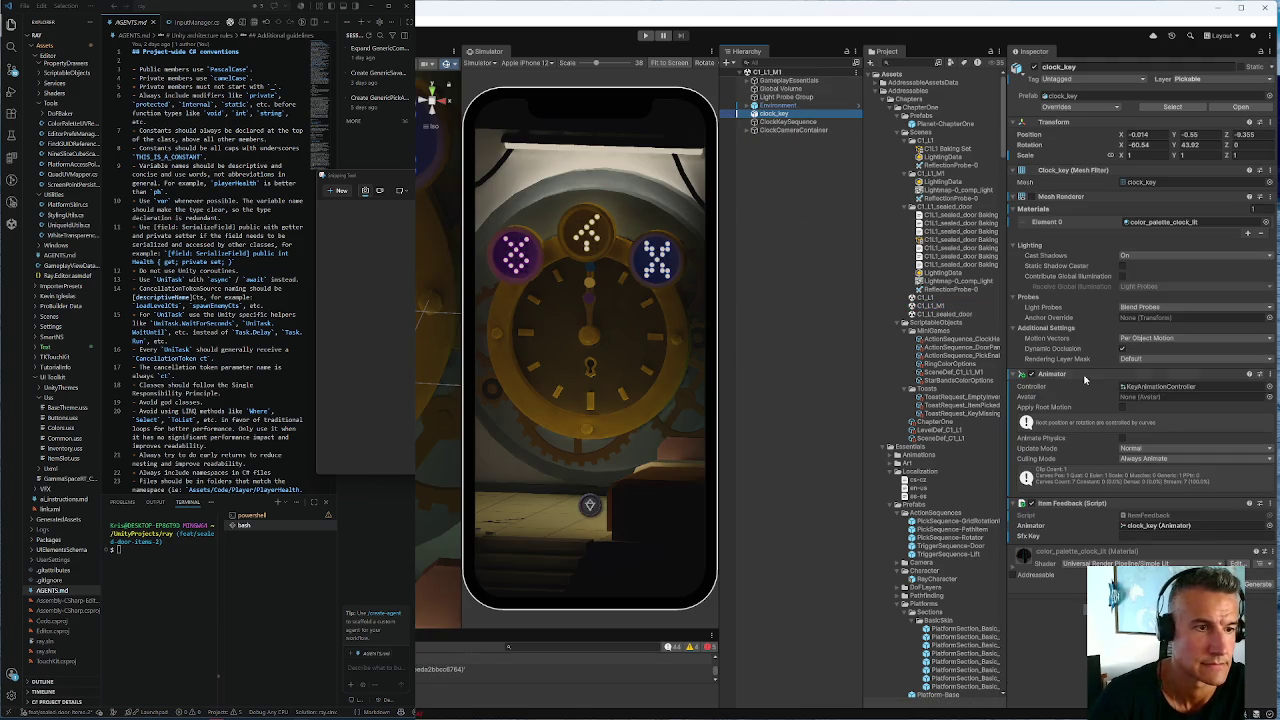
pyautogui.click(754, 130)
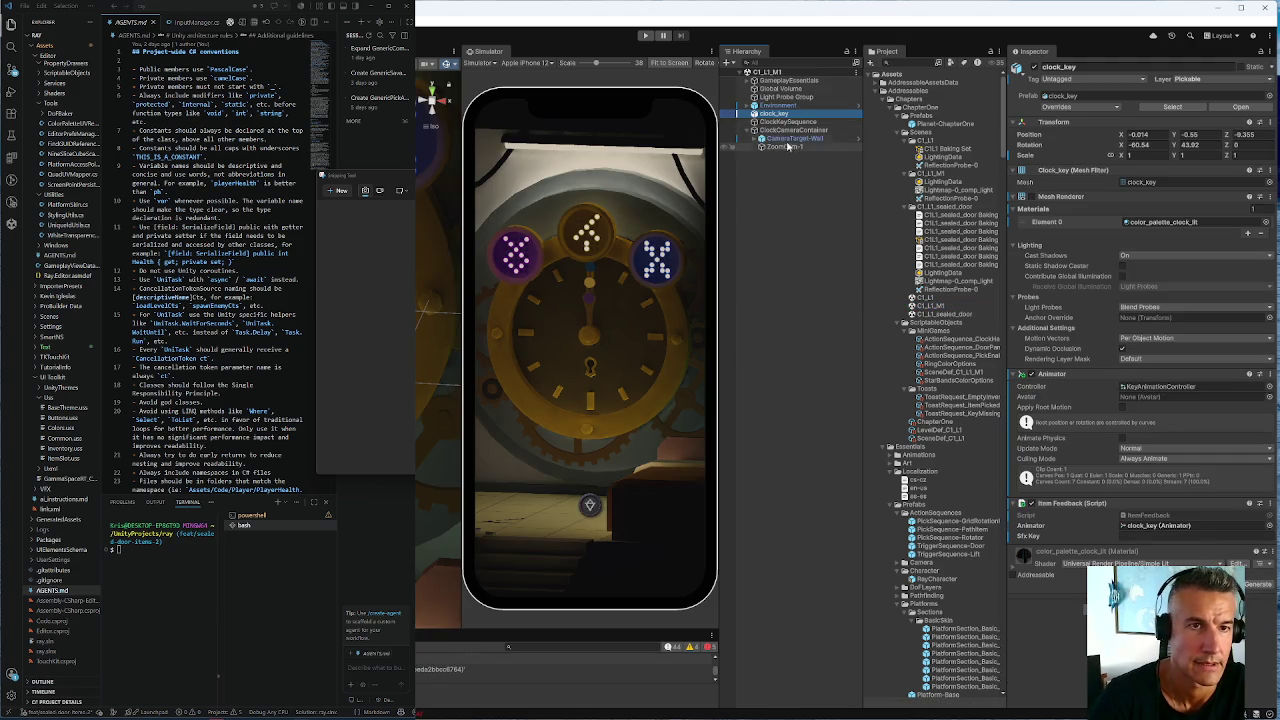
pyautogui.click(775, 105)
pyautogui.click(747, 105)
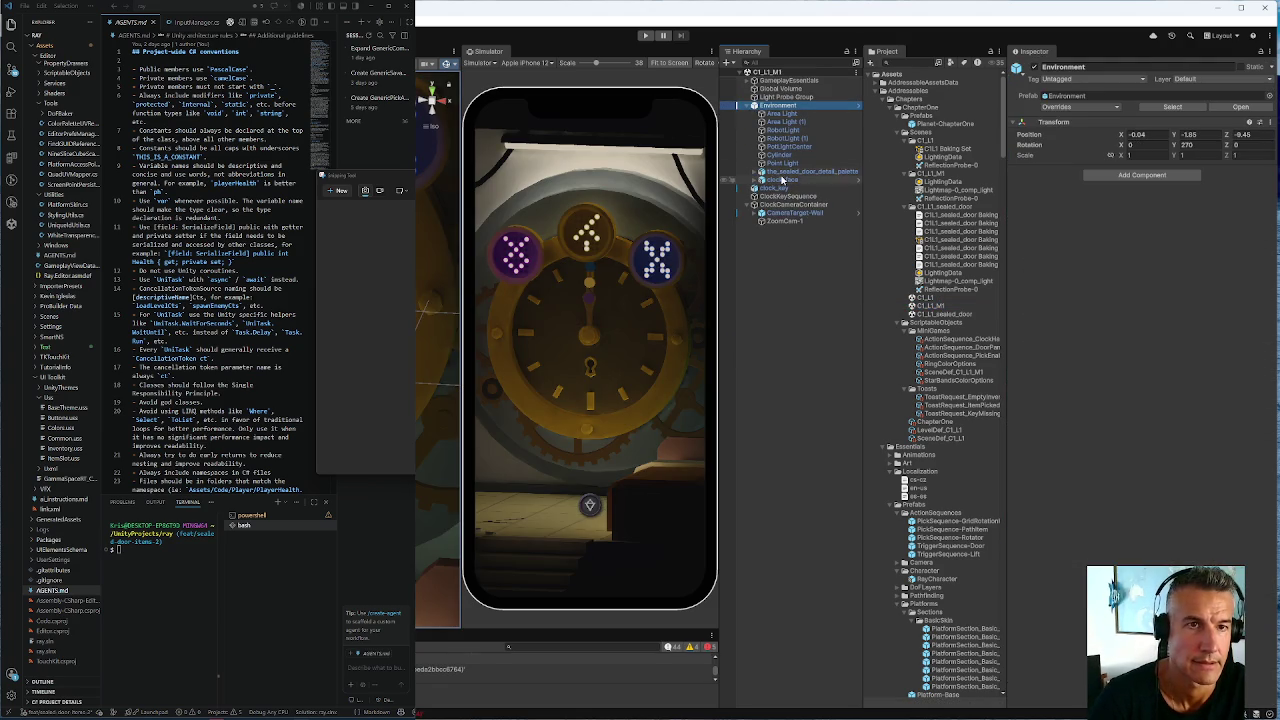
pyautogui.click(781, 180)
pyautogui.scroll(-5, 1100, 400)
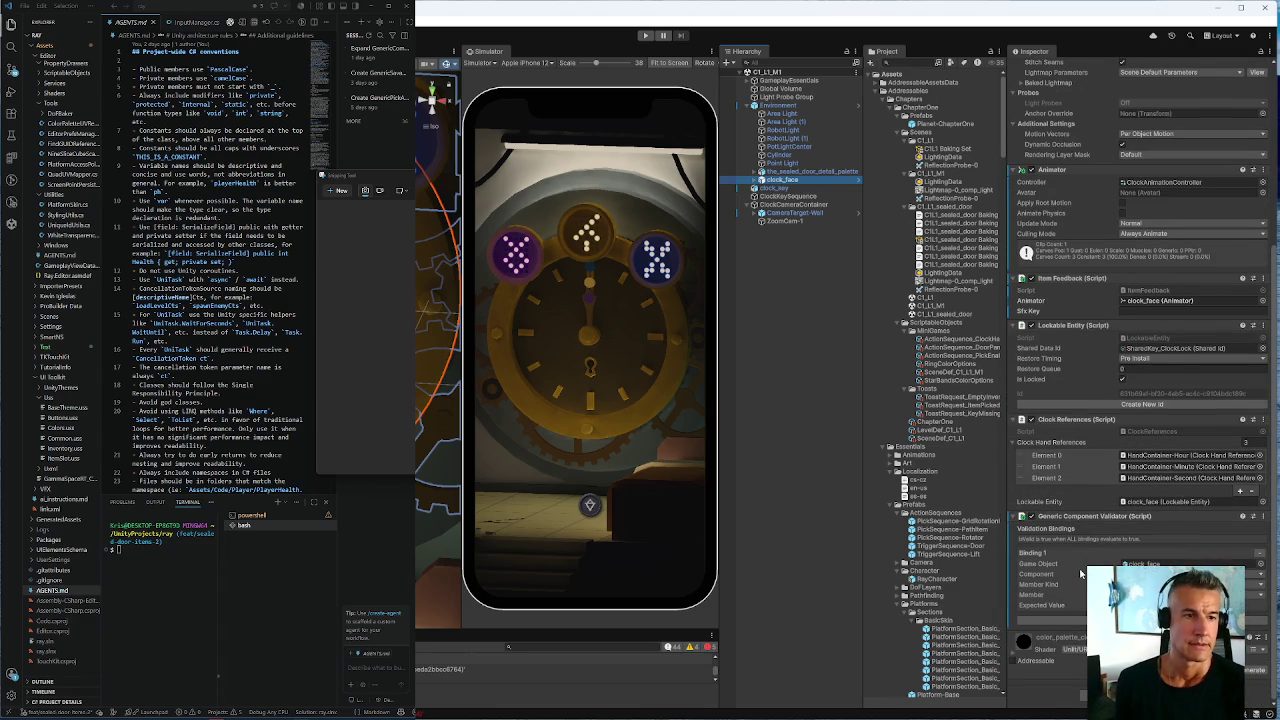
pyautogui.click(776, 197)
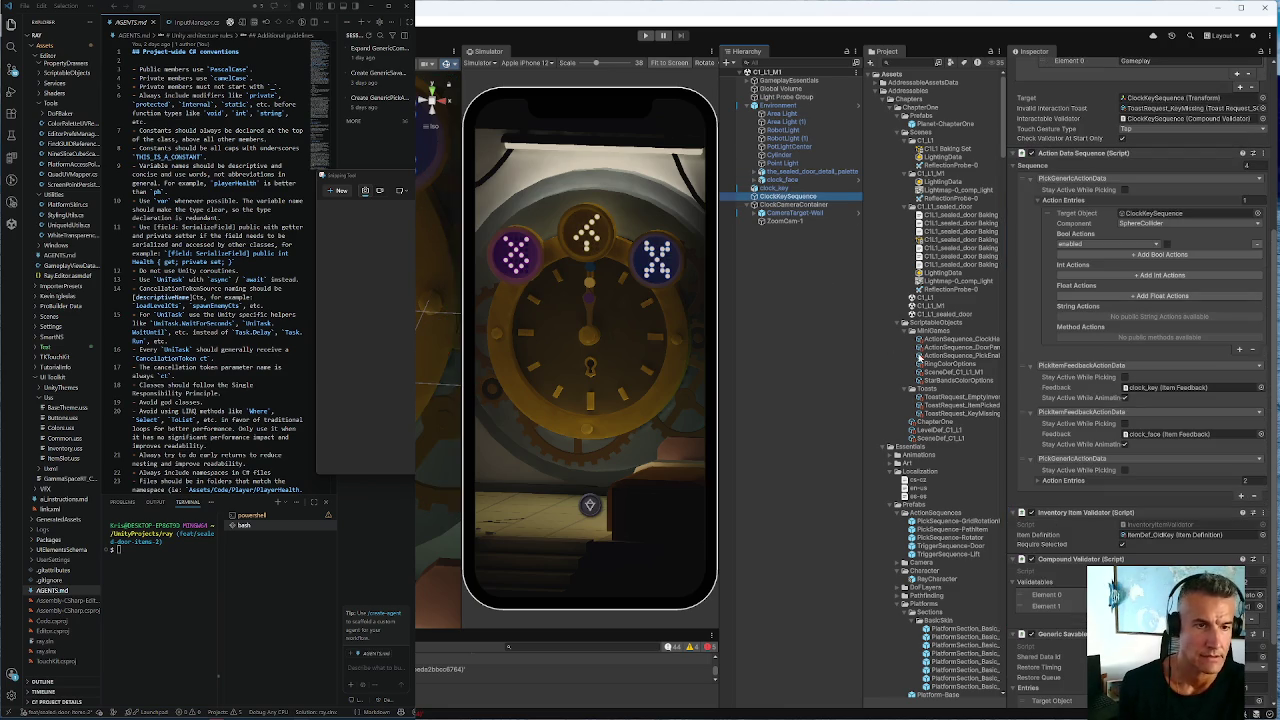
pyautogui.moveTo(1004, 112); pyautogui.dragTo(1000, 698)
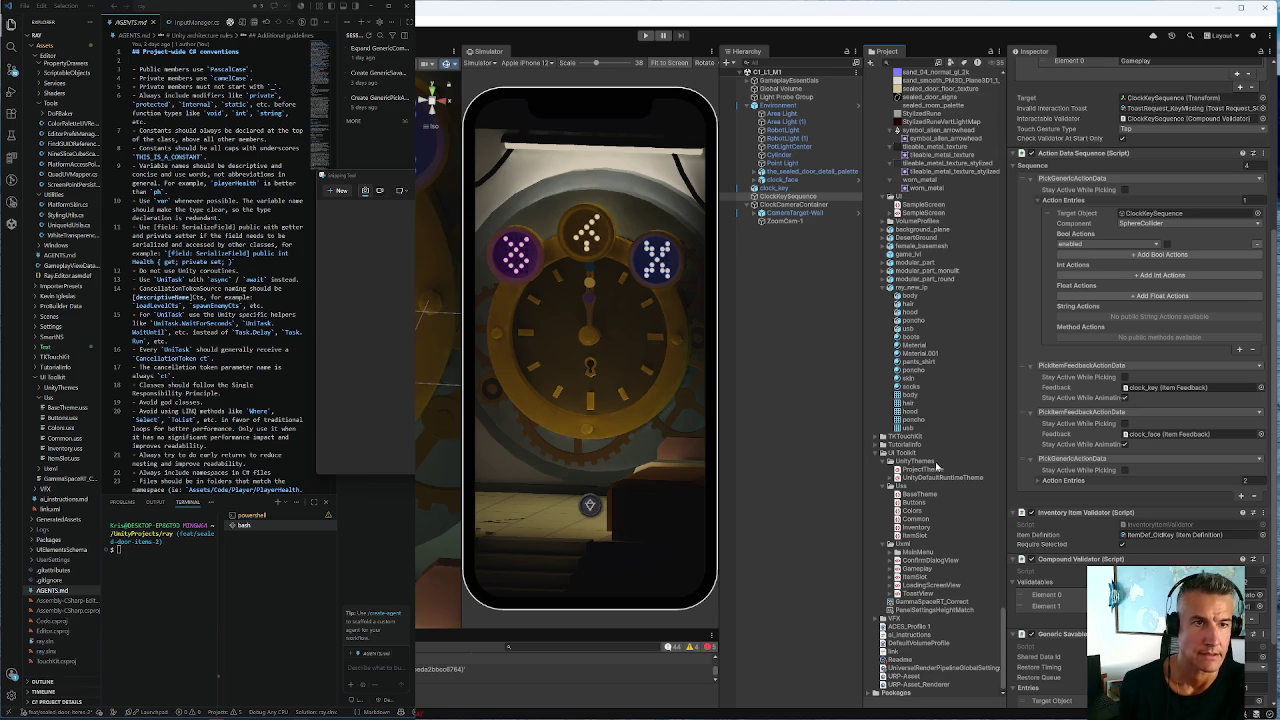
# Drag ClockKeySequence into the lvl1_sealed_door folder to save it as a prefab
pyautogui.scroll(20, 936, 466)
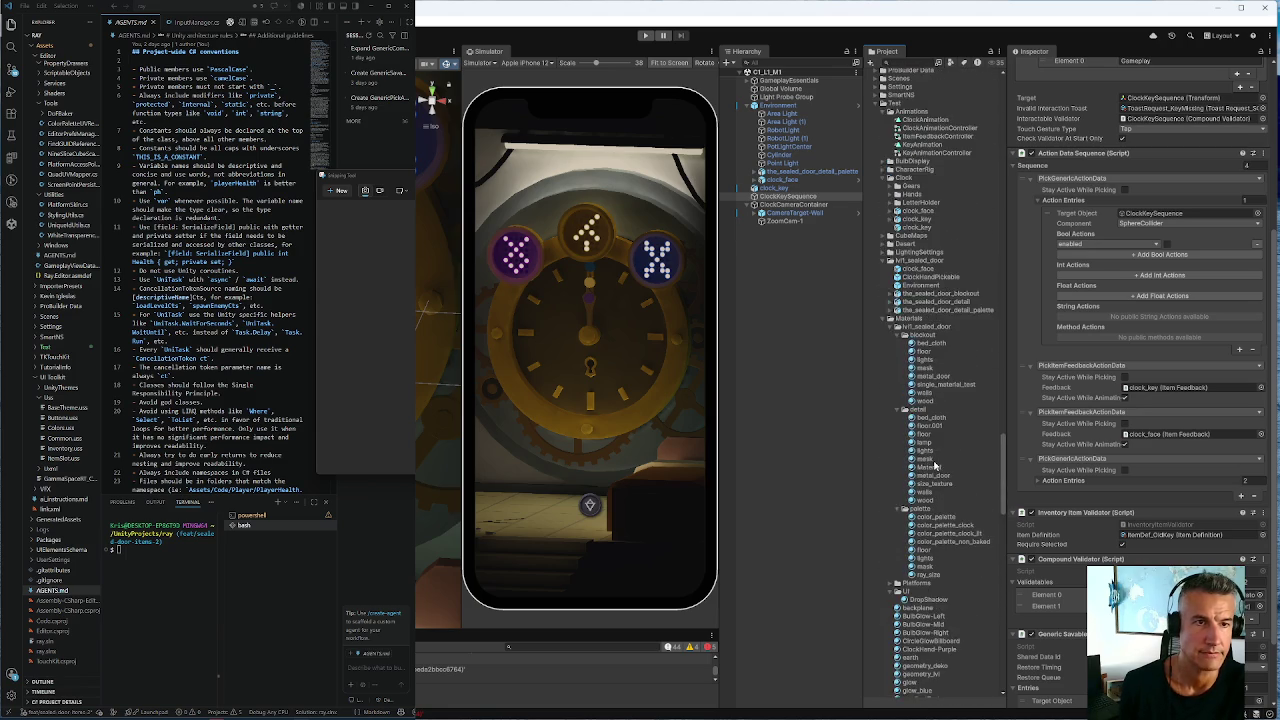
pyautogui.scroll(8, 936, 466)
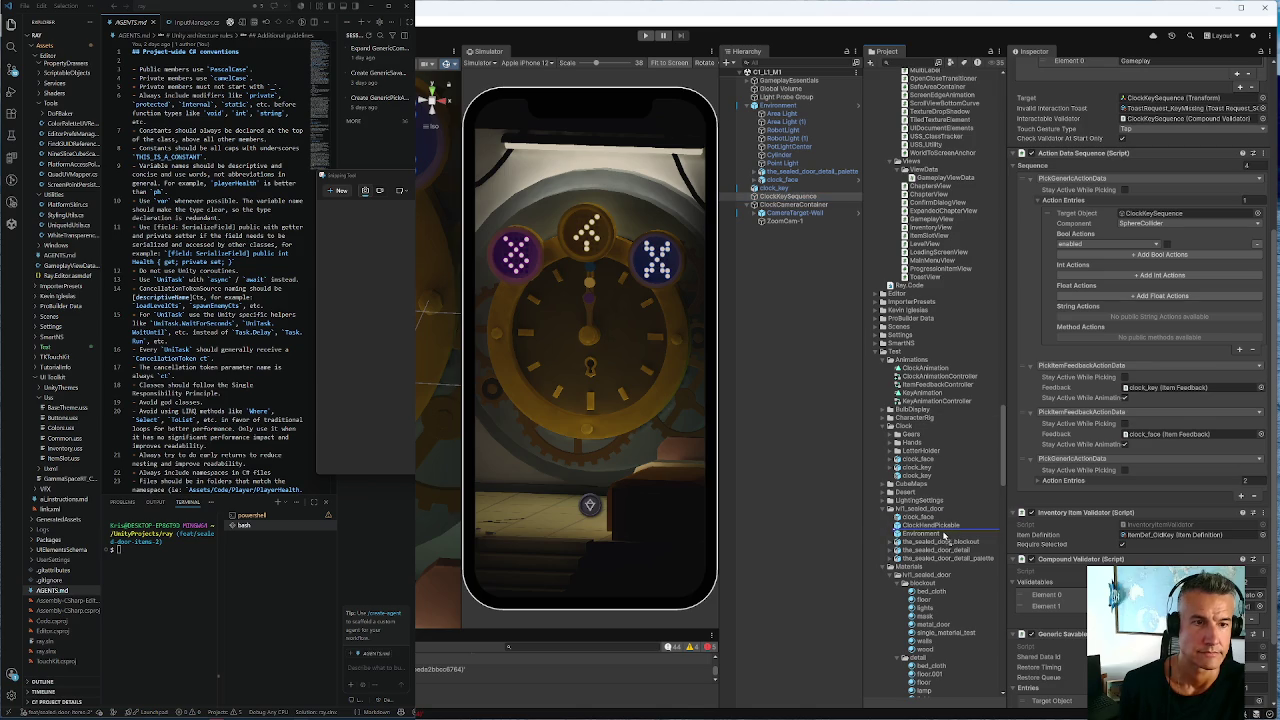
pyautogui.moveTo(943, 535); pyautogui.dragTo(944, 536)
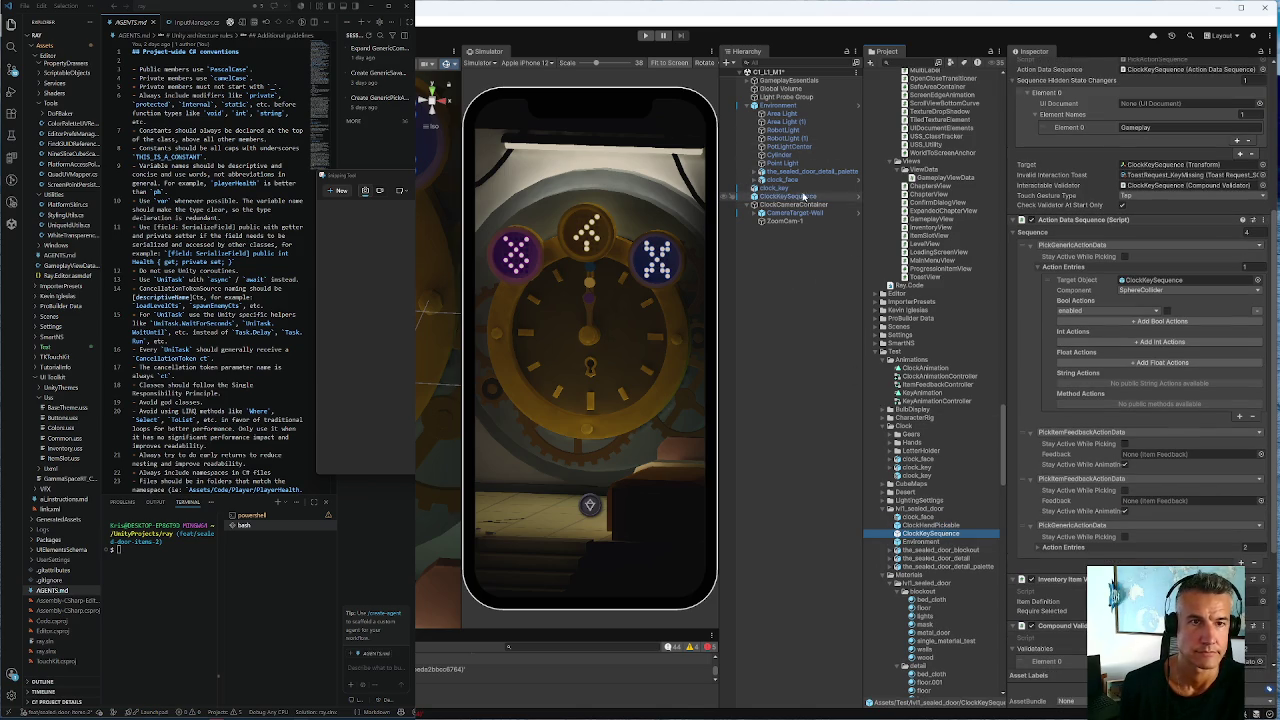
pyautogui.click(788, 197)
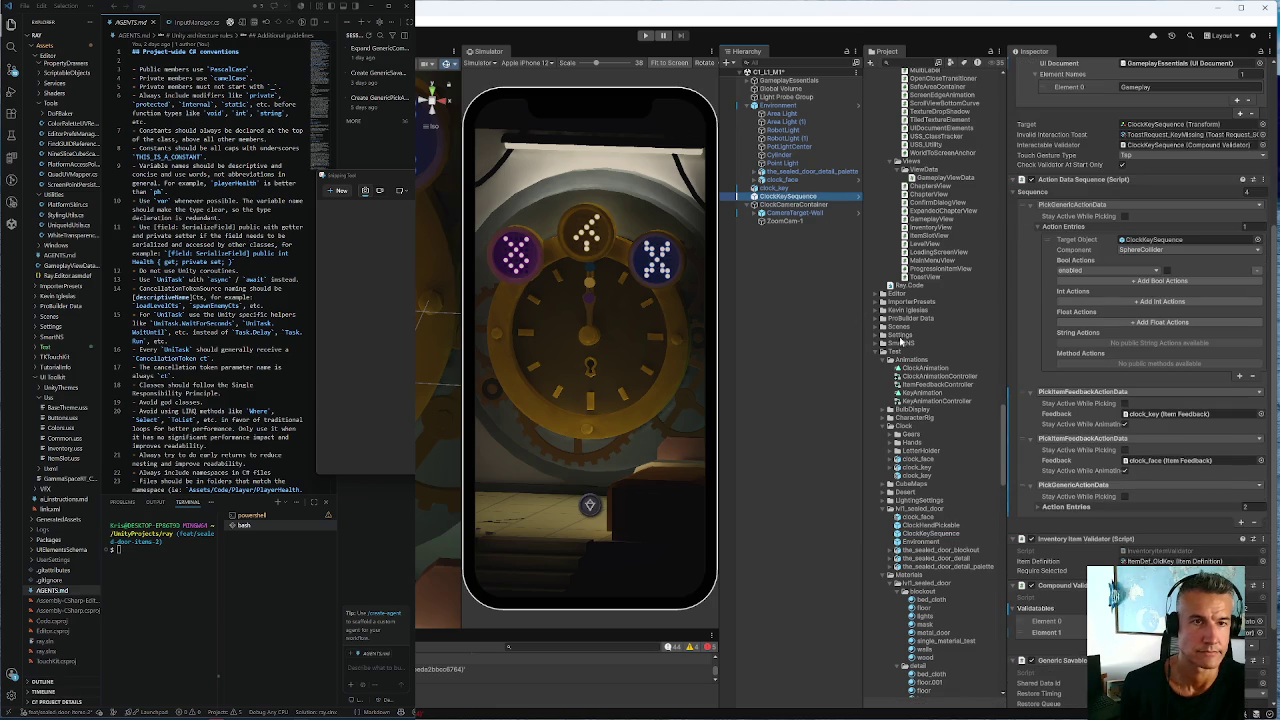
# Inspect ClockKeySequence, HandContainer-Hour and ClockHandPickable-Hour components in the Inspector
pyautogui.click(755, 180)
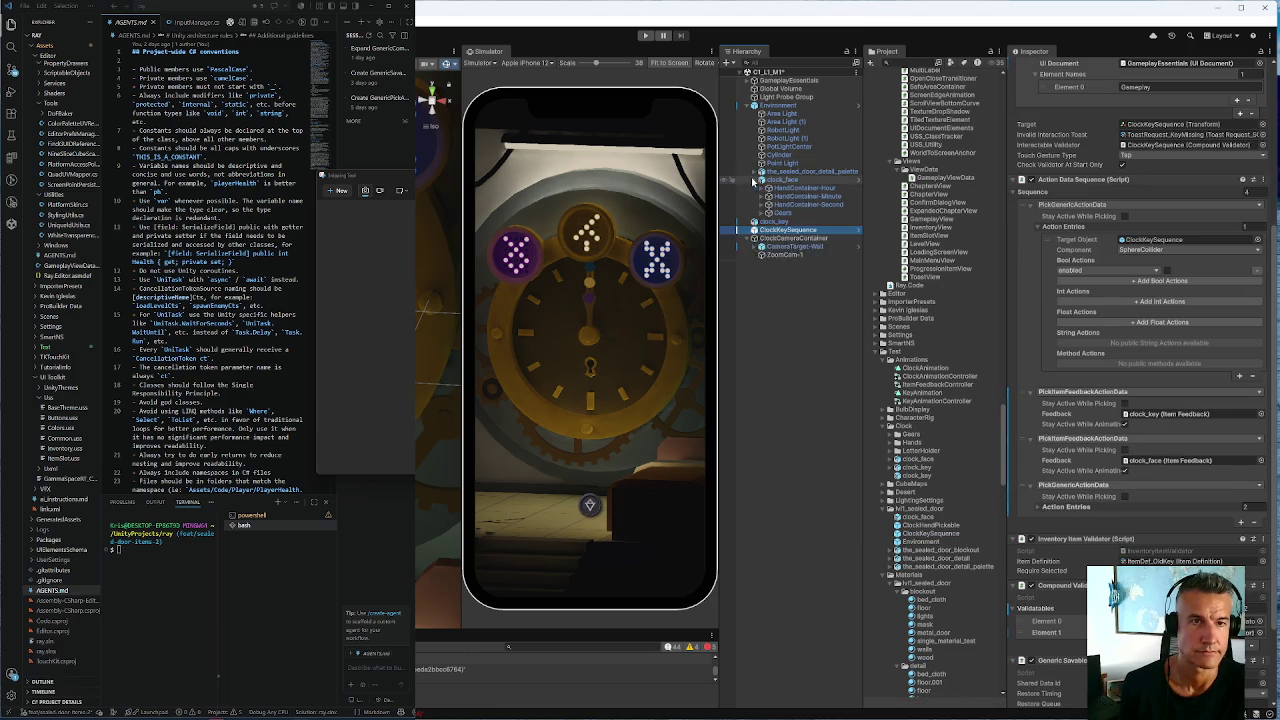
pyautogui.click(767, 188)
pyautogui.click(786, 197)
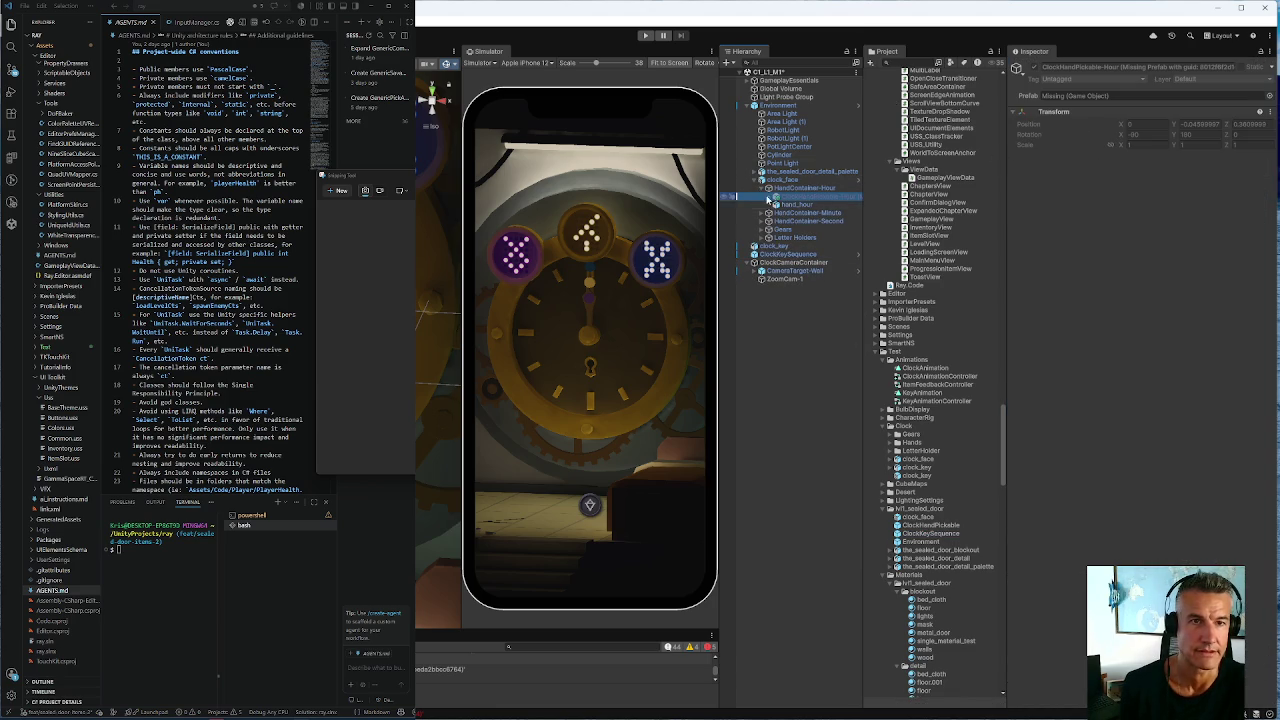
pyautogui.click(770, 254)
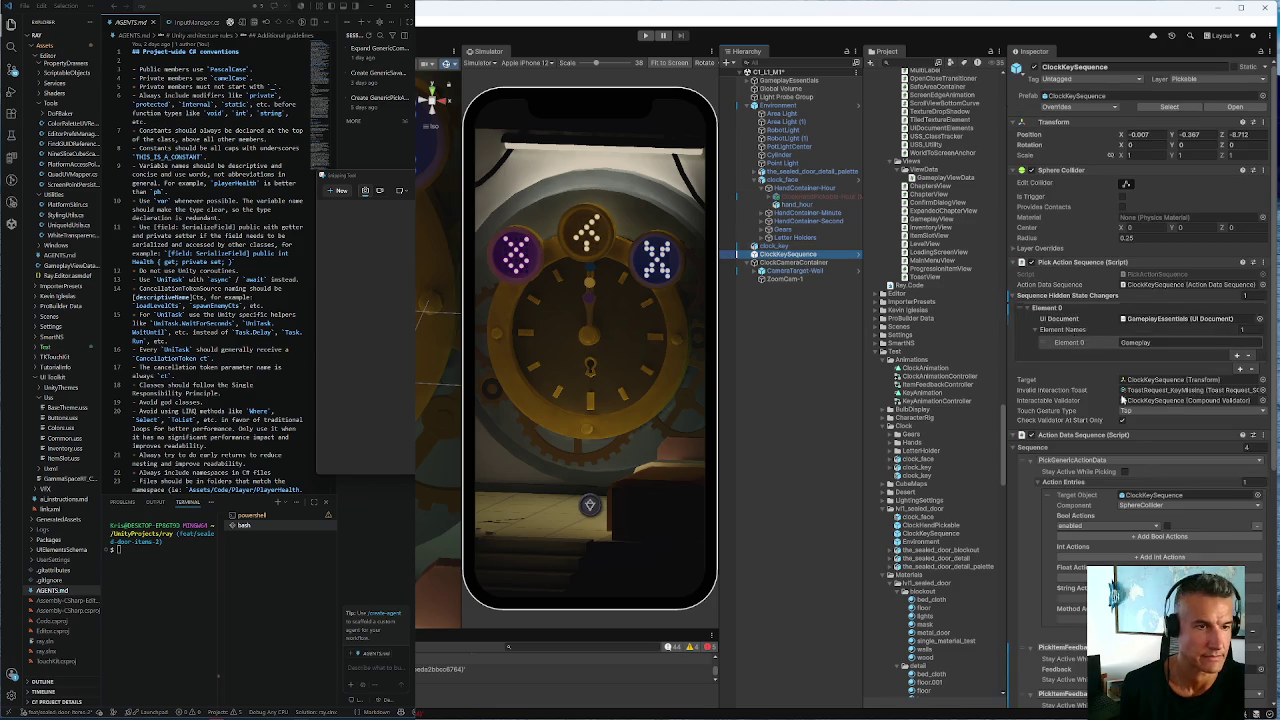
pyautogui.scroll(-3, 1082, 488)
pyautogui.scroll(-1, 1082, 488)
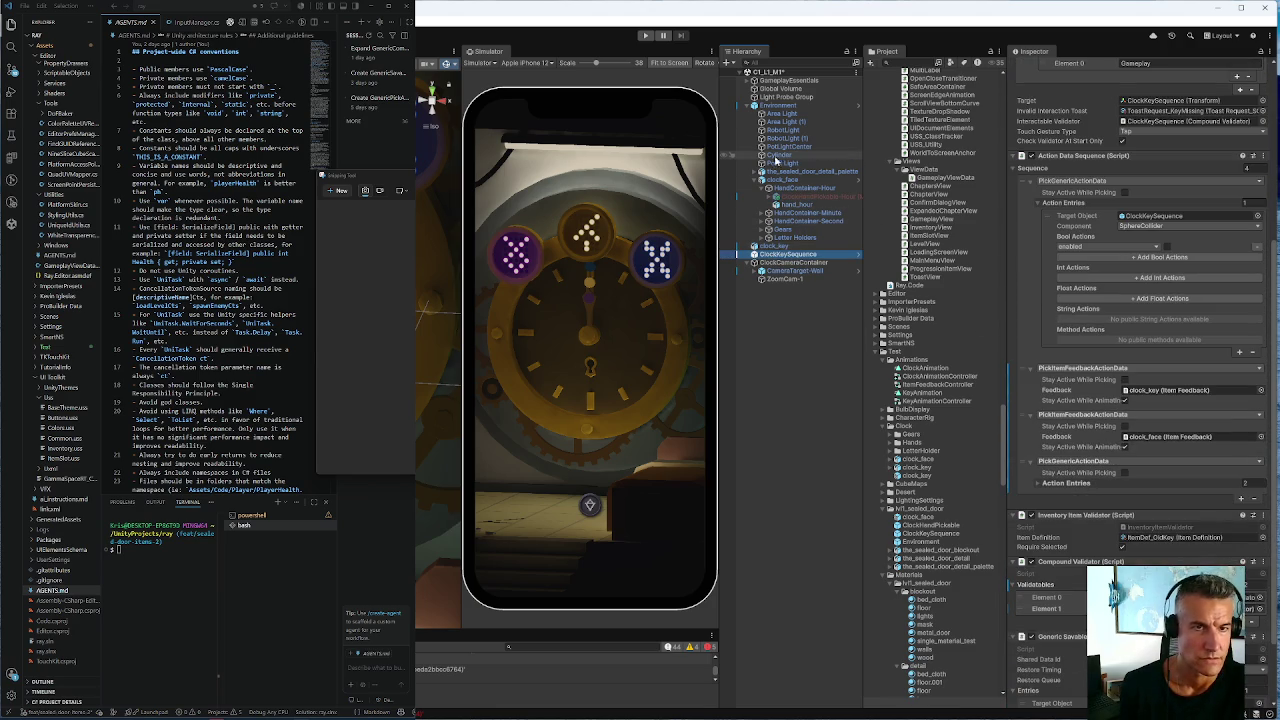
pyautogui.click(777, 189)
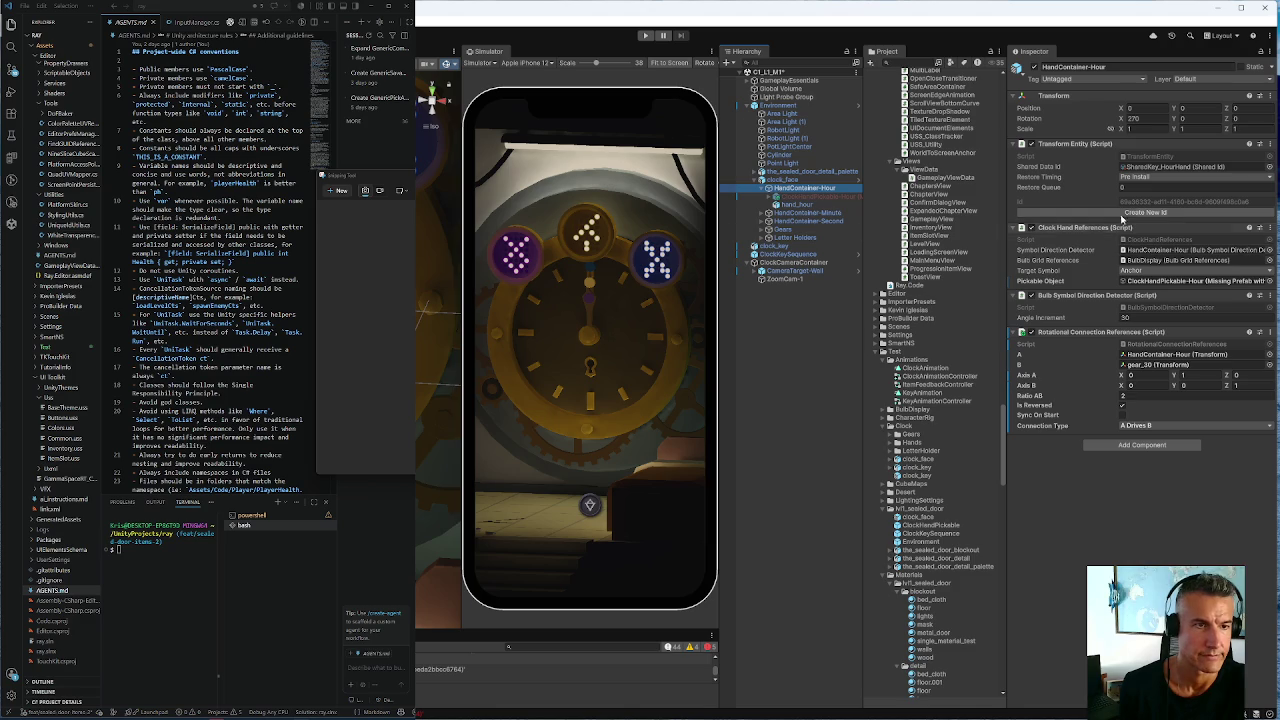
pyautogui.click(796, 197)
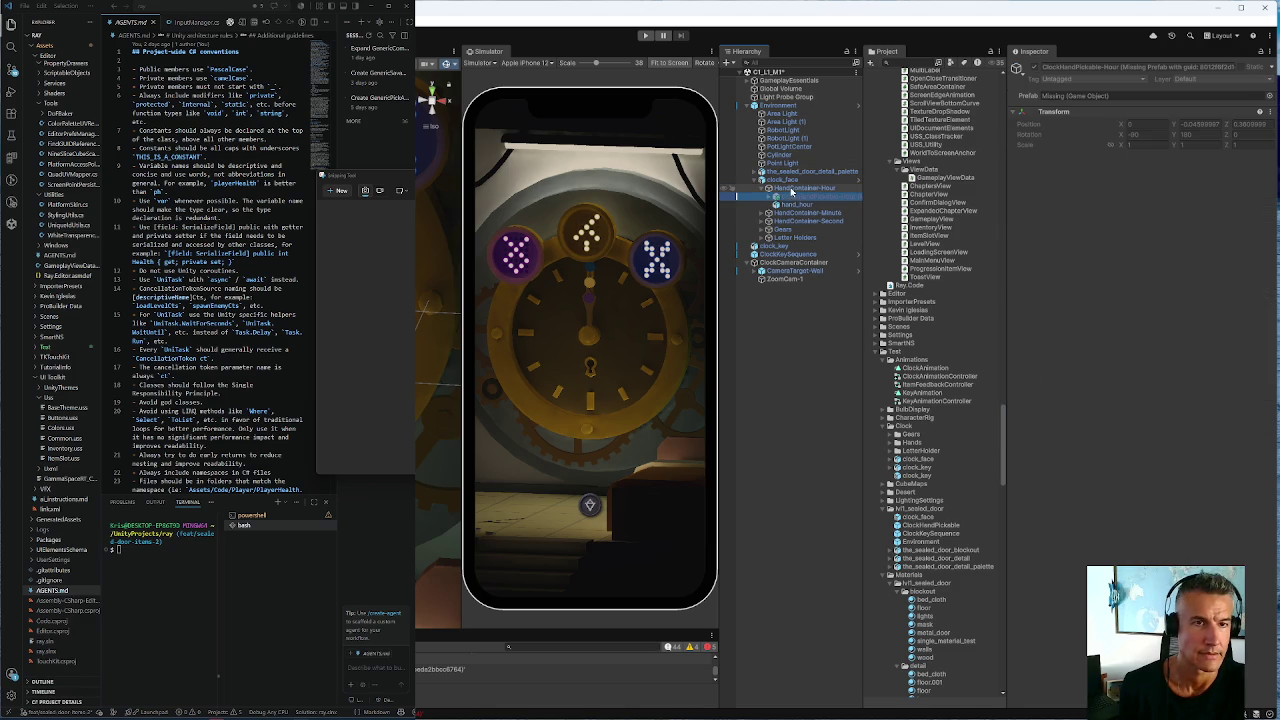
pyautogui.click(793, 188)
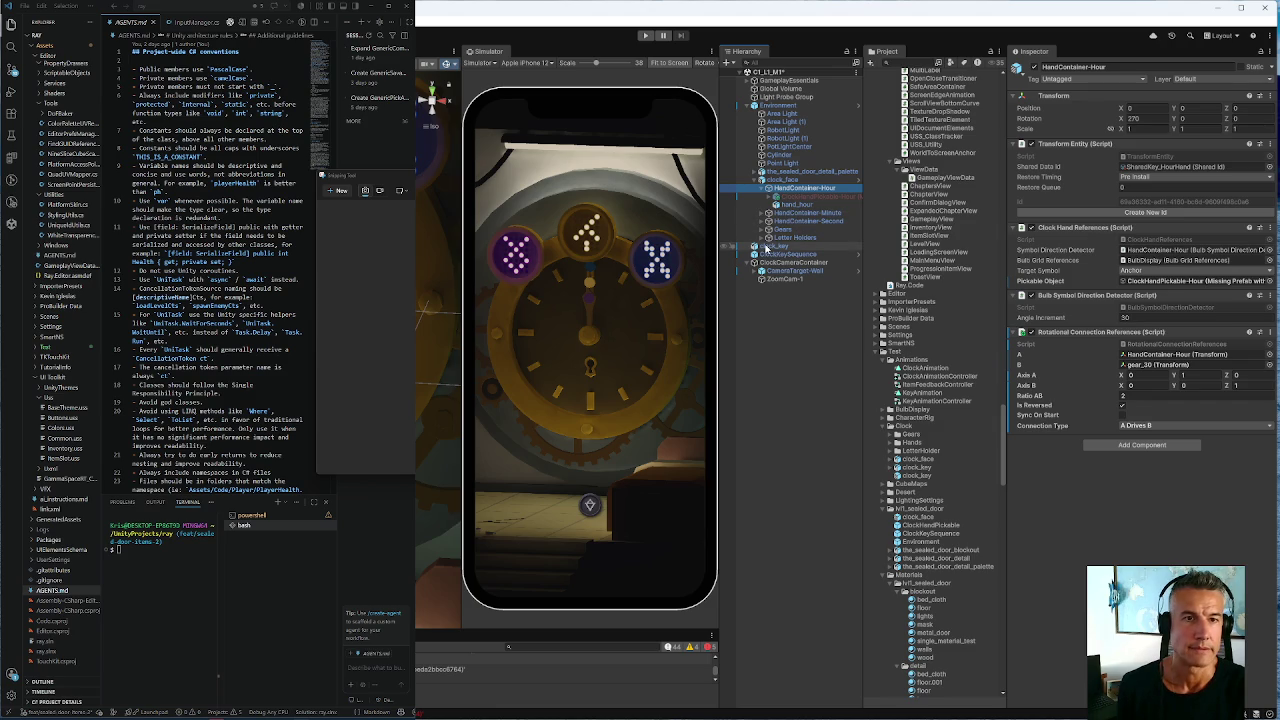
pyautogui.click(768, 254)
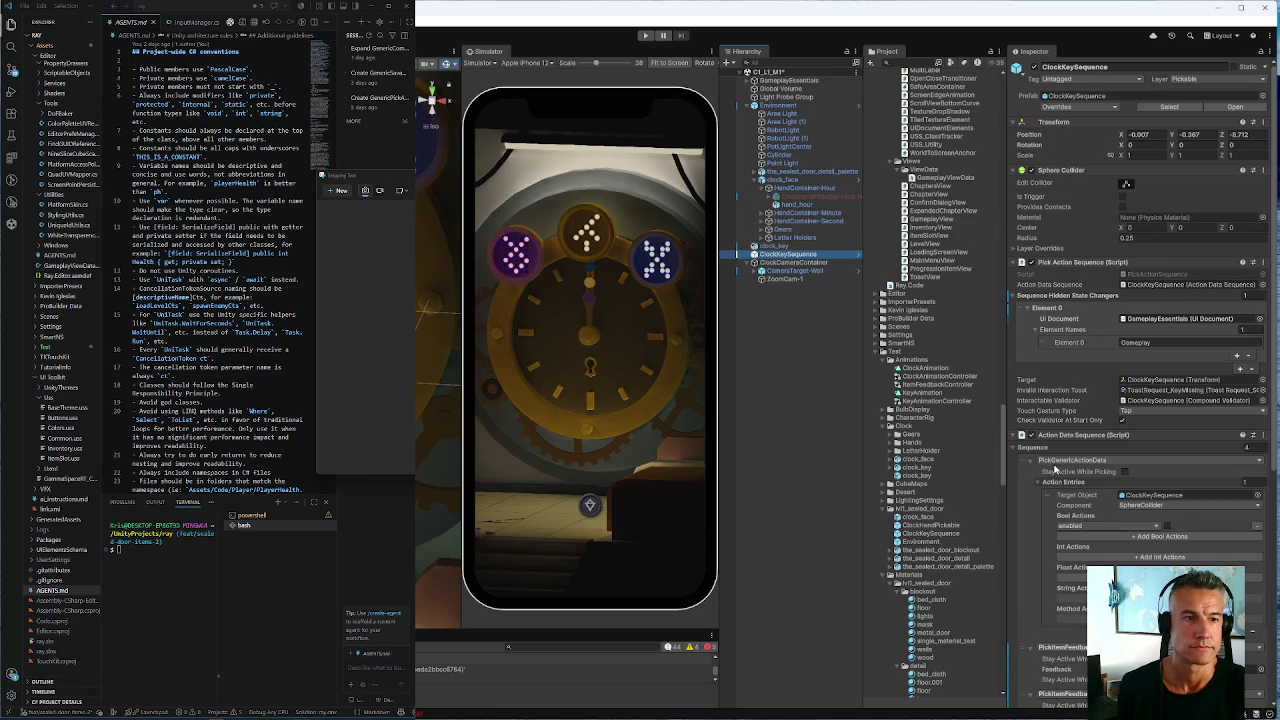
# Scroll the Project window to the Chapters scenes and select C1_L1_sealed_door
pyautogui.scroll(-5, 1050, 470)
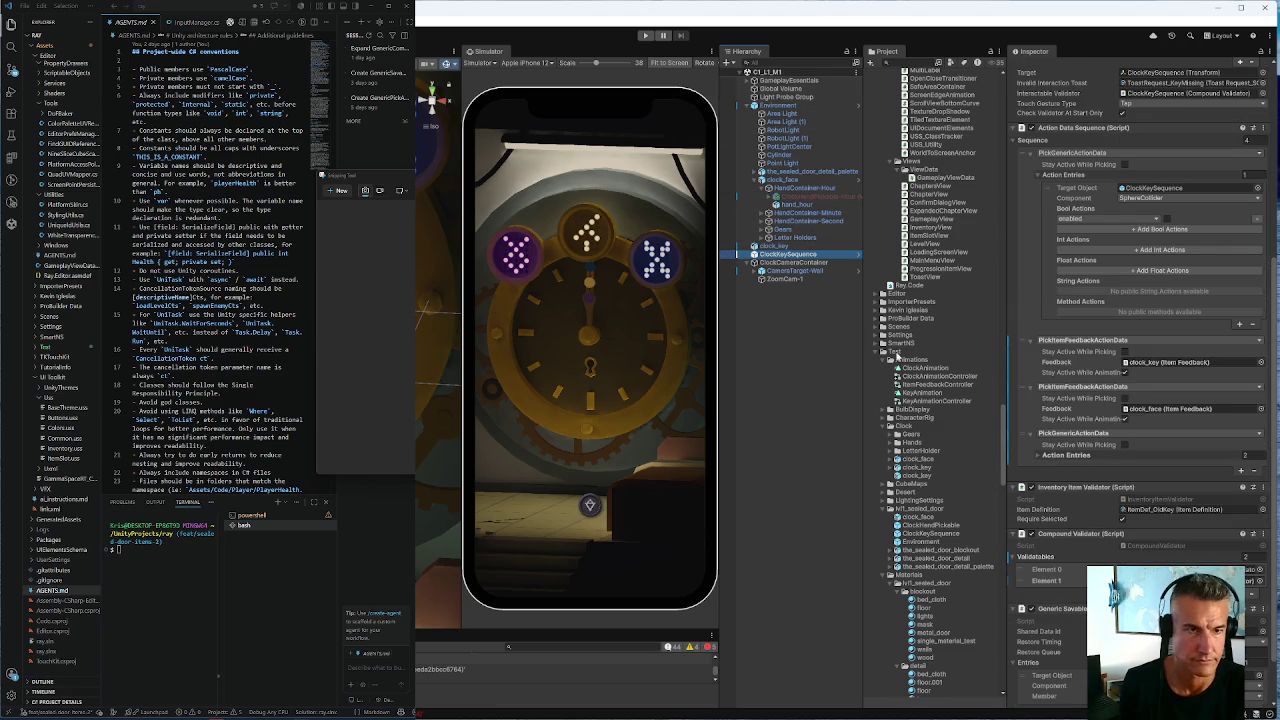
pyautogui.scroll(10, 965, 408)
pyautogui.moveTo(1004, 392); pyautogui.dragTo(998, 104)
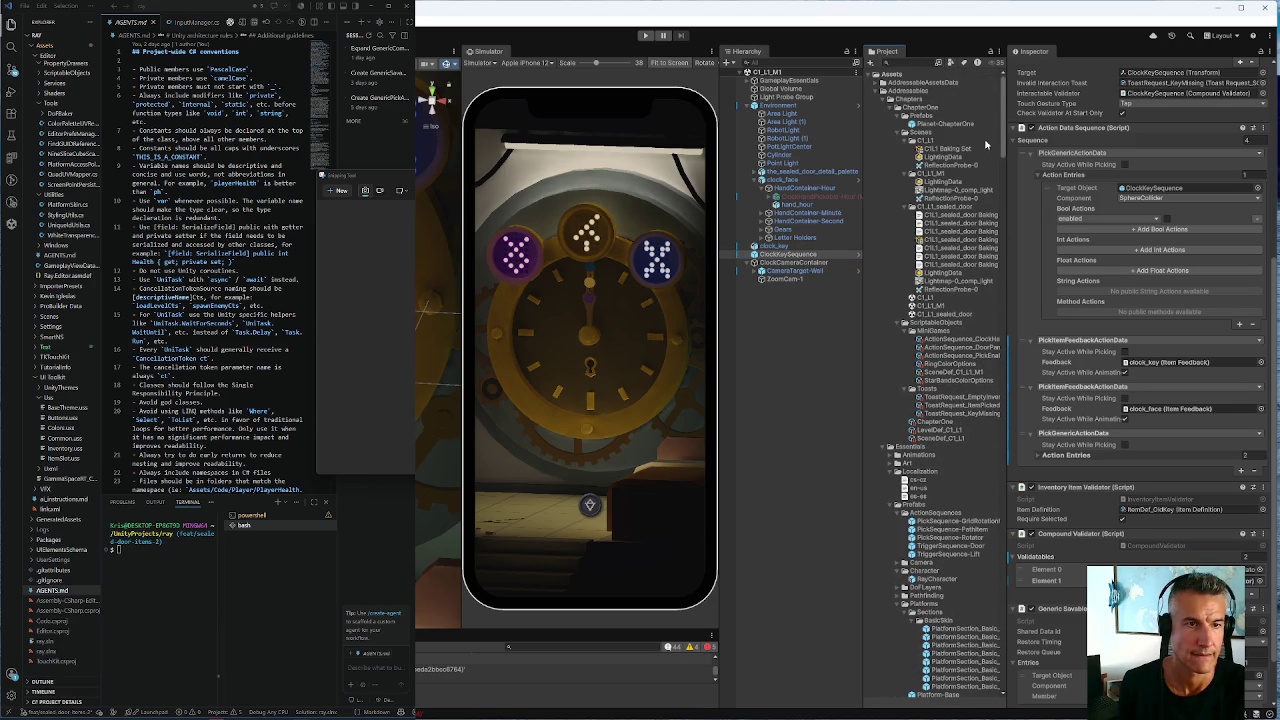
pyautogui.click(941, 315)
# Open C1_L1_sealed_door and drag a ClockHandPickable prefab instance into the Hierarchy
pyautogui.doubleClick(940, 312)
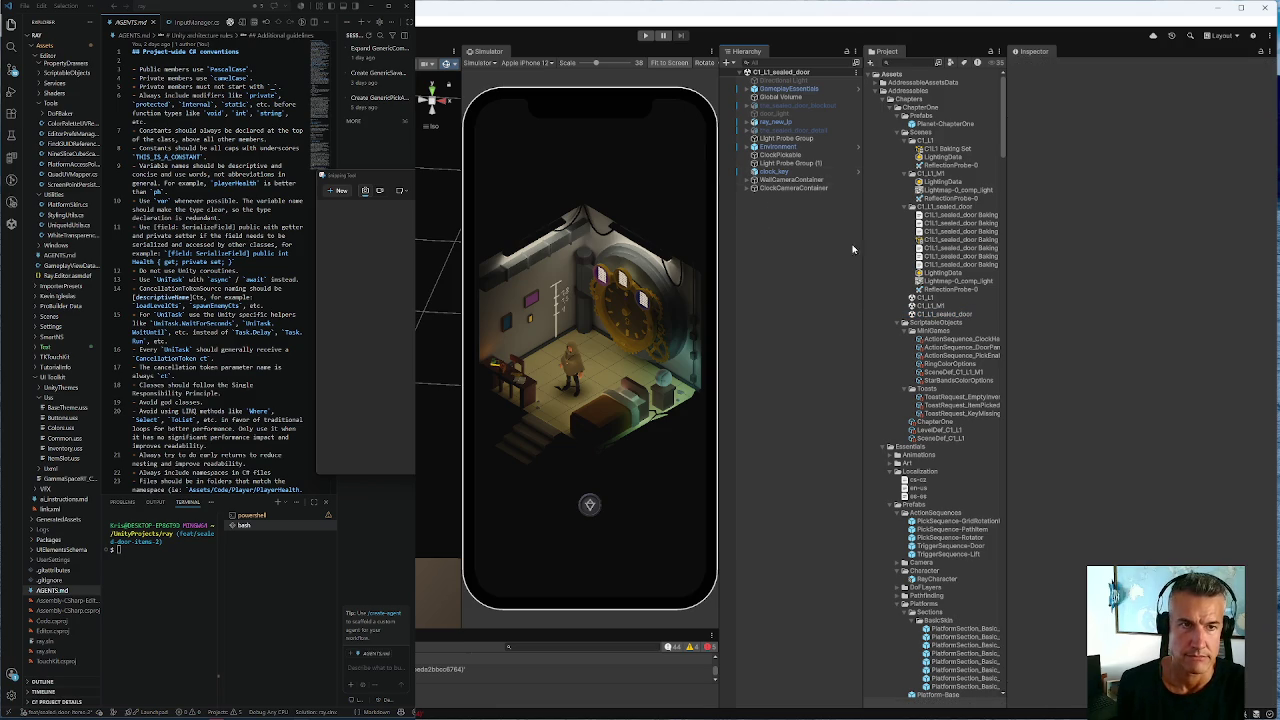
pyautogui.scroll(-5, 953, 280)
pyautogui.moveTo(1003, 148)
pyautogui.mouseDown()
pyautogui.moveTo(992, 655)
pyautogui.moveTo(988, 545)
pyautogui.mouseUp()
pyautogui.scroll(15, 910, 400)
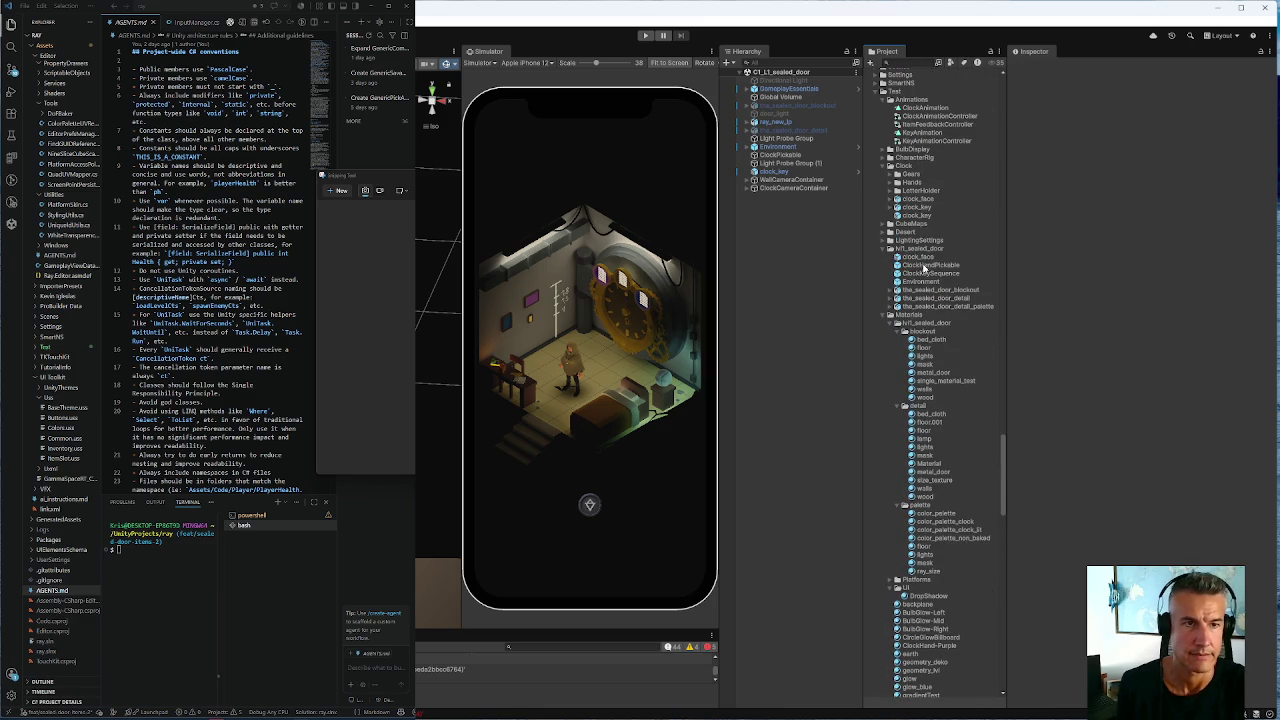
pyautogui.moveTo(919, 266); pyautogui.dragTo(768, 249)
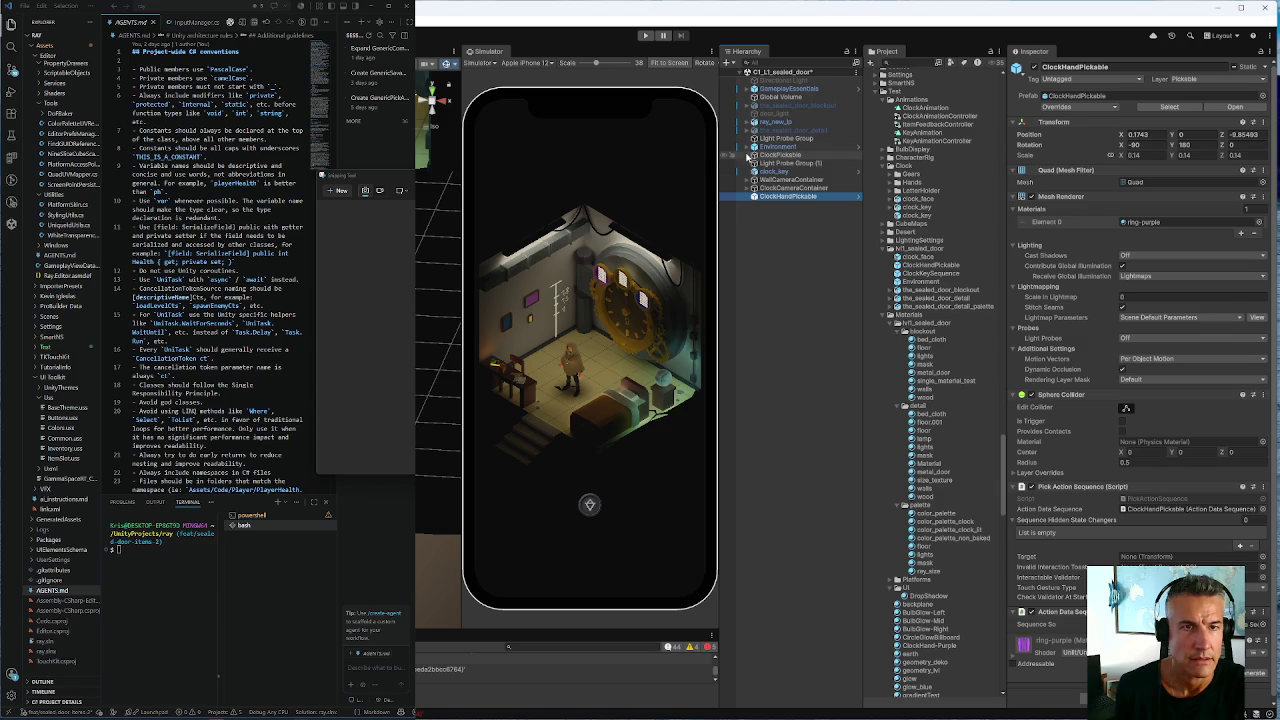
# Expand Environment and the_sealed_door_detail_palette down to clock_face's children
pyautogui.click(754, 146)
pyautogui.click(760, 213)
pyautogui.click(779, 221)
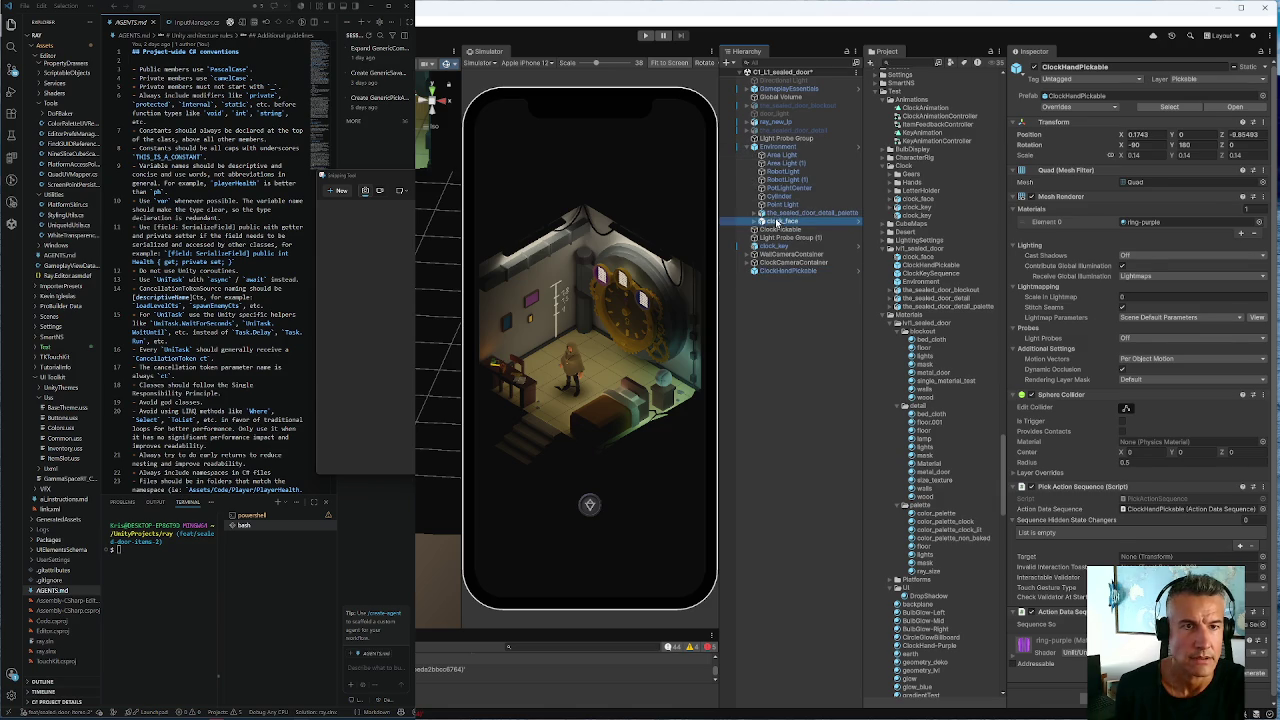
pyautogui.click(757, 221)
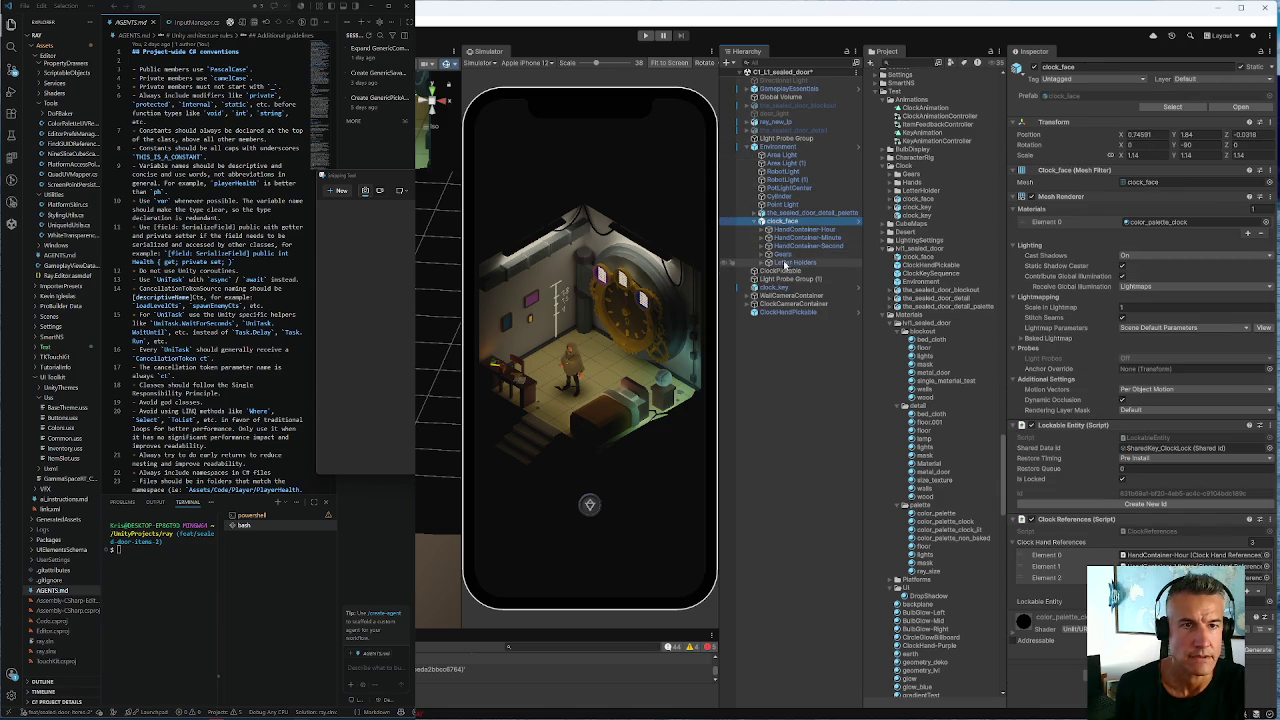
# Parent ClockHandPickable under clock_face, undoing an accidental zeroing of clock_face's position
pyautogui.click(774, 313)
pyautogui.moveTo(774, 315); pyautogui.dragTo(789, 268)
pyautogui.click(1158, 134)
pyautogui.write('0')
pyautogui.press('Tab')
pyautogui.write('0')
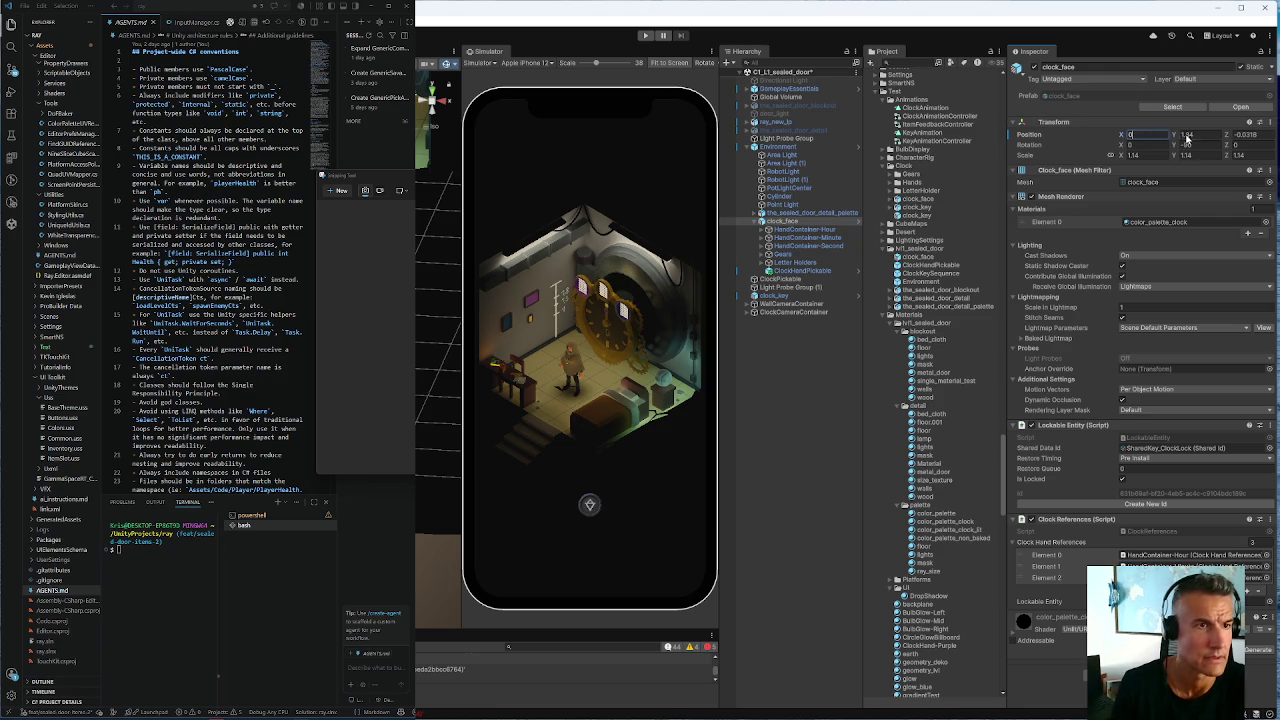
pyautogui.press('Tab')
pyautogui.write('0')
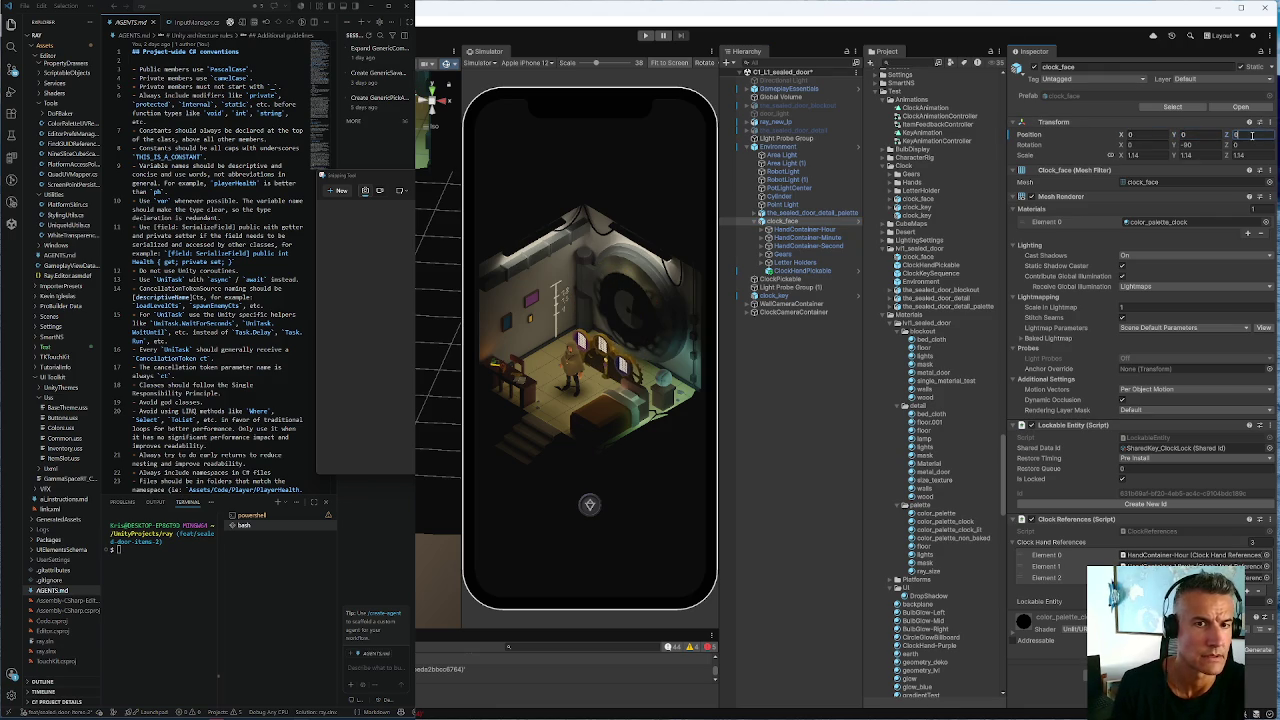
pyautogui.hotkey('ctrl', 'z')
pyautogui.hotkey('ctrl', 'z')
pyautogui.hotkey('ctrl', 'z')
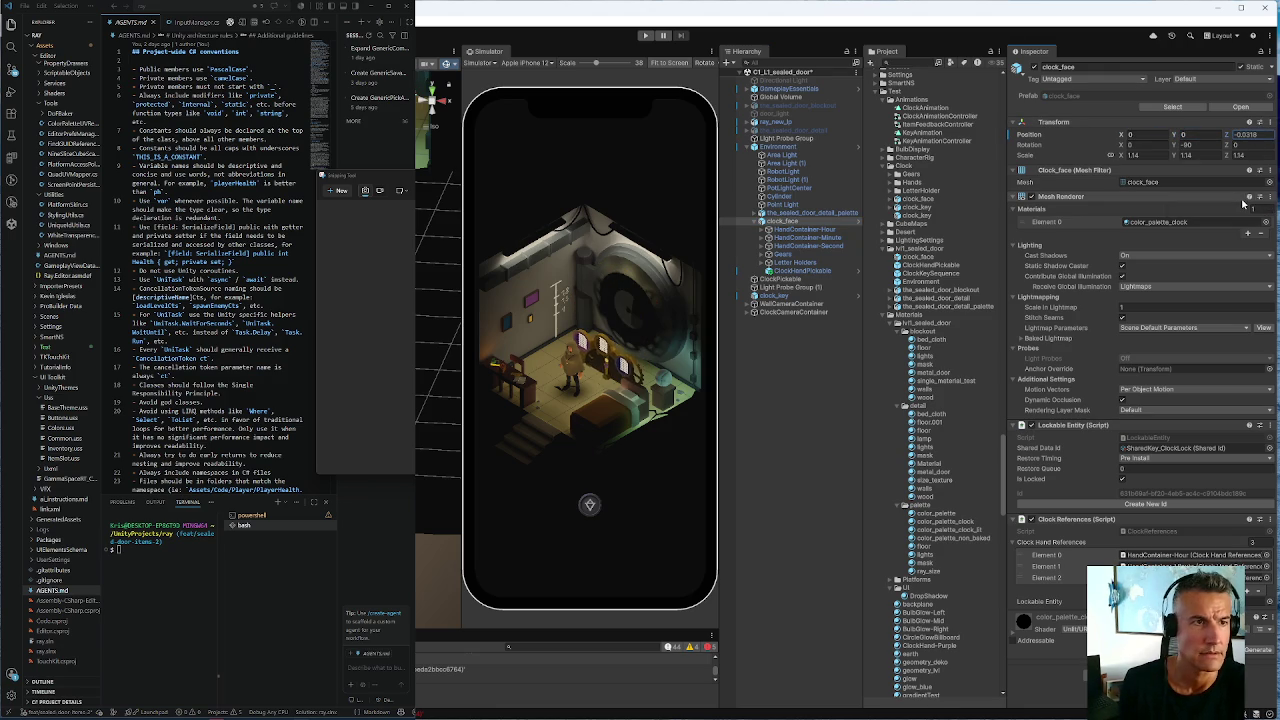
# Set ClockHandPickable's Transform Position to 0, 0, 0
pyautogui.click(800, 270)
pyautogui.click(1145, 134)
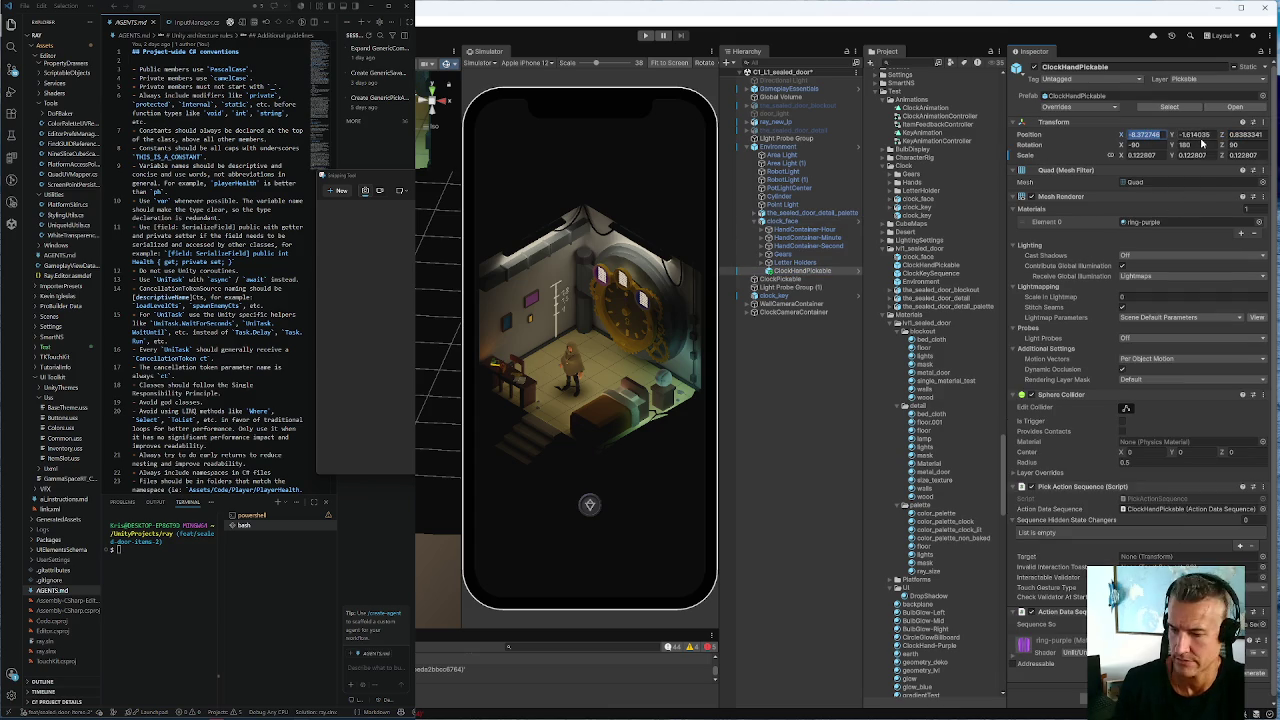
pyautogui.write('0')
pyautogui.press('Tab')
pyautogui.write('0')
pyautogui.press('Tab')
pyautogui.write('0')
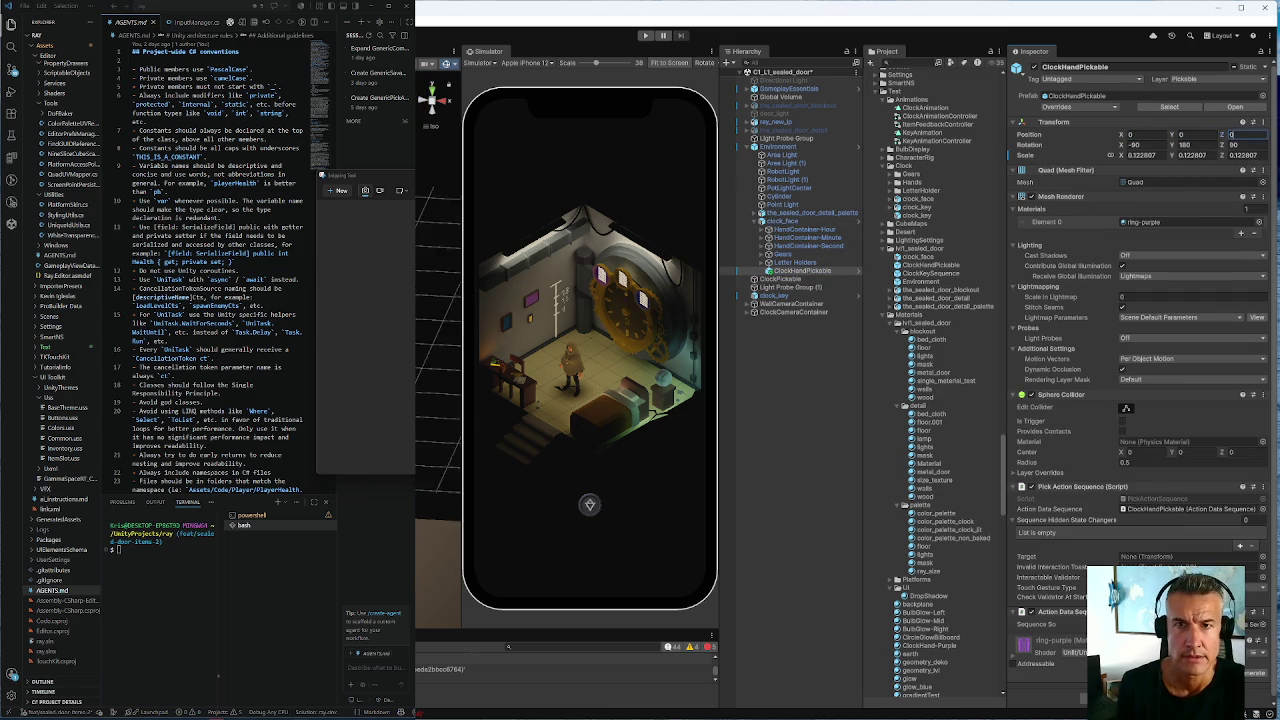
pyautogui.press('Return')
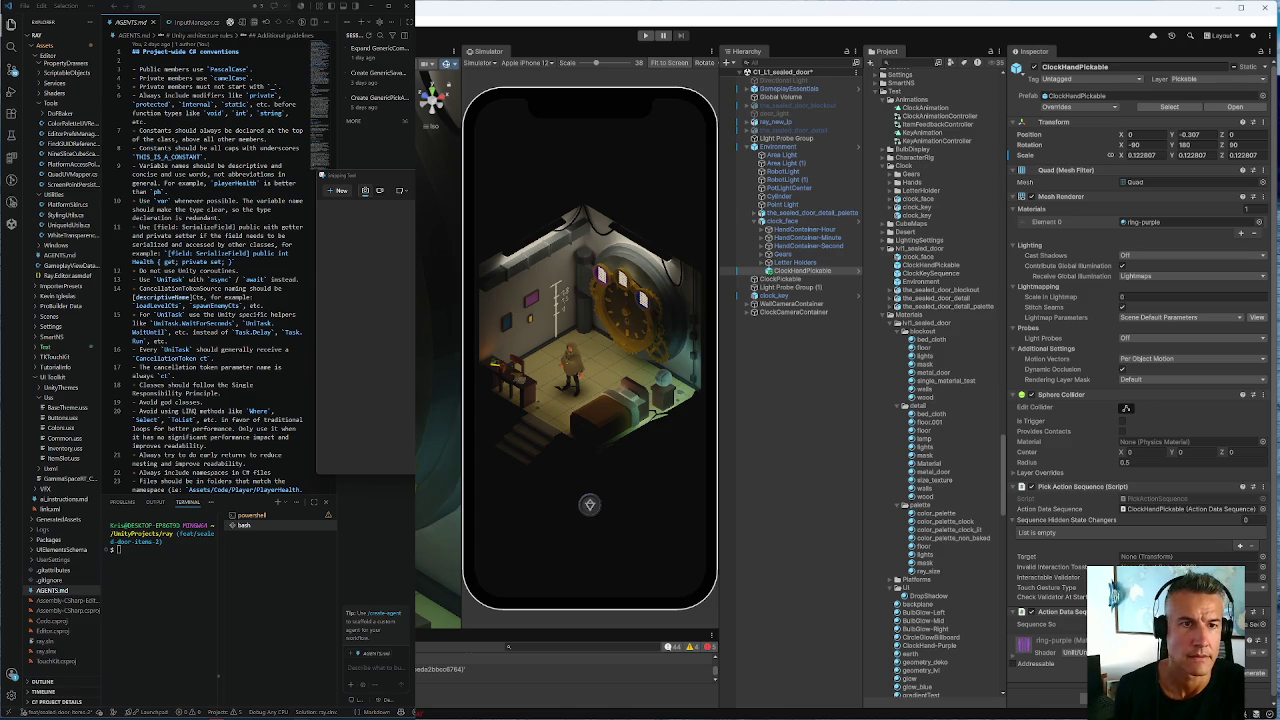
# Replace ClockHandPickable with a ClockKeySequence prefab instance placed under clock_face
pyautogui.rightClick(802, 274)
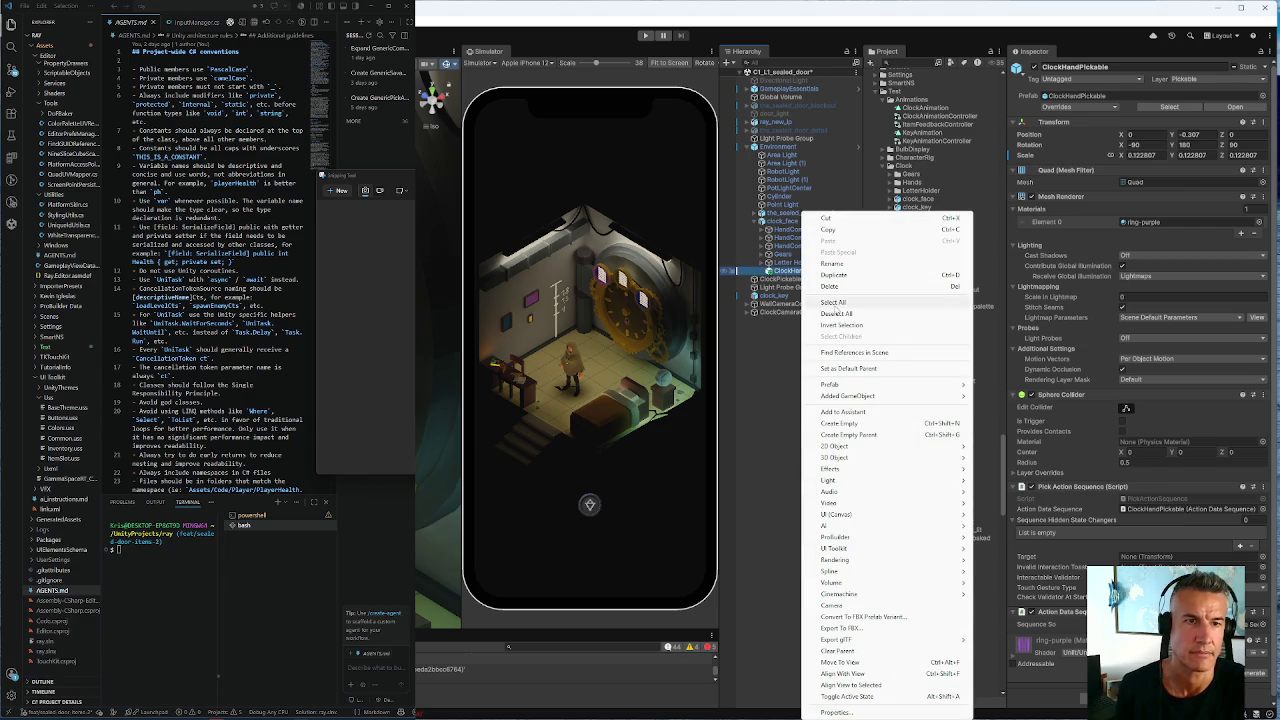
pyautogui.click(838, 290)
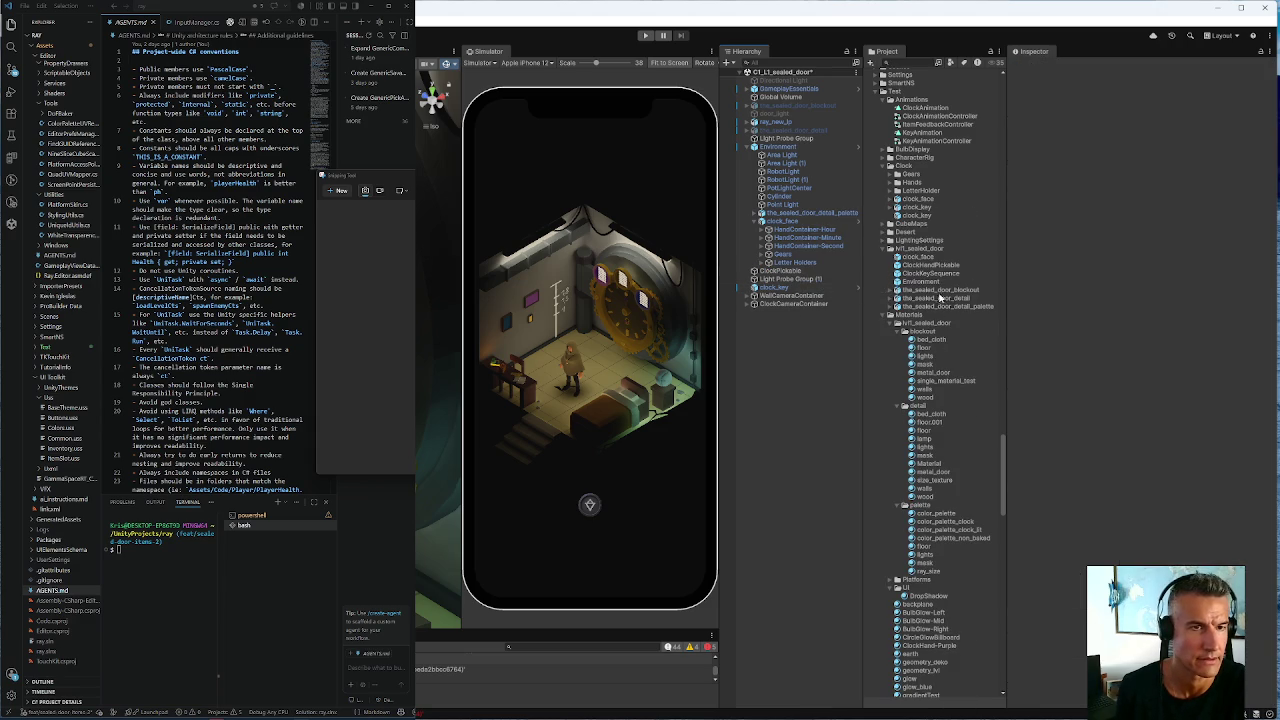
pyautogui.click(930, 276)
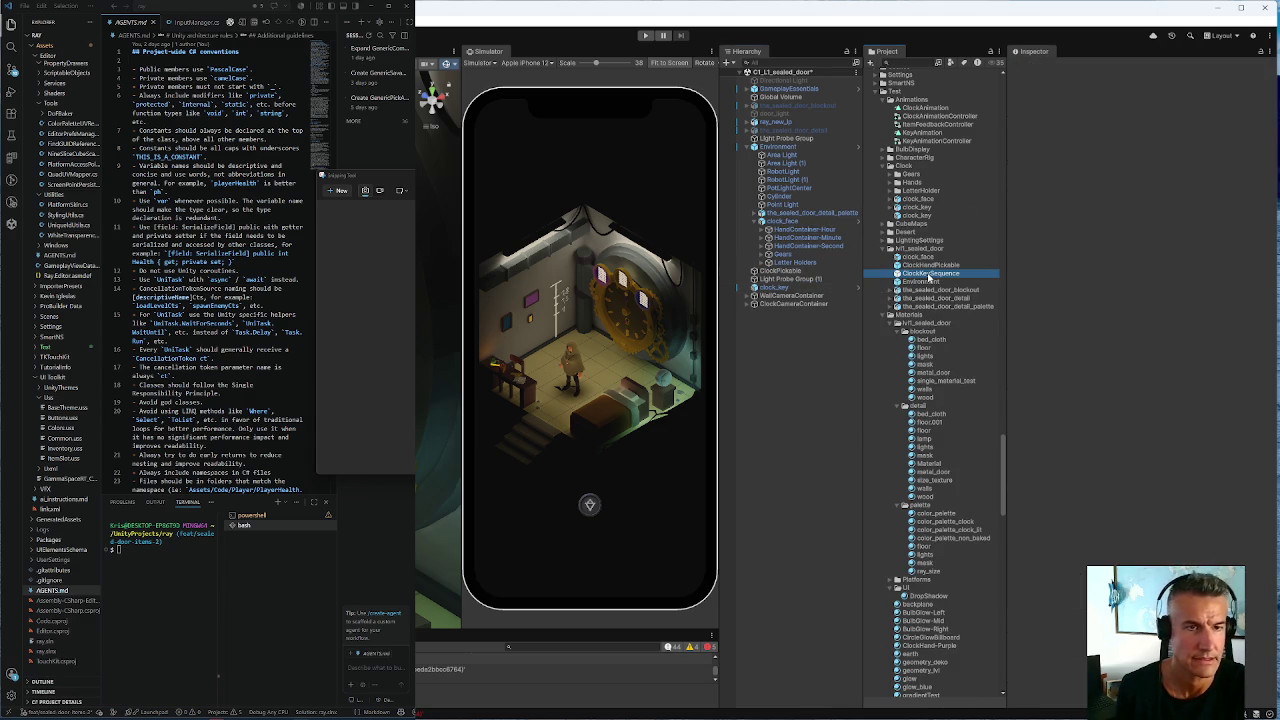
pyautogui.moveTo(930, 276)
pyautogui.mouseDown()
pyautogui.moveTo(845, 275)
pyautogui.moveTo(821, 317)
pyautogui.moveTo(805, 287)
pyautogui.moveTo(830, 271)
pyautogui.mouseUp()
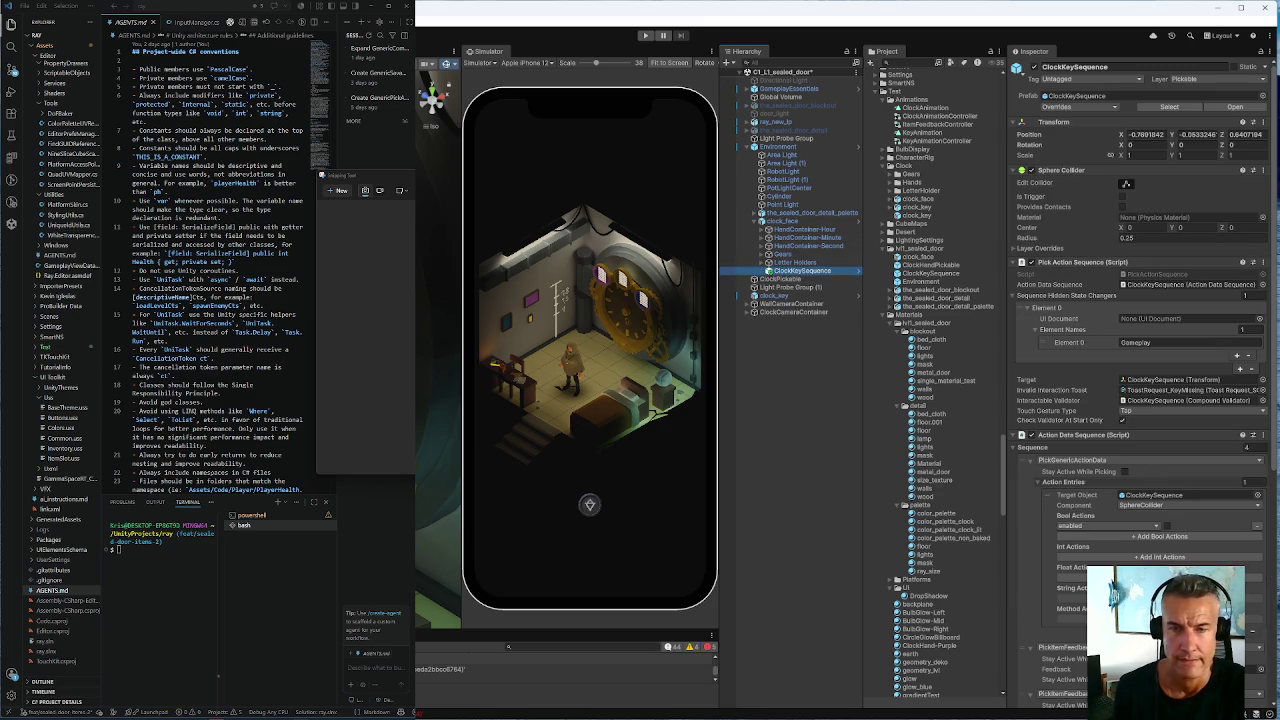
# Zero ClockKeySequence's position, then lower its Y to about -0.265
pyautogui.click(1143, 134)
pyautogui.write('0')
pyautogui.press('Tab')
pyautogui.write('0')
pyautogui.press('Tab')
pyautogui.write('0')
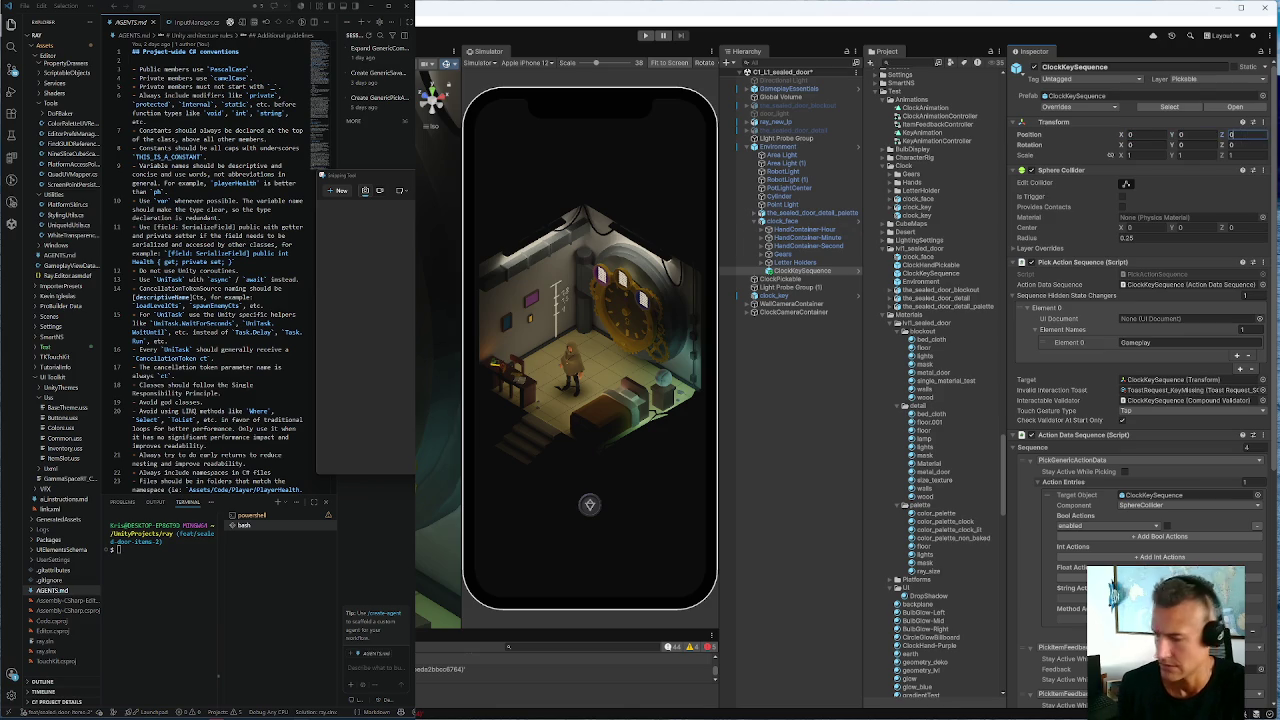
pyautogui.press('Return')
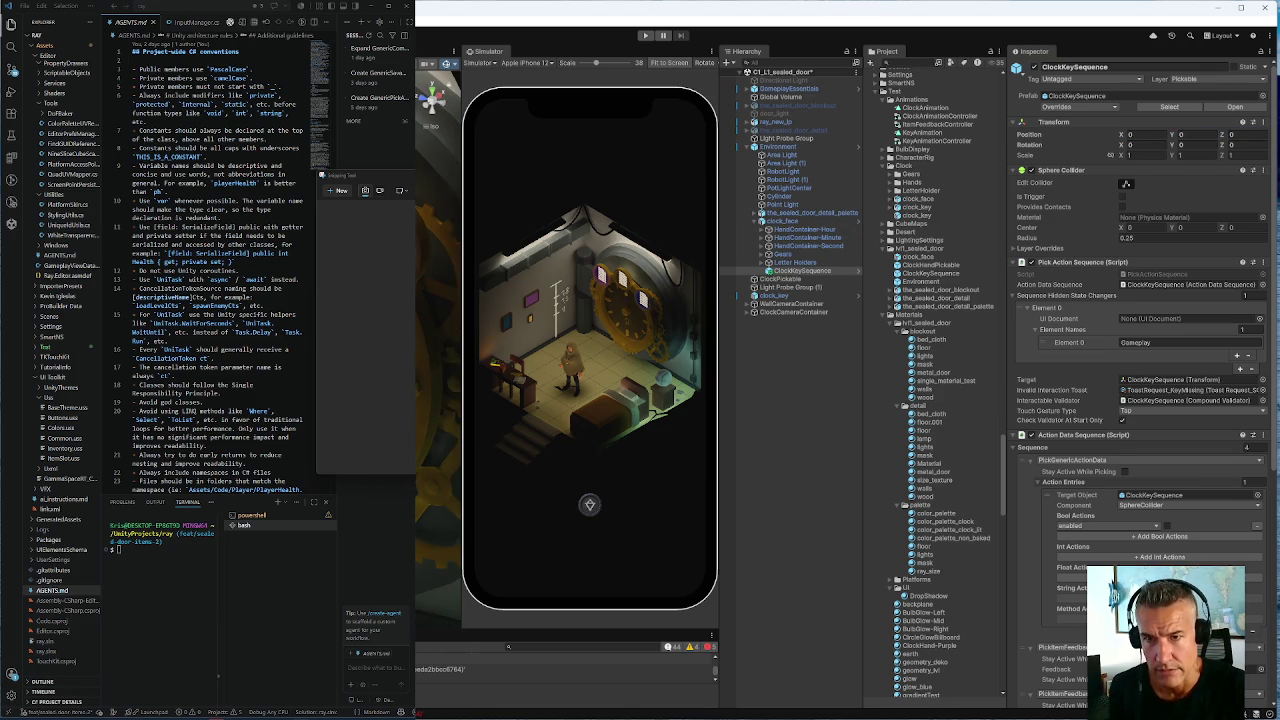
pyautogui.moveTo(1174, 134); pyautogui.dragTo(1166, 134)
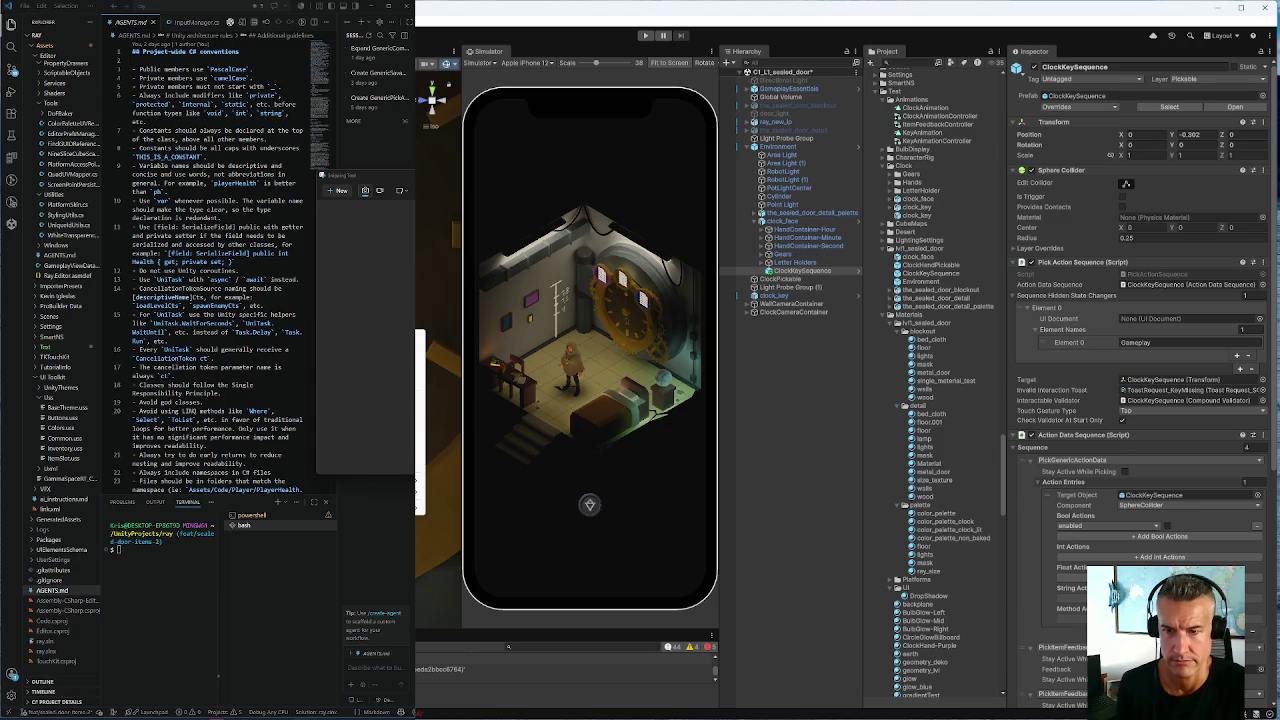
pyautogui.click(778, 146)
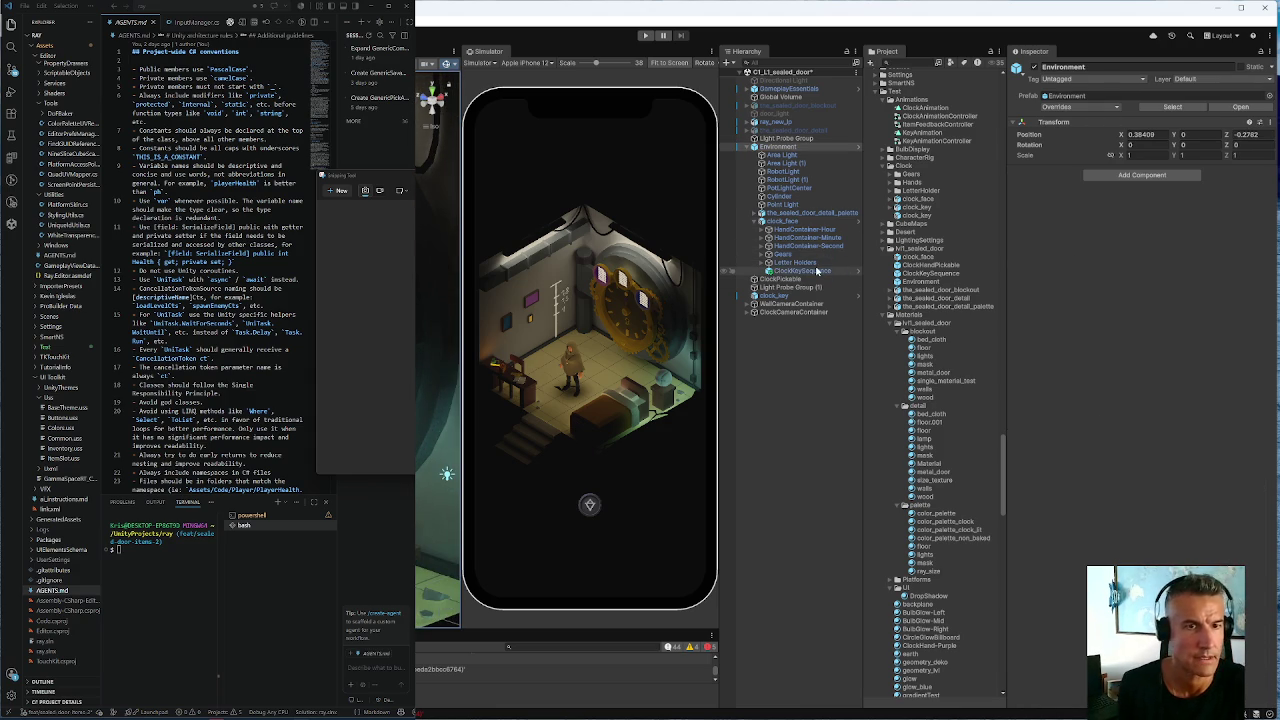
# Move ClockKeySequence out of Environment to the Hierarchy root and unpack its prefab
pyautogui.moveTo(788, 272); pyautogui.dragTo(772, 318)
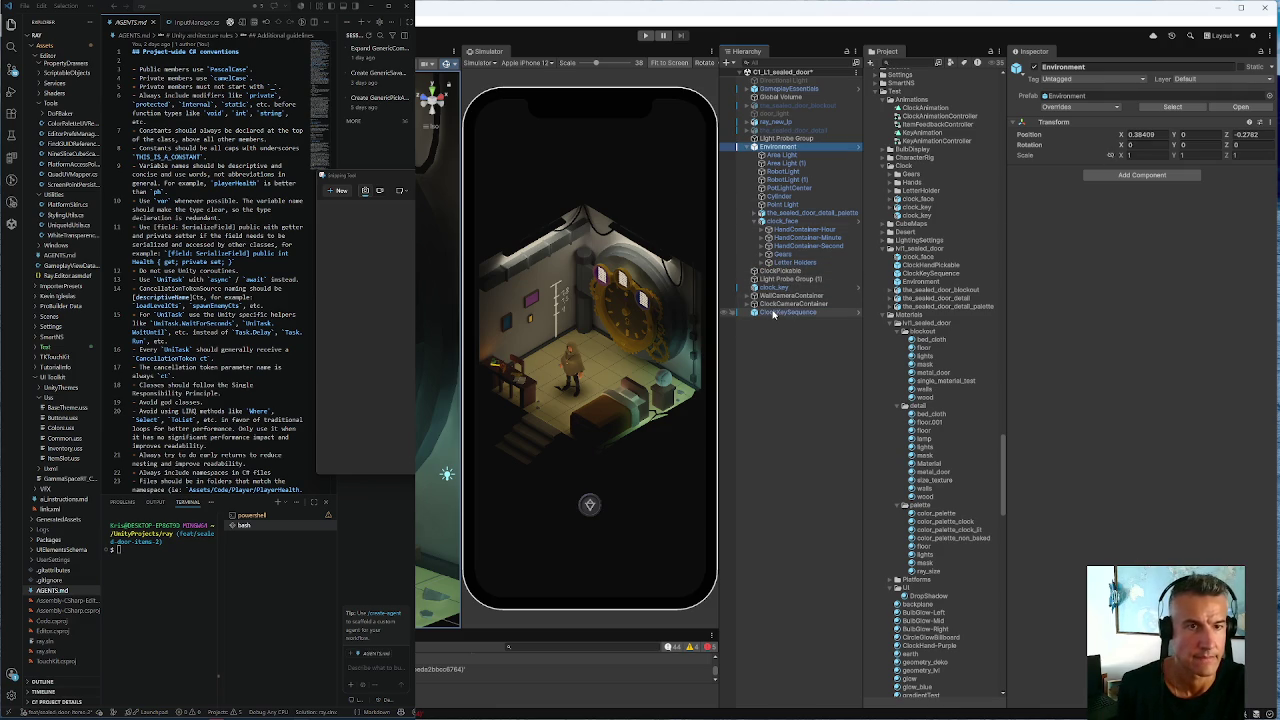
pyautogui.rightClick(772, 313)
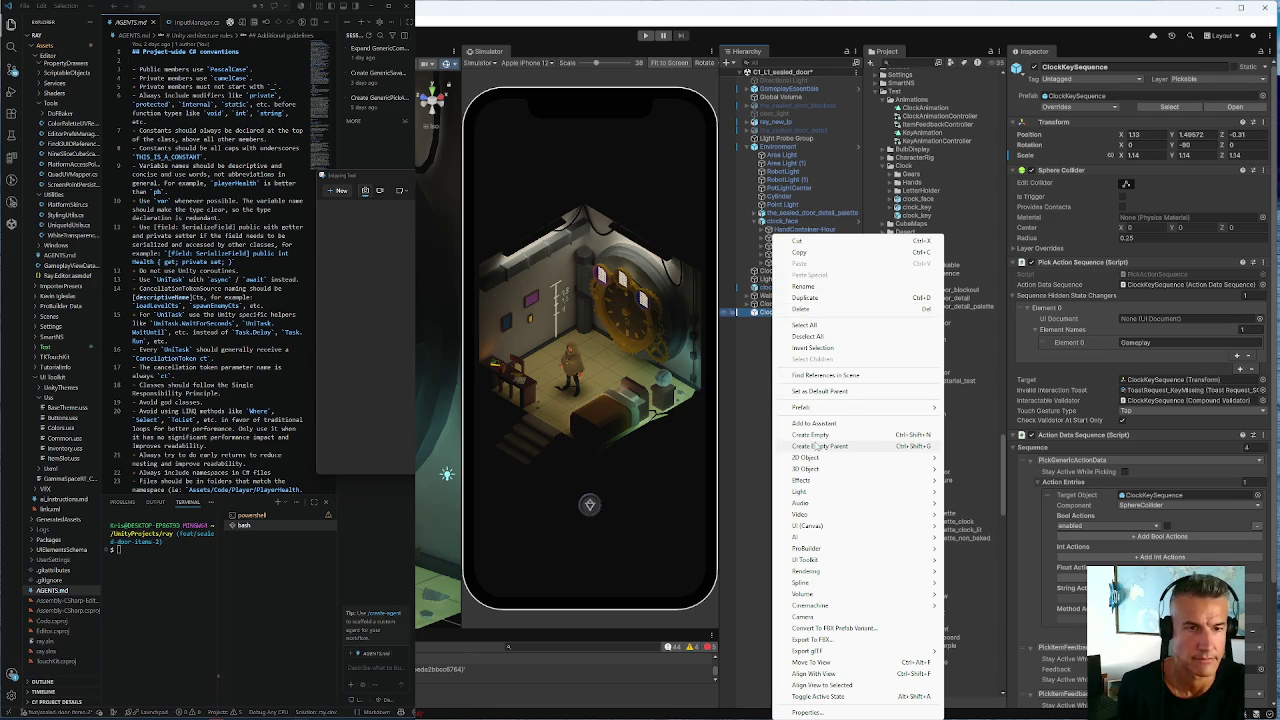
pyautogui.moveTo(815, 408)
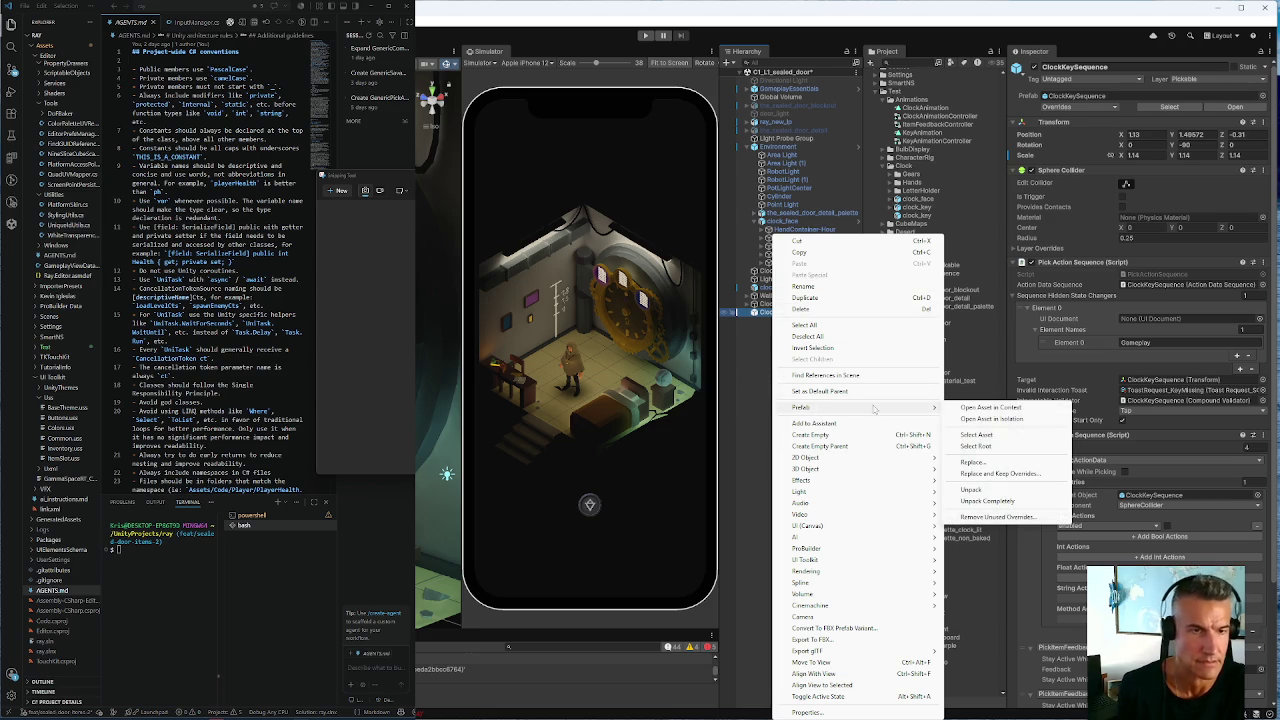
pyautogui.click(966, 492)
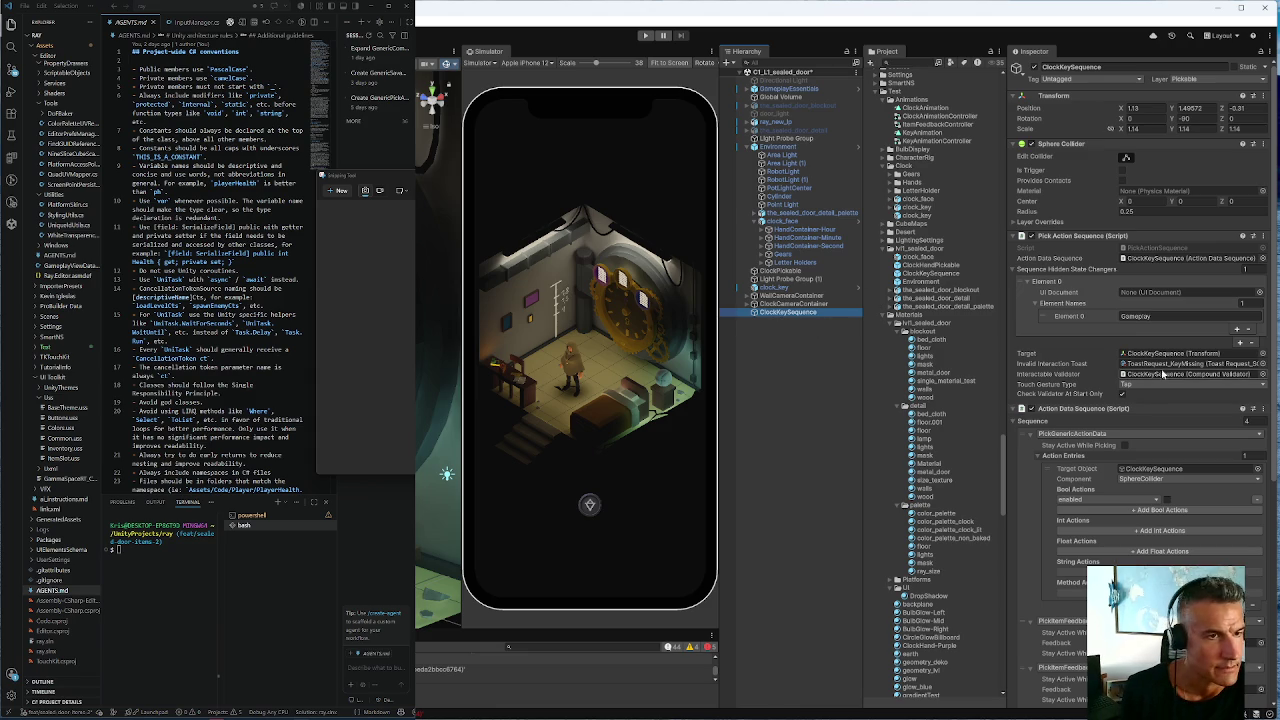
# Assign GameplayEssentials as the UI Document of the first hidden-state changer entry
pyautogui.click(1143, 296)
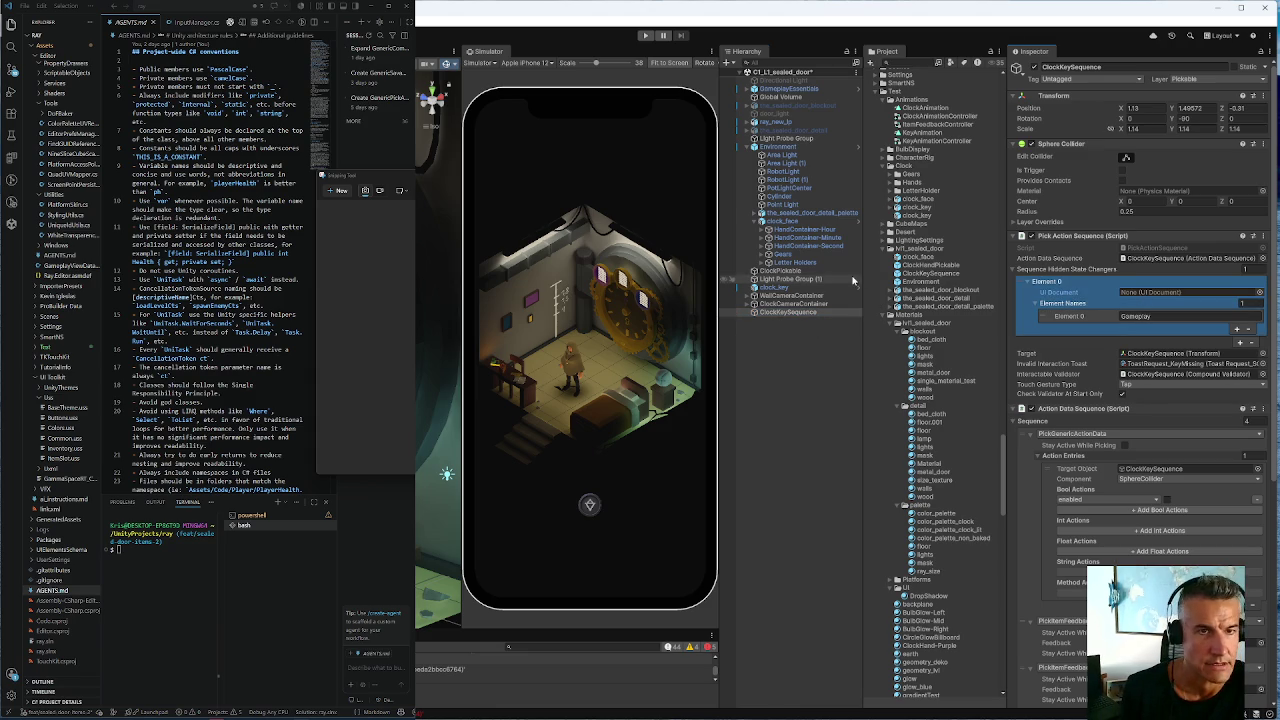
pyautogui.moveTo(785, 90); pyautogui.dragTo(1185, 292)
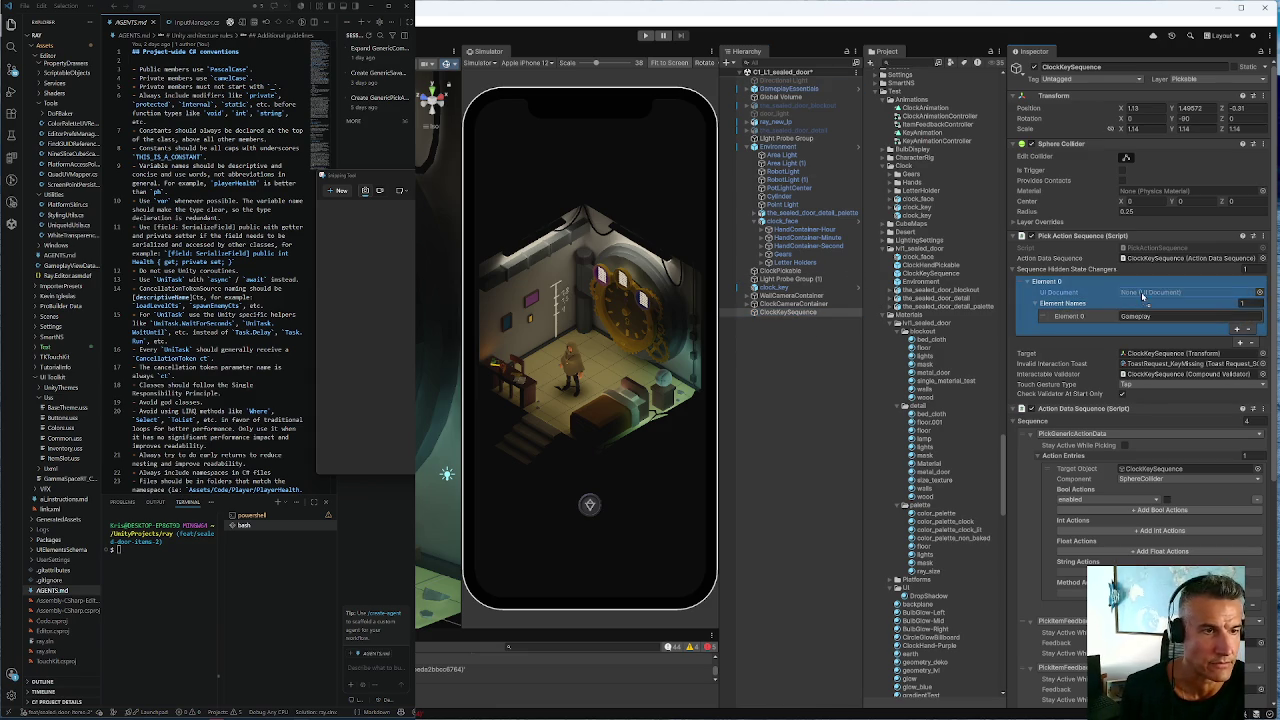
pyautogui.press('Return')
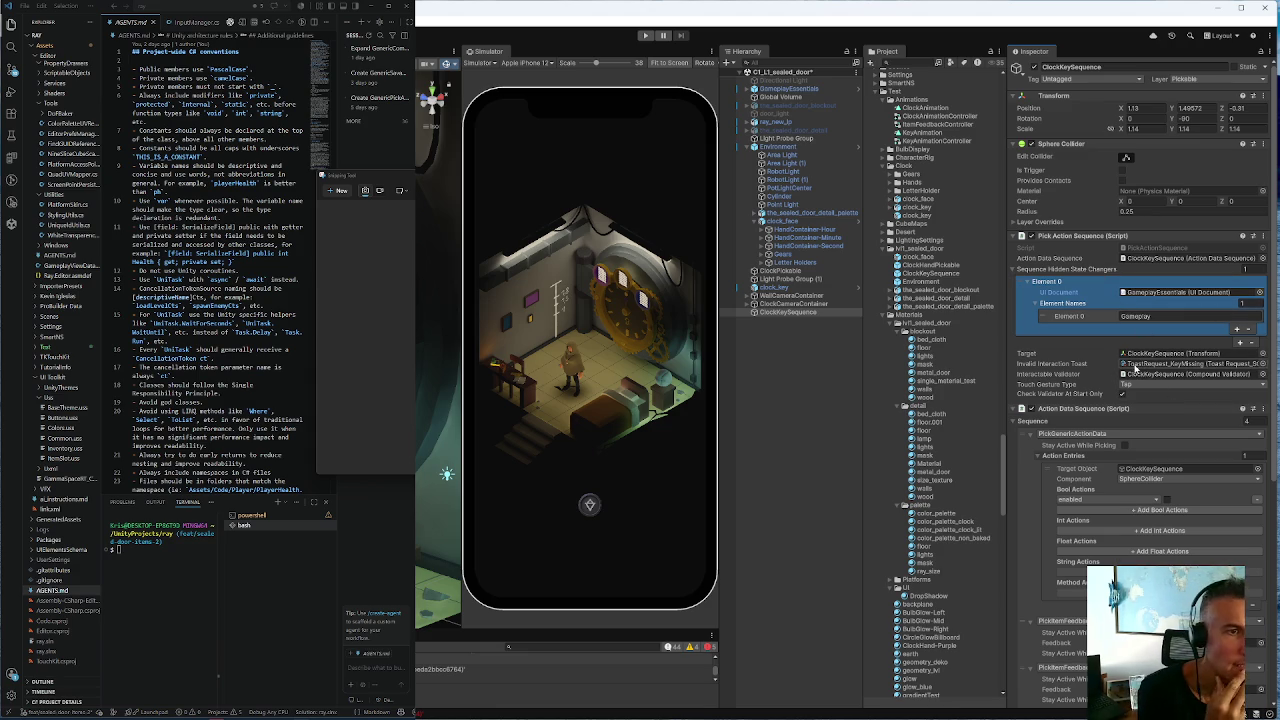
# Expand the last PickGenericActionData's Action Entries, showing two empty entries
pyautogui.scroll(-3, 1123, 365)
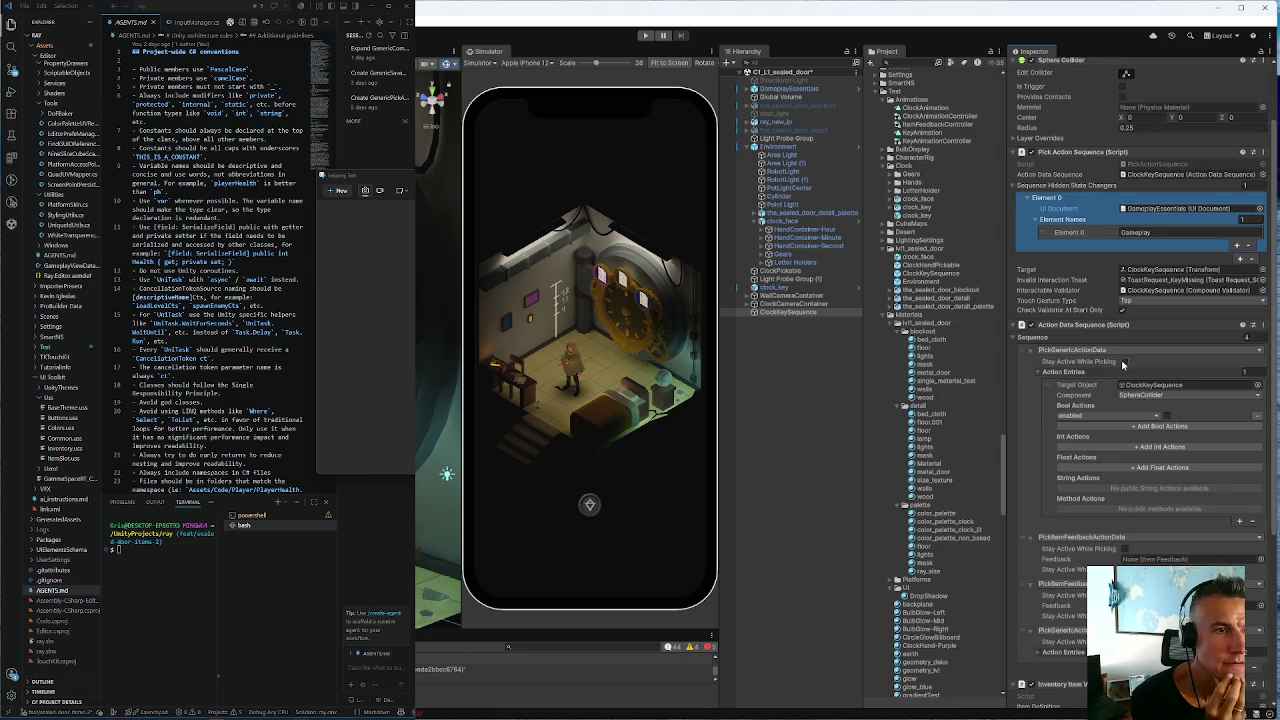
pyautogui.scroll(-3, 1119, 363)
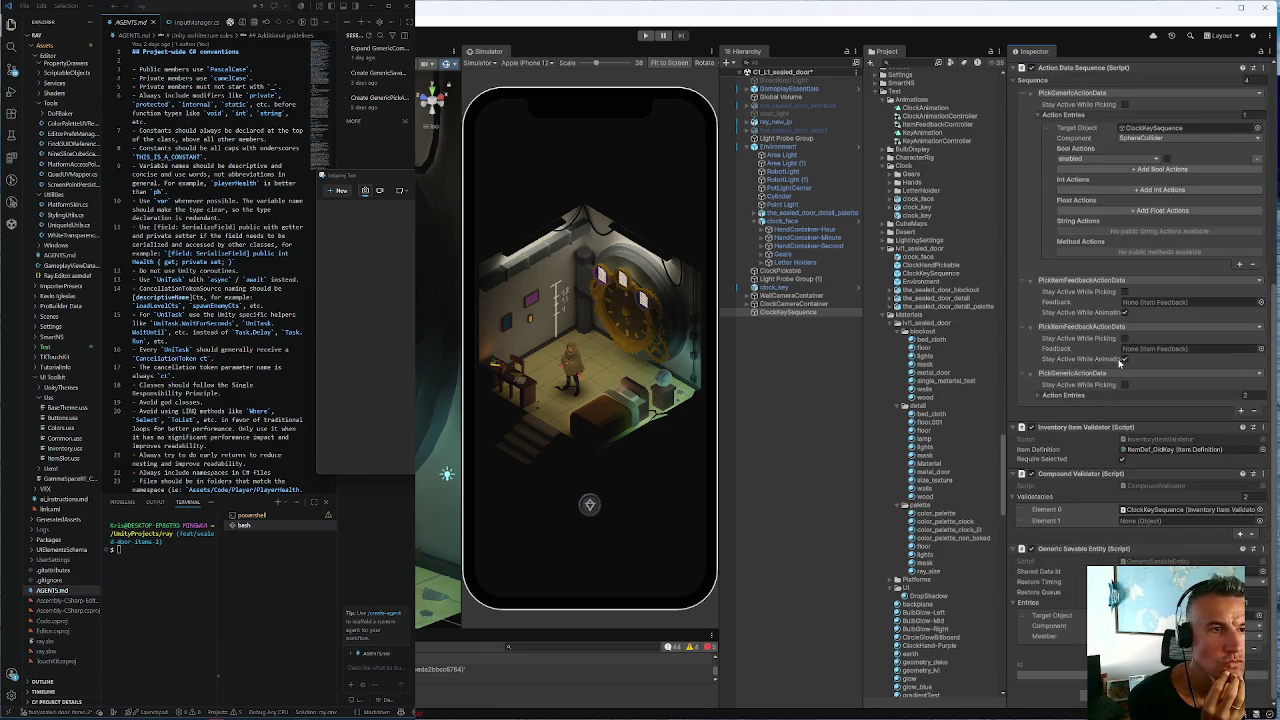
pyautogui.scroll(-2, 1120, 365)
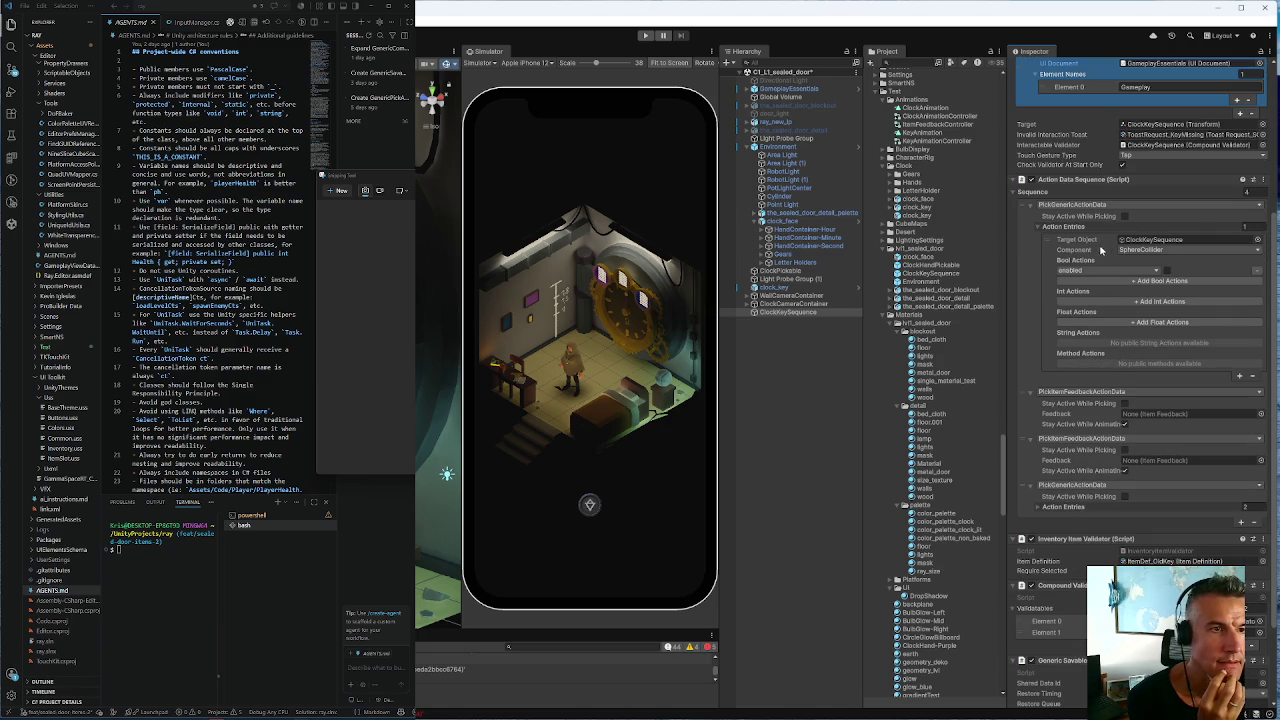
pyautogui.scroll(5, 1108, 250)
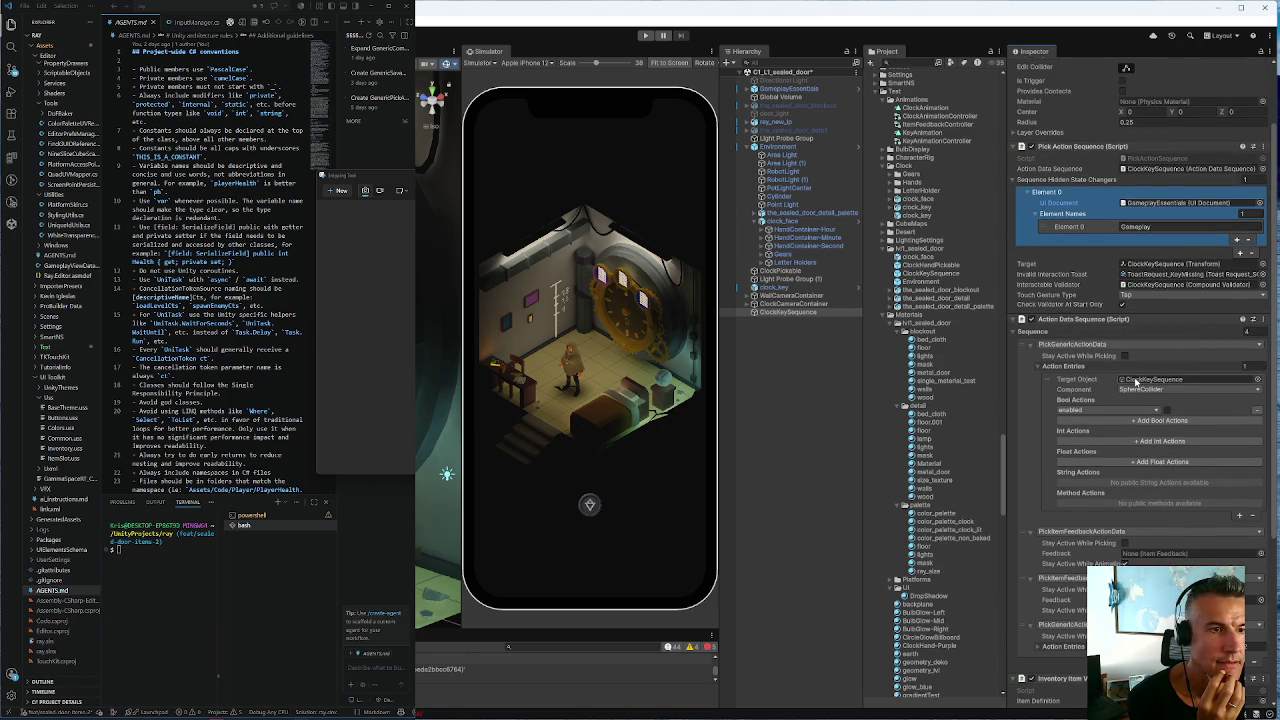
pyautogui.click(1135, 380)
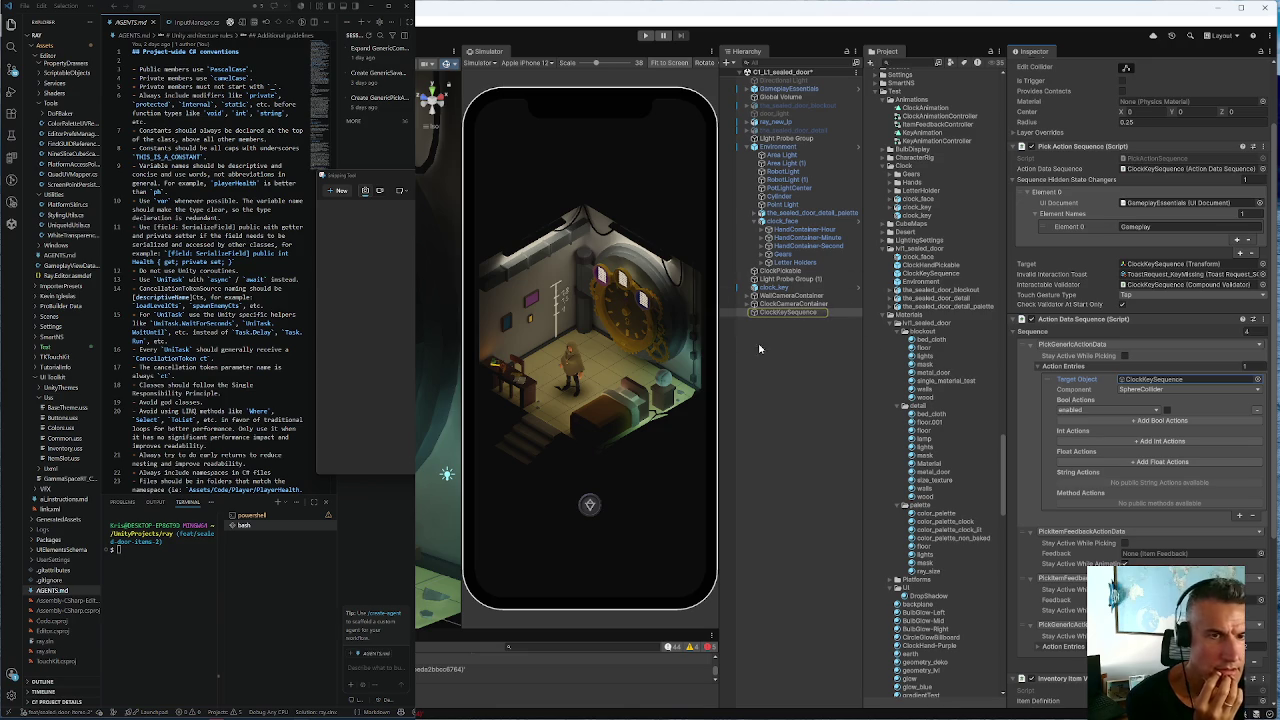
pyautogui.scroll(-1, 1104, 347)
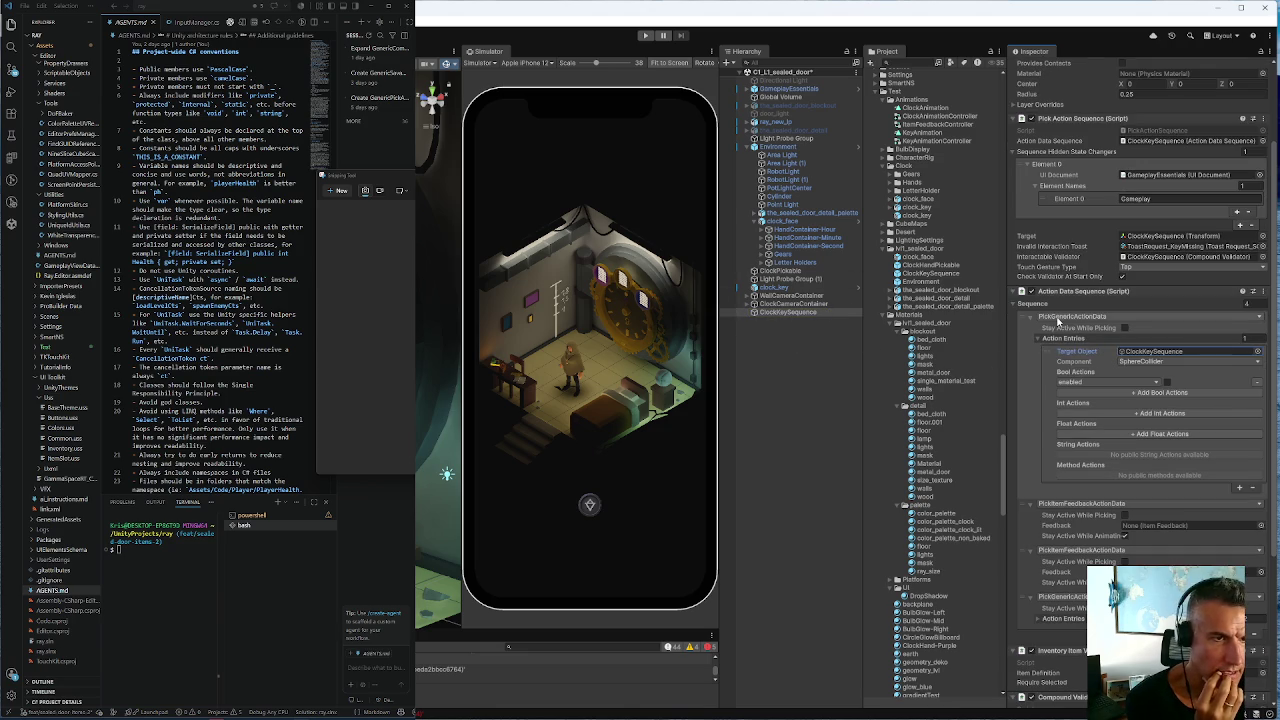
pyautogui.scroll(-5, 1106, 345)
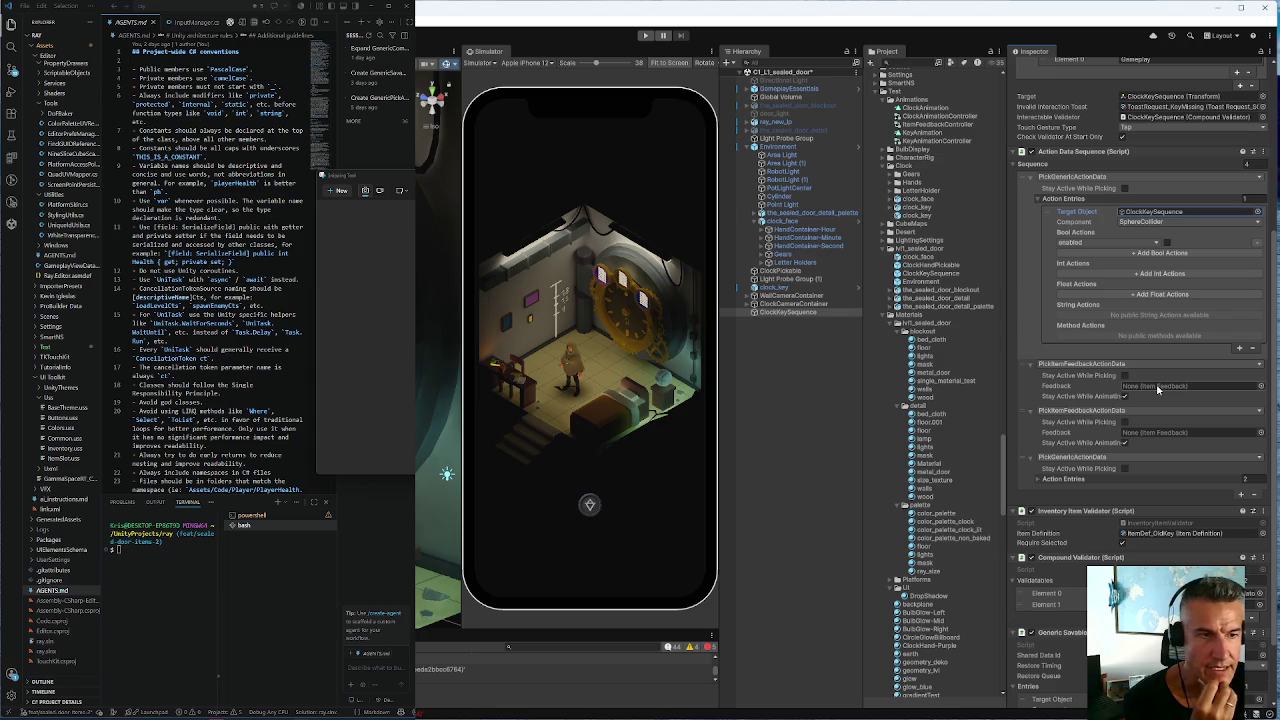
pyautogui.click(1038, 481)
pyautogui.click(1038, 480)
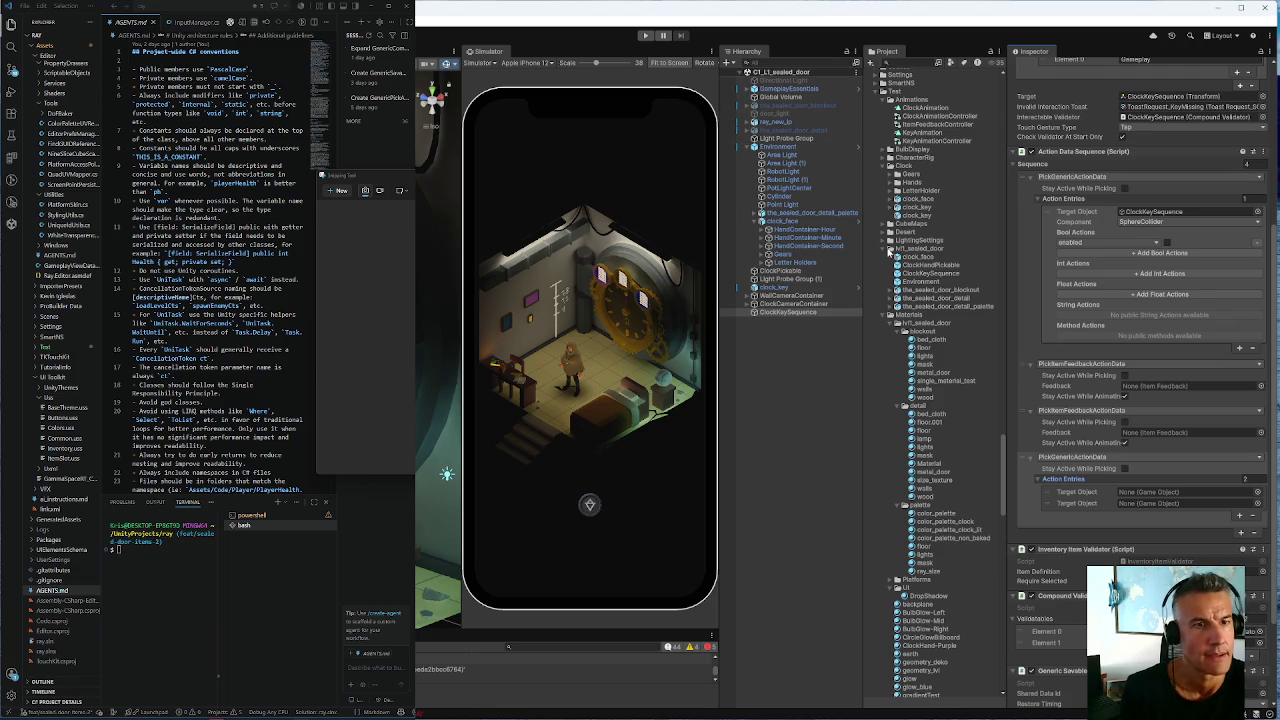
pyautogui.scroll(10, 915, 283)
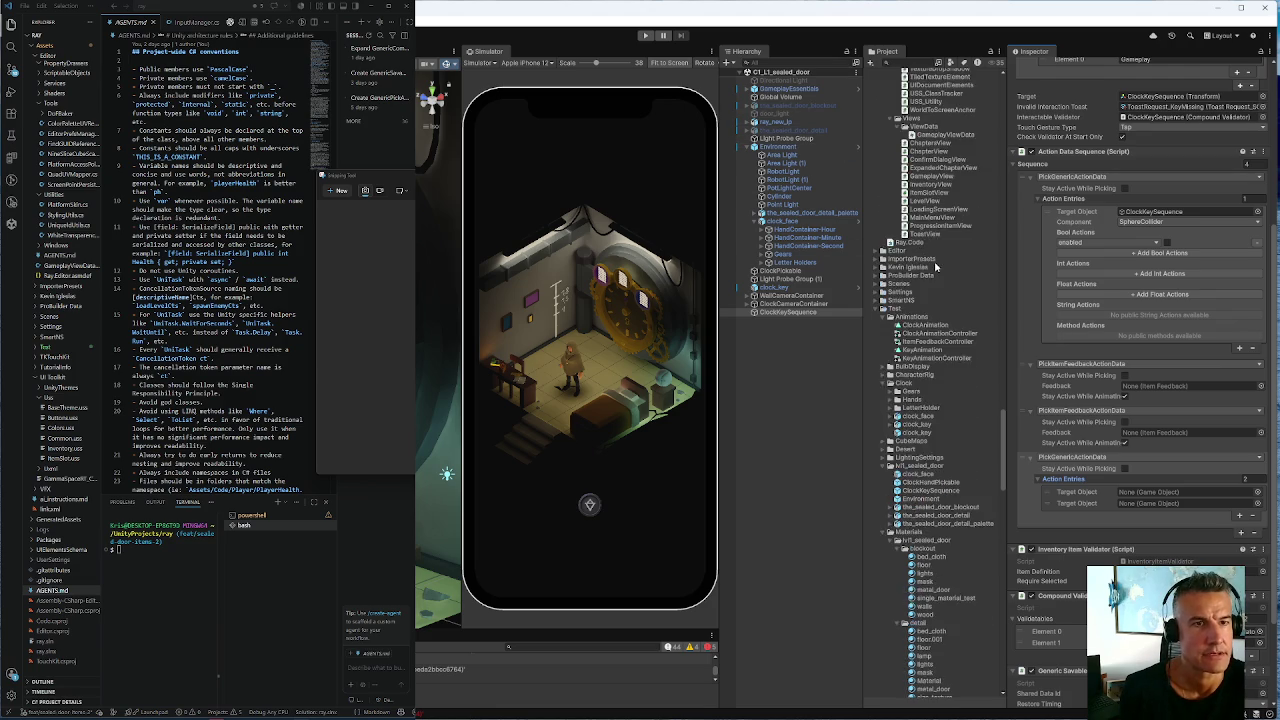
# Open the C1_L1_M1 scene from the Project panel
pyautogui.moveTo(1005, 405); pyautogui.dragTo(1013, 92)
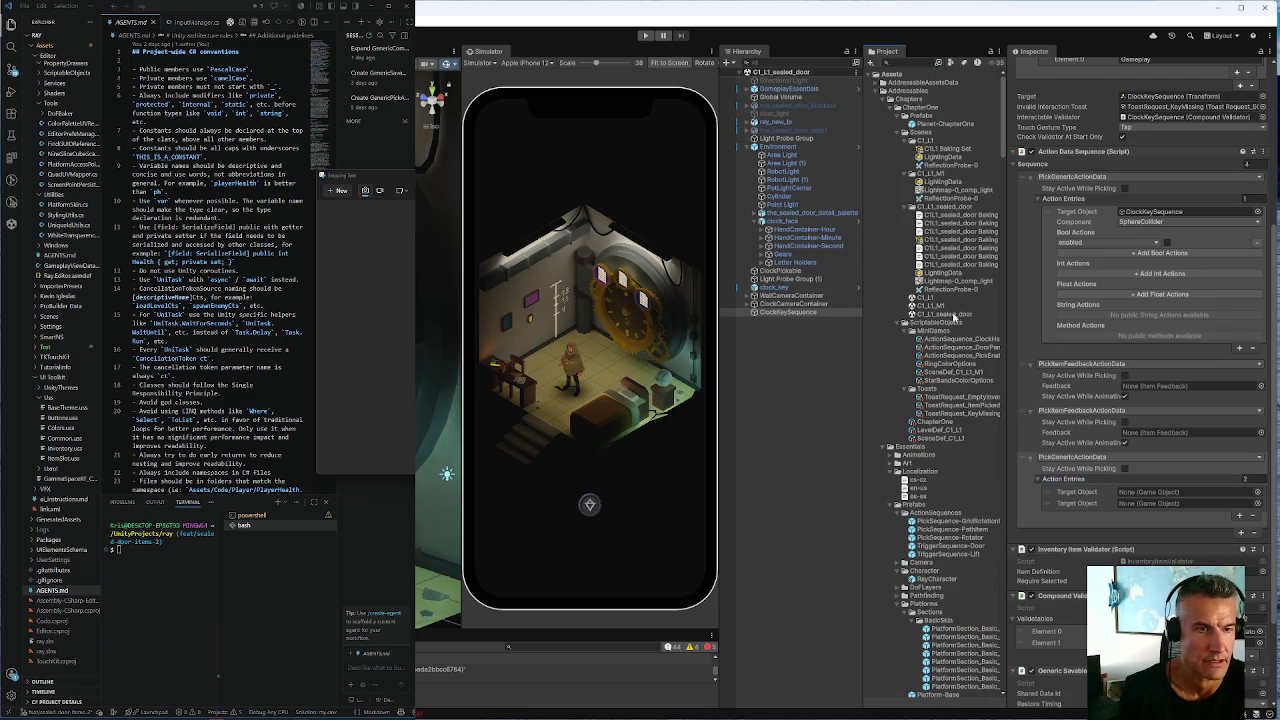
pyautogui.click(932, 305)
pyautogui.doubleClick(932, 305)
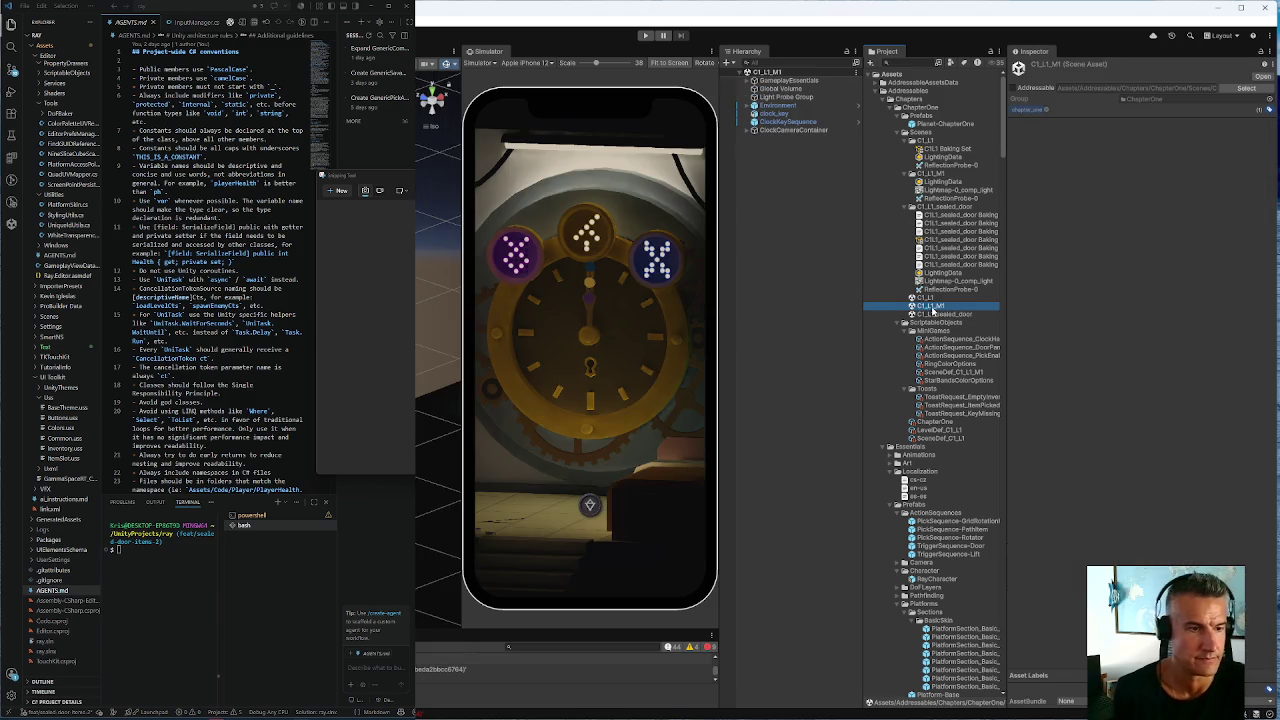
# Expand Environment and clock_face, select ClockKeySequence, and check its Feedback field
pyautogui.click(754, 106)
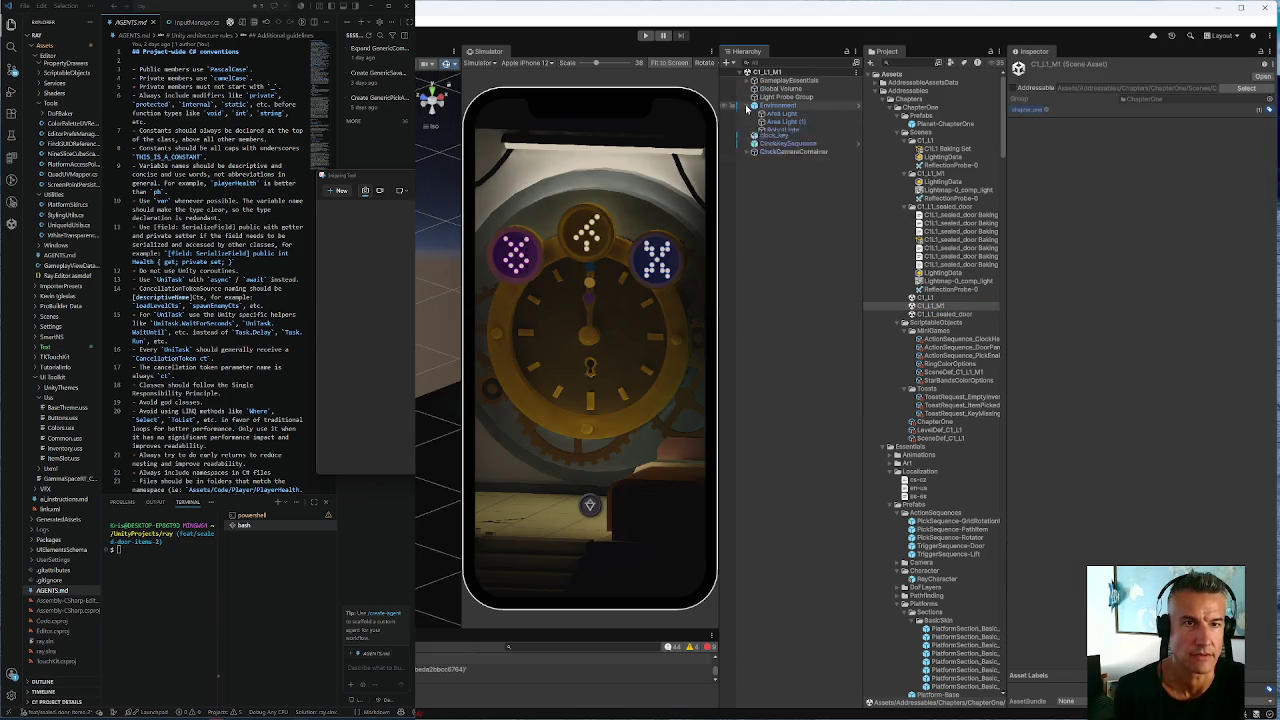
pyautogui.click(754, 106)
pyautogui.click(761, 180)
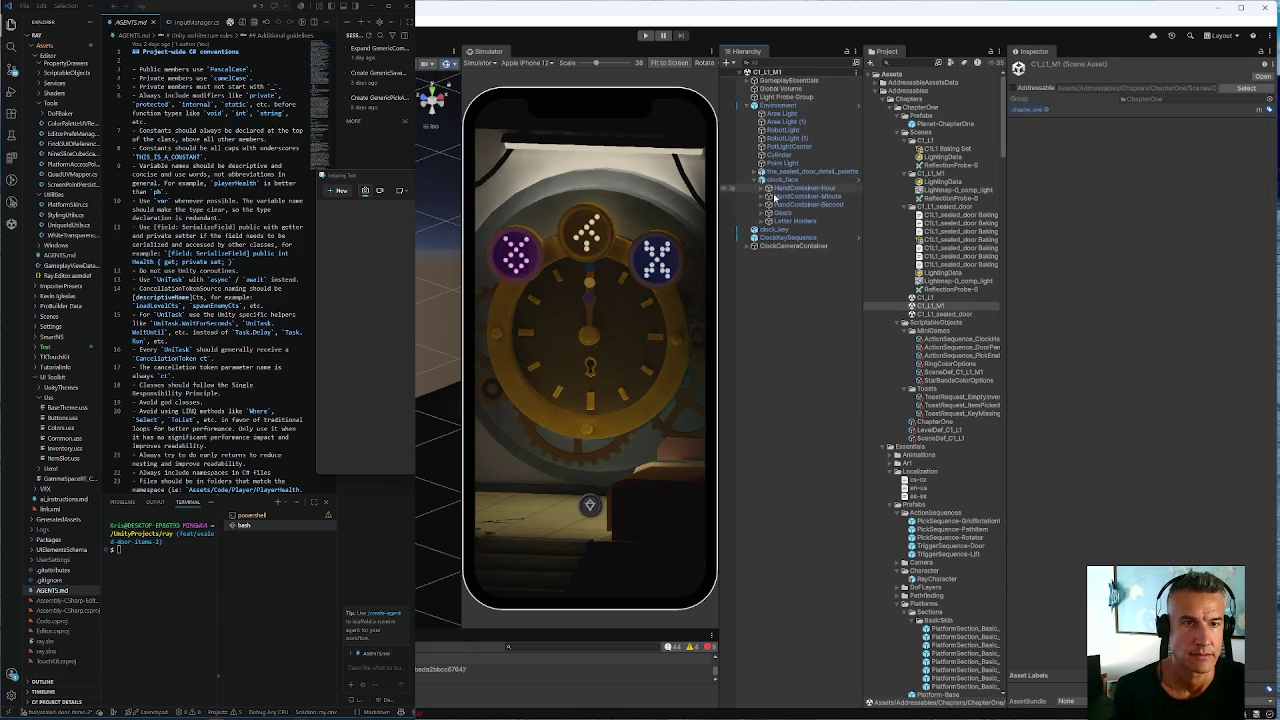
pyautogui.click(766, 213)
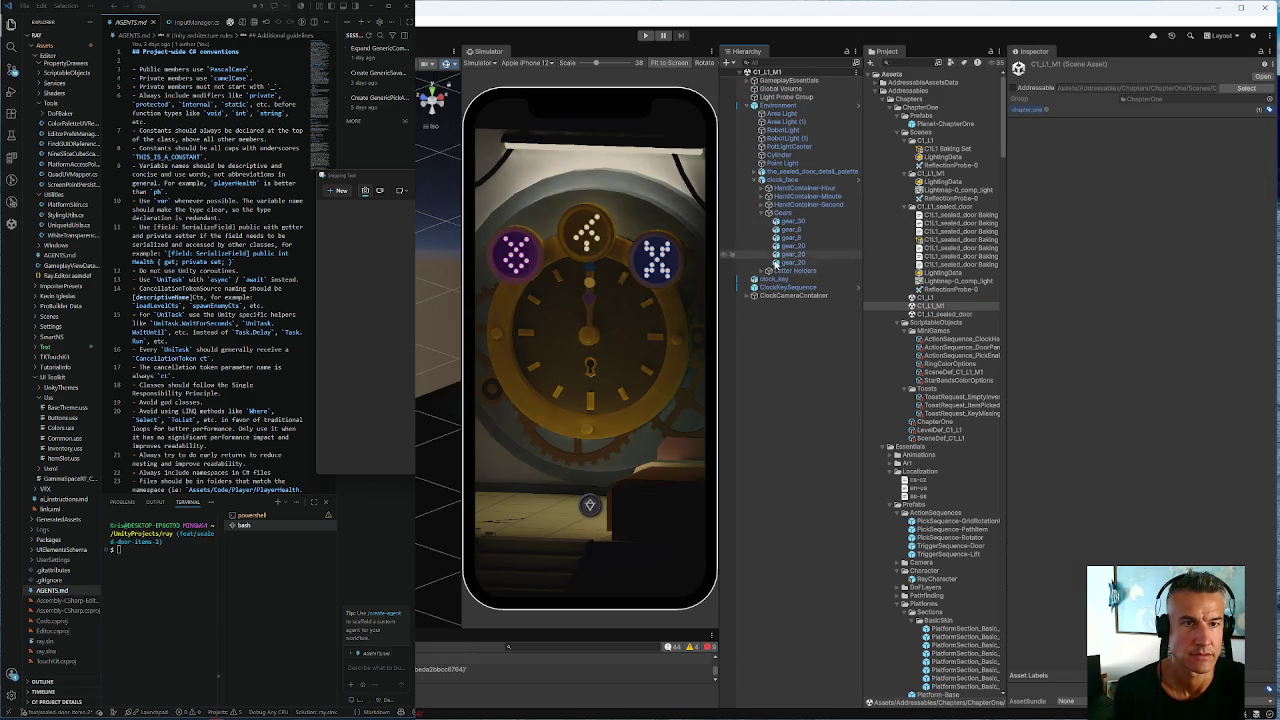
pyautogui.click(772, 287)
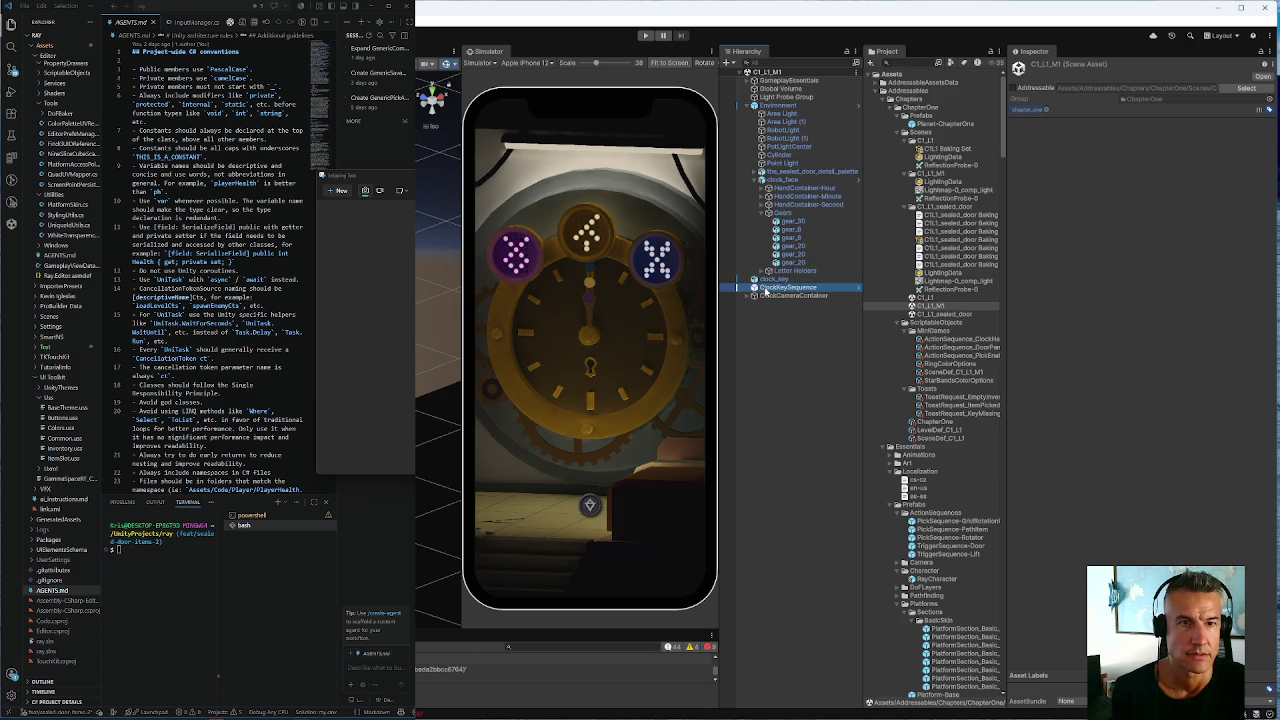
pyautogui.scroll(-6, 1073, 397)
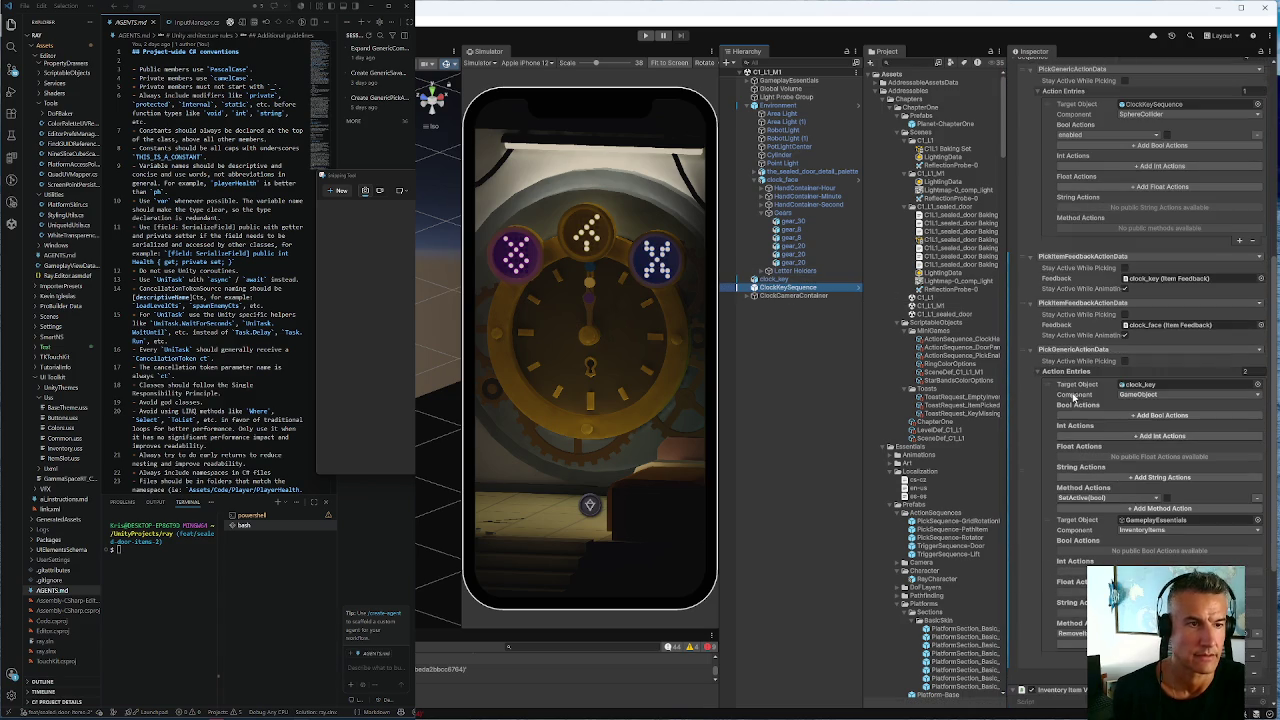
pyautogui.click(1165, 281)
pyautogui.click(1149, 326)
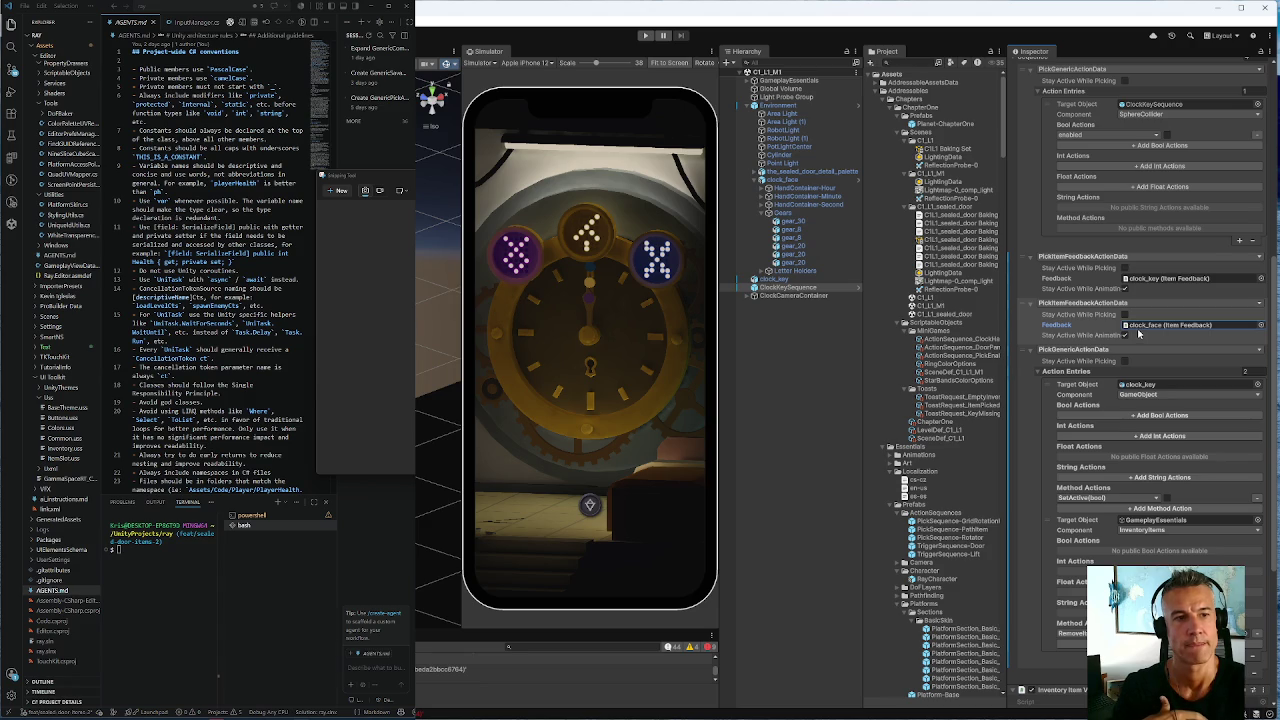
pyautogui.scroll(-2, 1114, 408)
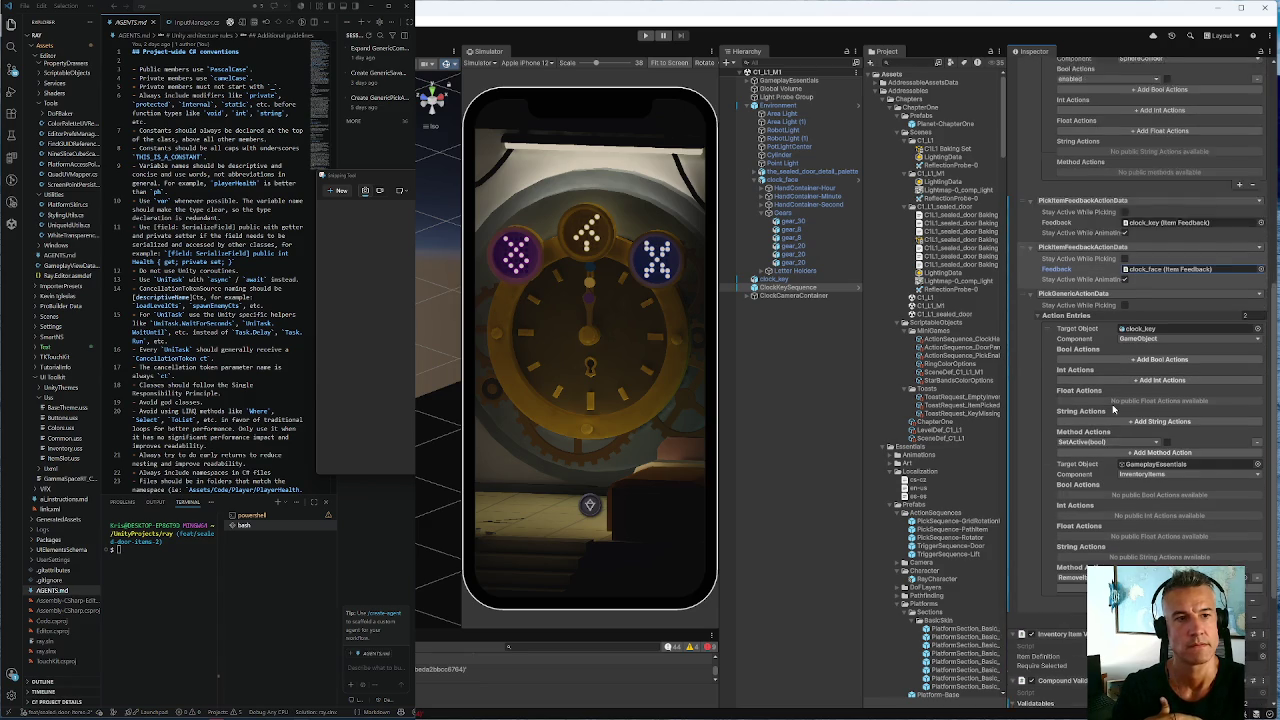
pyautogui.scroll(-1, 1114, 408)
pyautogui.click(1138, 302)
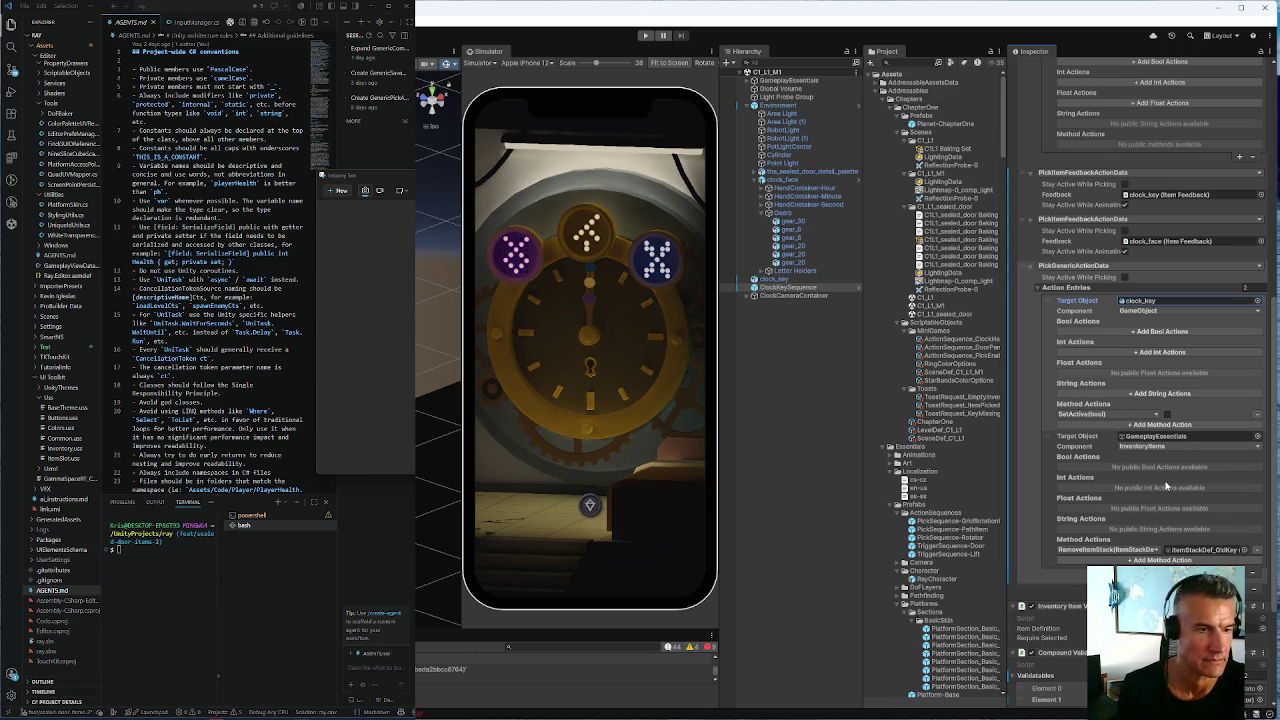
pyautogui.scroll(4, 1124, 410)
pyautogui.scroll(3, 1124, 410)
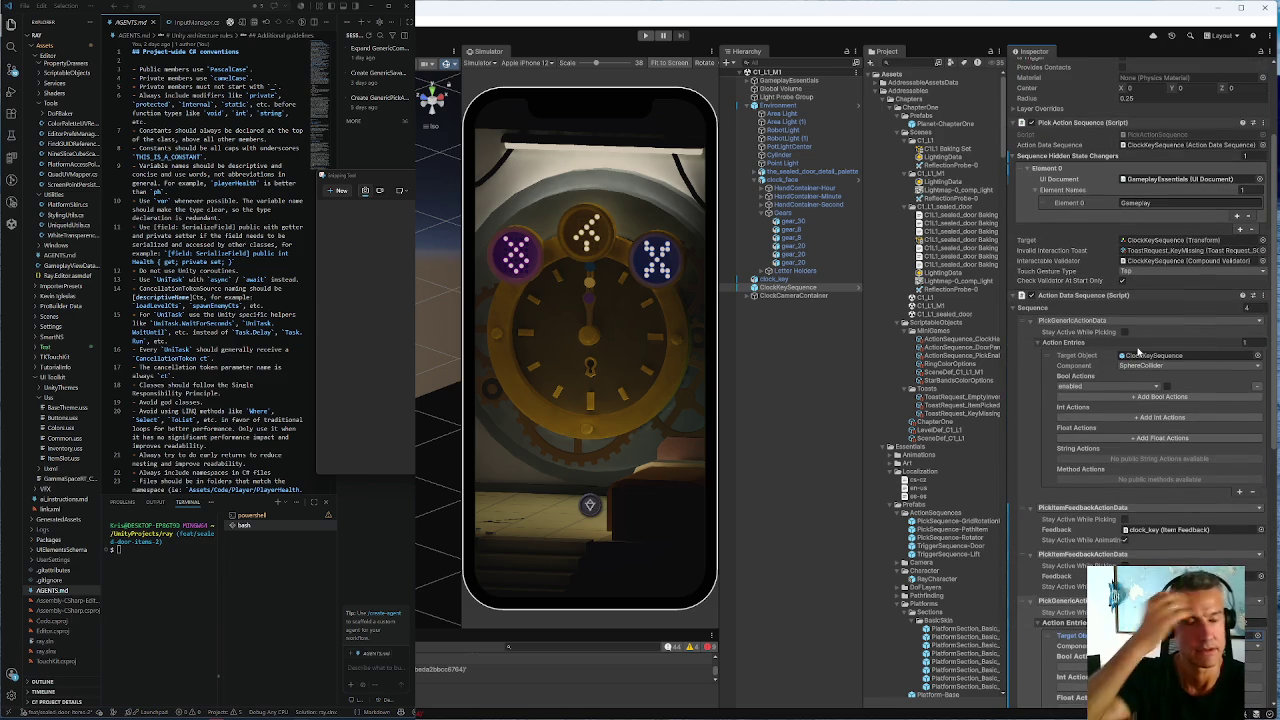
pyautogui.scroll(-7, 1137, 350)
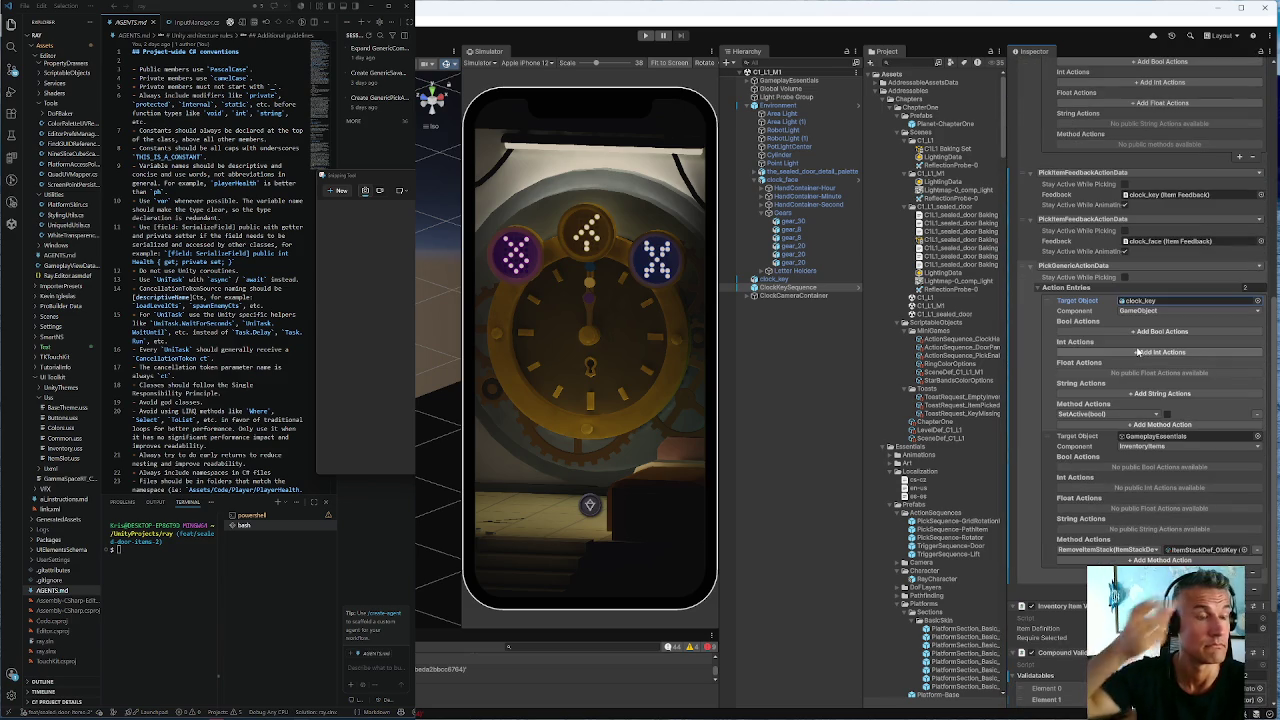
pyautogui.scroll(-2, 1137, 350)
pyautogui.scroll(-1, 1137, 350)
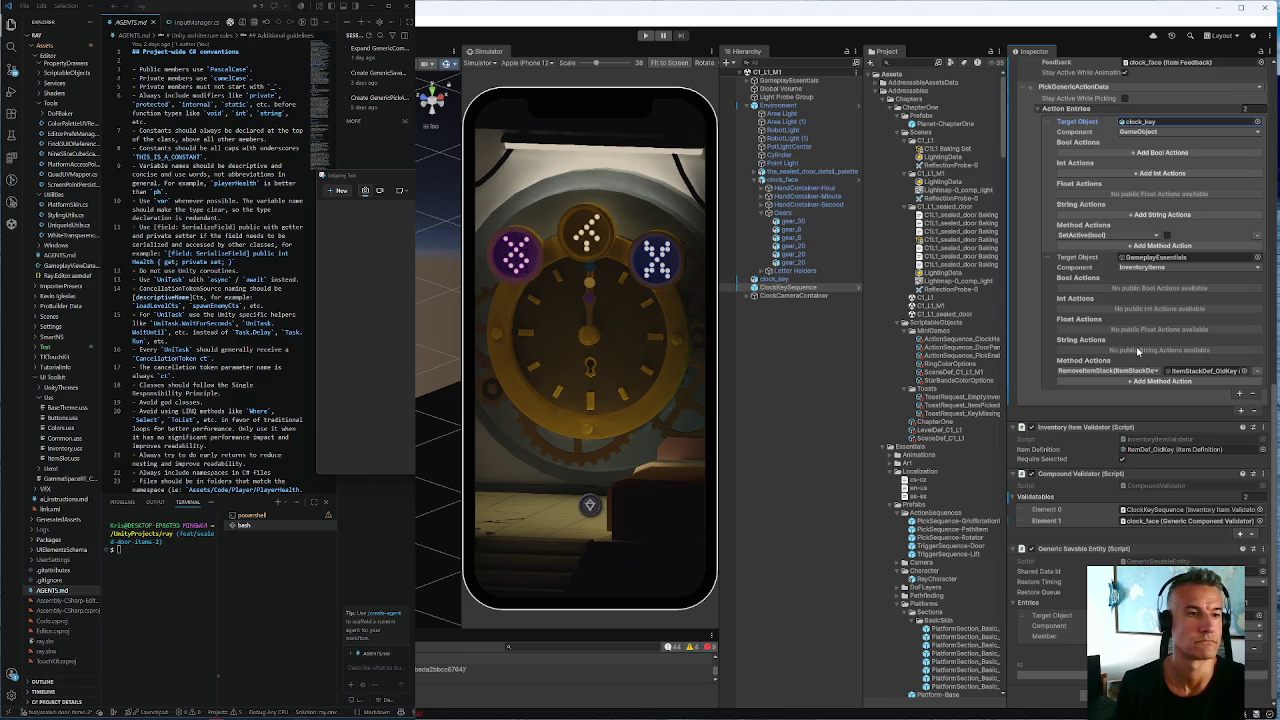
pyautogui.scroll(2, 1137, 350)
pyautogui.scroll(1, 1137, 350)
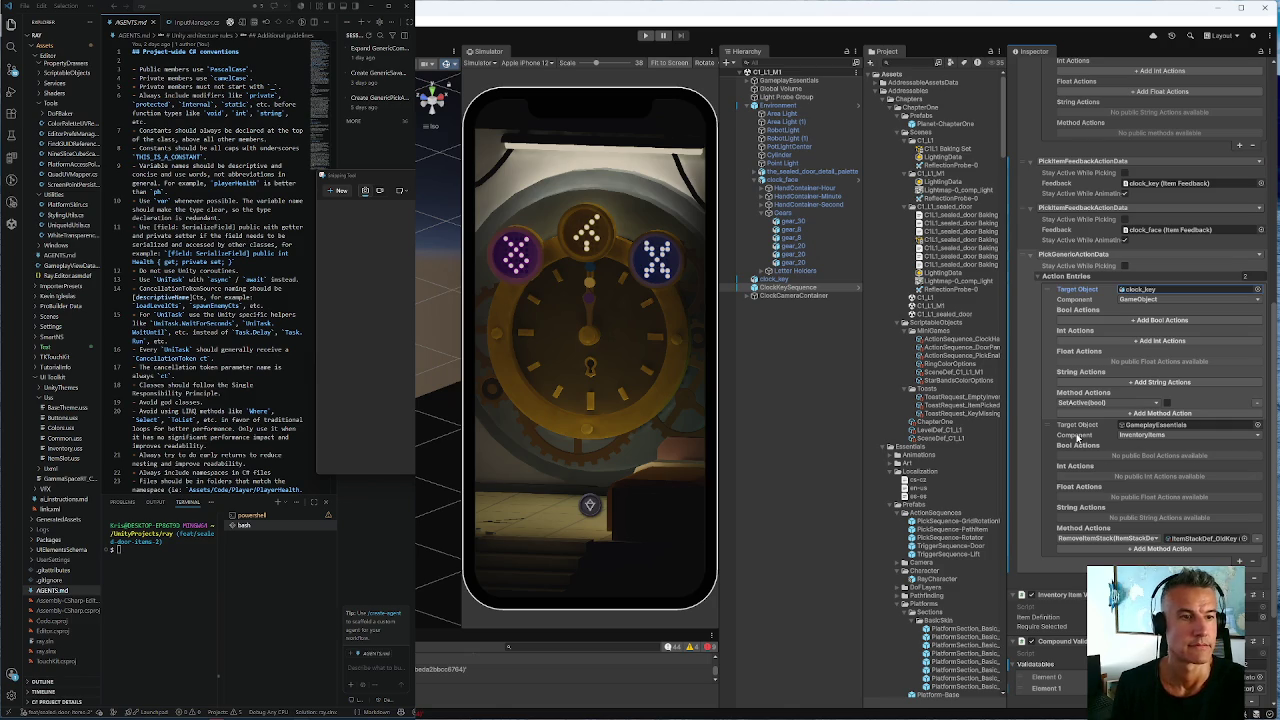
pyautogui.scroll(3, 1052, 305)
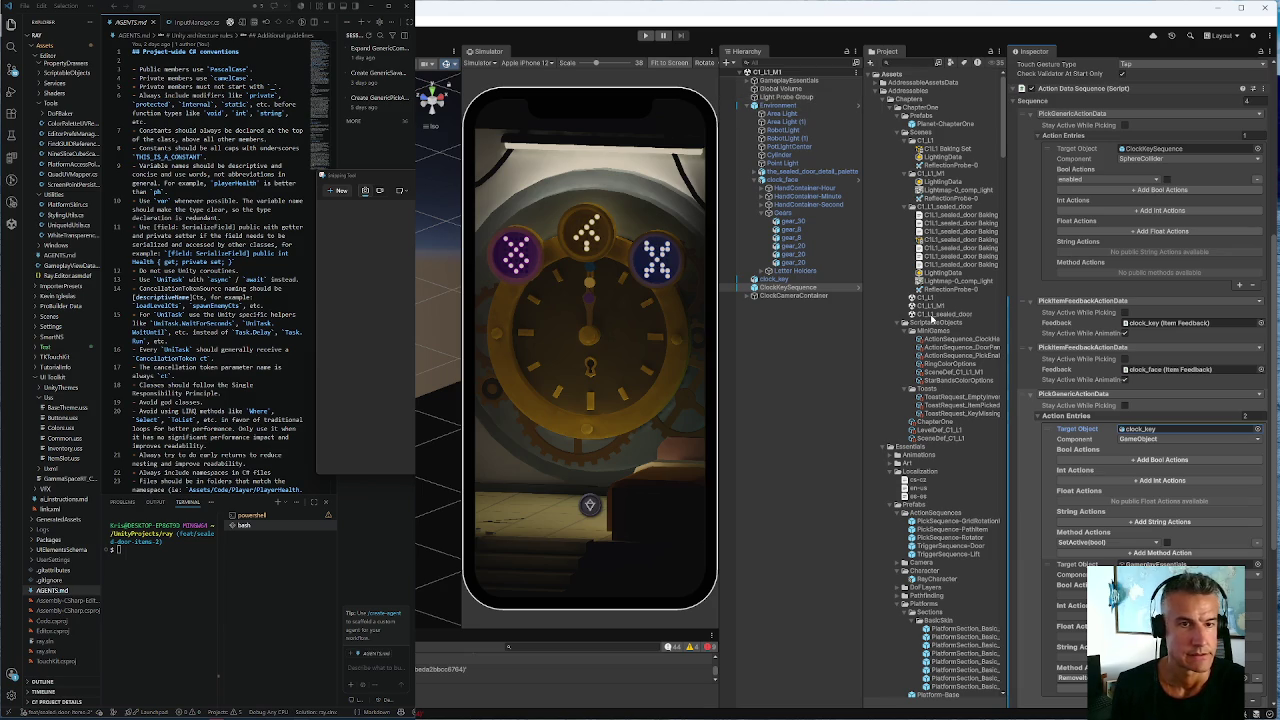
# Copy clock_key from the clock scene and open the C1_L1_sealed_door scene
pyautogui.click(773, 280)
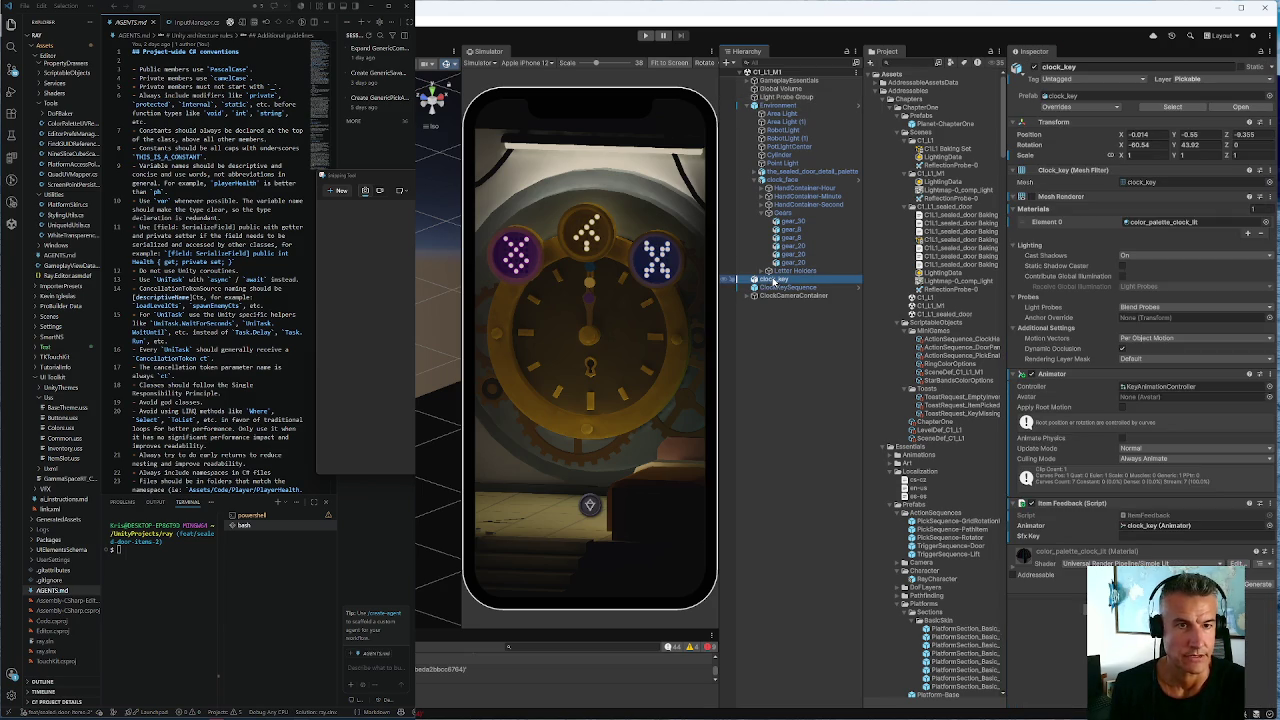
pyautogui.rightClick(773, 281)
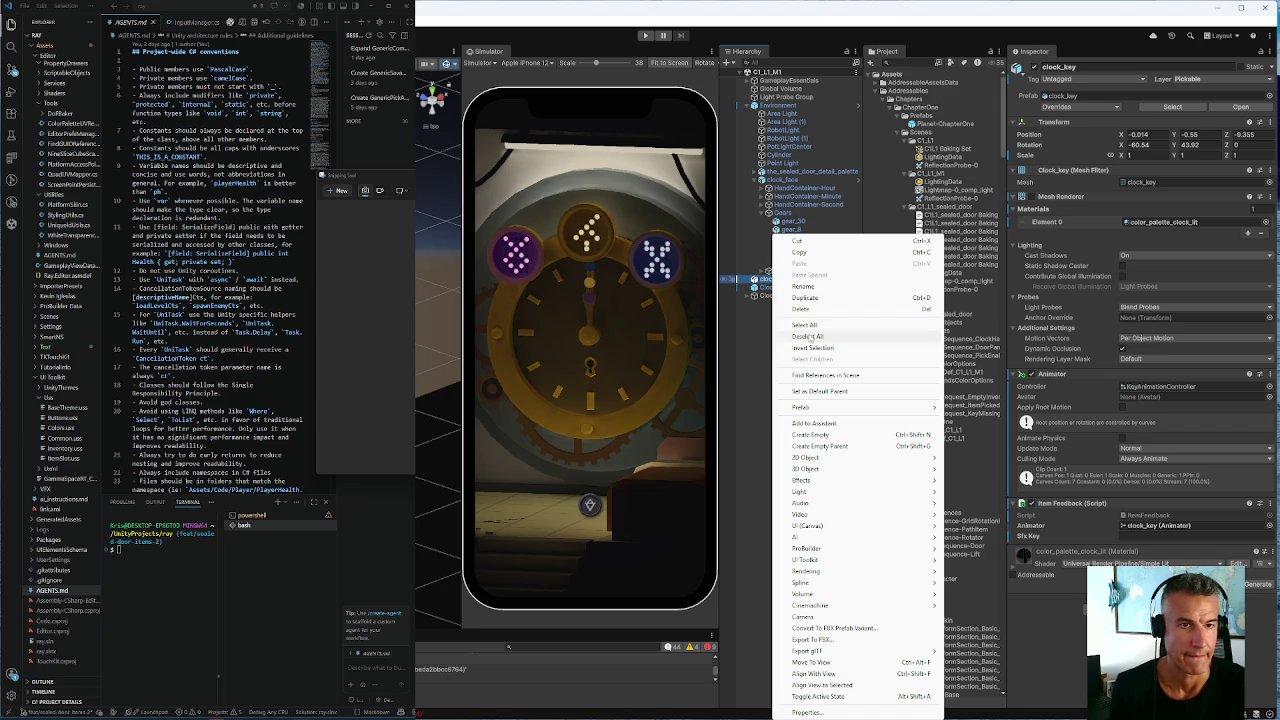
pyautogui.click(804, 255)
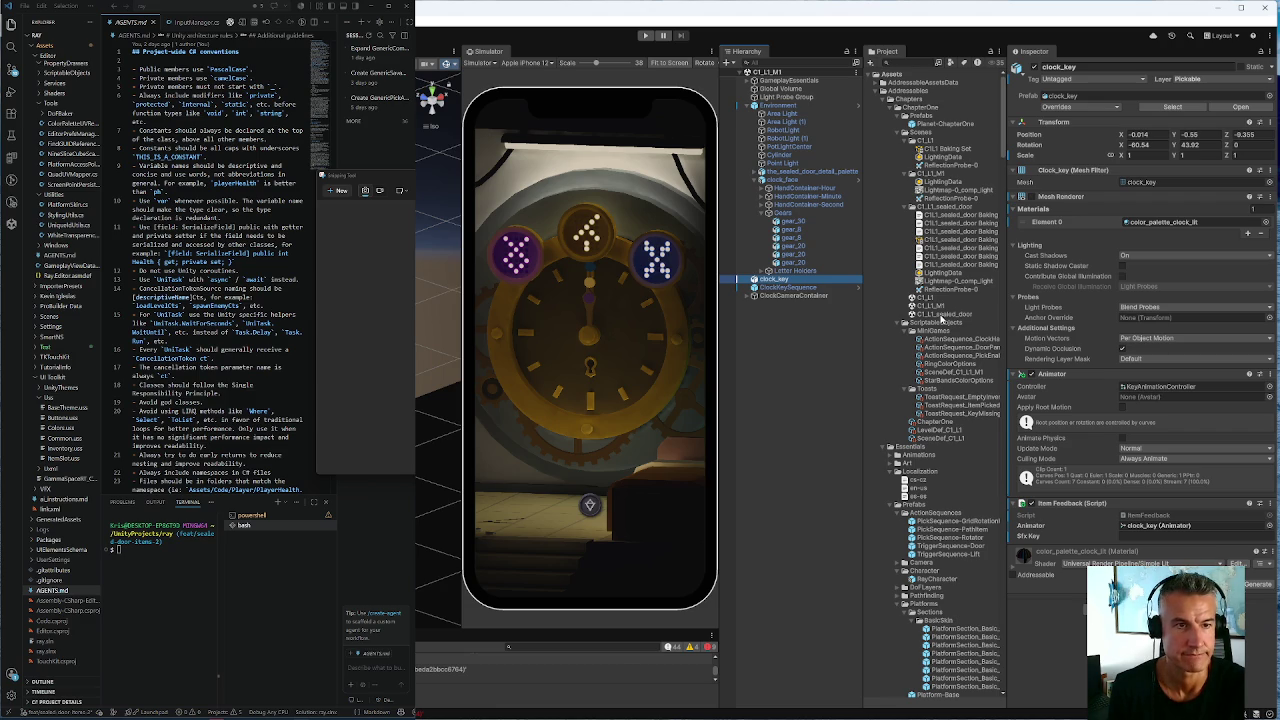
pyautogui.click(940, 315)
pyautogui.doubleClick(940, 315)
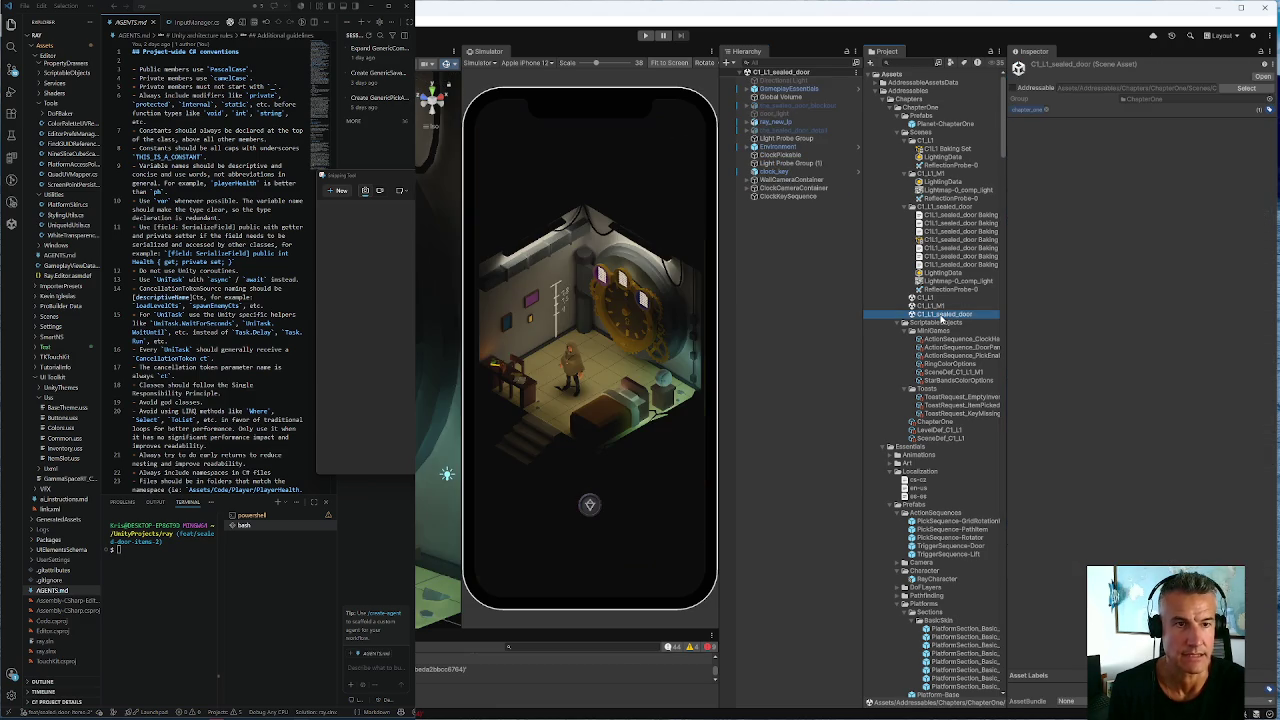
# Paste clock_key, rename the copy clock_key-Animation, and place it below clock_key
pyautogui.click(792, 295)
pyautogui.hotkey('ctrl', 'v')
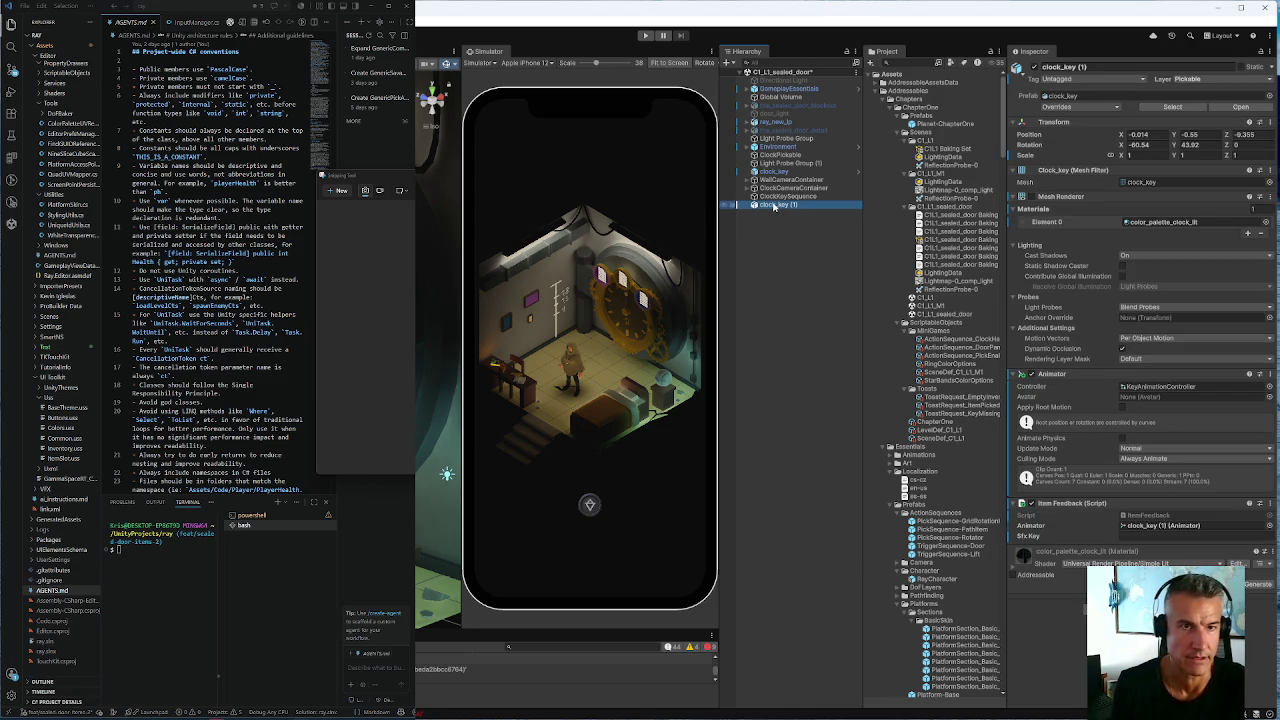
pyautogui.moveTo(800, 207); pyautogui.dragTo(804, 208)
pyautogui.click(804, 207)
pyautogui.write('-')
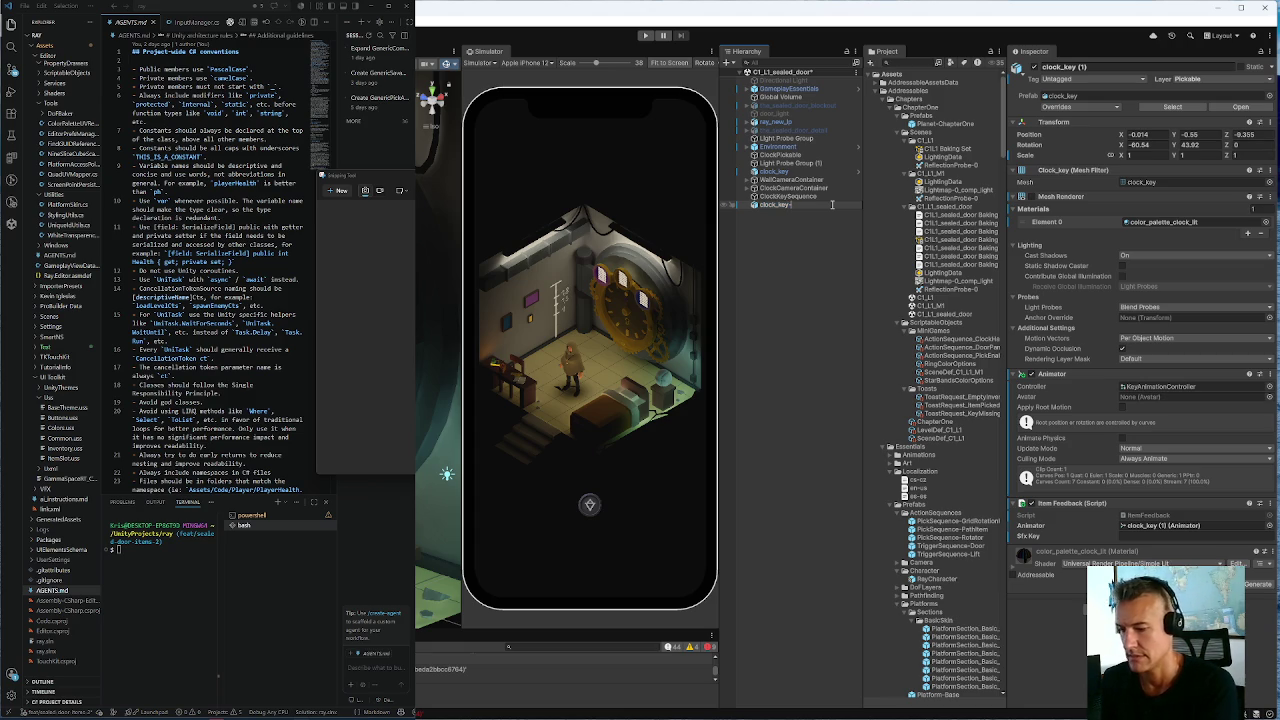
pyautogui.write('Animation')
pyautogui.press('Return')
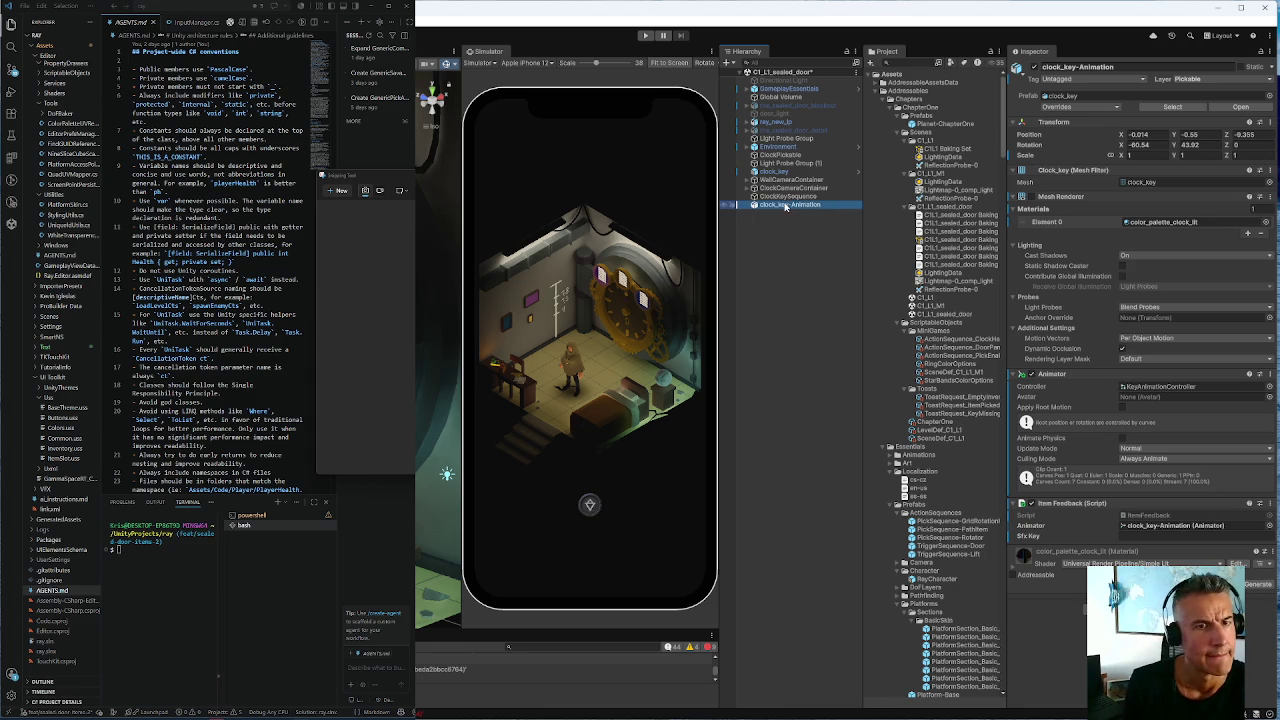
pyautogui.moveTo(785, 207); pyautogui.dragTo(786, 180)
# Rename the original clock_key to clock_key-Item
pyautogui.click(786, 172)
pyautogui.click(795, 172)
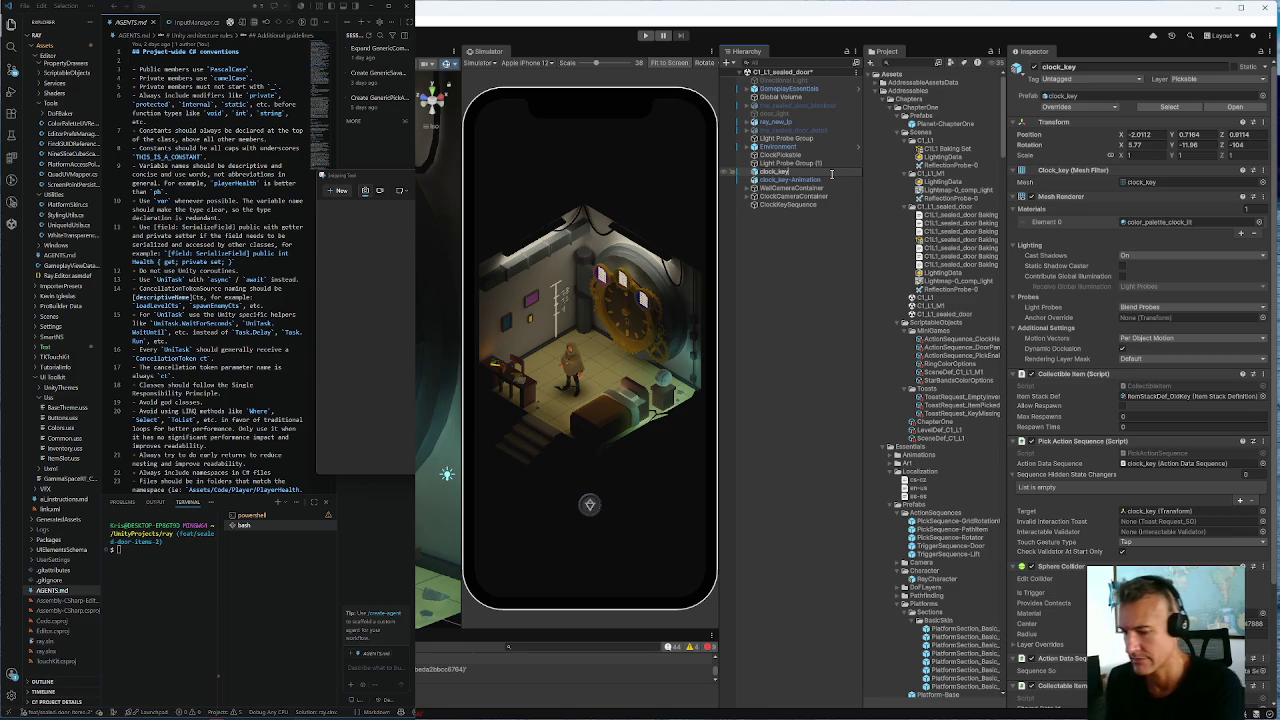
pyautogui.write('-Pickable')
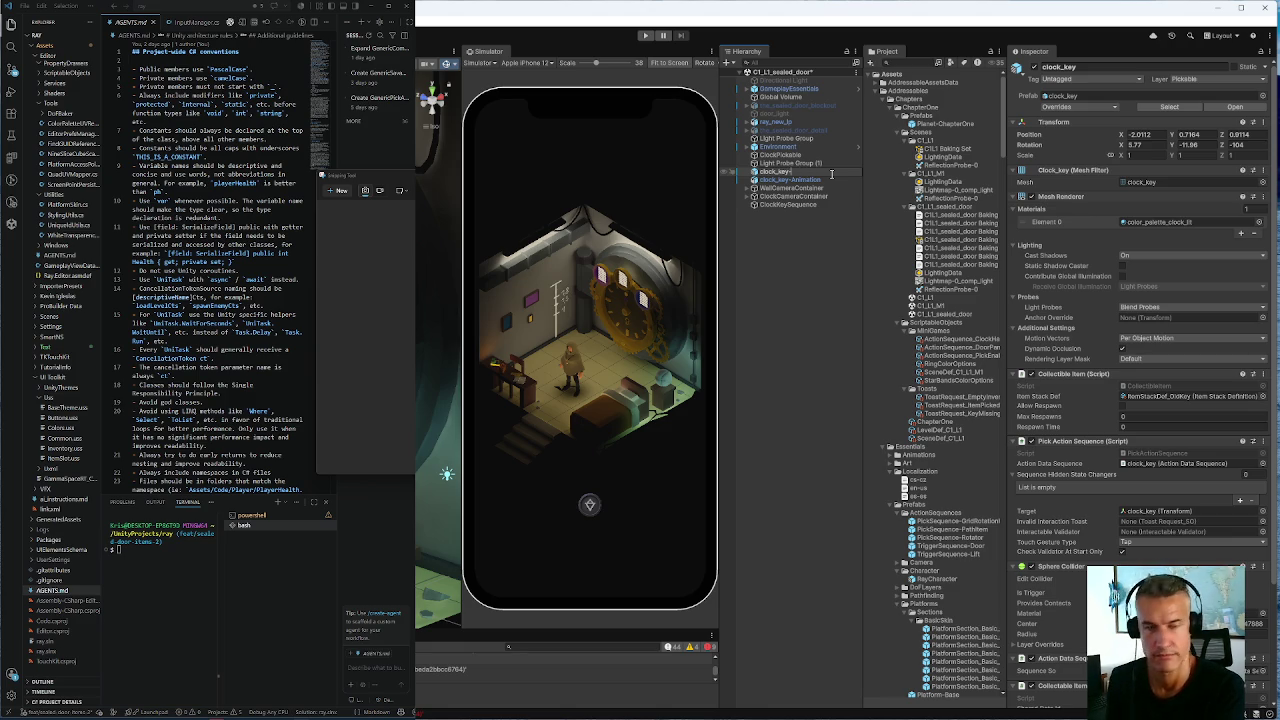
pyautogui.press('BackSpace')
pyautogui.press('BackSpace')
pyautogui.press('BackSpace')
pyautogui.write('Itemm')
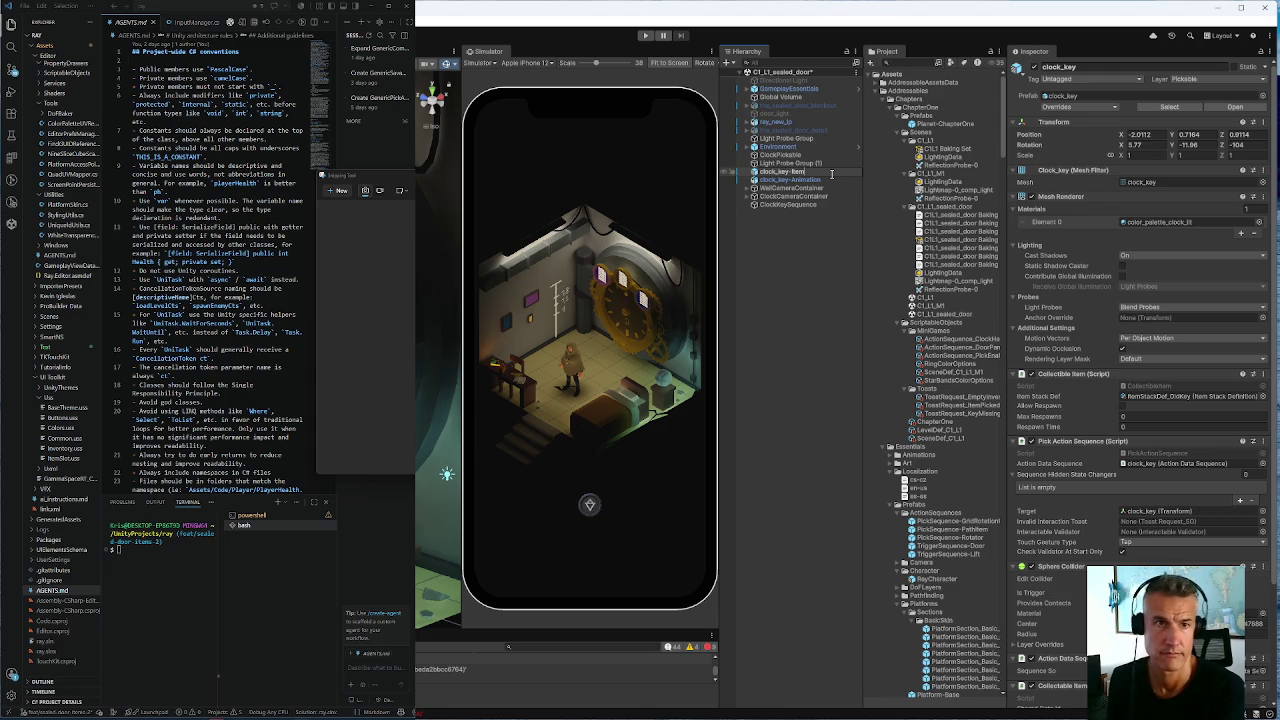
pyautogui.press('Return')
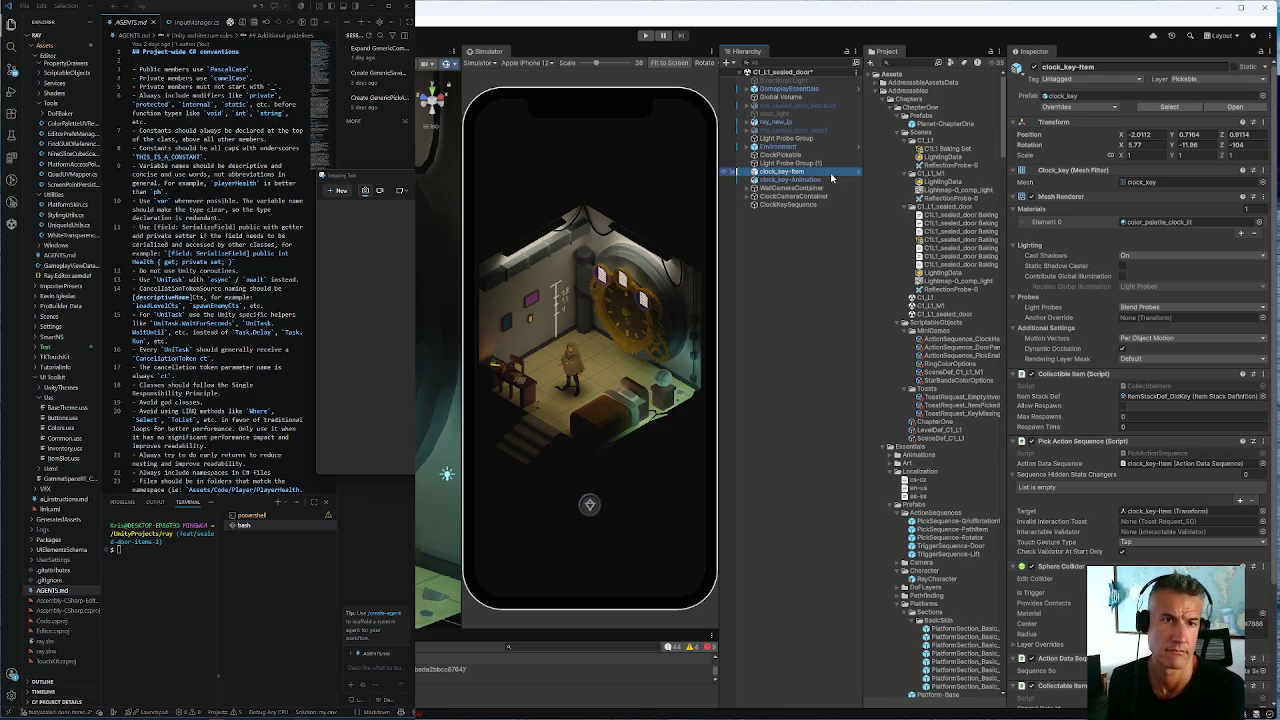
pyautogui.click(788, 181)
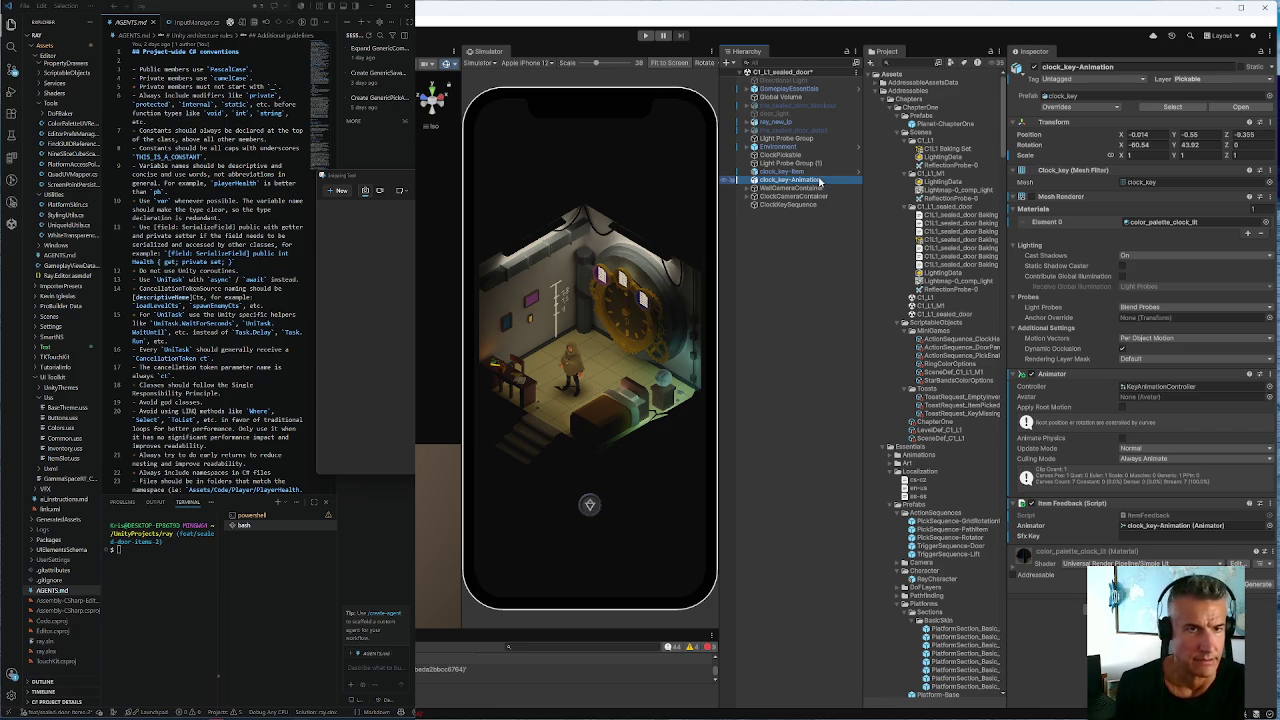
# Set clock_key-Animation as Target Object in both ClockKeySequence PickGenericActionData entries
pyautogui.click(785, 197)
pyautogui.click(780, 205)
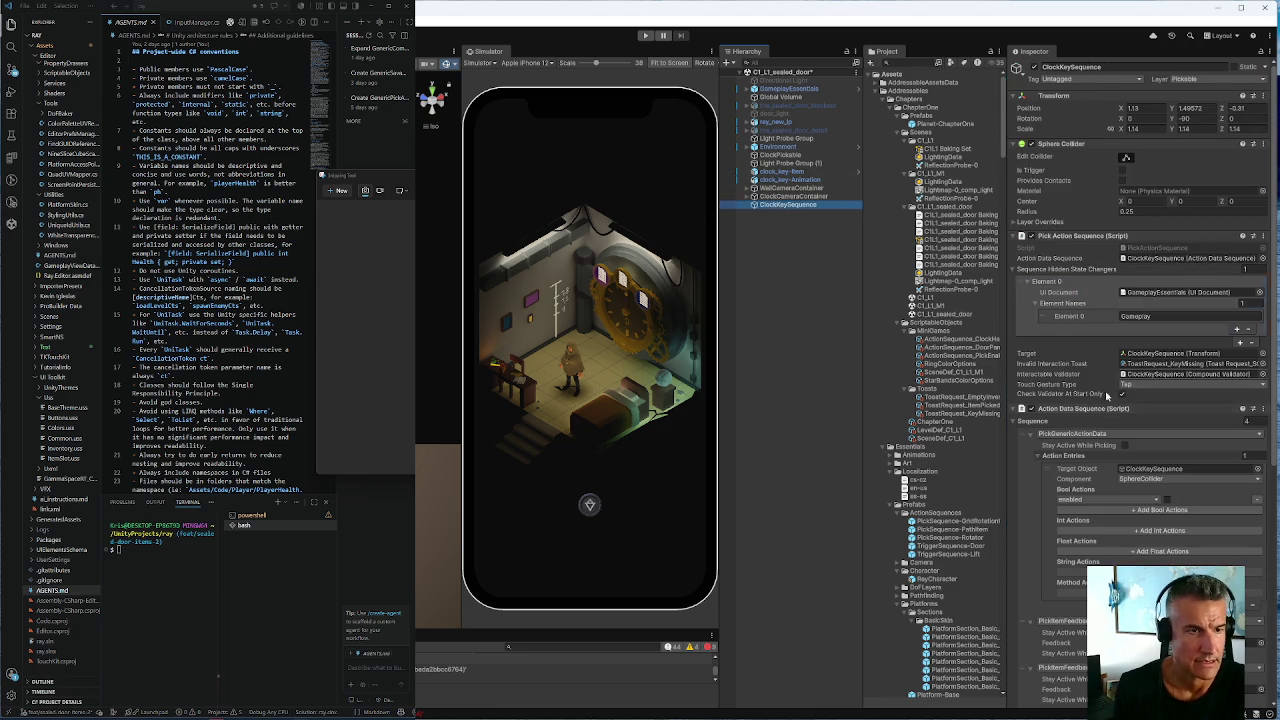
pyautogui.scroll(-10, 1087, 412)
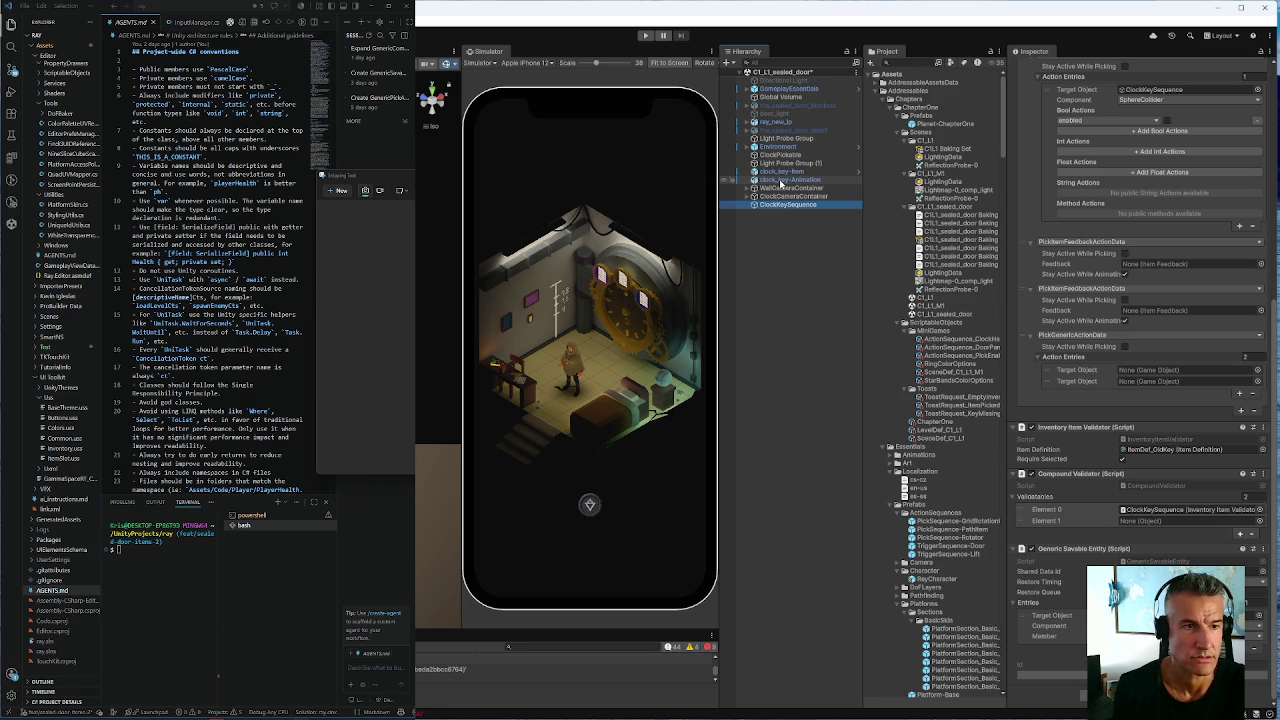
pyautogui.click(781, 181)
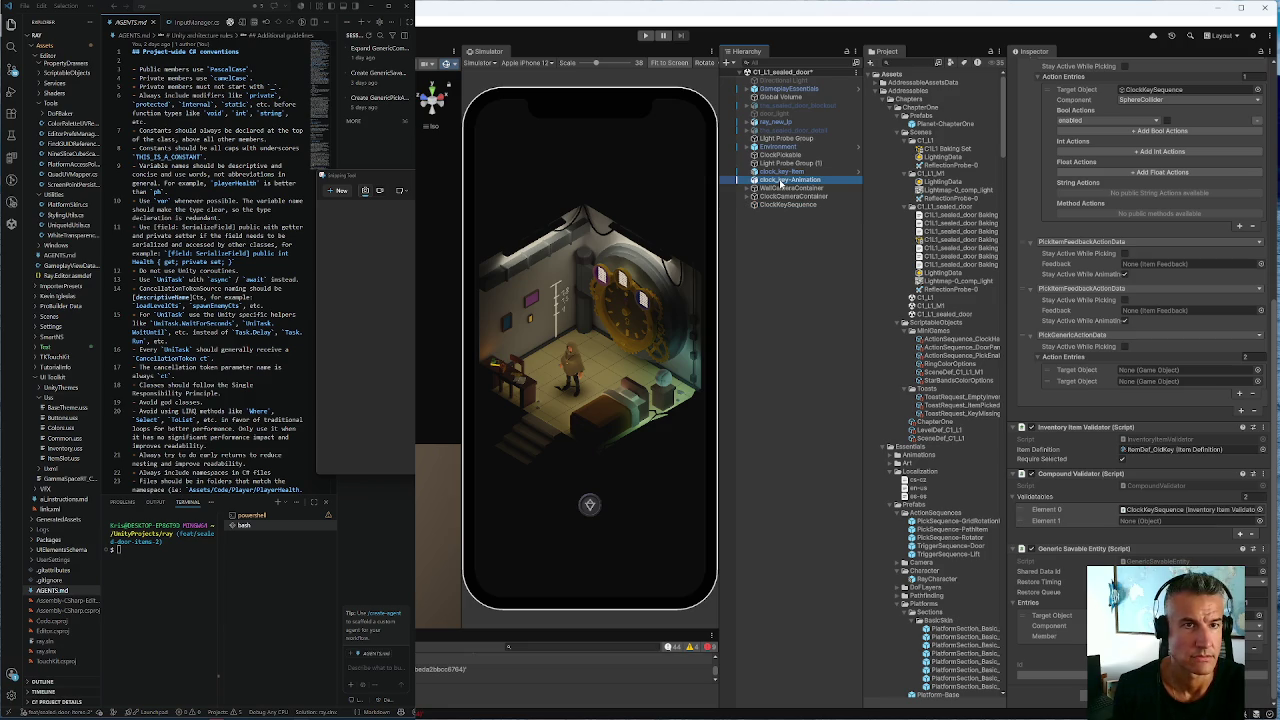
pyautogui.moveTo(781, 184)
pyautogui.mouseDown()
pyautogui.moveTo(1000, 230)
pyautogui.moveTo(1145, 387)
pyautogui.mouseUp()
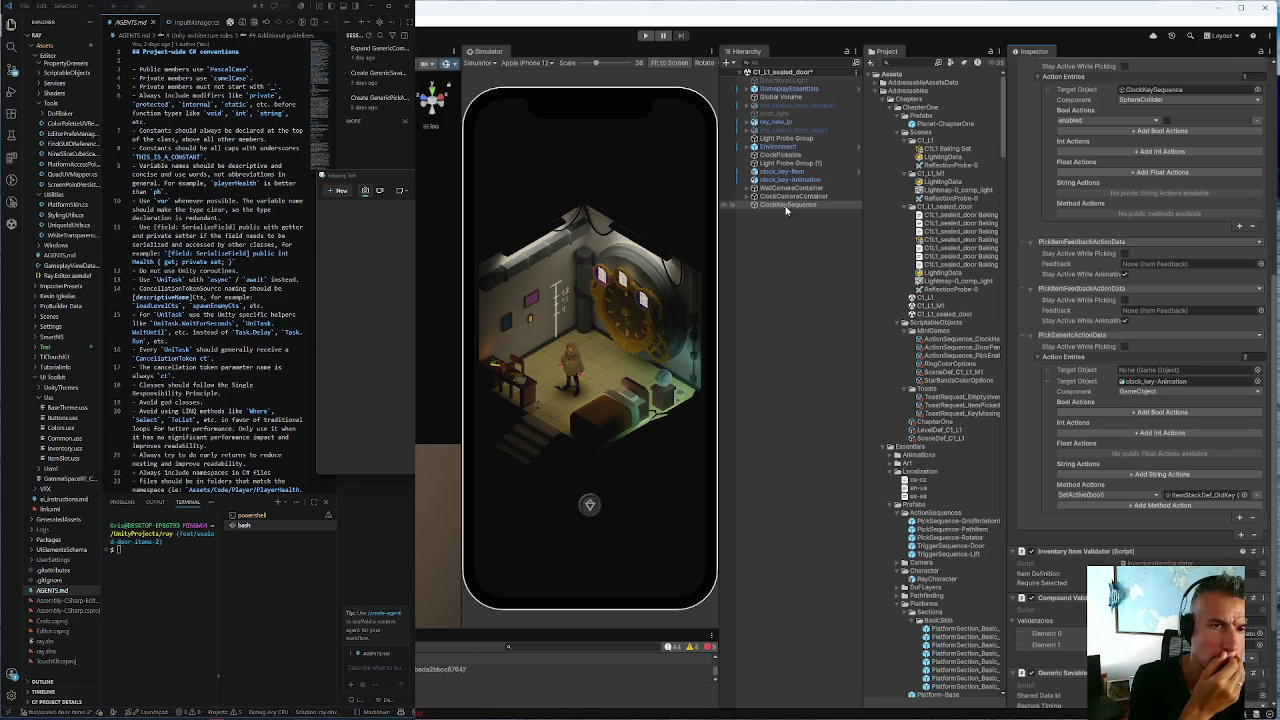
pyautogui.moveTo(785, 205); pyautogui.dragTo(1140, 370)
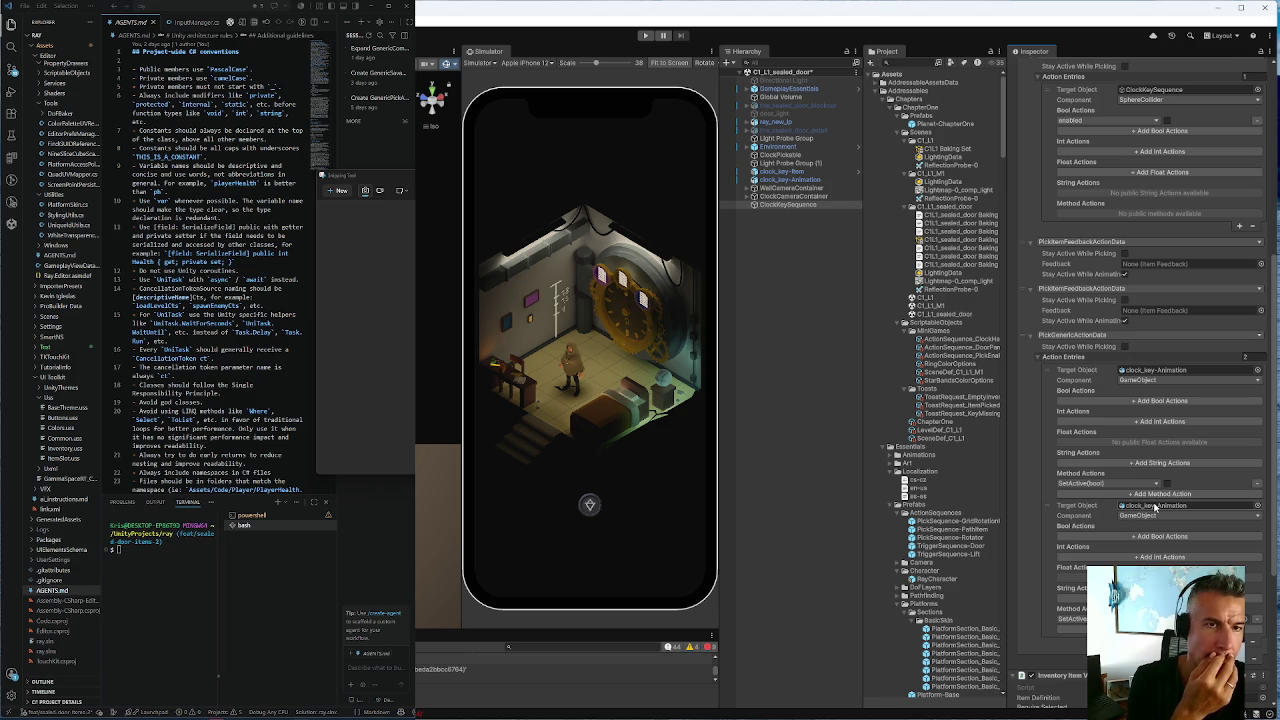
# Target GameplayEssentials' InventoryItems with RemoveItemStack in the second action entry
pyautogui.click(779, 90)
pyautogui.moveTo(779, 92)
pyautogui.mouseDown()
pyautogui.moveTo(1100, 330)
pyautogui.moveTo(1178, 446)
pyautogui.moveTo(1157, 508)
pyautogui.mouseUp()
pyautogui.click(1145, 516)
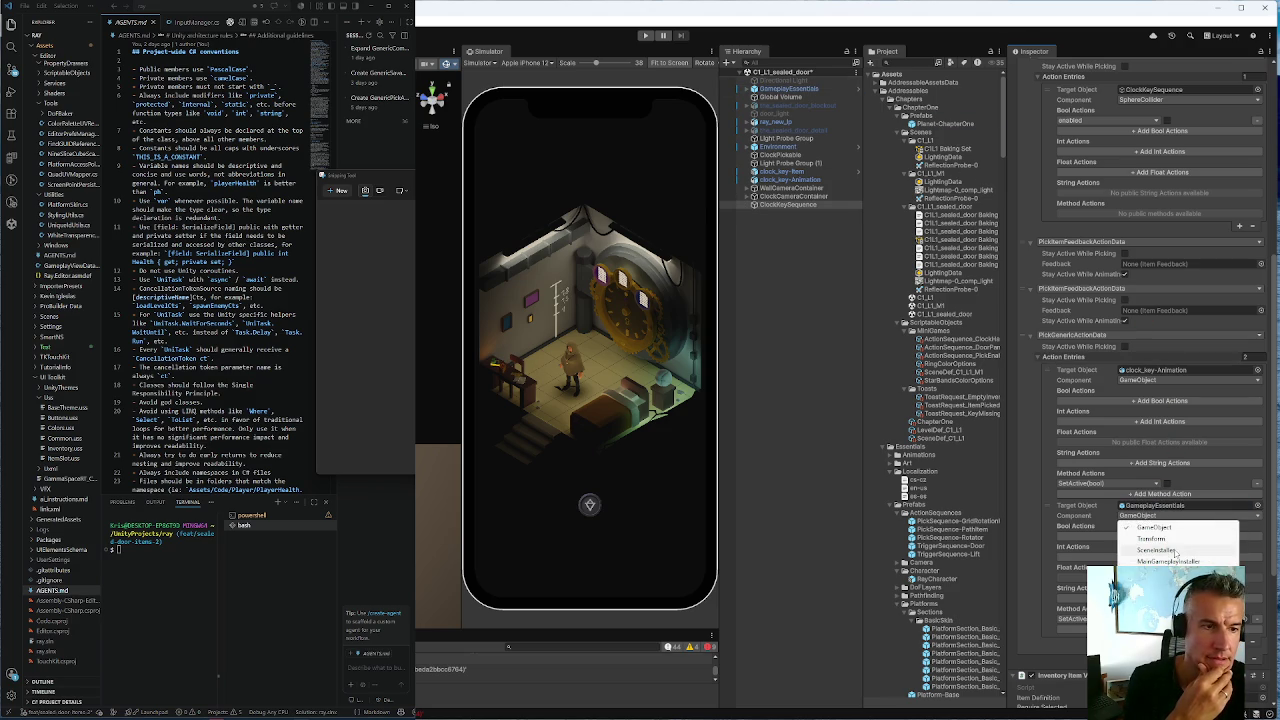
pyautogui.click(1160, 573)
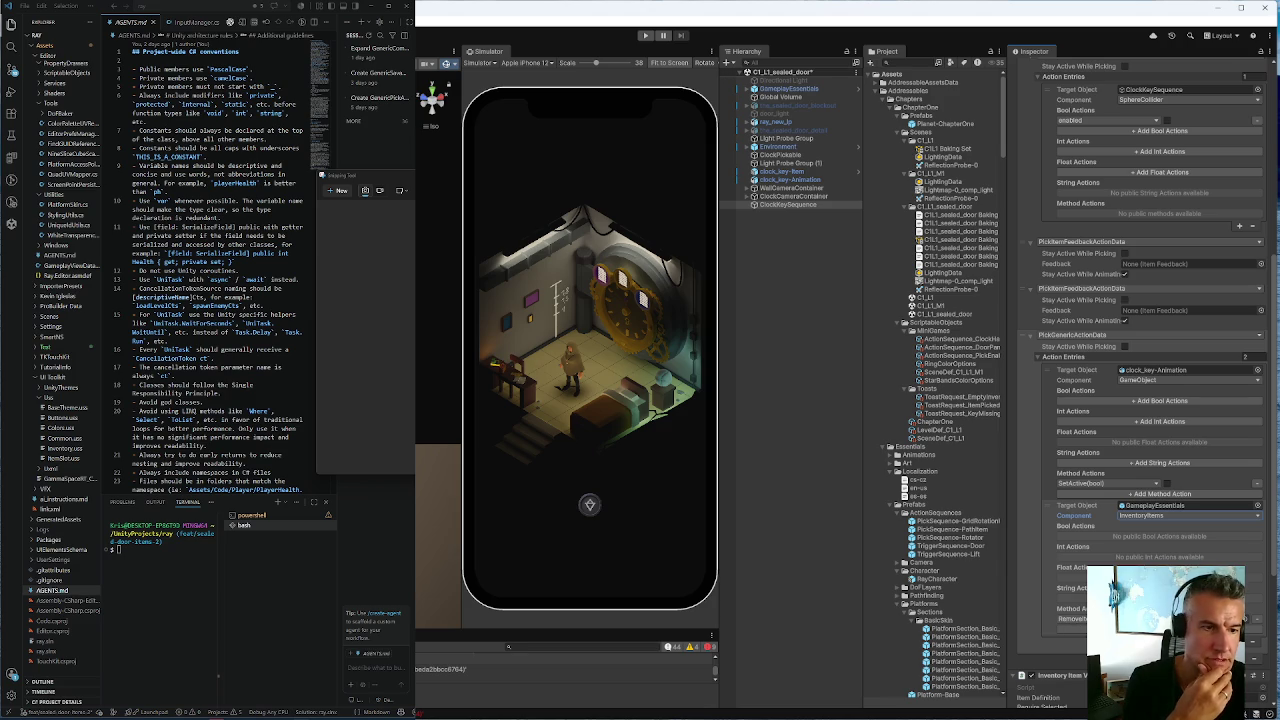
pyautogui.click(1070, 618)
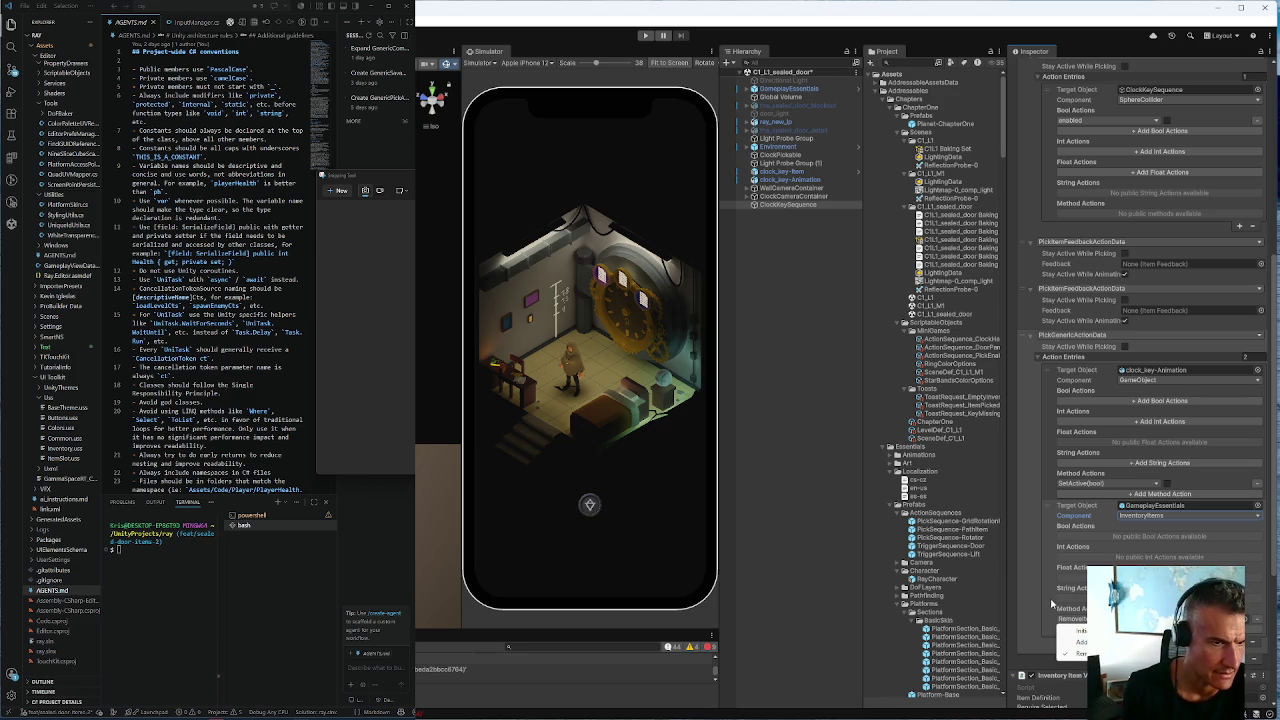
pyautogui.click(1056, 605)
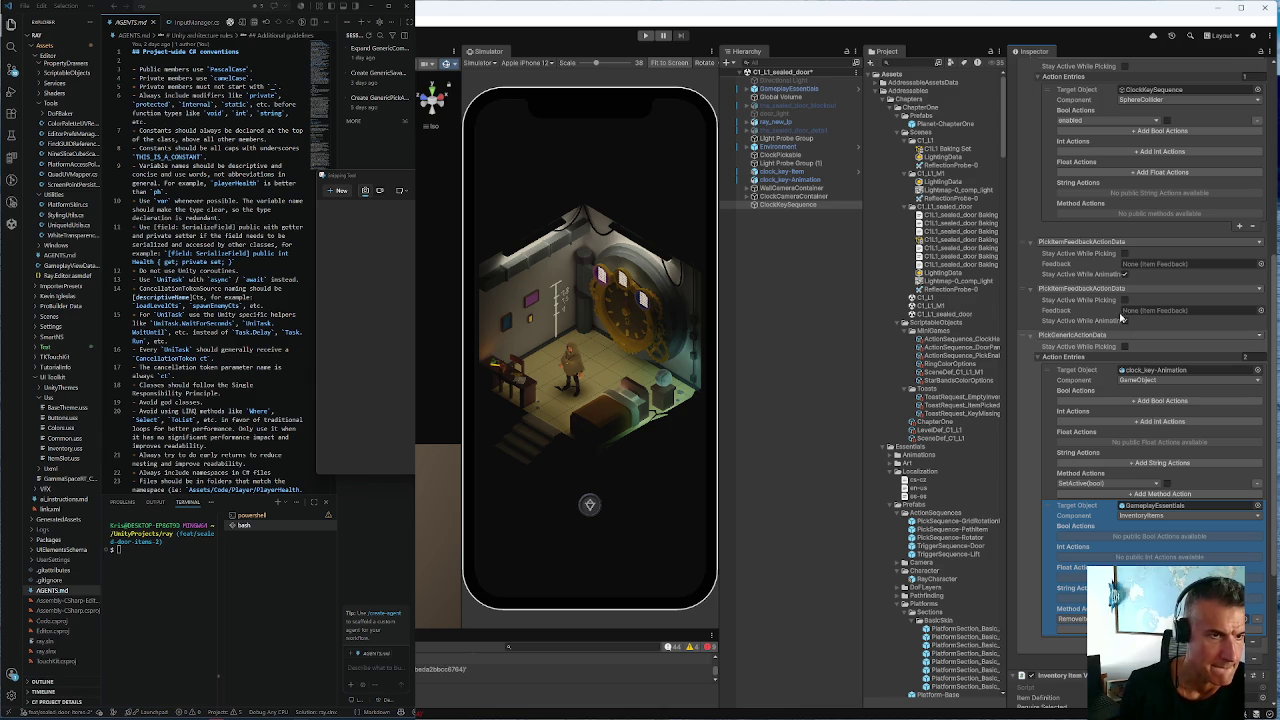
# Set clock_key-Animation as the pick item Feedback, then select clock_face
pyautogui.scroll(2, 1080, 323)
pyautogui.scroll(2, 1080, 323)
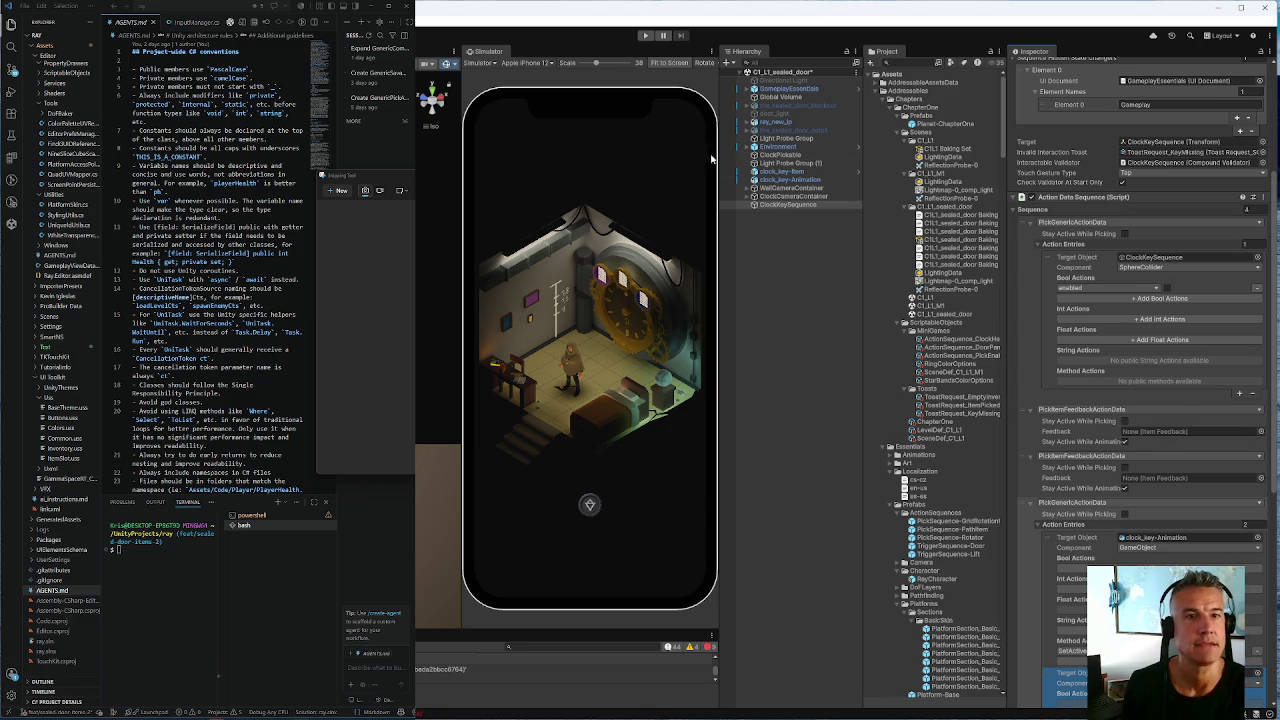
pyautogui.moveTo(785, 181)
pyautogui.mouseDown()
pyautogui.moveTo(1055, 688)
pyautogui.moveTo(1146, 437)
pyautogui.mouseUp()
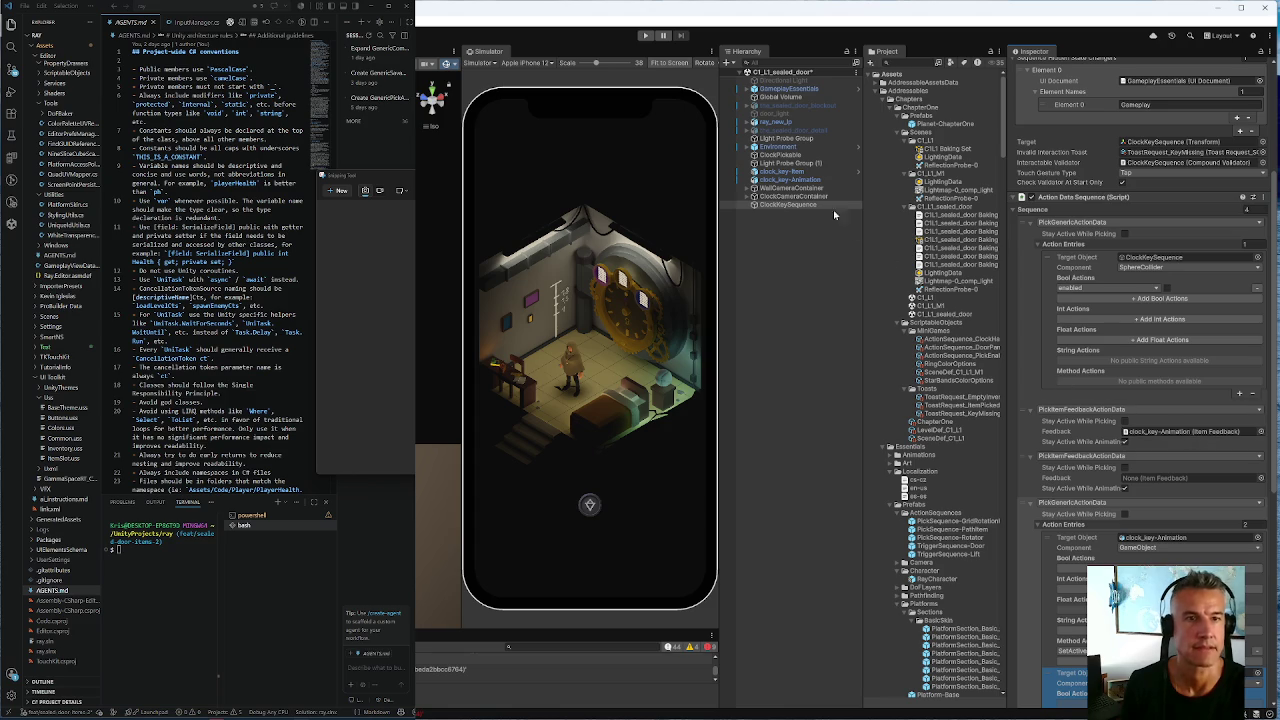
pyautogui.click(754, 147)
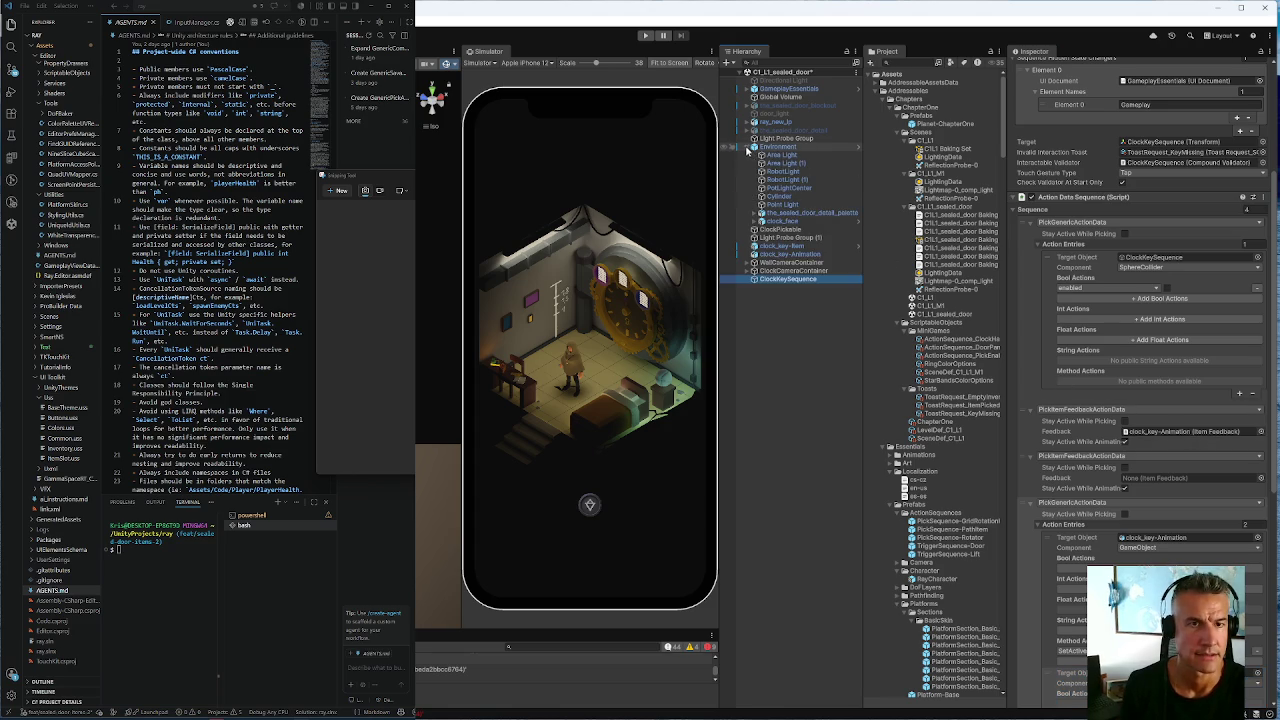
pyautogui.click(790, 222)
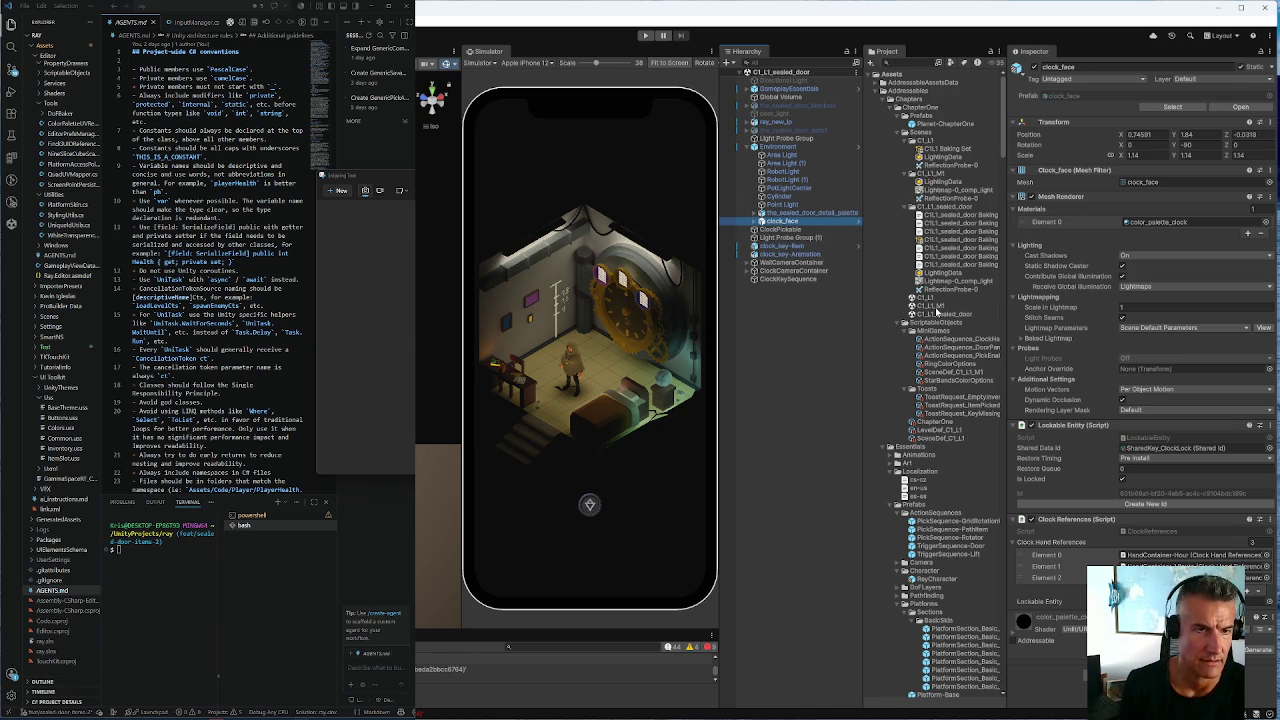
# Open the C1_L1_M1 scene and select its clock_face object
pyautogui.click(933, 305)
pyautogui.doubleClick(933, 305)
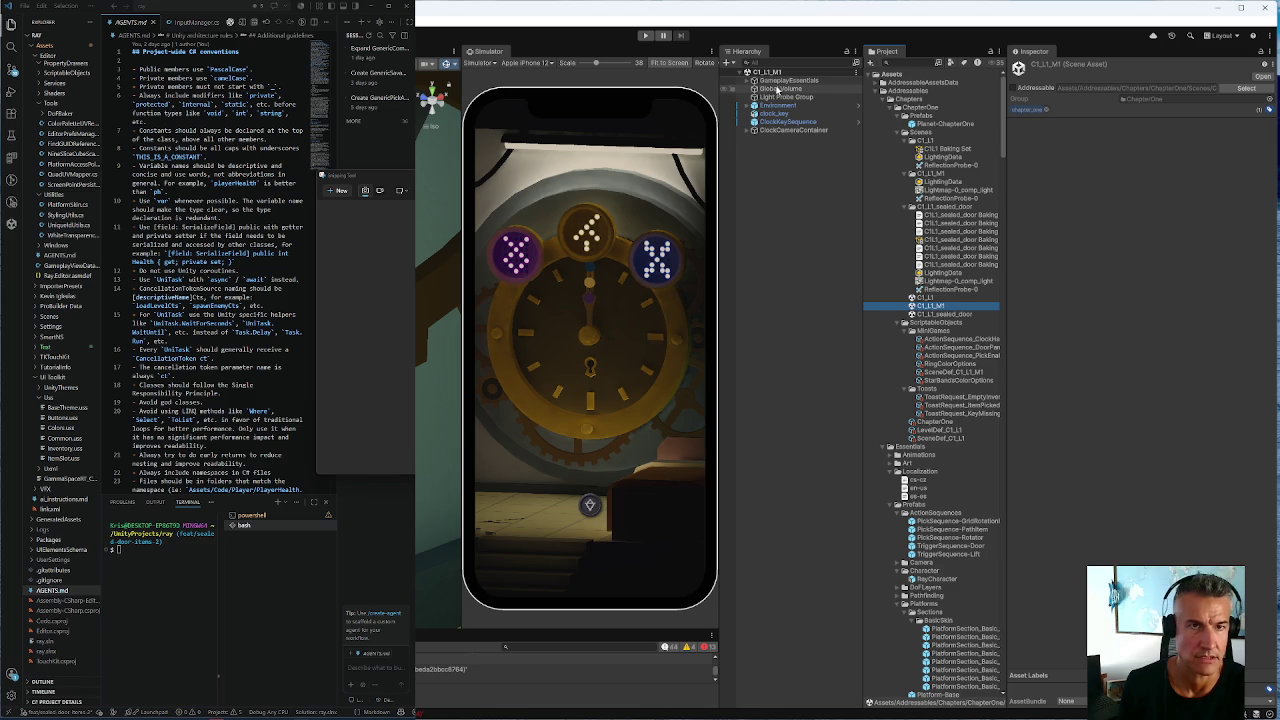
pyautogui.click(768, 121)
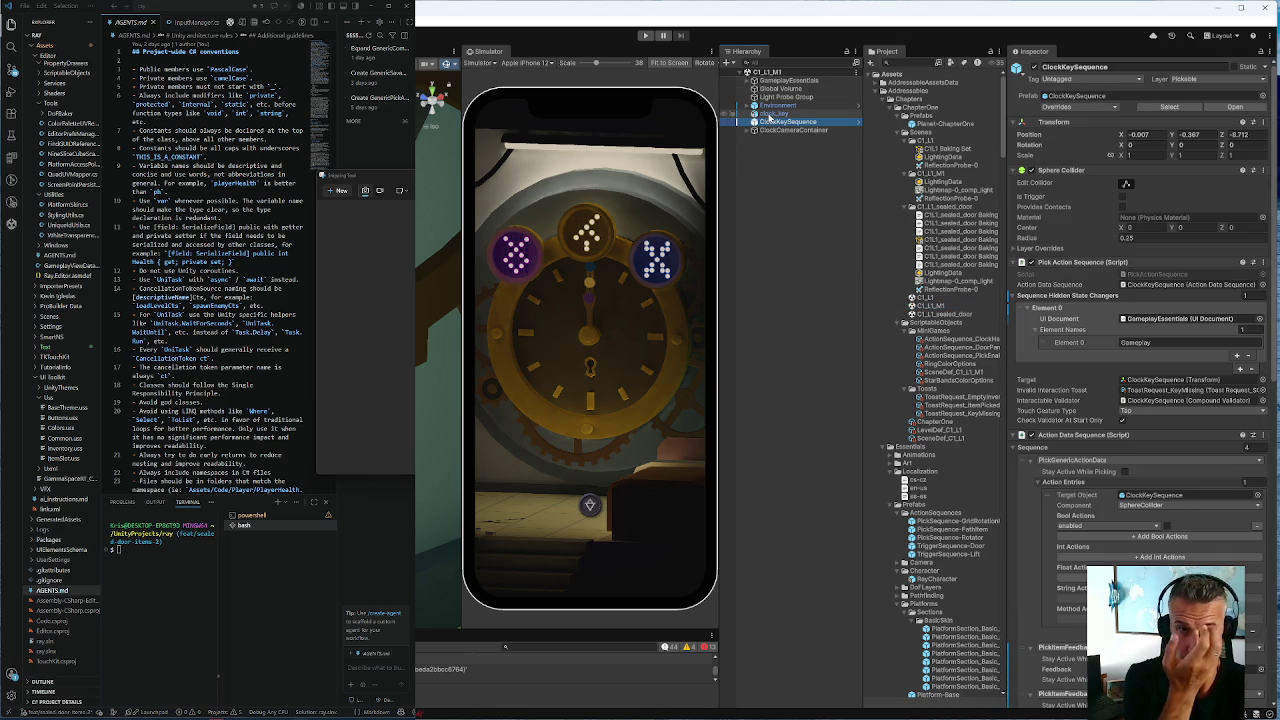
pyautogui.click(754, 105)
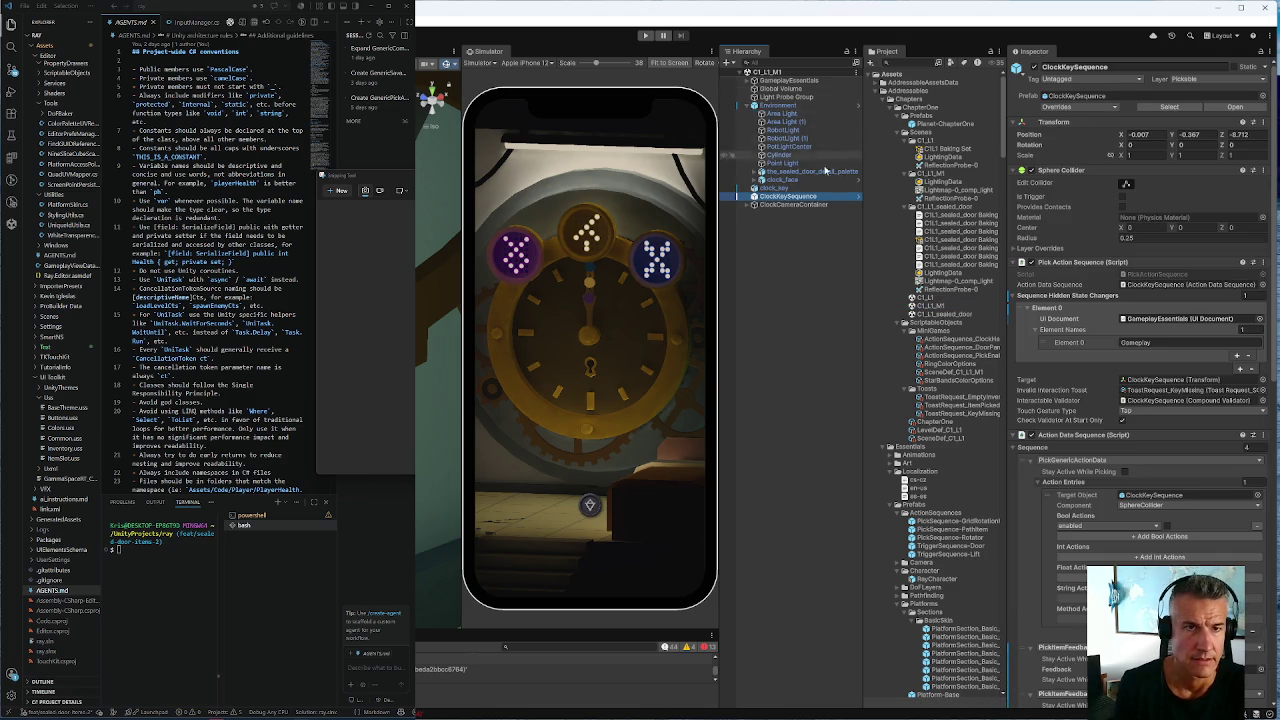
pyautogui.click(775, 180)
# Review clock_face's Animator setup, then reopen the C1_L1_sealed_door scene
pyautogui.scroll(-5, 1093, 288)
pyautogui.scroll(-1, 1093, 288)
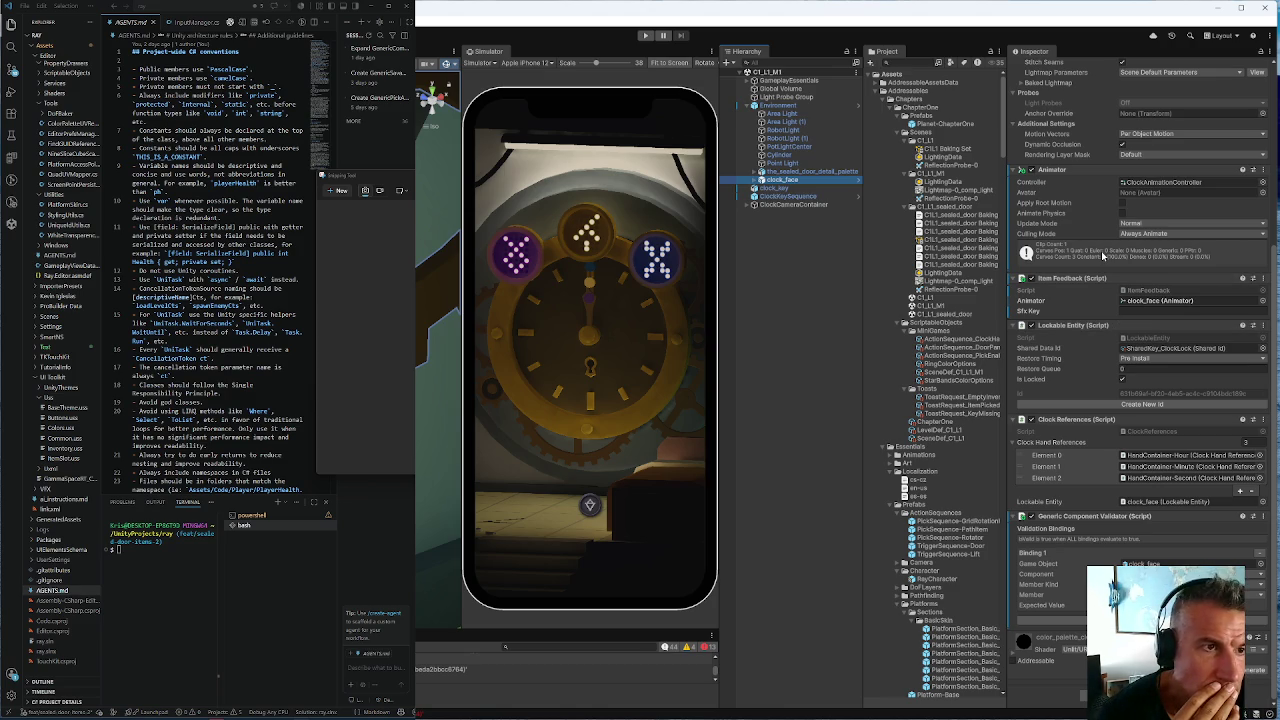
pyautogui.scroll(3, 1102, 256)
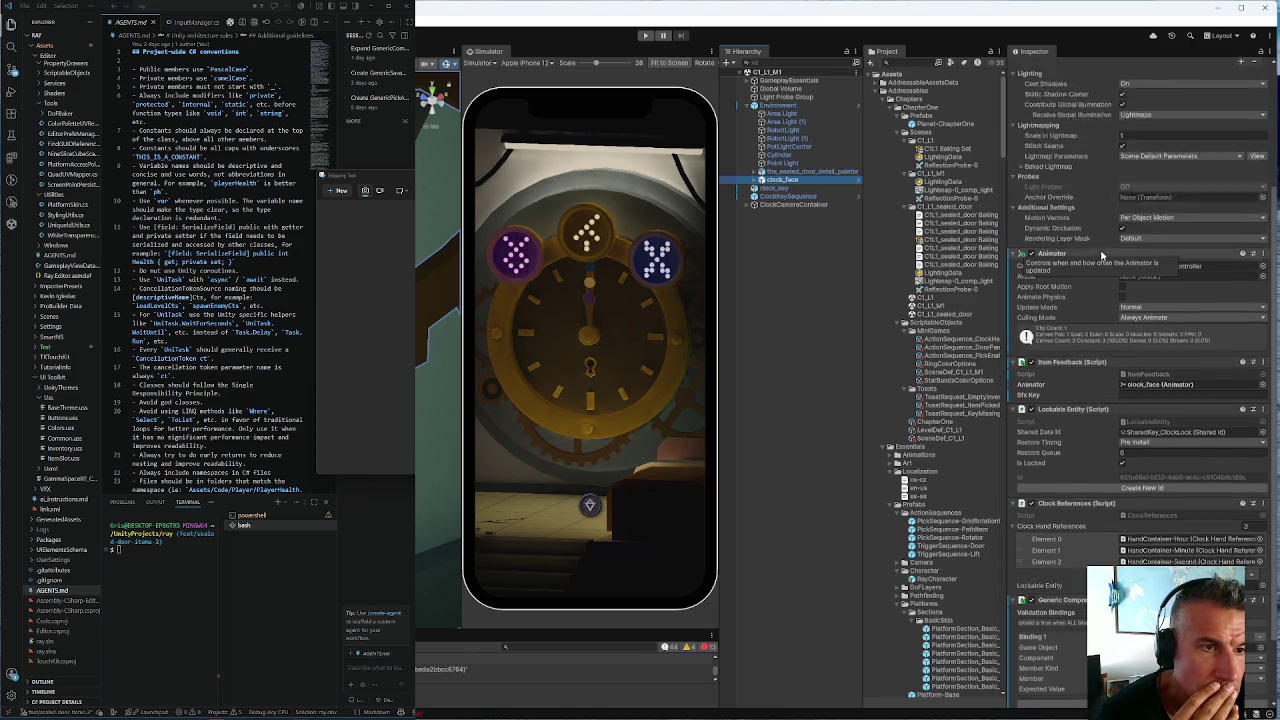
pyautogui.scroll(-3, 1102, 256)
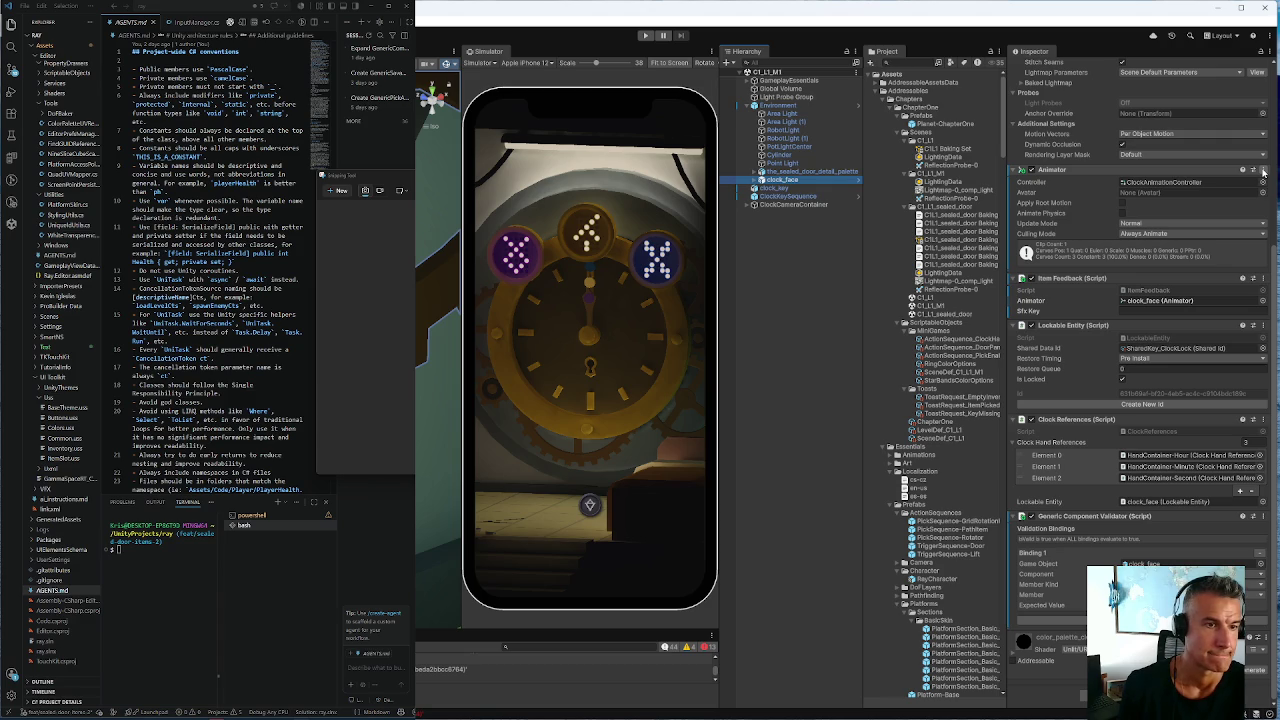
pyautogui.scroll(5, 1263, 172)
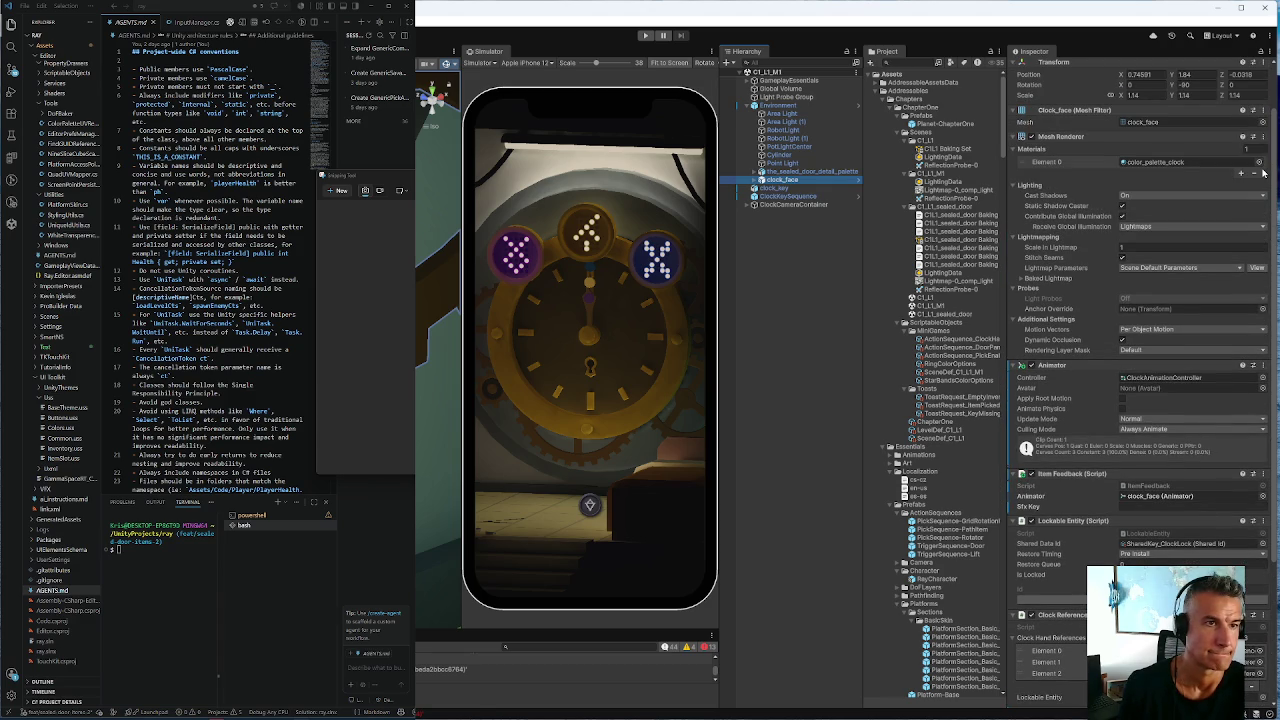
pyautogui.scroll(-3, 1263, 172)
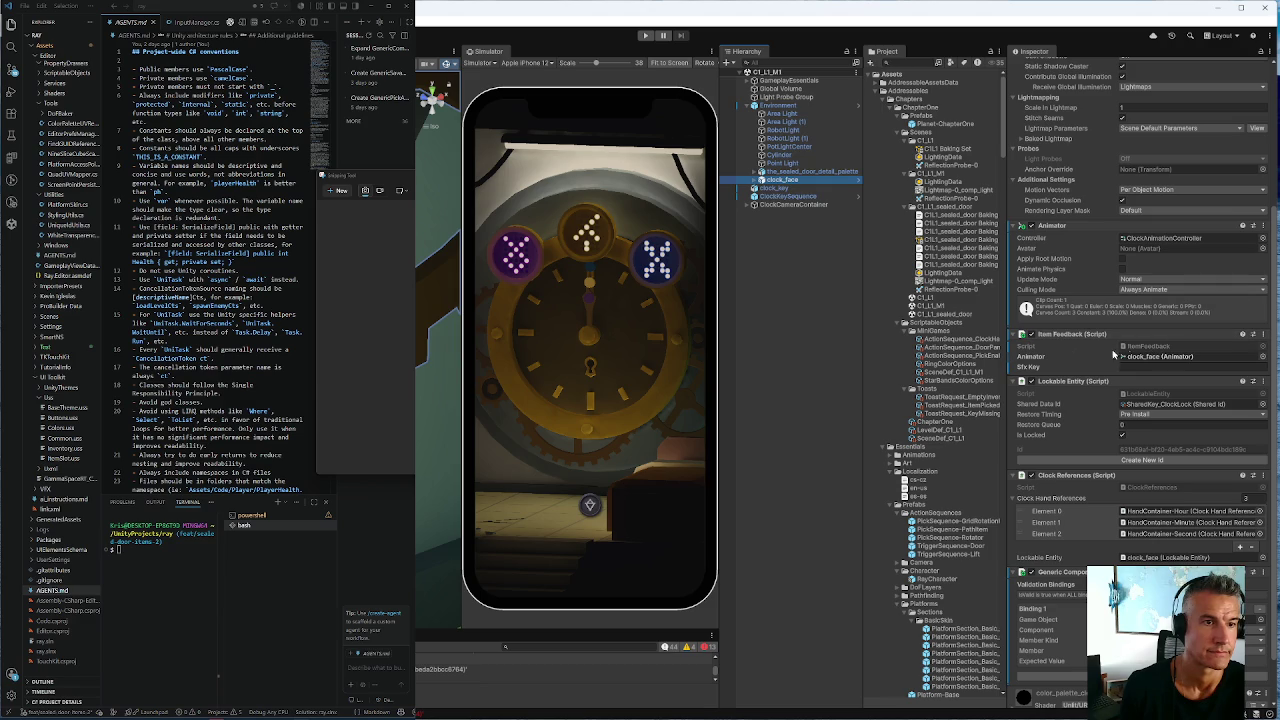
pyautogui.click(1260, 229)
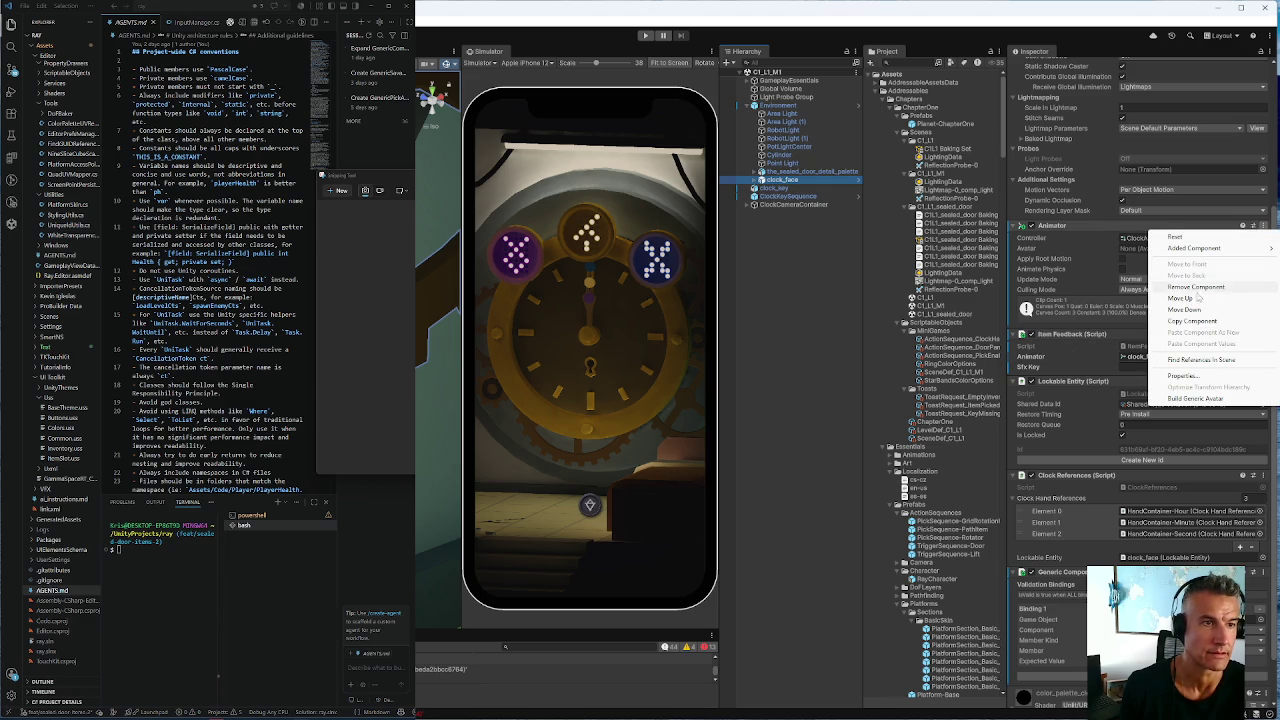
pyautogui.press('Escape')
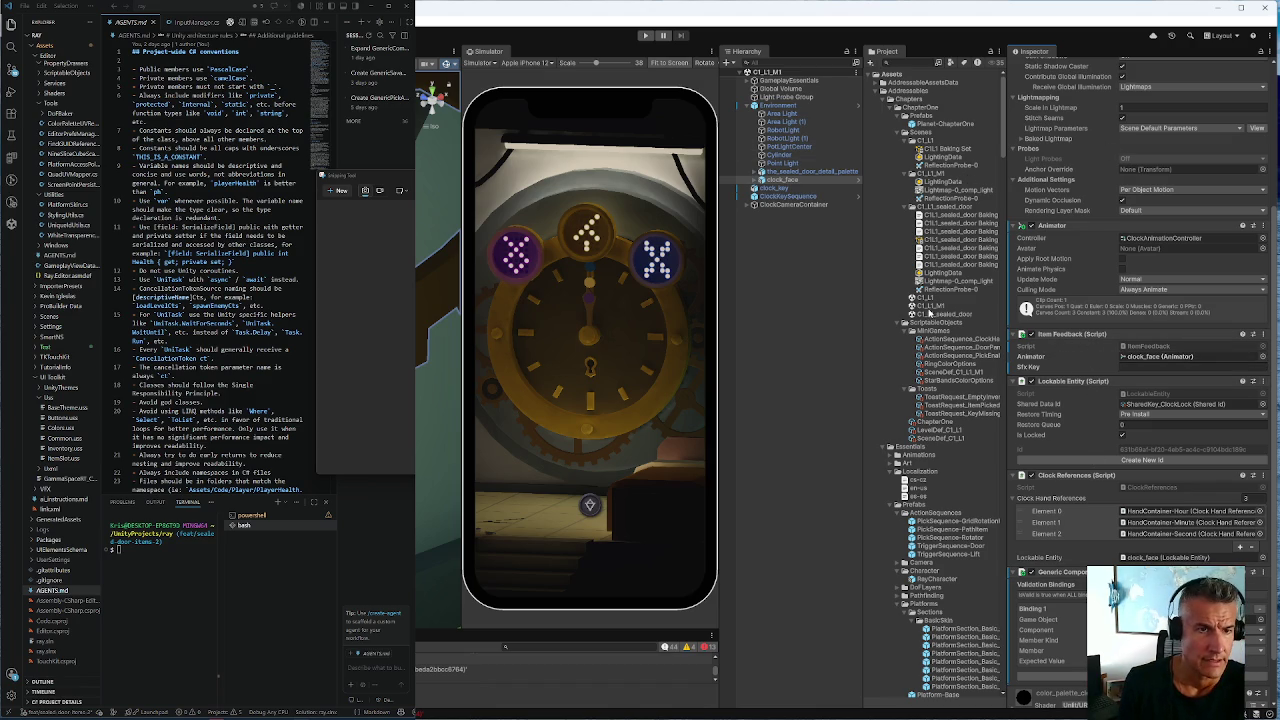
pyautogui.doubleClick(938, 316)
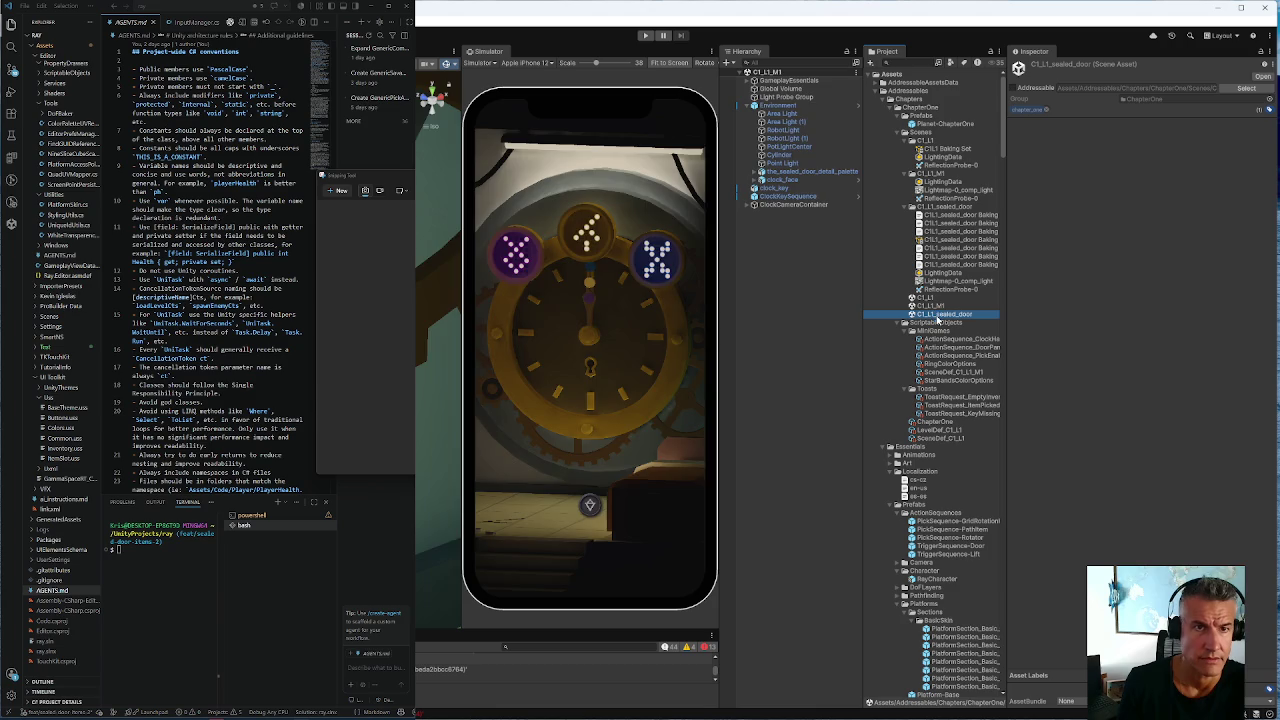
# Give the sealed-door clock_face an Animator and an Item Feedback component
pyautogui.click(754, 146)
pyautogui.click(783, 221)
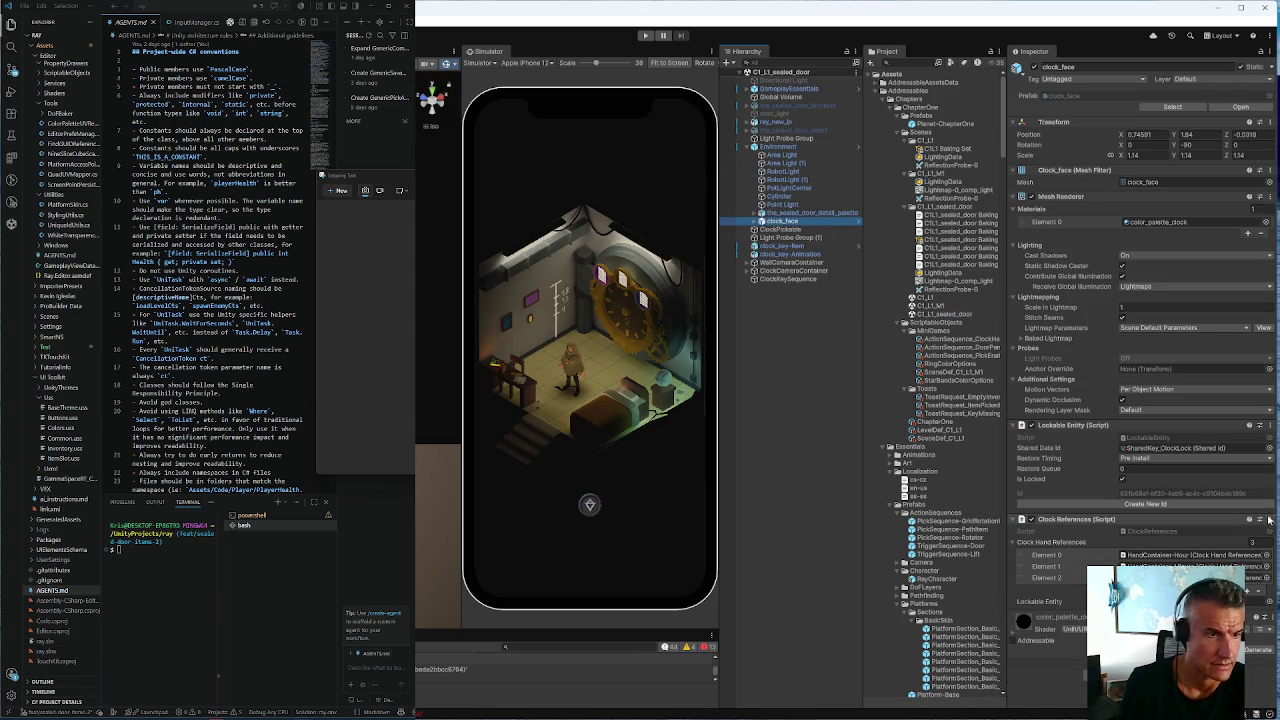
pyautogui.click(1268, 519)
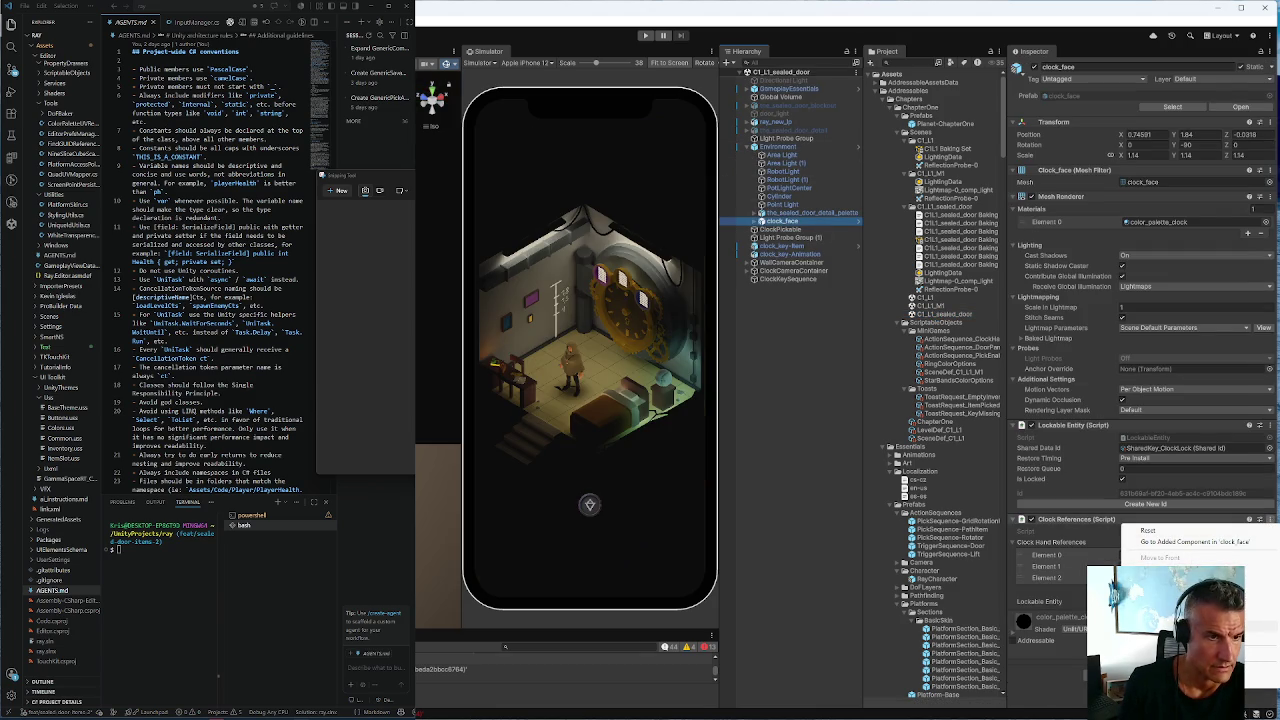
pyautogui.press('Escape')
pyautogui.scroll(-2, 1140, 400)
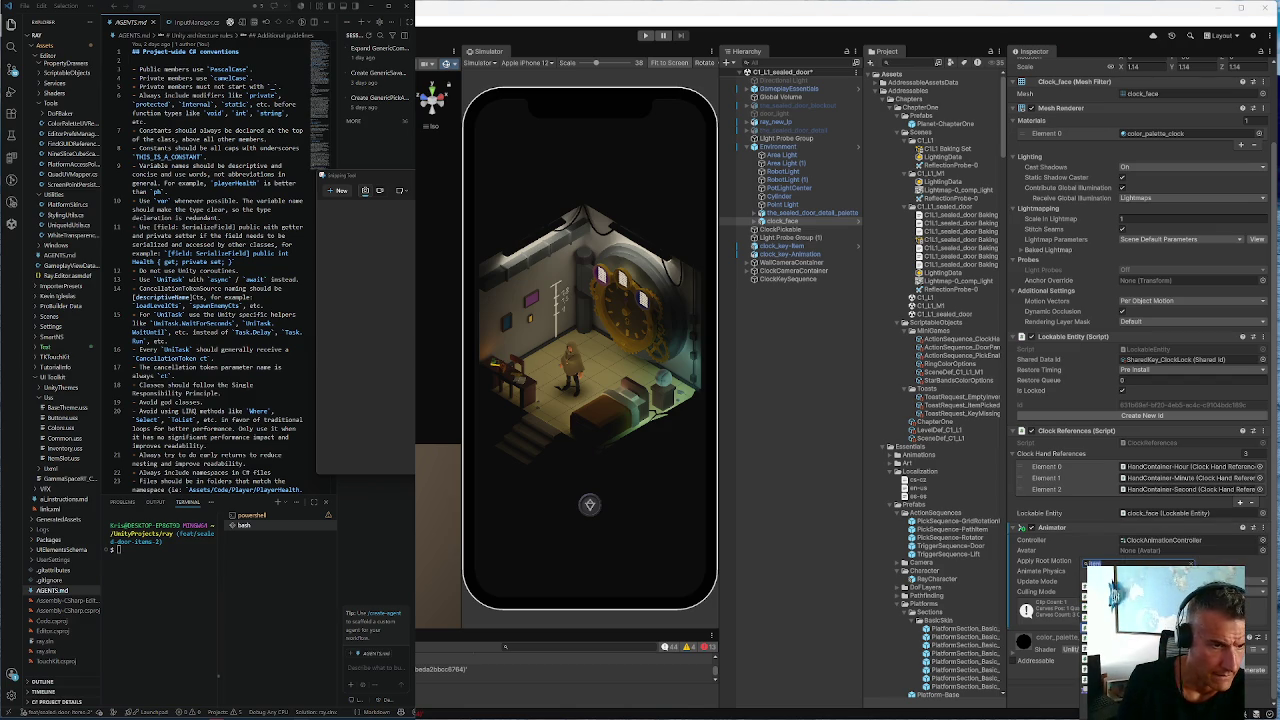
pyautogui.press('Return')
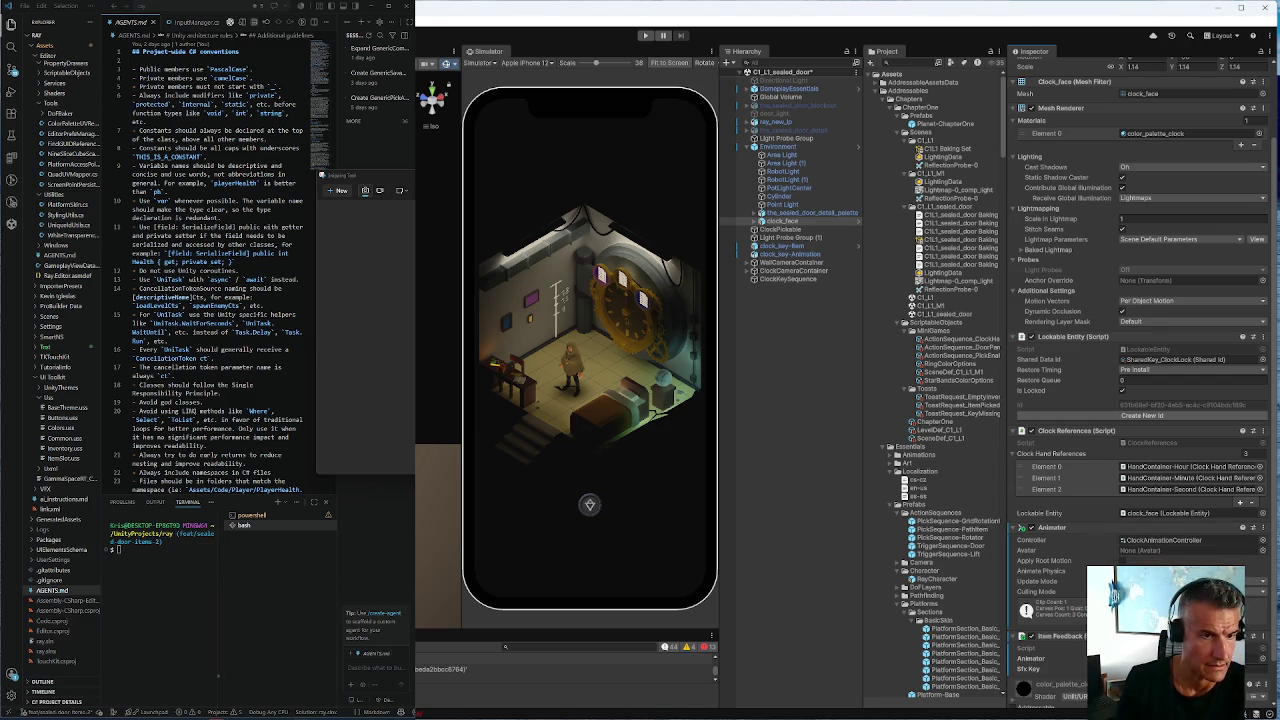
# Add the Generic Component Validator to clock_face, then reopen C1_L1_M1
pyautogui.scroll(-2, 1140, 400)
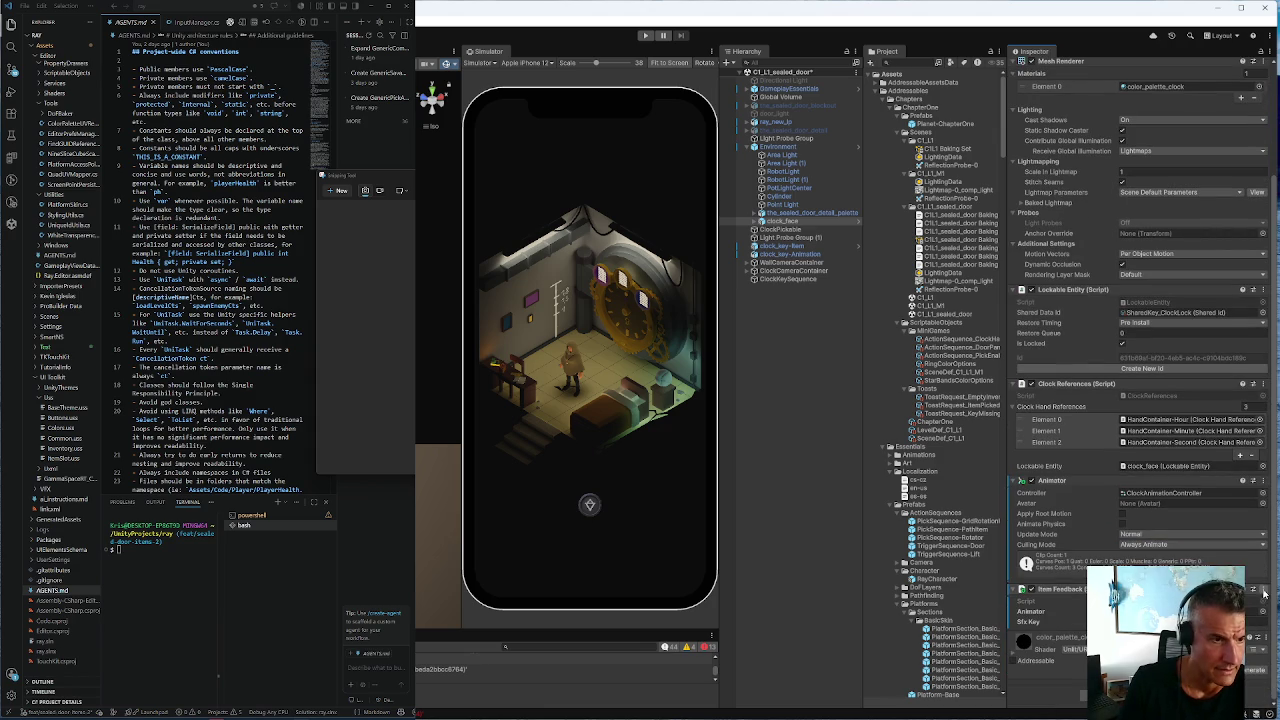
pyautogui.rightClick(1078, 589)
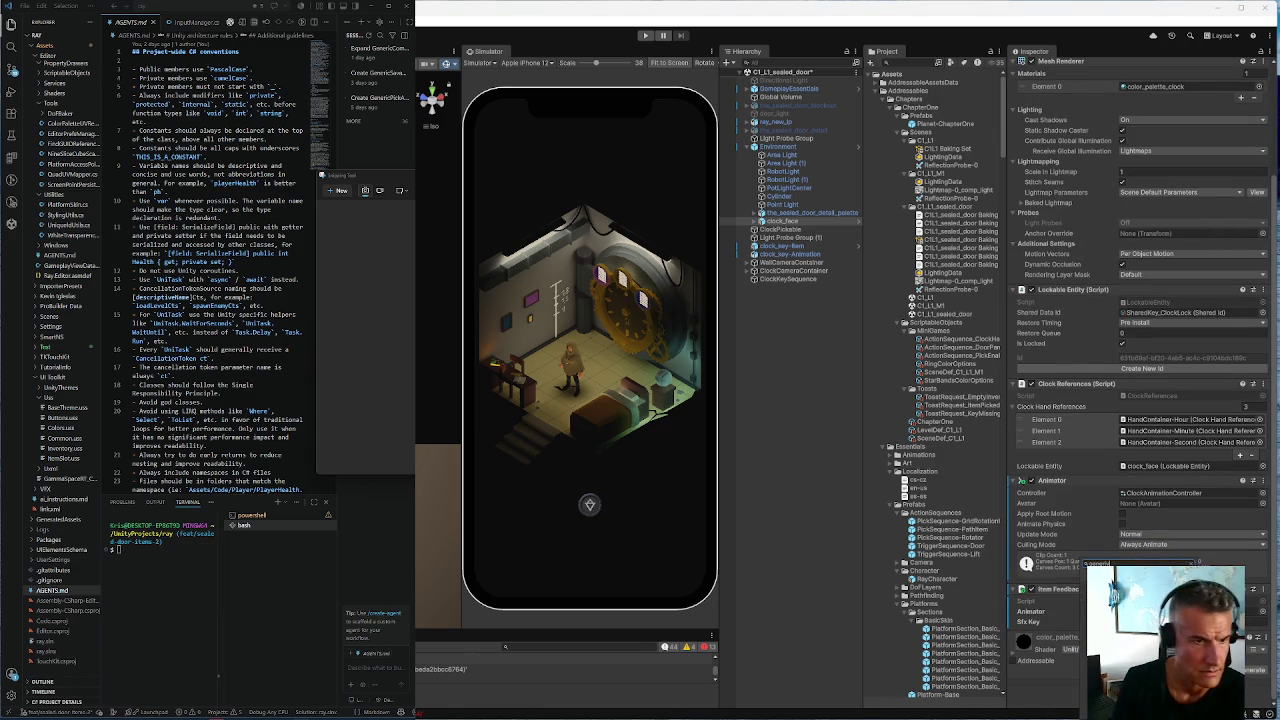
pyautogui.click(1100, 563)
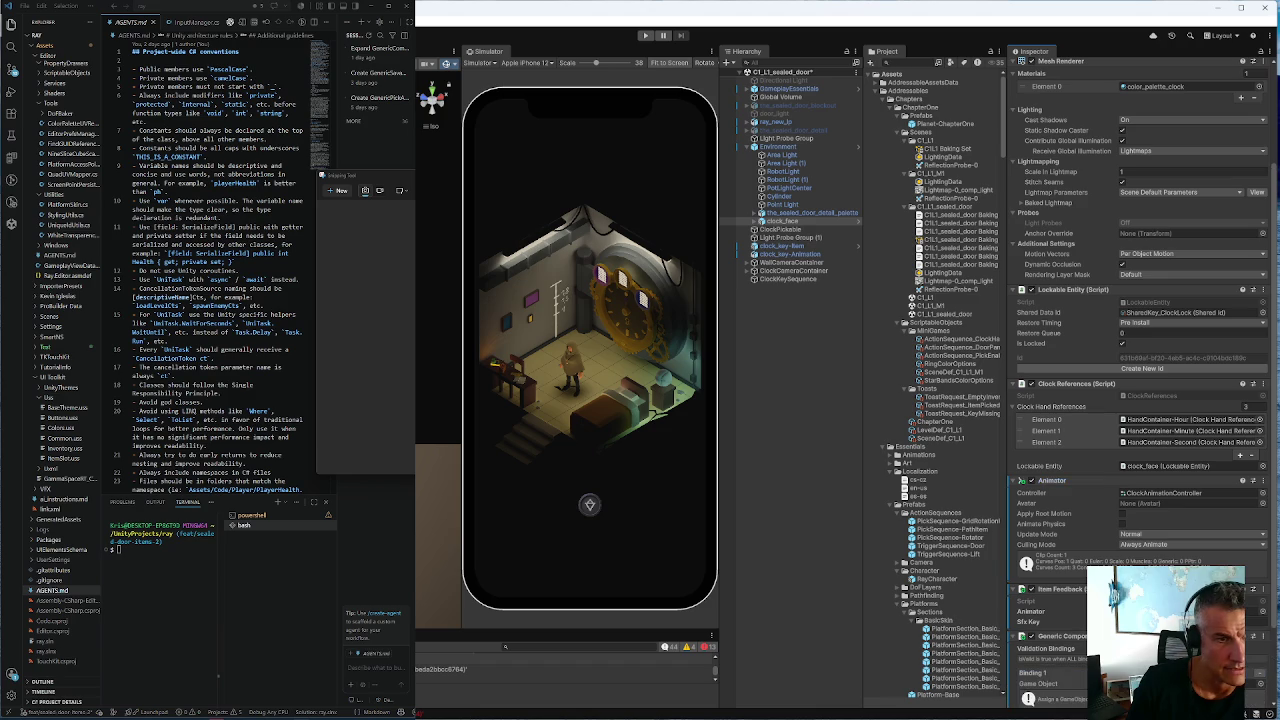
pyautogui.scroll(-3, 1140, 380)
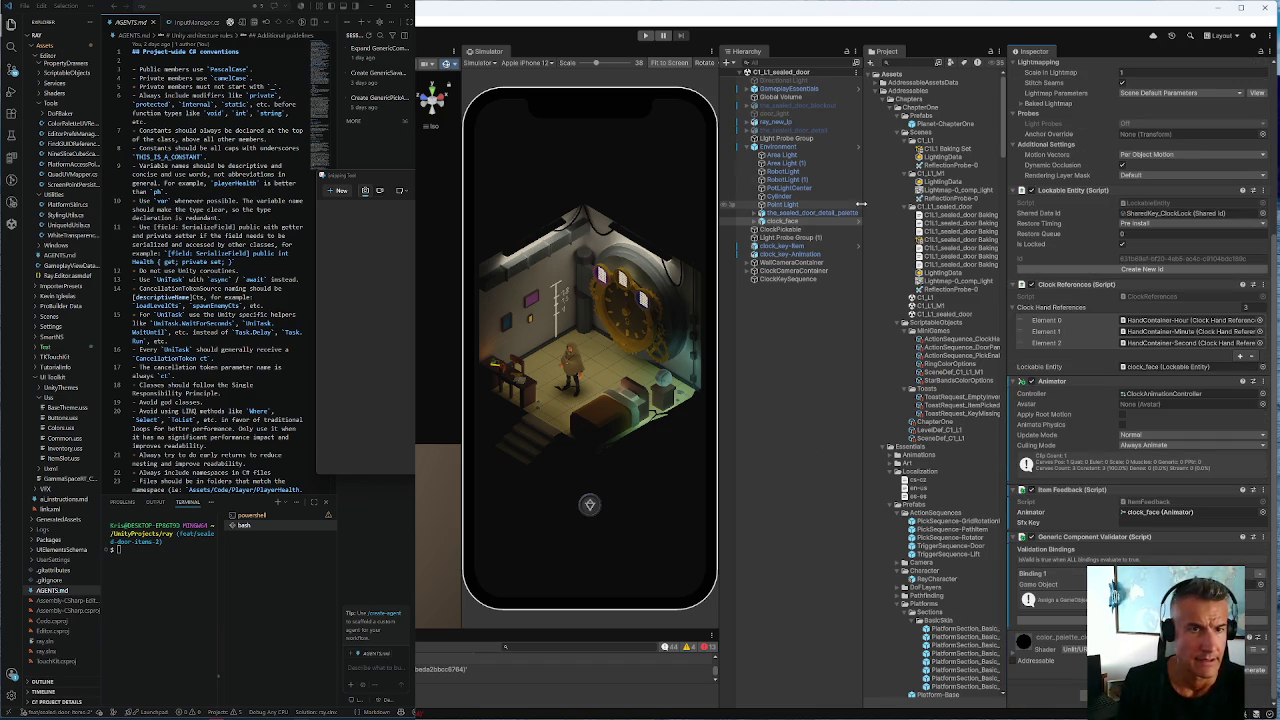
pyautogui.doubleClick(940, 305)
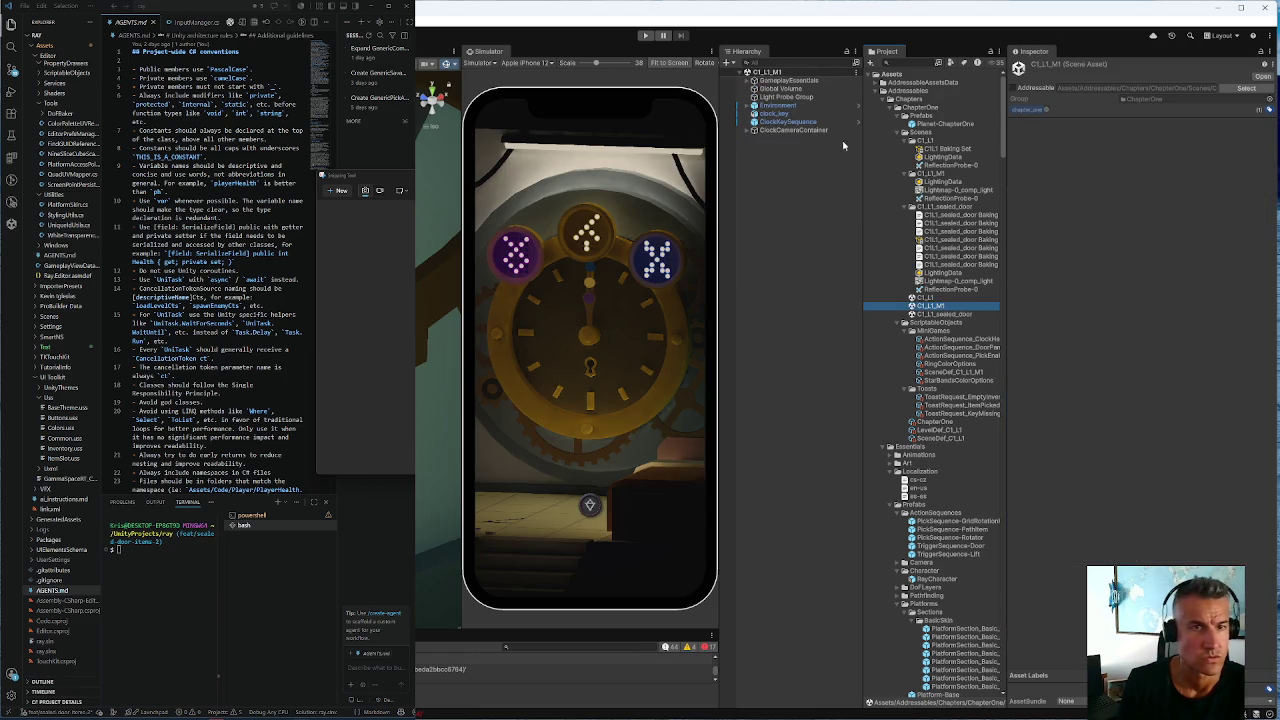
# In C1_L1_M1, inspect the clock_key and clock_face components to compare their setups
pyautogui.click(775, 113)
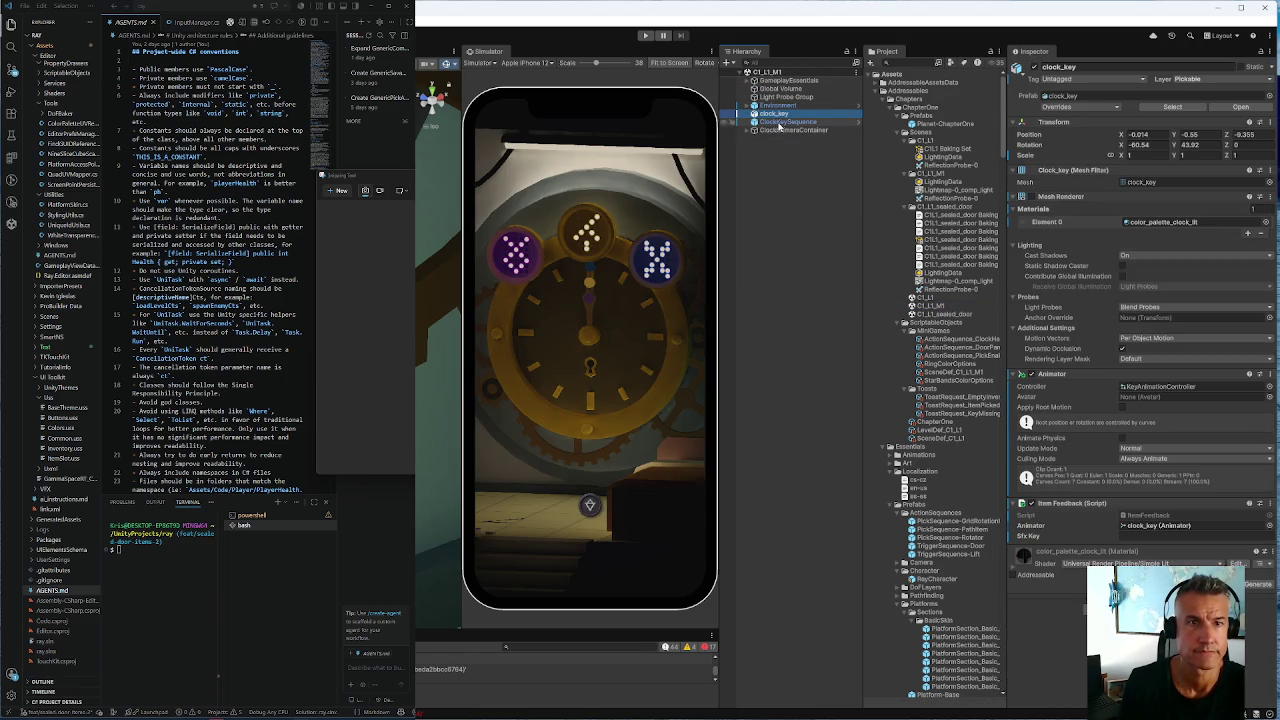
pyautogui.click(754, 105)
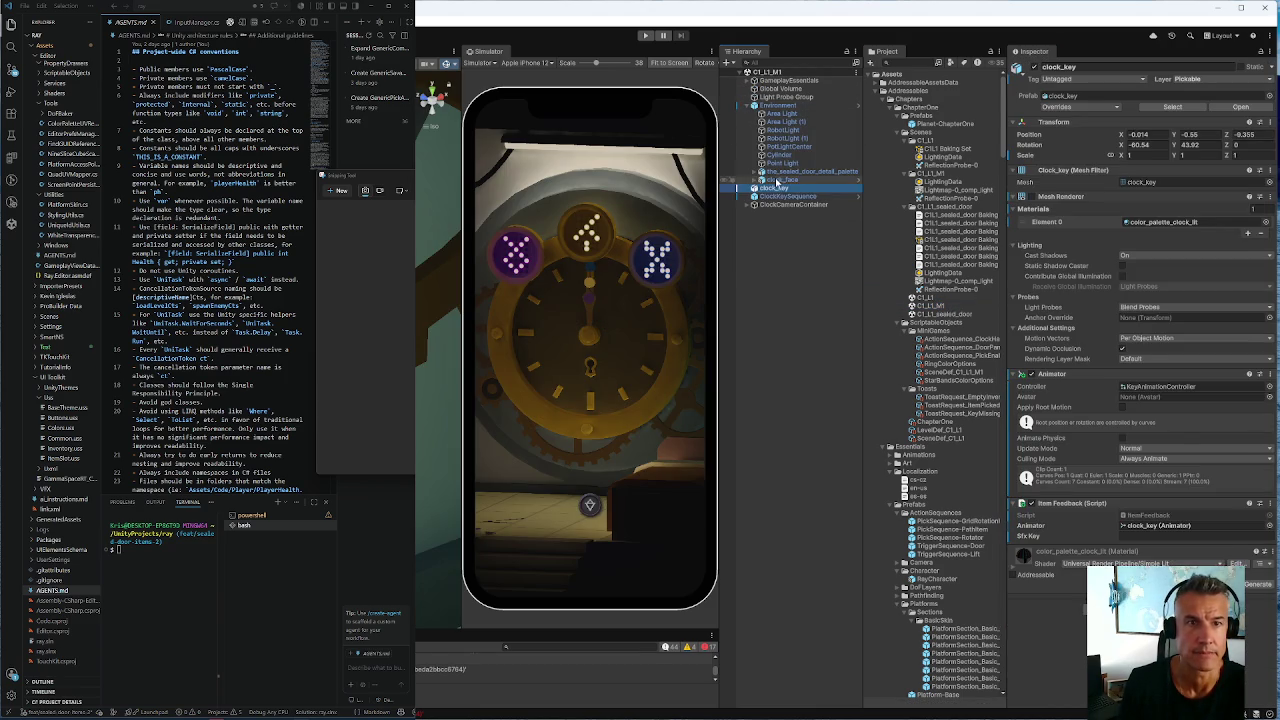
pyautogui.click(778, 180)
pyautogui.scroll(-5, 1140, 380)
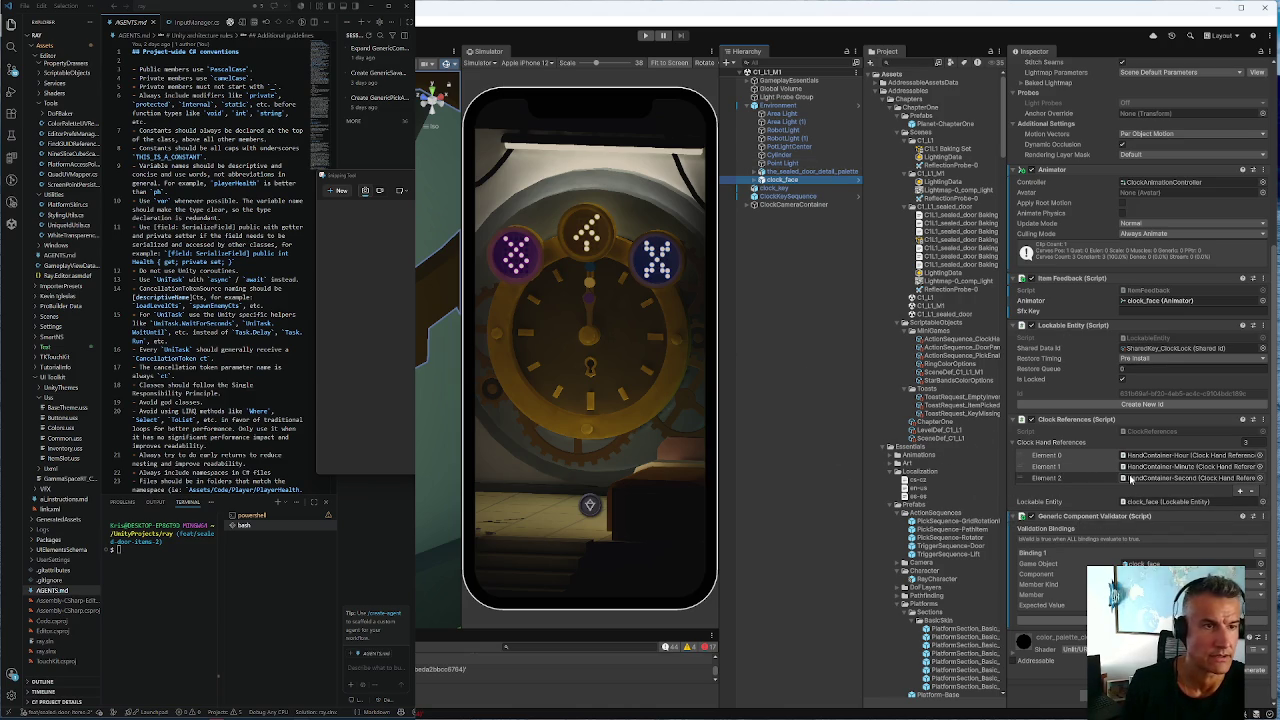
pyautogui.scroll(2, 1130, 478)
pyautogui.scroll(-2, 1130, 478)
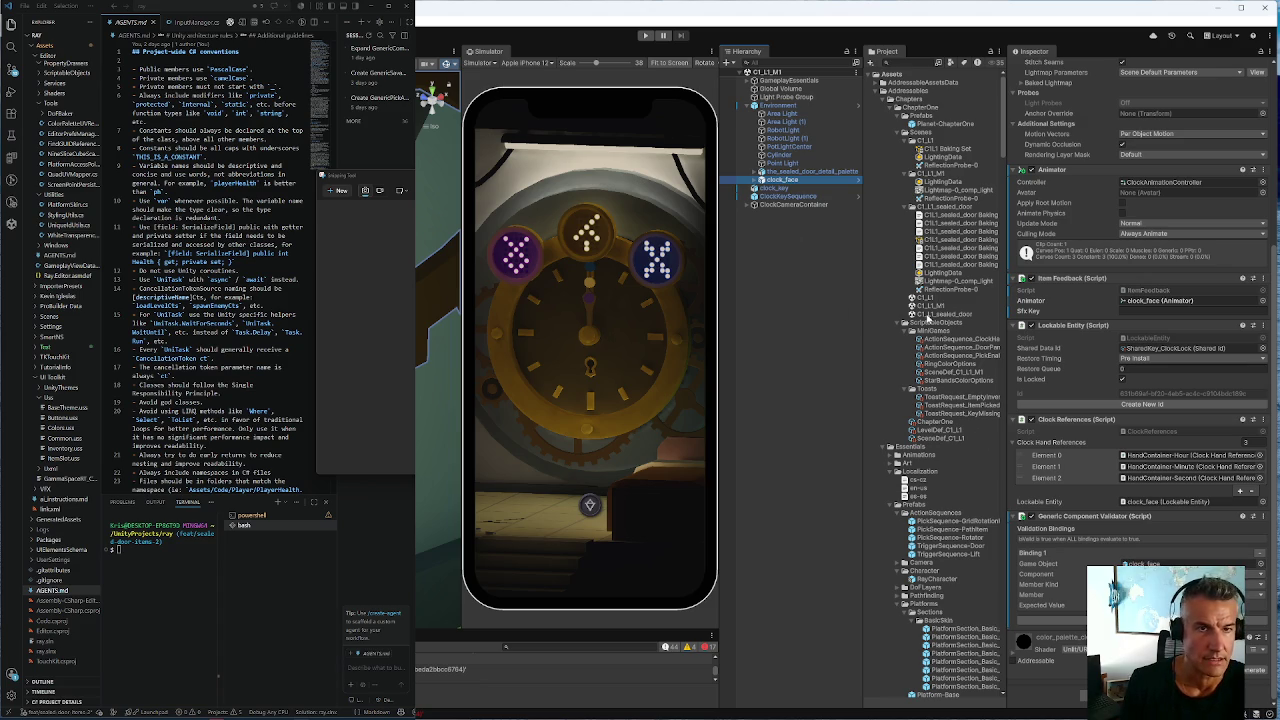
# Reopen the C1_L1_sealed_door scene and select clock_face under Environment
pyautogui.doubleClick(928, 316)
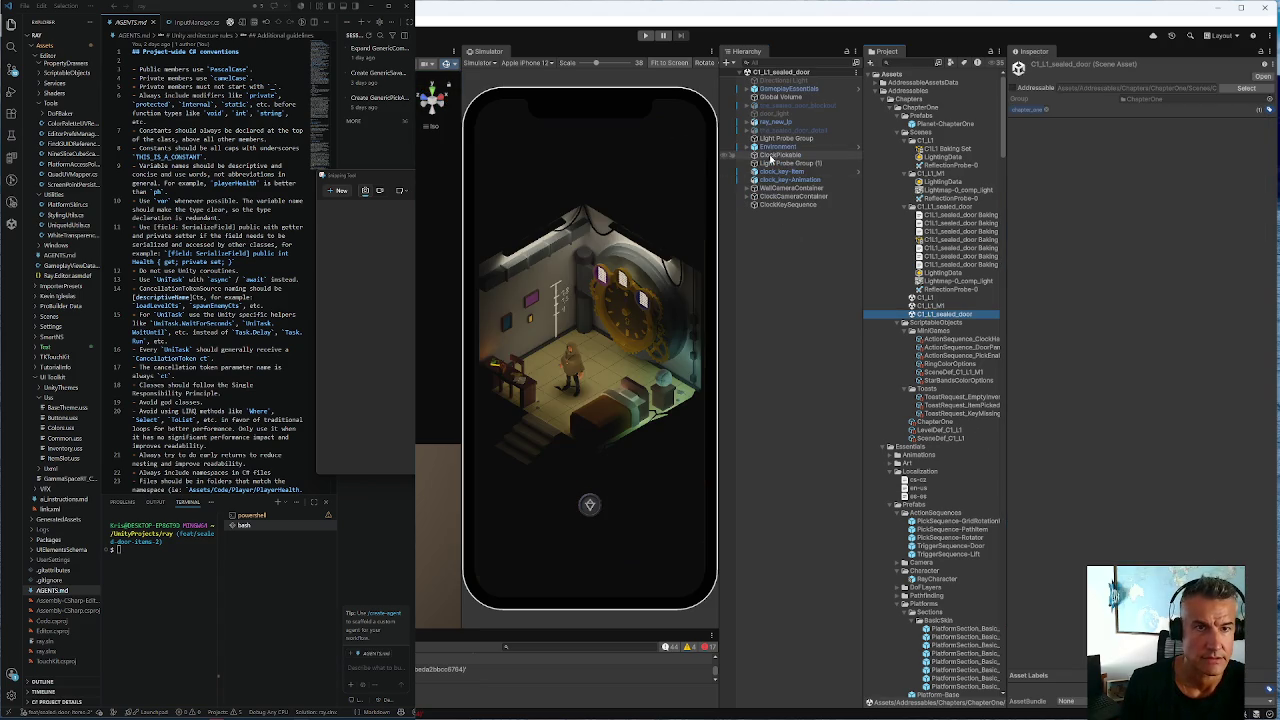
pyautogui.click(771, 156)
pyautogui.click(754, 147)
pyautogui.click(785, 221)
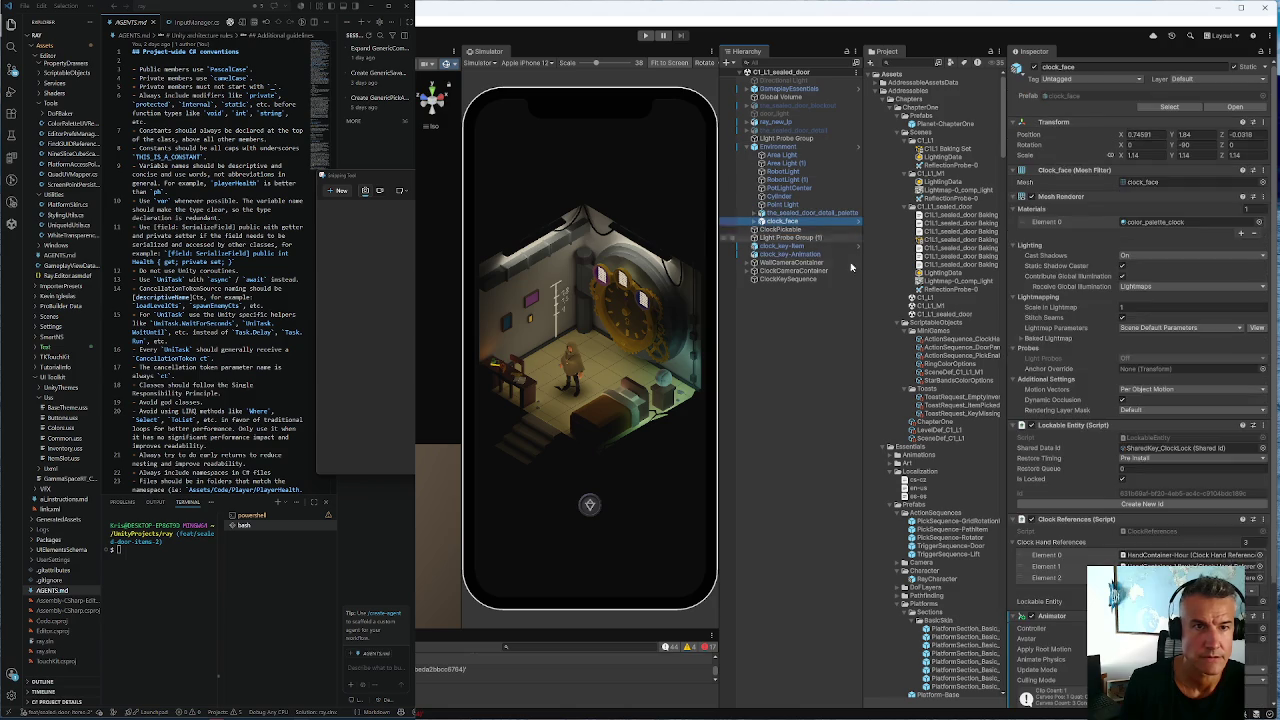
# Assign clock_face as the Game Object of its Generic Component Validator
pyautogui.scroll(-5, 1155, 452)
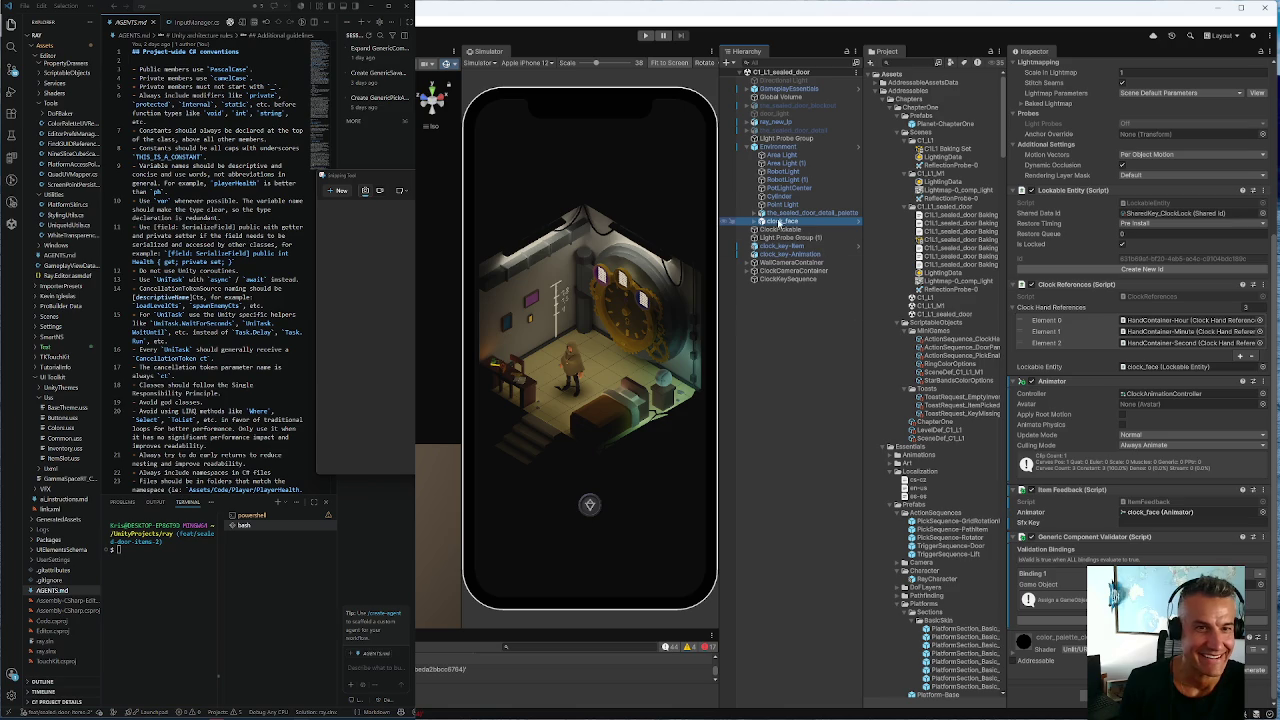
pyautogui.moveTo(778, 222); pyautogui.dragTo(1172, 585)
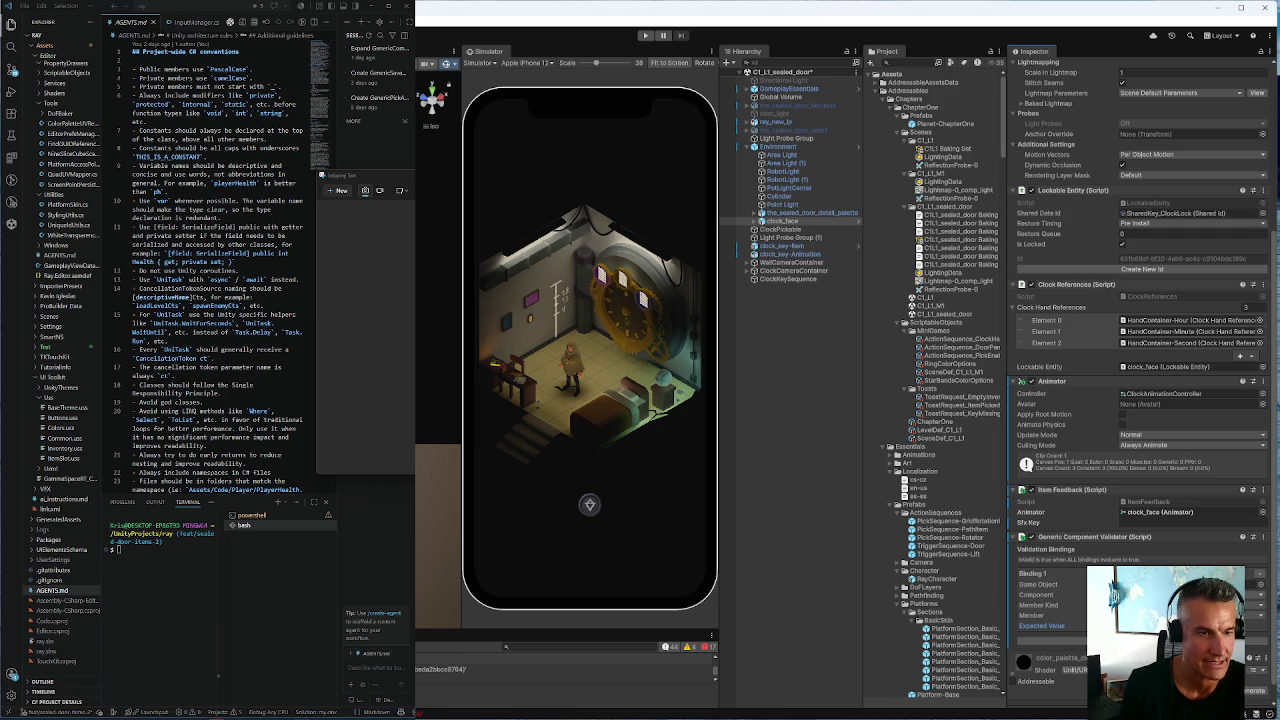
# Select ClockKeySequence and find its Compound Validator's Validatables list in the Inspector
pyautogui.click(775, 279)
pyautogui.scroll(-5, 1156, 506)
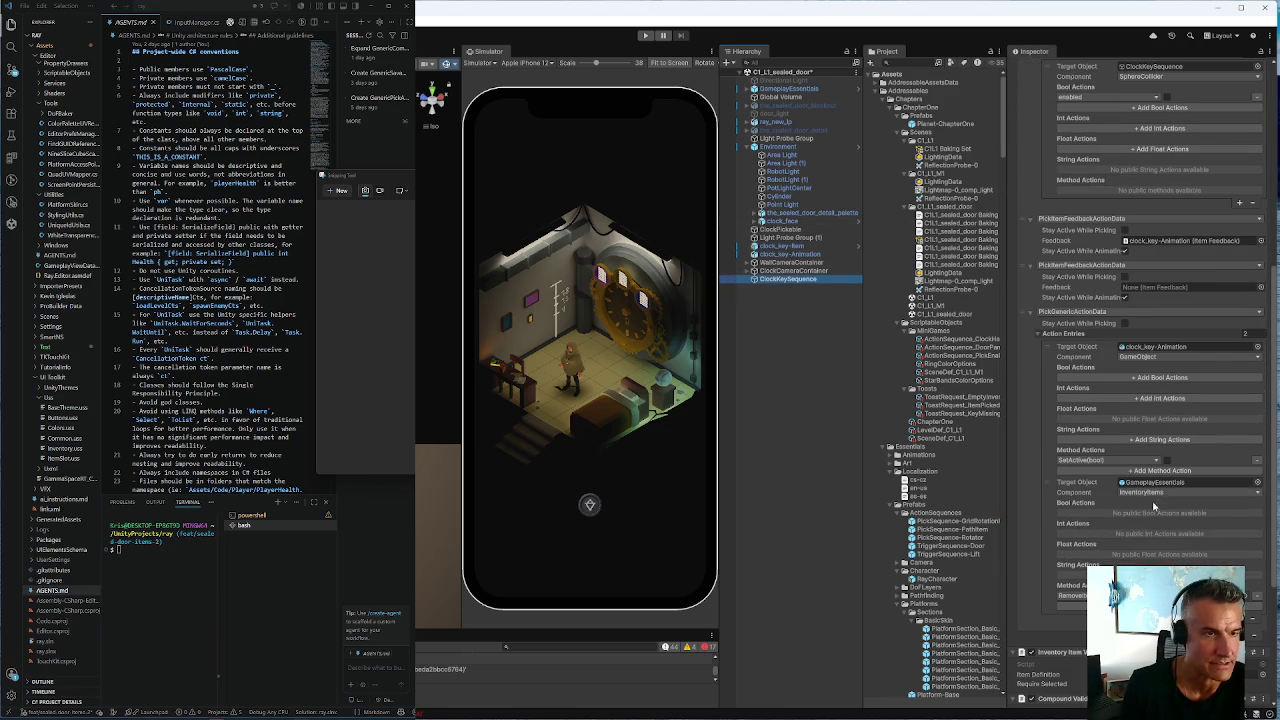
pyautogui.scroll(1, 1150, 510)
pyautogui.scroll(2, 1097, 543)
pyautogui.scroll(1, 1097, 543)
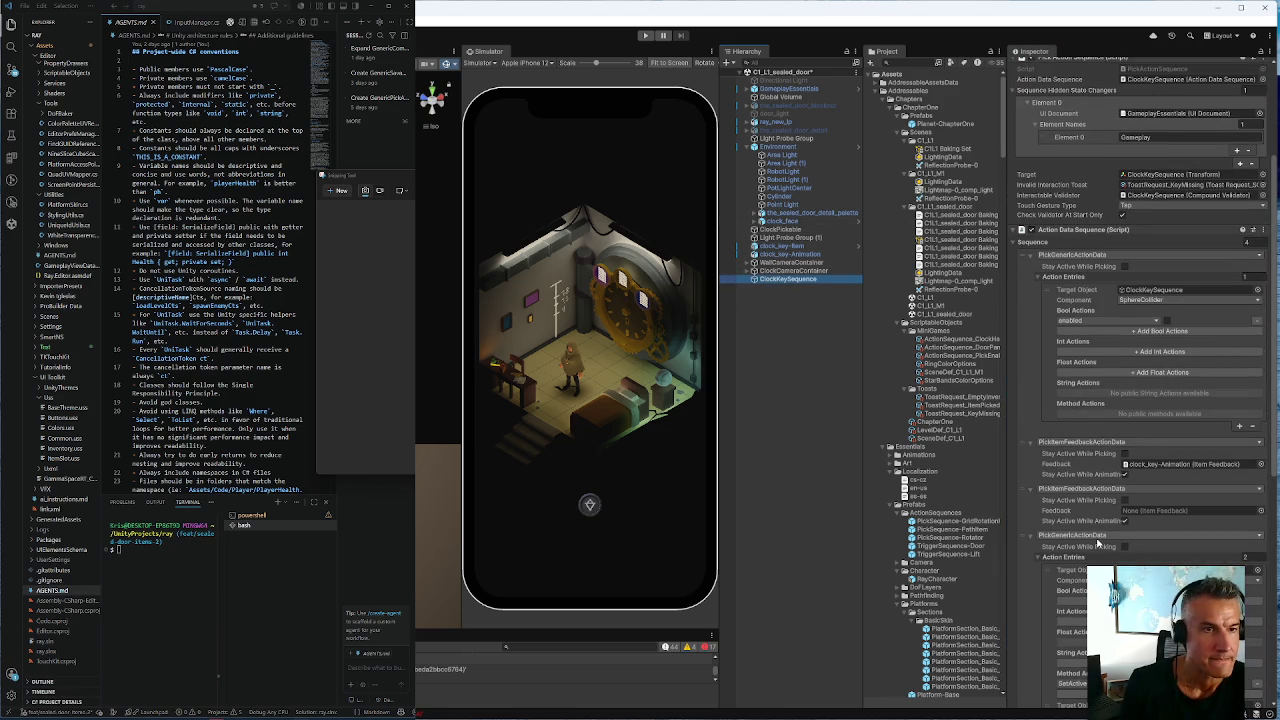
pyautogui.scroll(-5, 1097, 543)
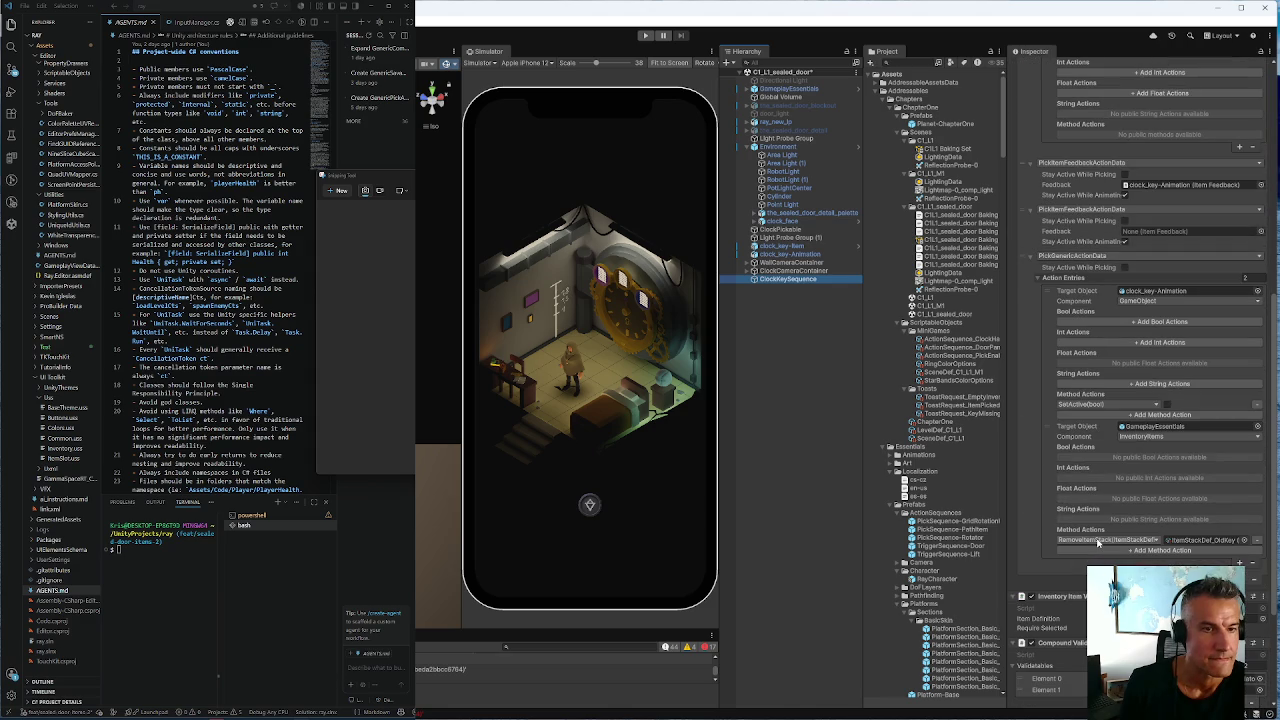
pyautogui.scroll(2, 1097, 543)
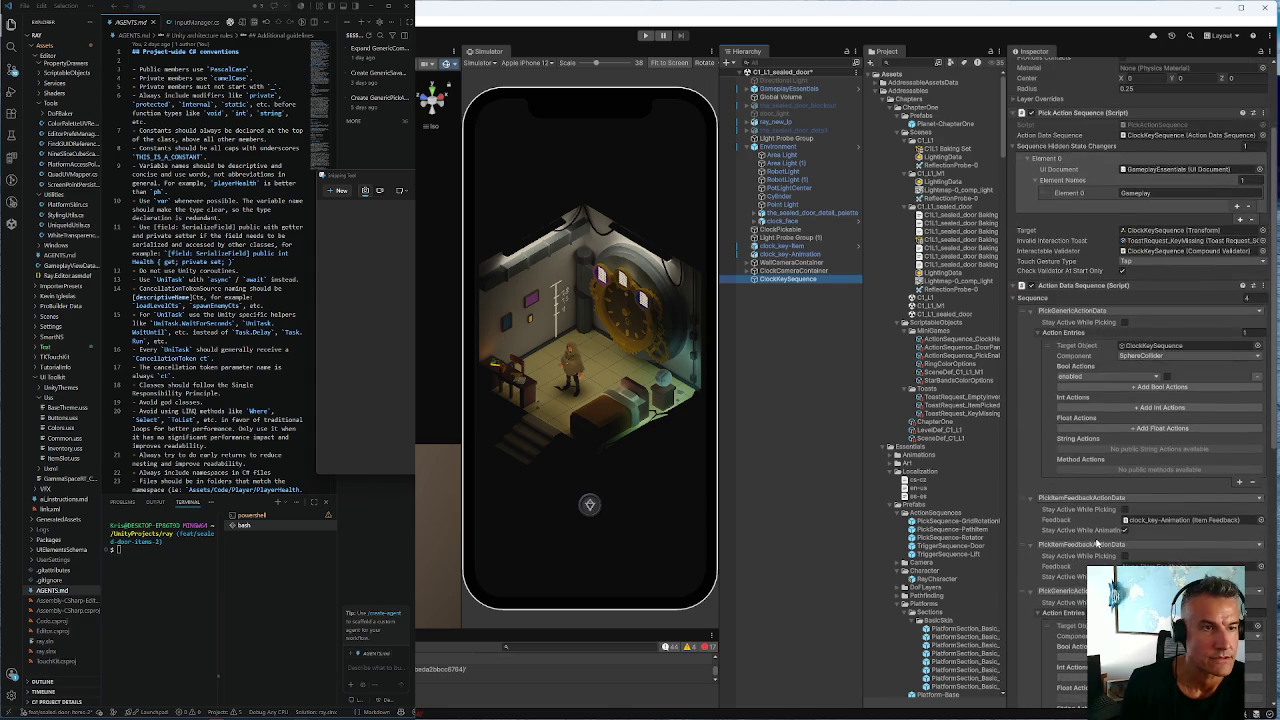
pyautogui.scroll(-5, 1097, 543)
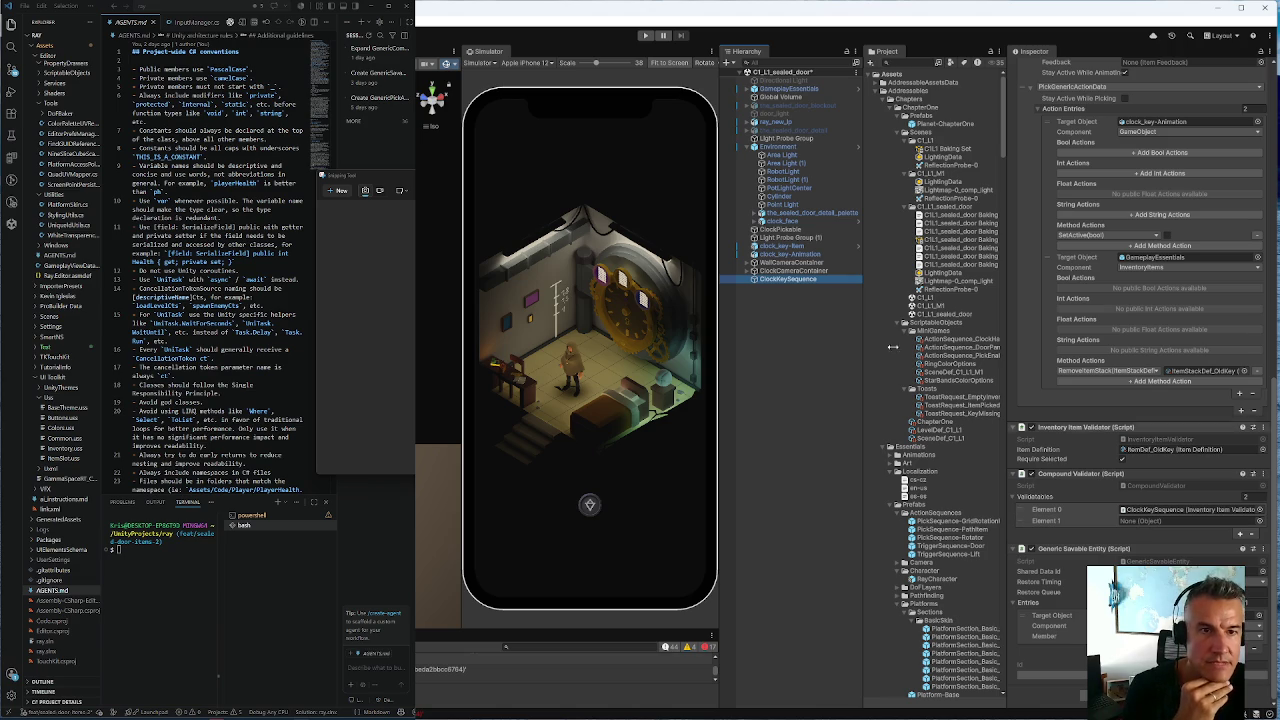
# Put clock_face's Generic Component Validator into Validatables Element 1, then review the components
pyautogui.moveTo(778, 226)
pyautogui.mouseDown()
pyautogui.moveTo(1186, 596)
pyautogui.moveTo(1190, 521)
pyautogui.mouseUp()
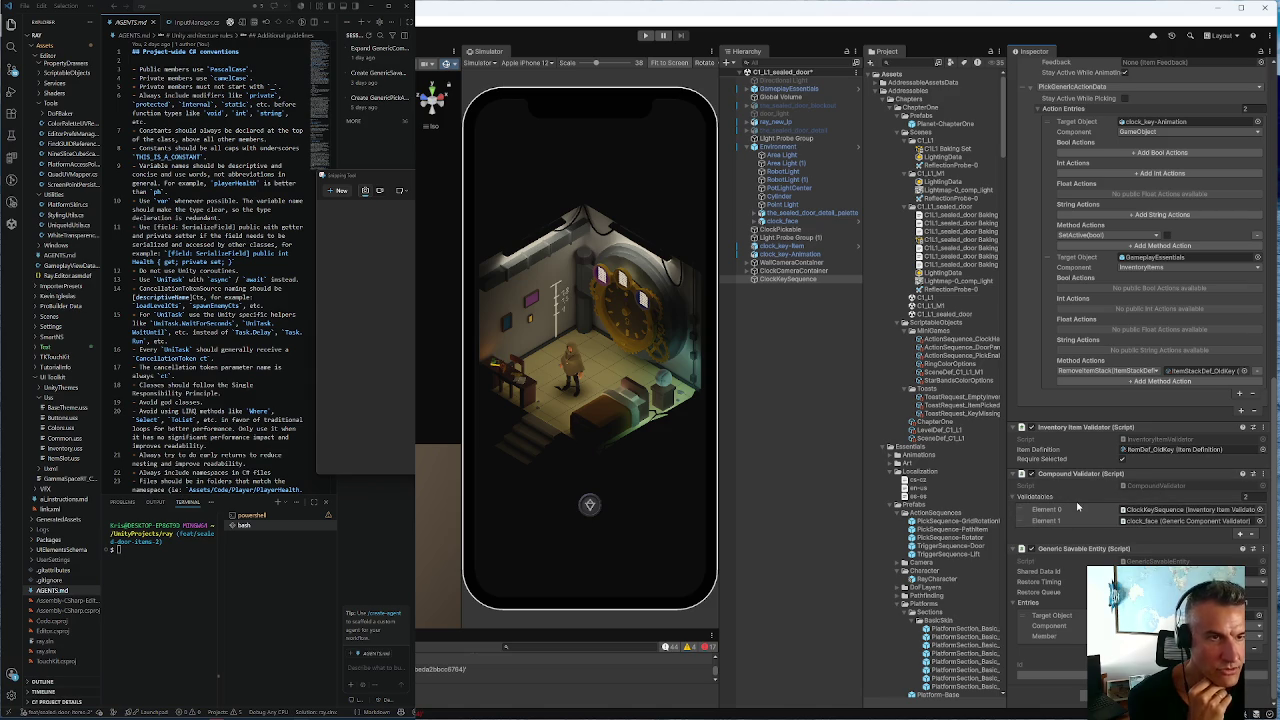
pyautogui.scroll(10, 1053, 475)
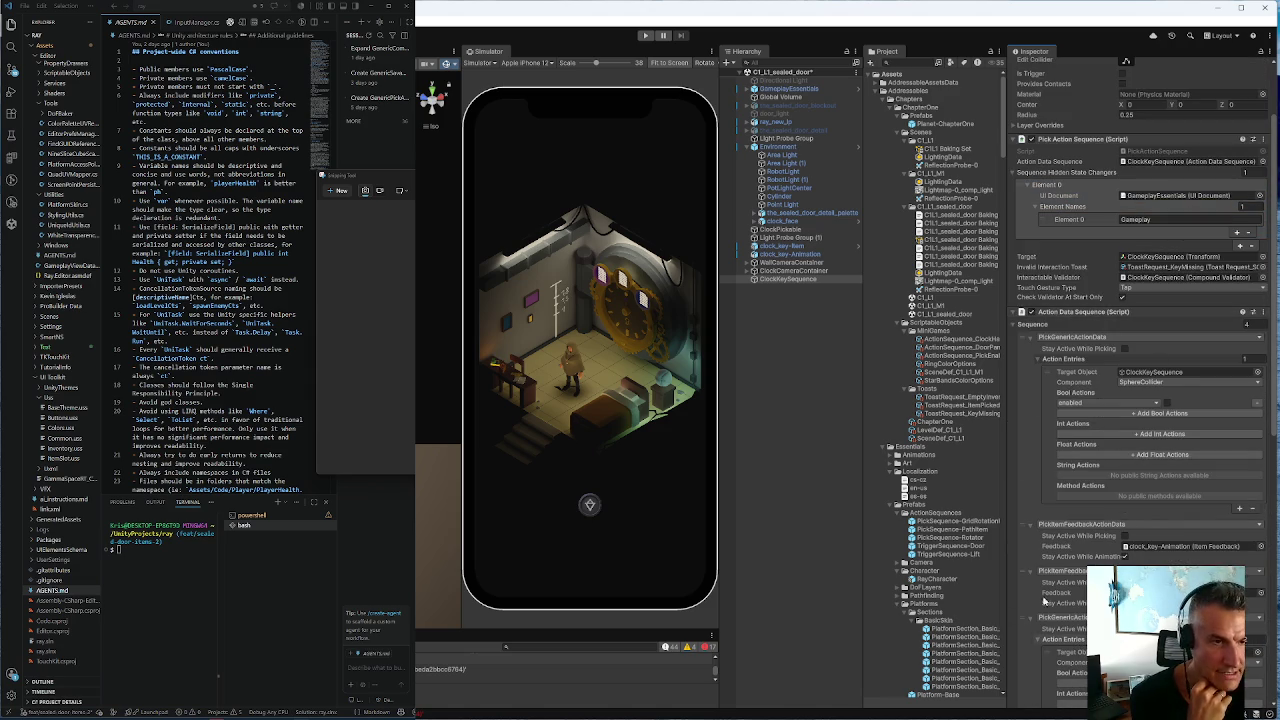
pyautogui.scroll(-6, 1037, 645)
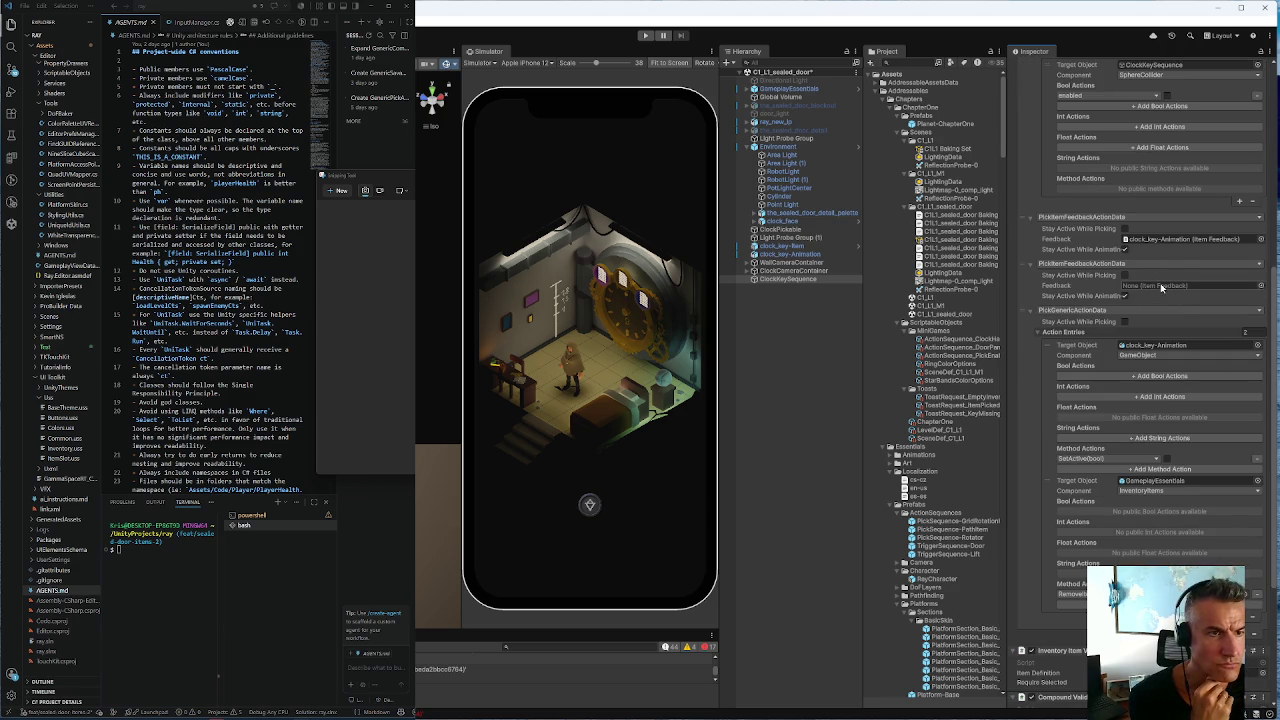
pyautogui.scroll(-2, 1120, 400)
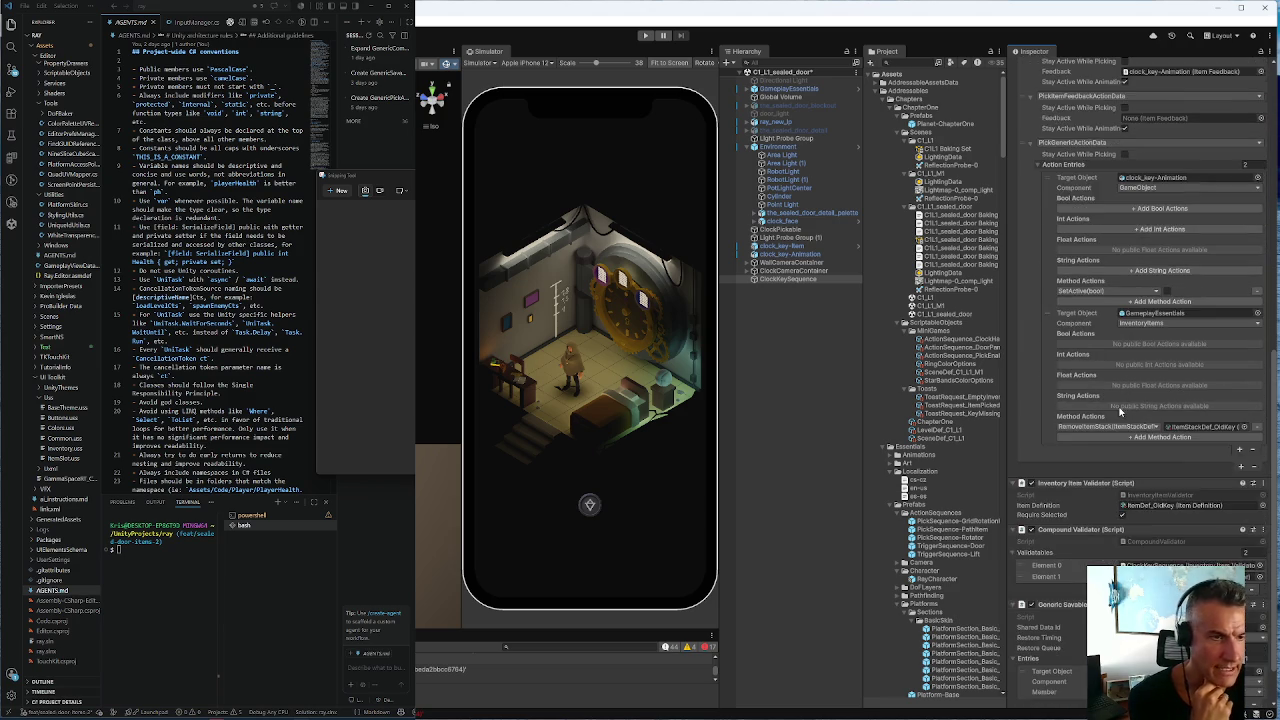
pyautogui.scroll(-4, 1112, 422)
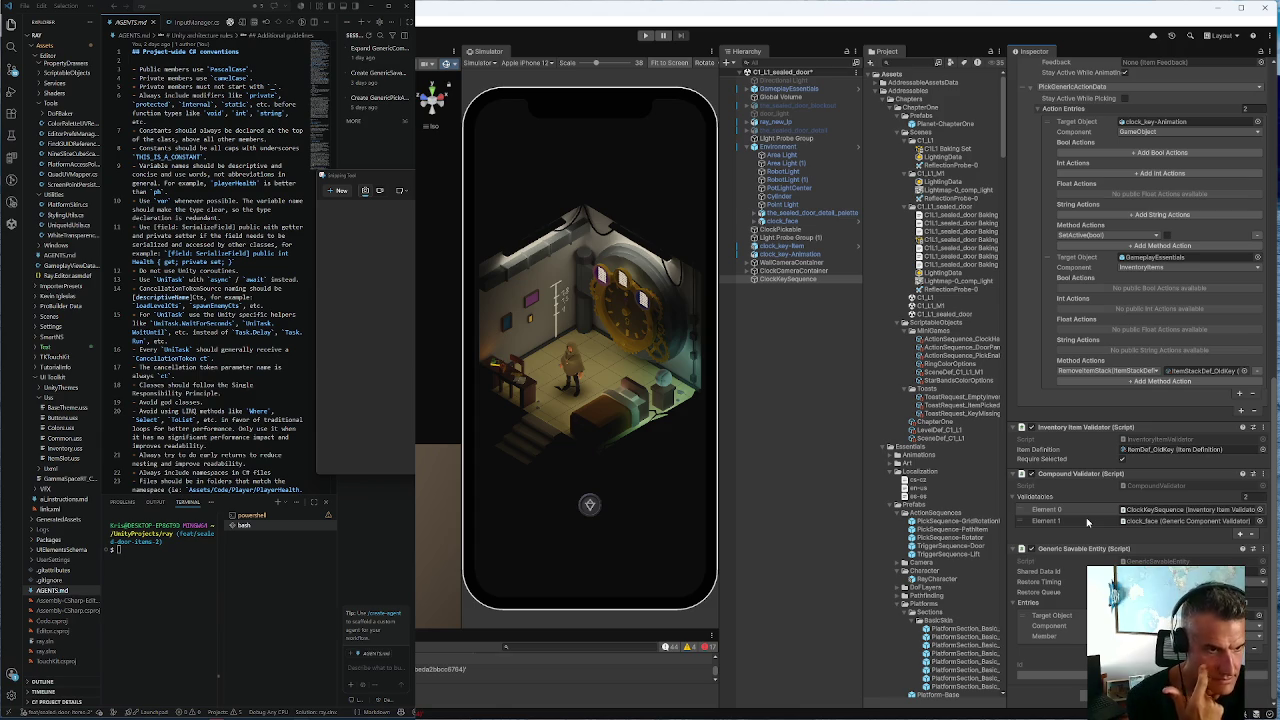
pyautogui.scroll(5, 1088, 521)
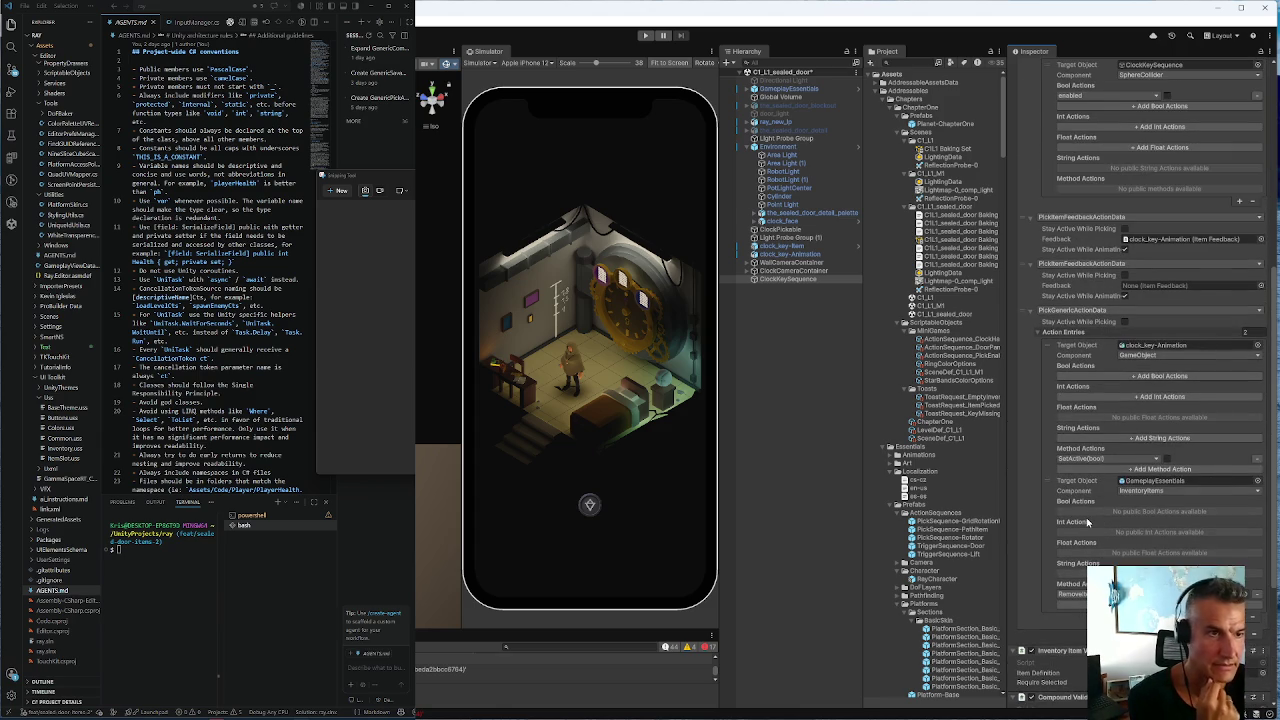
pyautogui.scroll(1, 1088, 521)
pyautogui.scroll(-3, 1087, 520)
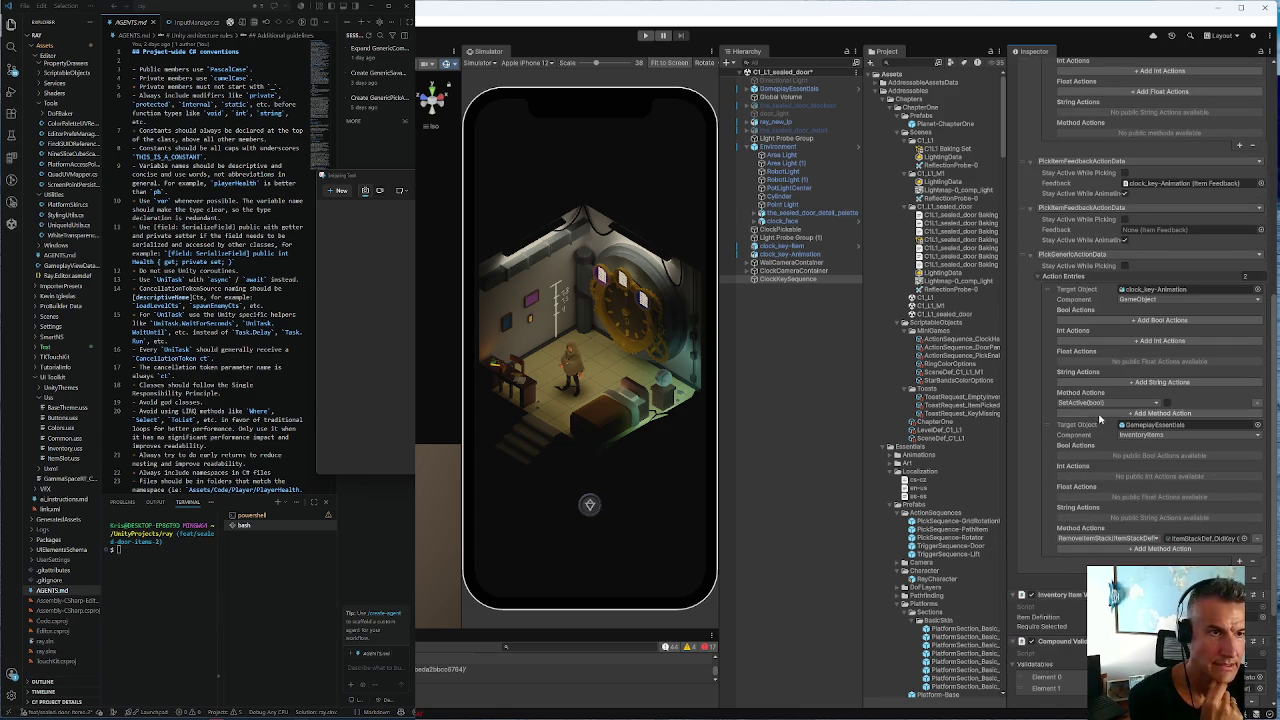
# Set the second PickItemFeedbackActionData's Feedback to clock_face's Item Feedback, then select clock_face
pyautogui.moveTo(790, 221); pyautogui.dragTo(1140, 231)
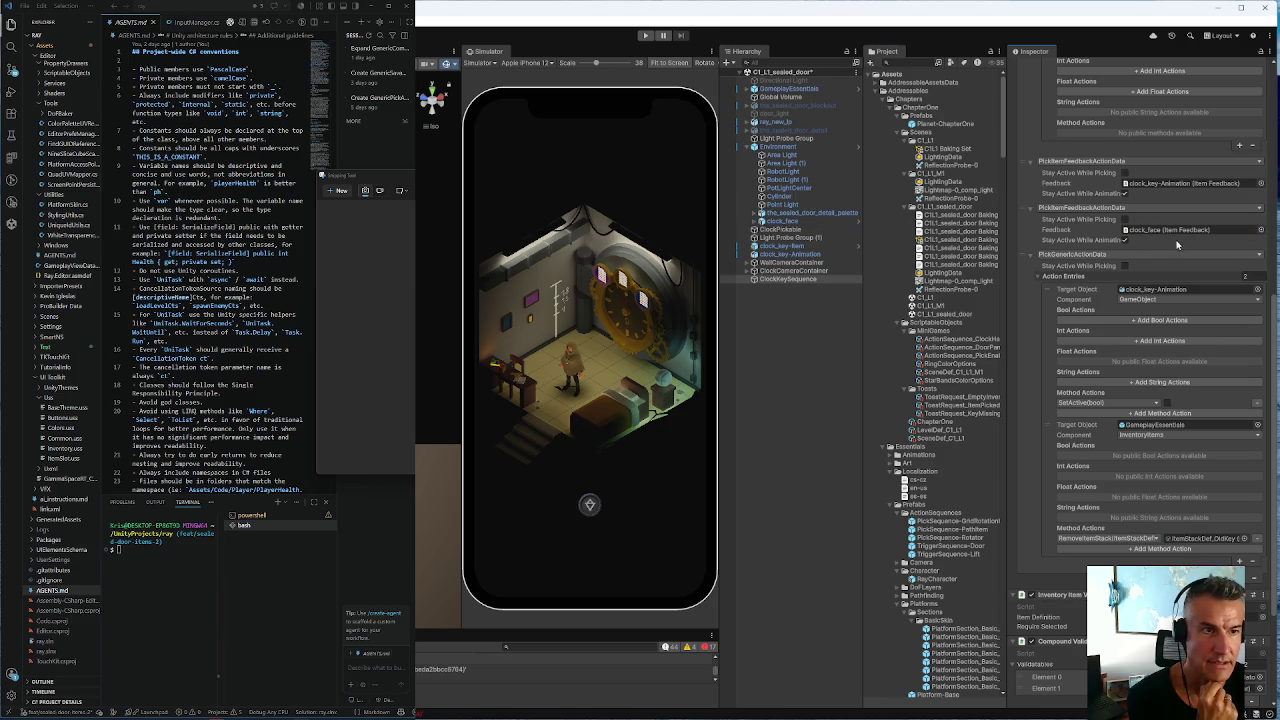
pyautogui.scroll(3, 1049, 275)
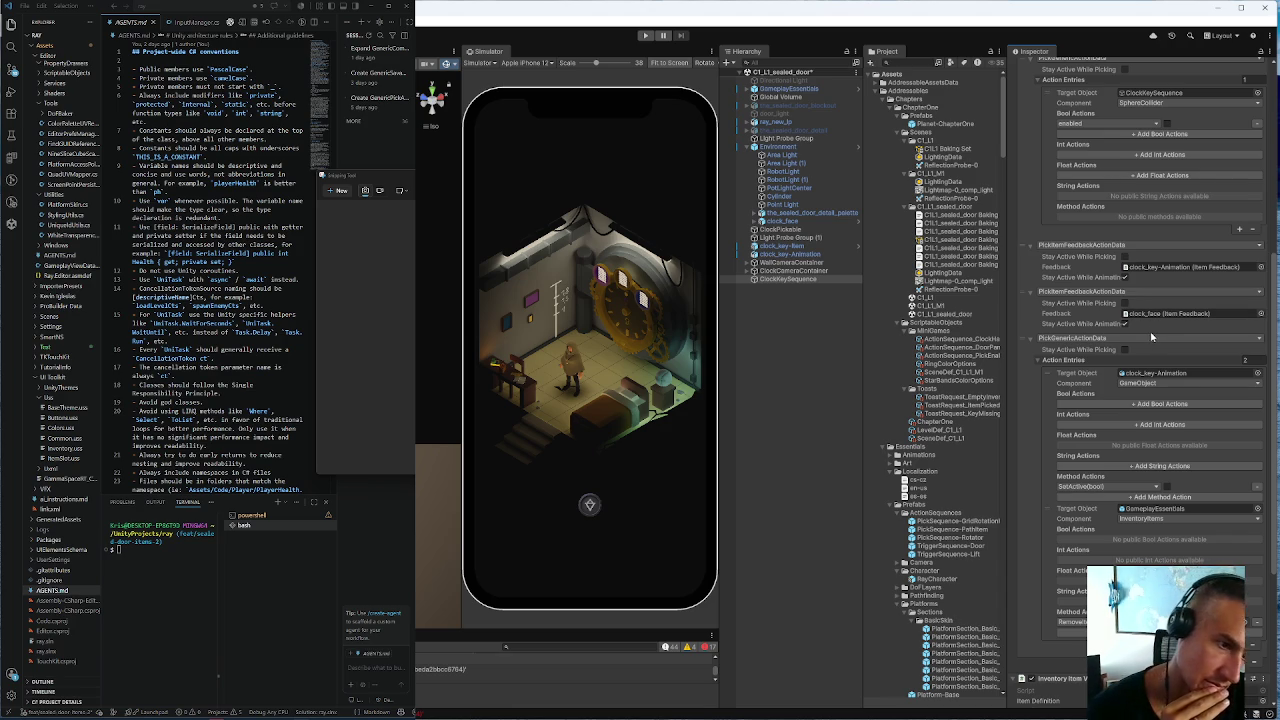
pyautogui.scroll(-5, 1151, 340)
pyautogui.scroll(7, 1143, 363)
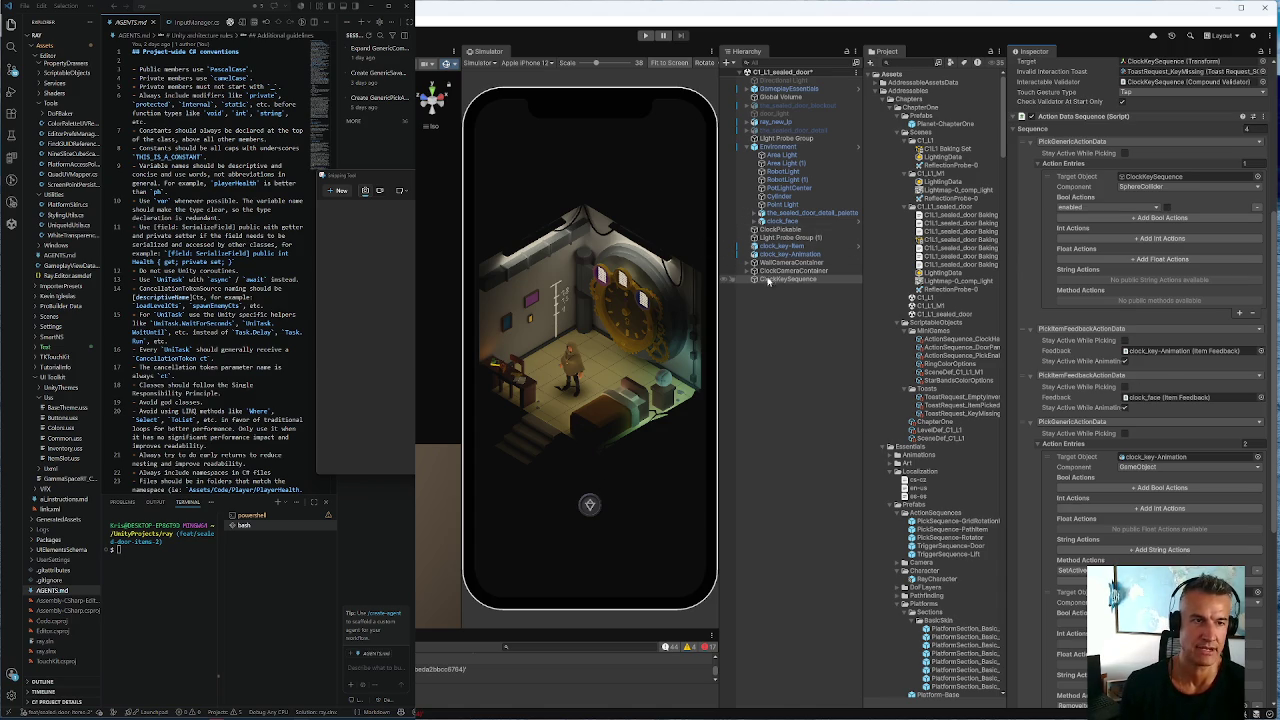
pyautogui.click(780, 222)
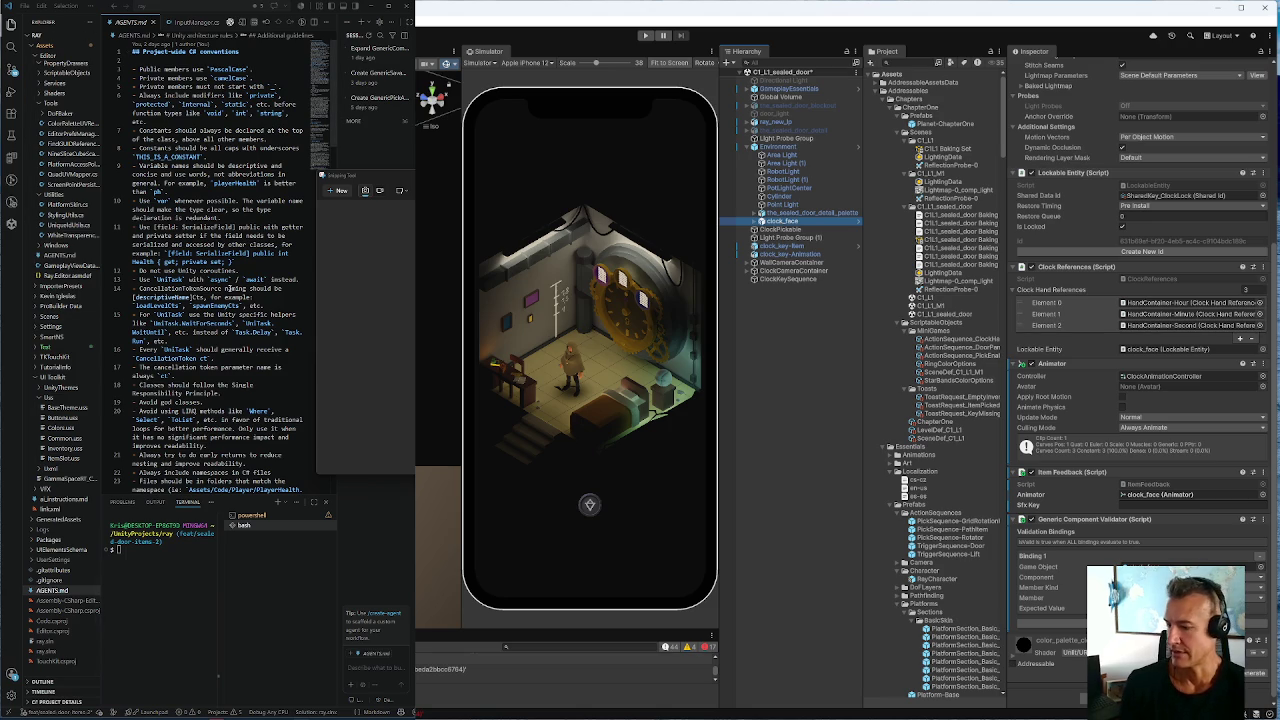
pyautogui.hotkey('alt', 'Tab')
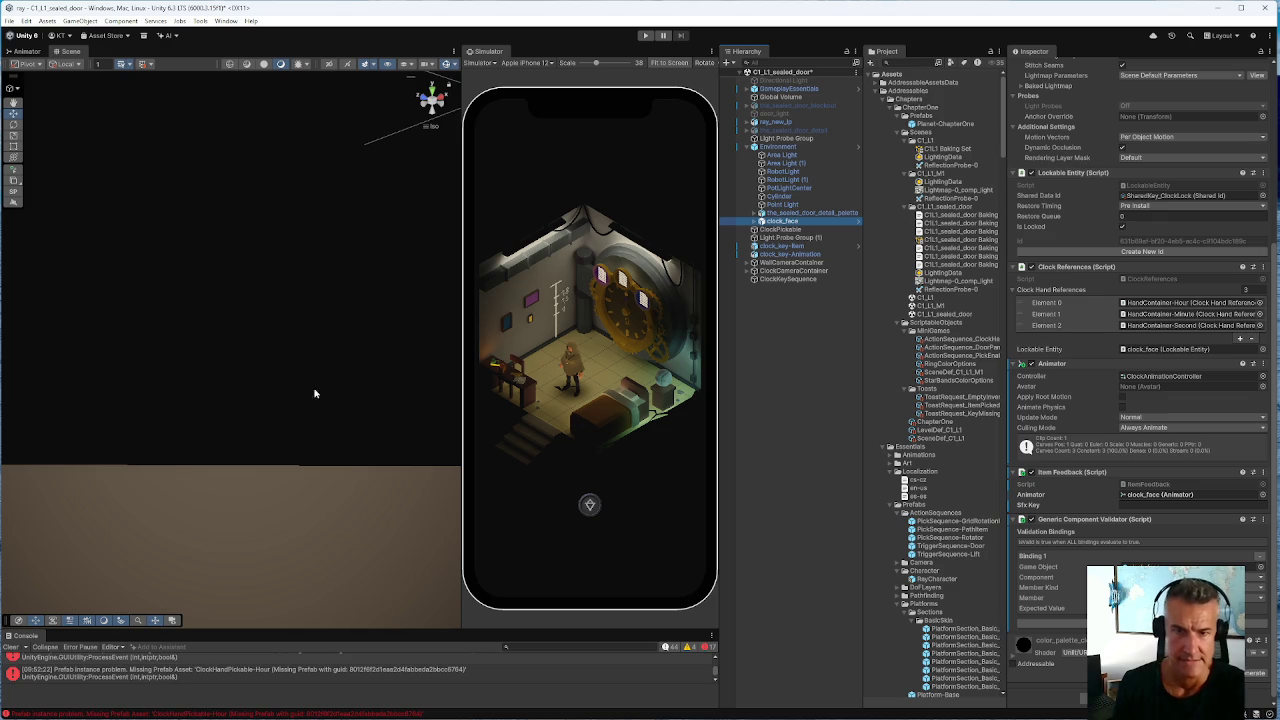
# Frame the Scene view on clock_face
pyautogui.scroll(5, 351, 403)
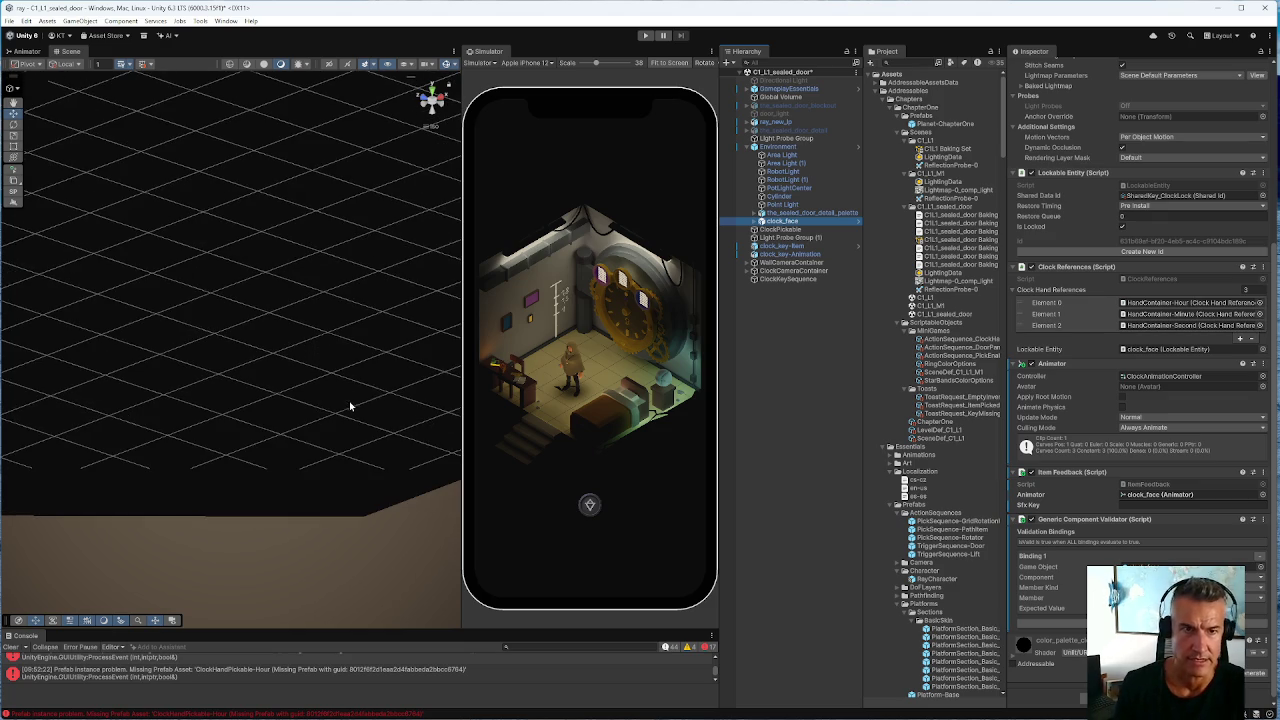
pyautogui.doubleClick(790, 222)
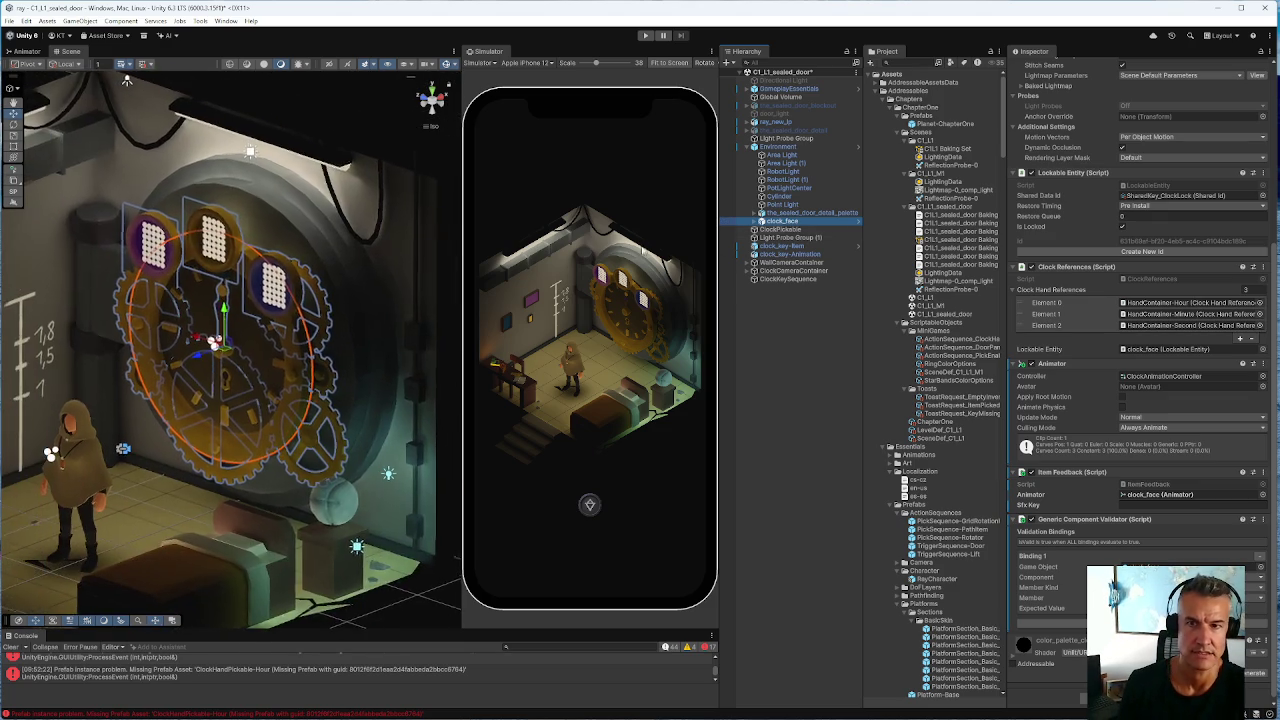
pyautogui.press('f')
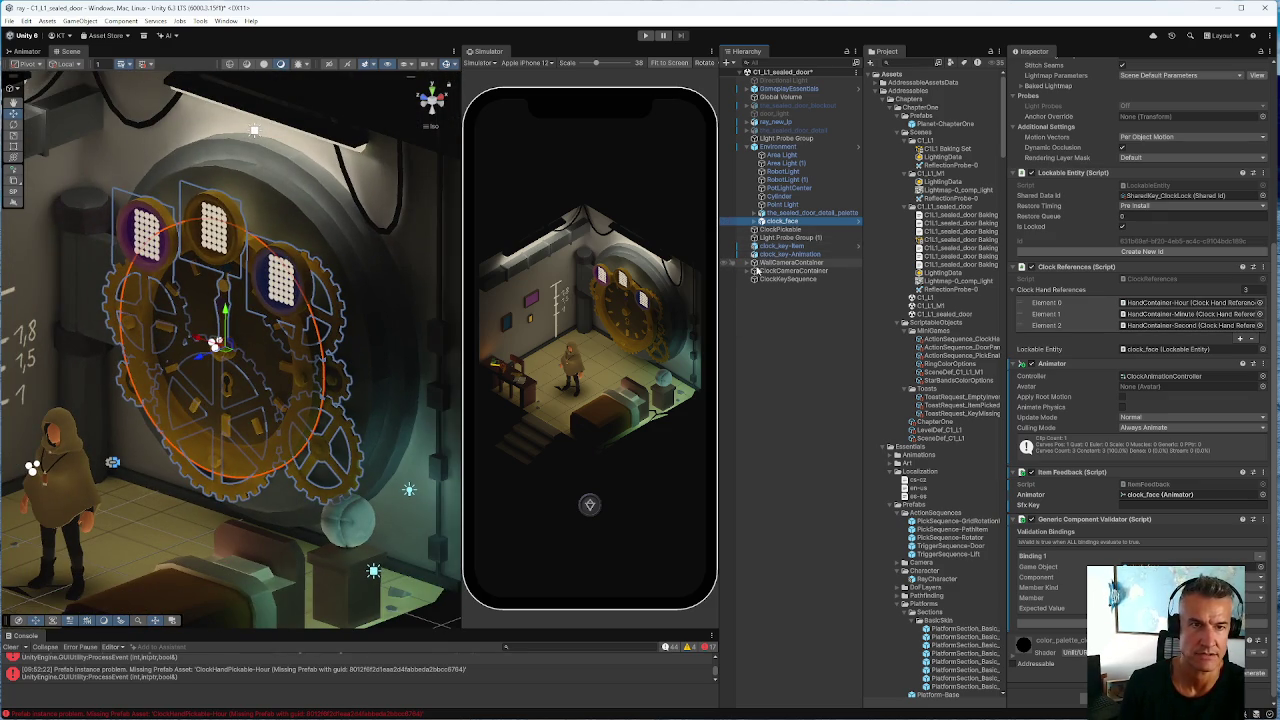
# Open clock_key-Animation's KeyAnimation clip in a smaller Animation window
pyautogui.click(768, 255)
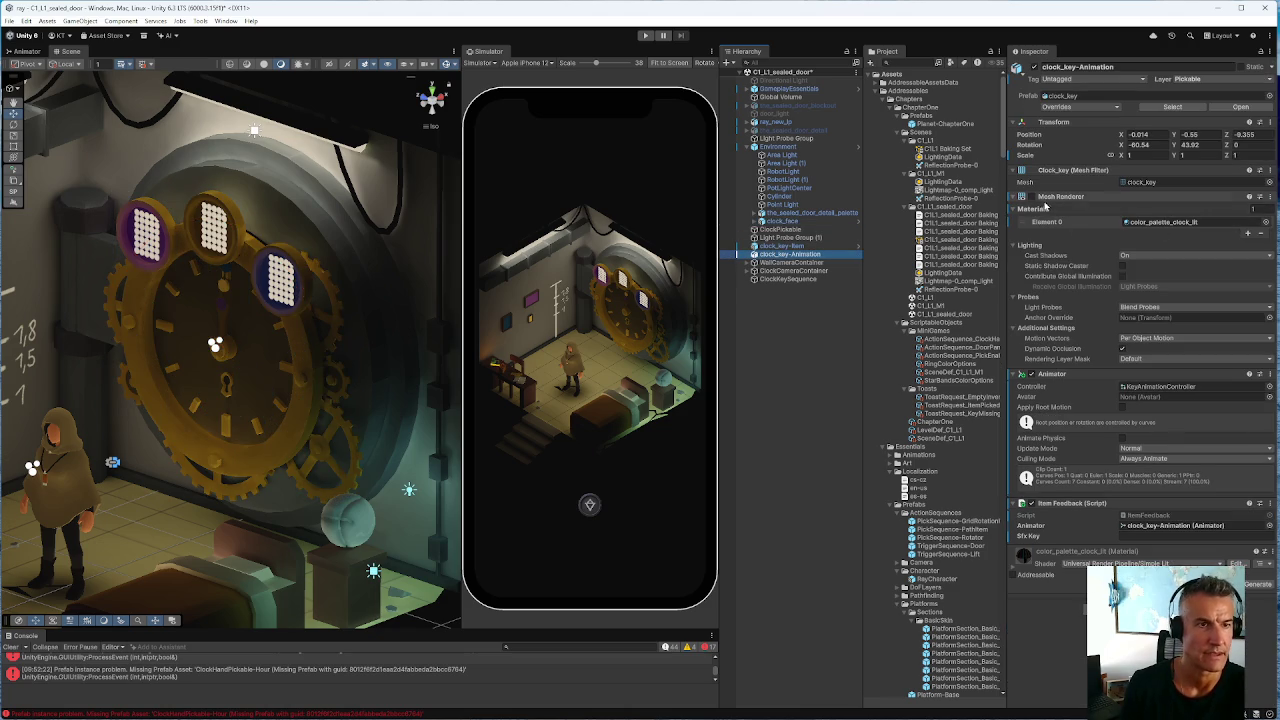
pyautogui.click(1165, 386)
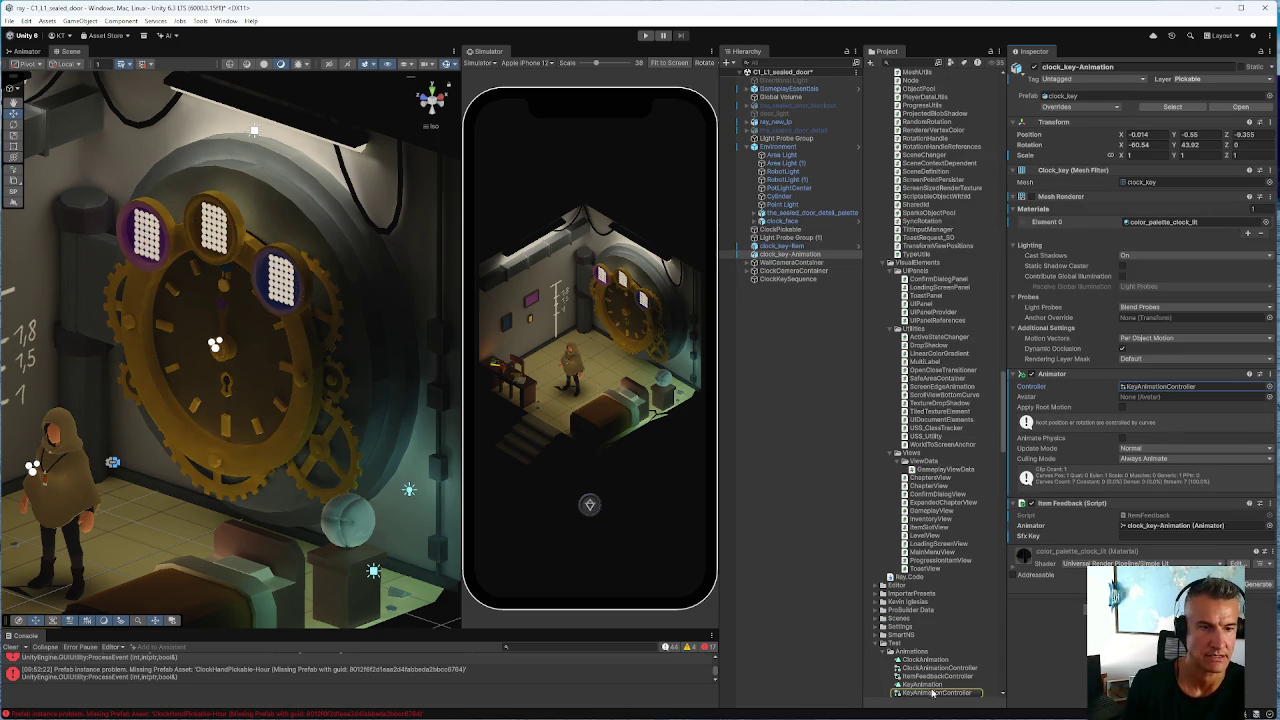
pyautogui.doubleClick(923, 685)
pyautogui.moveTo(387, 116)
pyautogui.mouseDown()
pyautogui.moveTo(386, 172)
pyautogui.moveTo(88, 176)
pyautogui.mouseUp()
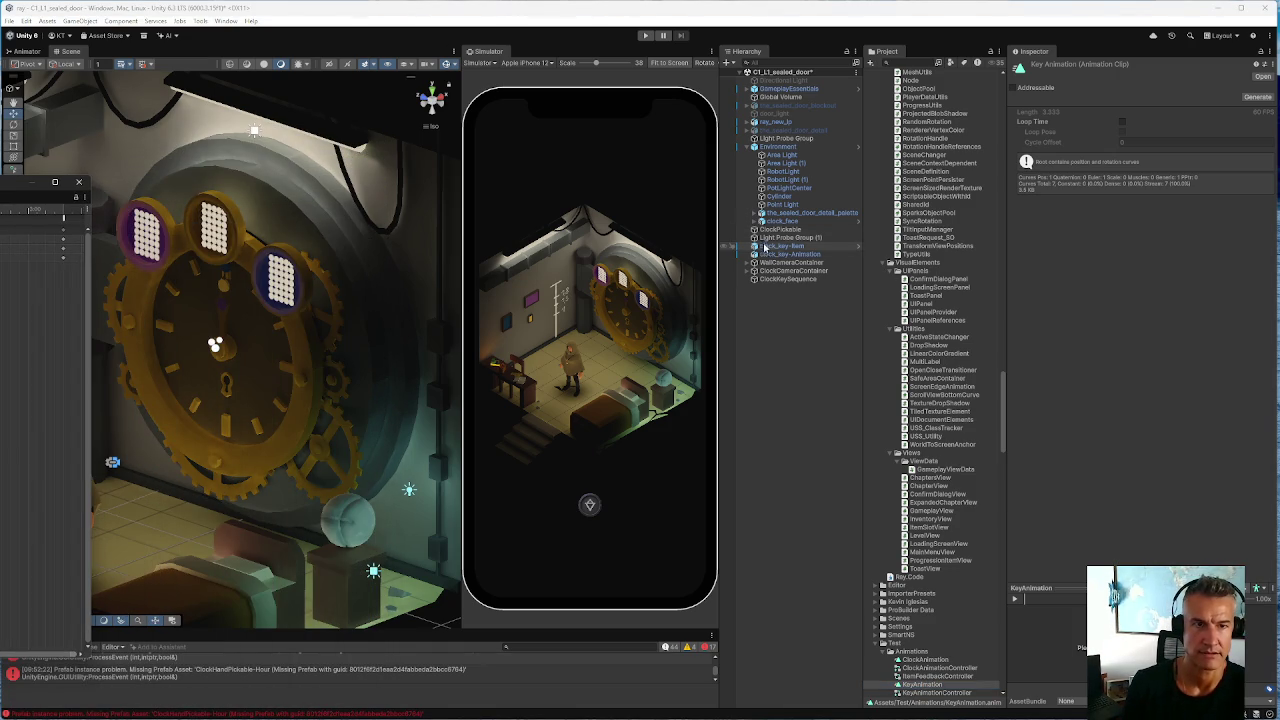
# Check clock_key-Item, then reselect clock_key-Animation and frame the view on the key
pyautogui.click(788, 247)
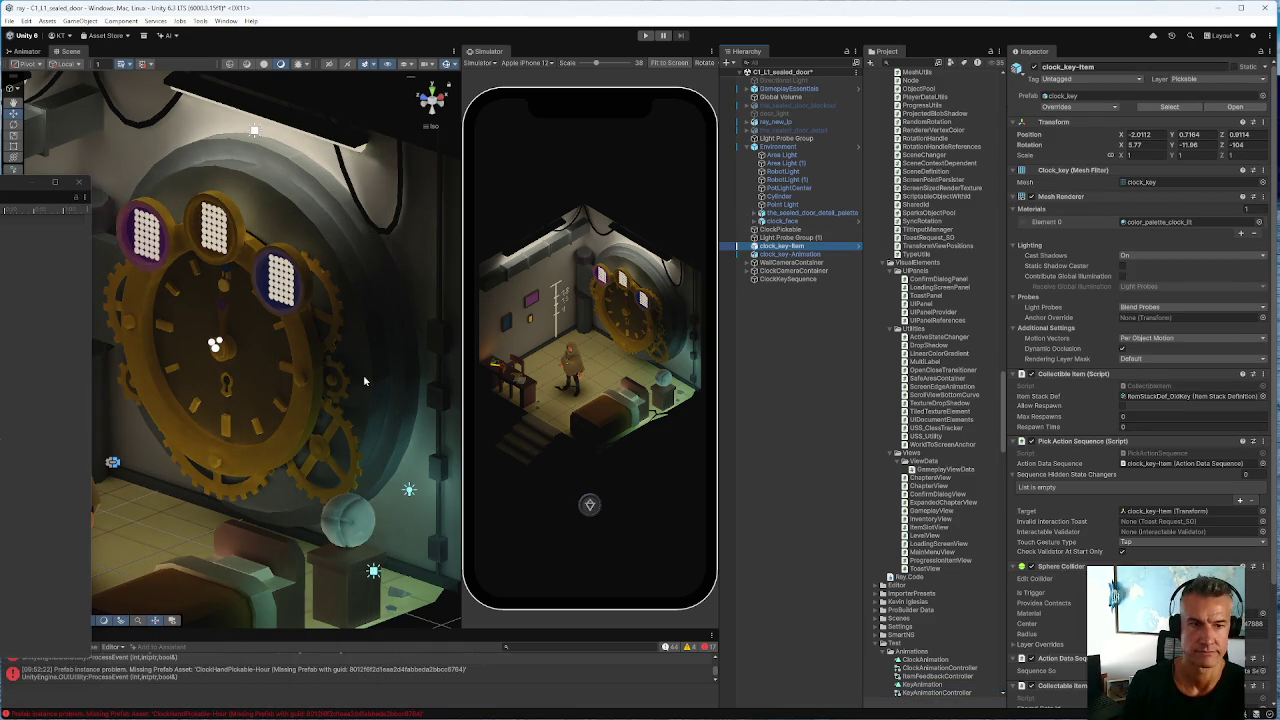
pyautogui.click(800, 254)
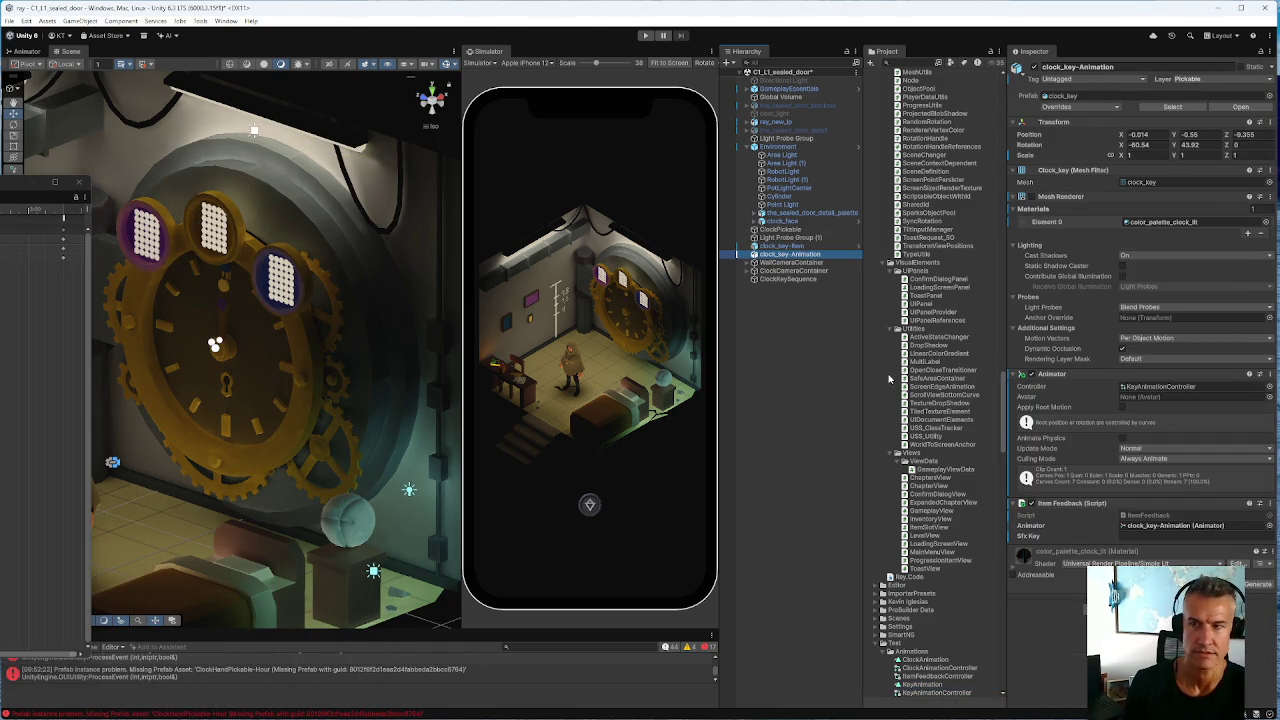
pyautogui.click(519, 243)
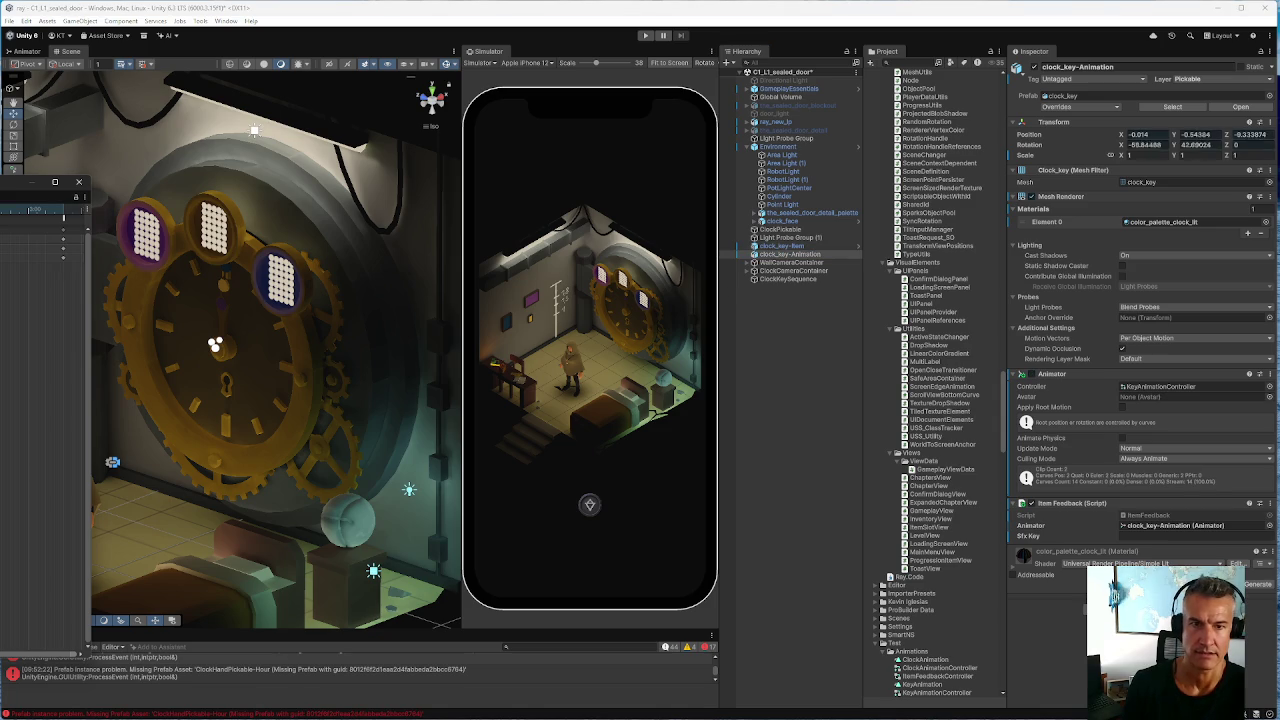
pyautogui.doubleClick(775, 256)
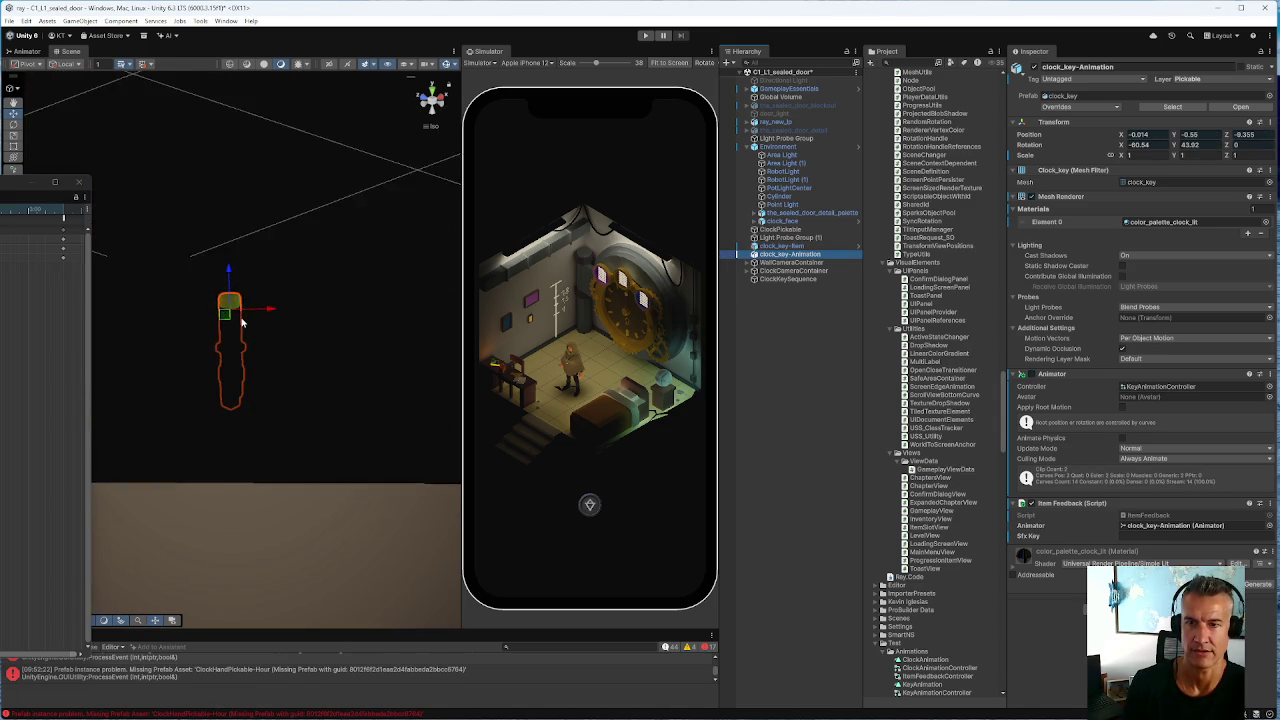
# Preview the key animation, then parent clock_key-Animation under clock_face
pyautogui.scroll(-5, 241, 321)
pyautogui.press('space')
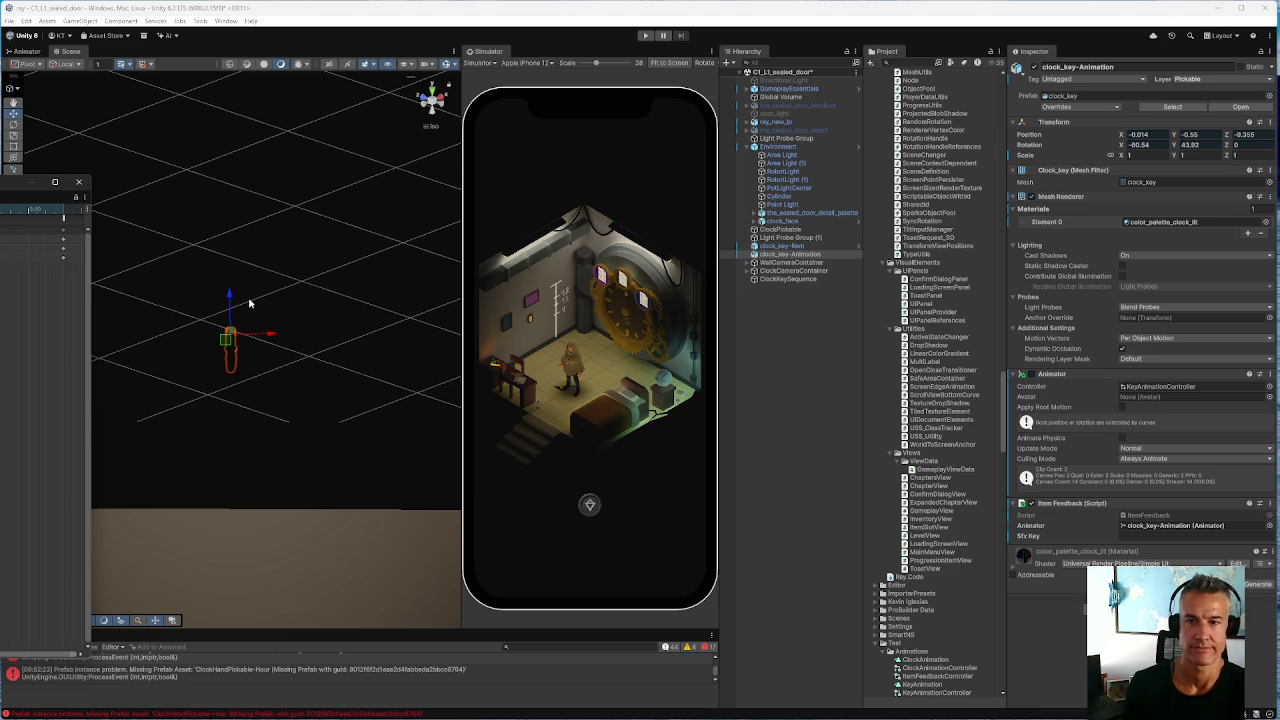
pyautogui.scroll(1, 250, 303)
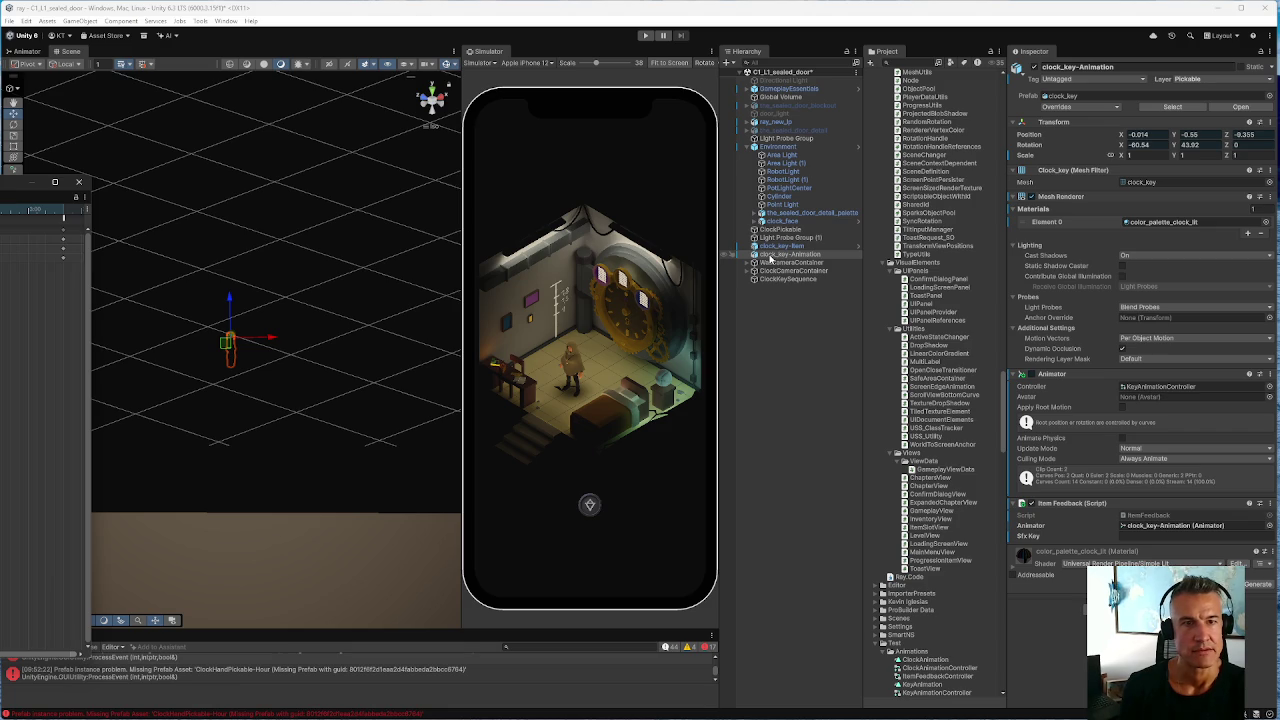
pyautogui.moveTo(770, 257); pyautogui.dragTo(778, 226)
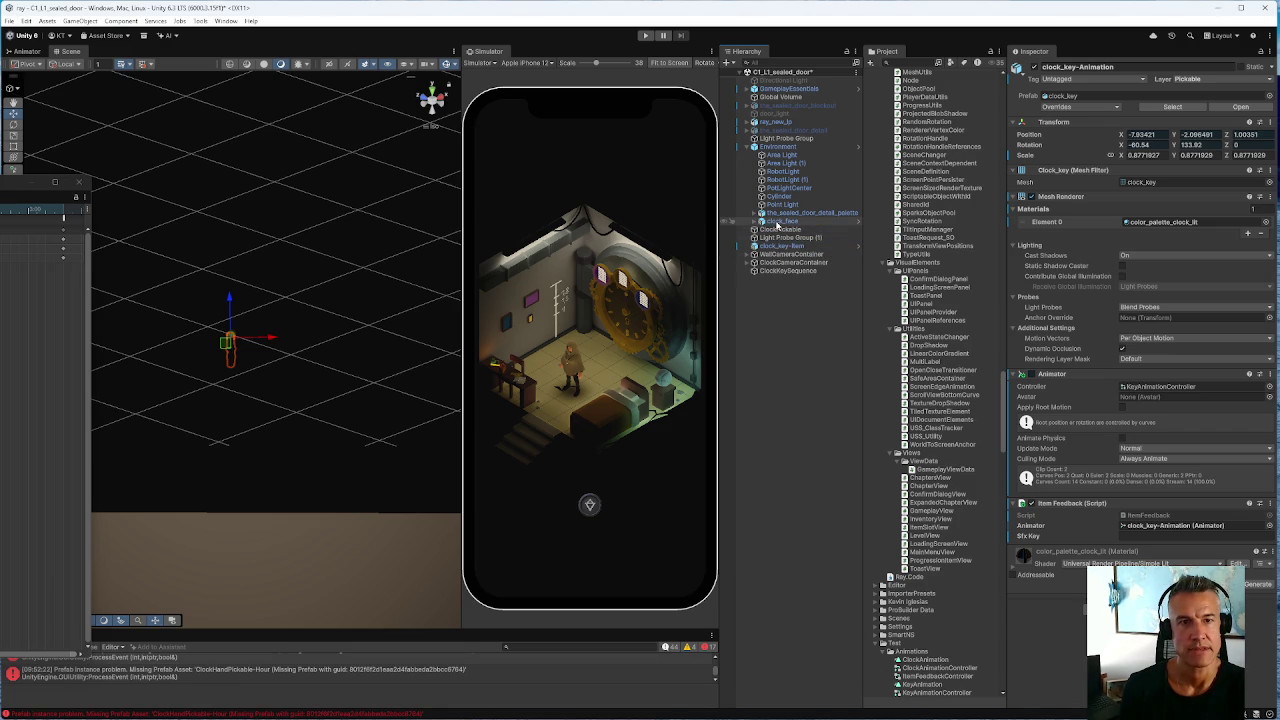
# Expand clock_face to show clock_key-Animation among its children, frame the key, then reselect clock_face
pyautogui.click(755, 221)
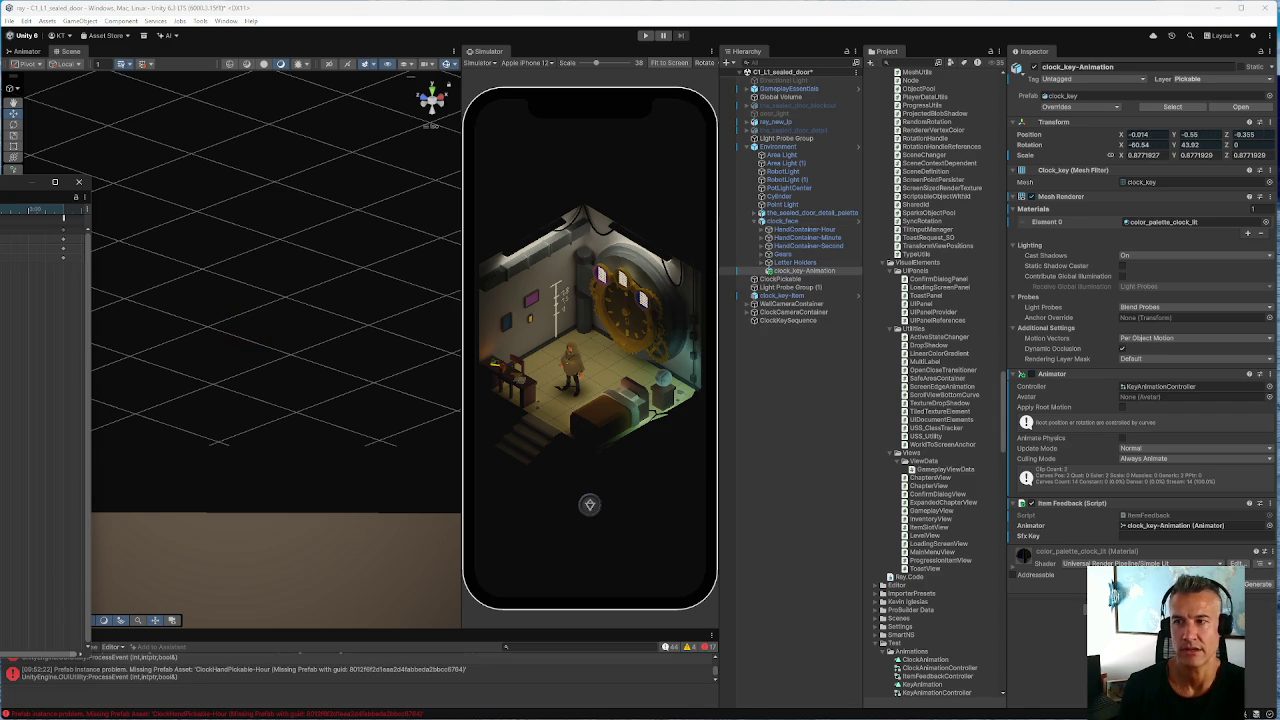
pyautogui.press('f')
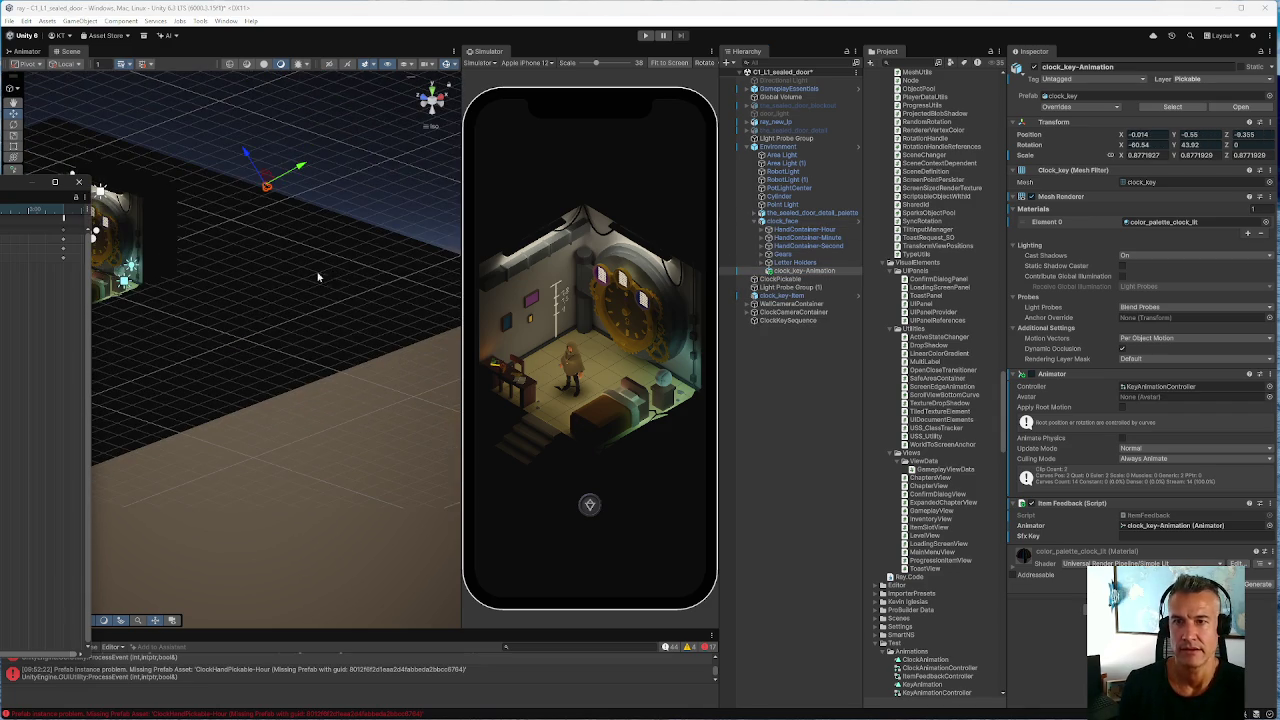
pyautogui.scroll(-5, 286, 342)
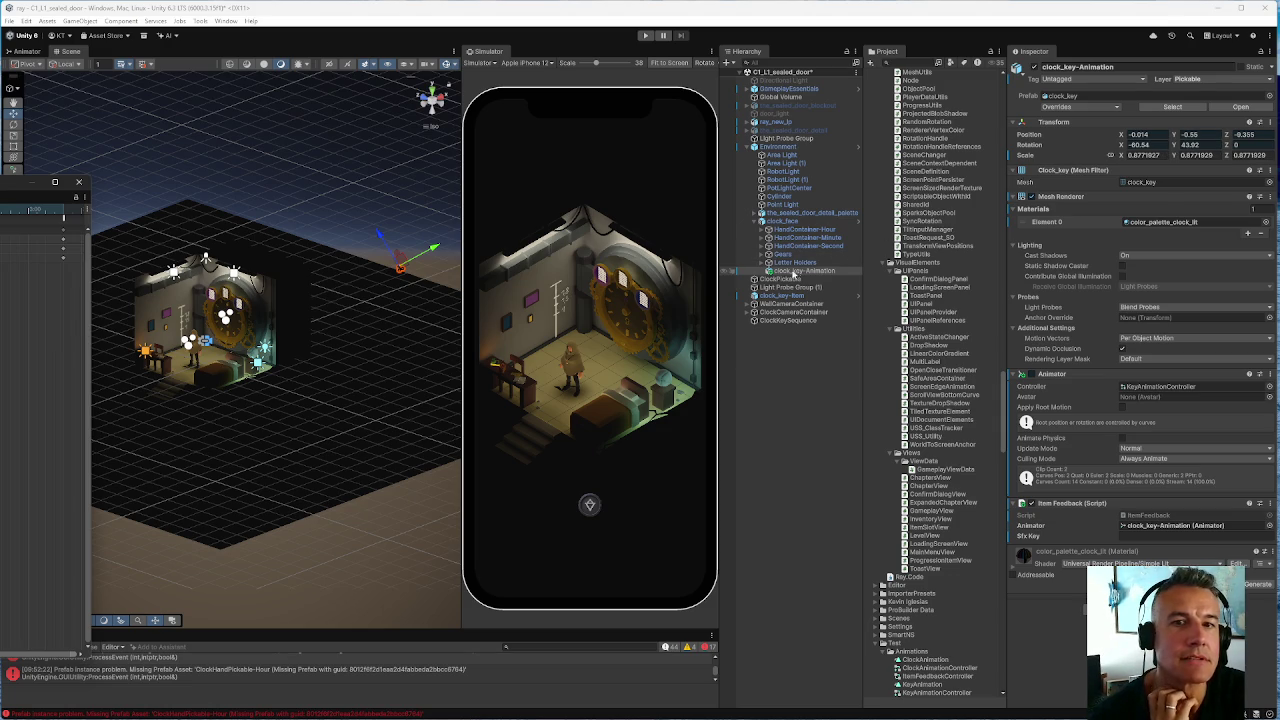
pyautogui.click(777, 221)
# Create an empty game object named ClockKeyAnimationContainer
pyautogui.rightClick(778, 222)
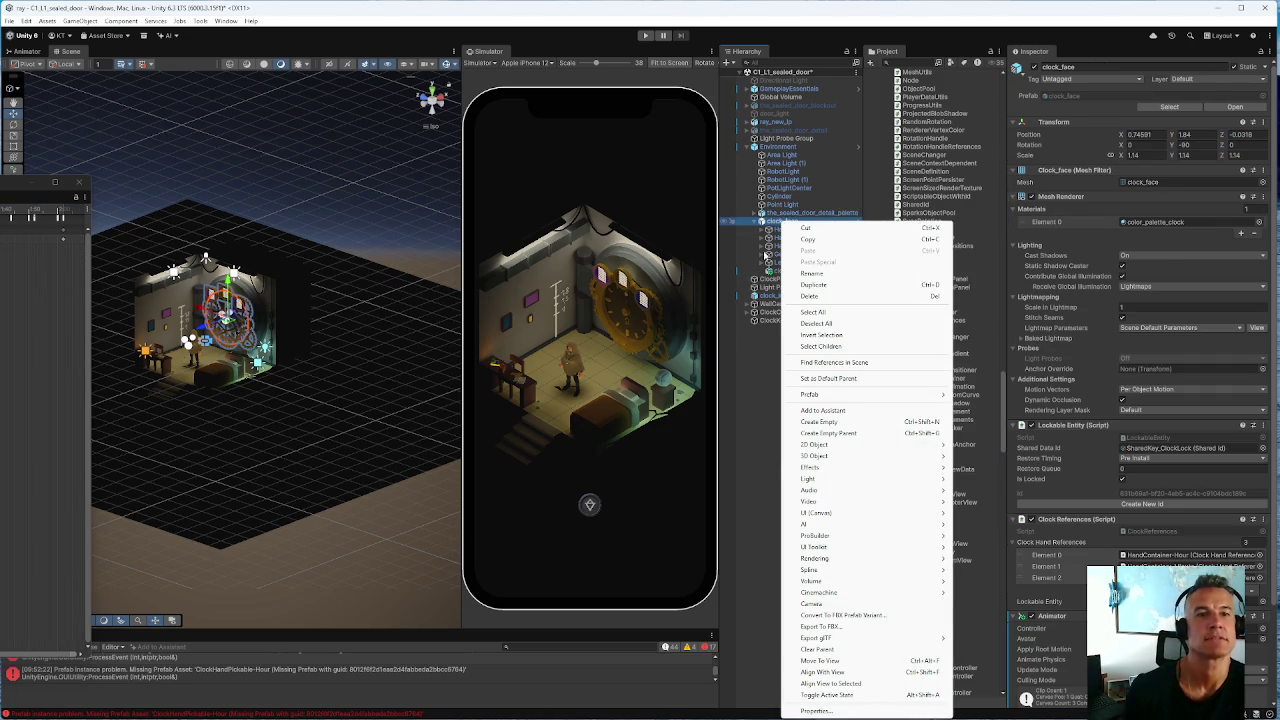
pyautogui.click(757, 371)
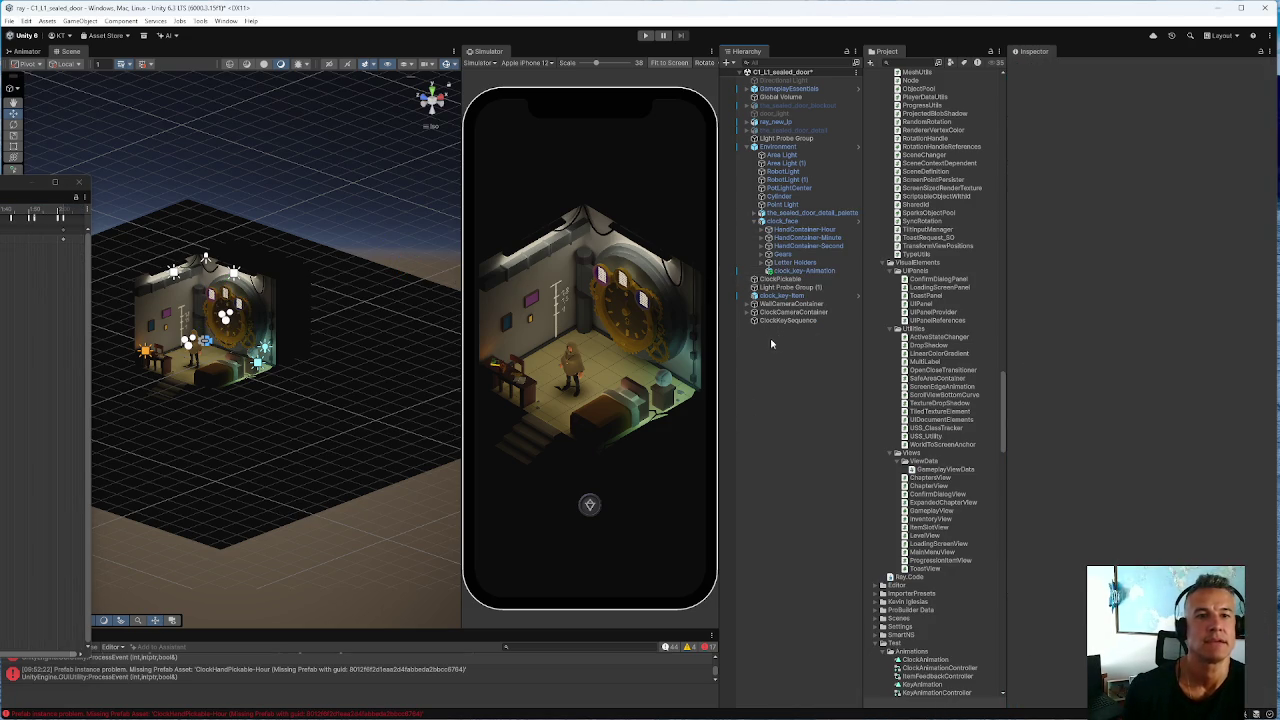
pyautogui.rightClick(763, 345)
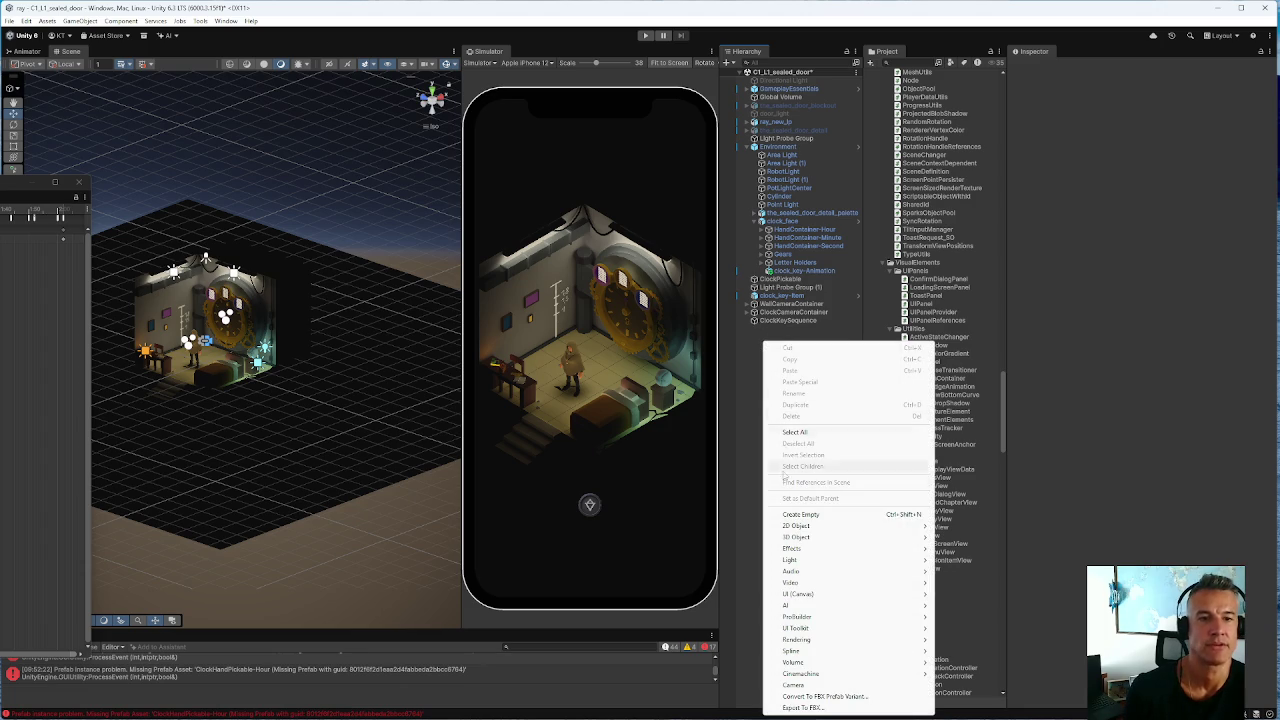
pyautogui.click(797, 516)
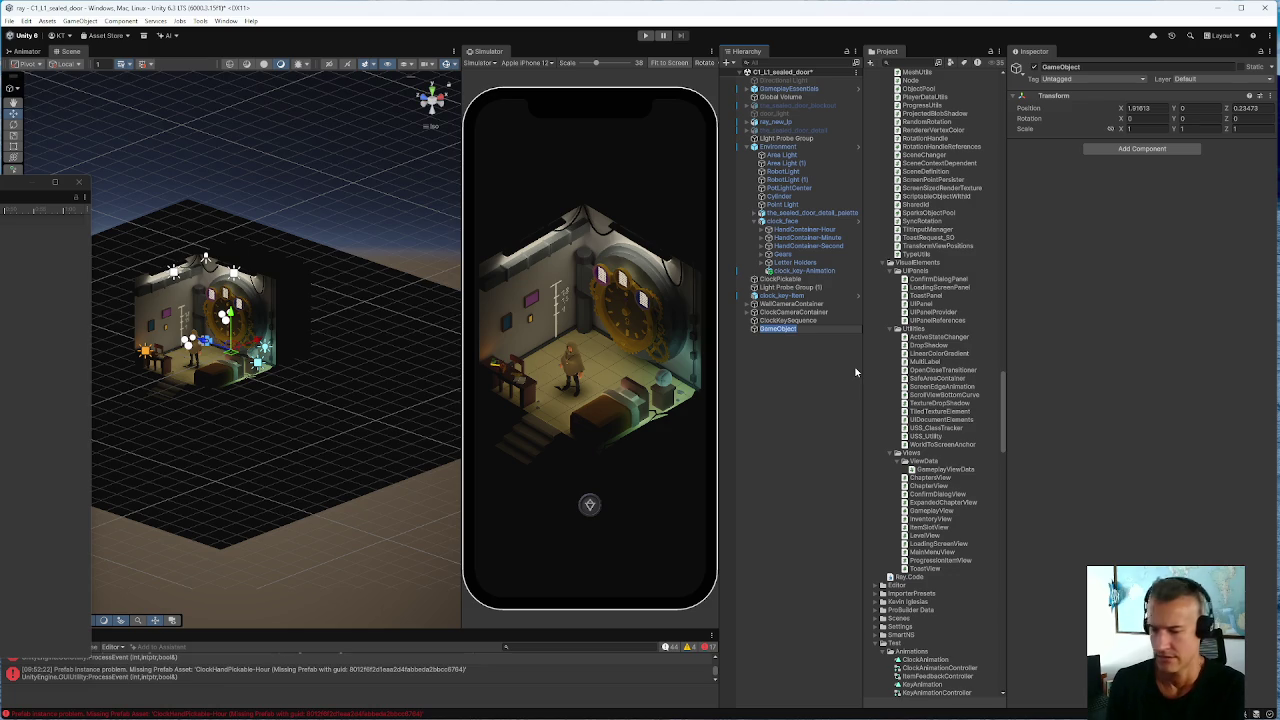
pyautogui.write('ClockKeyAnimationContainer')
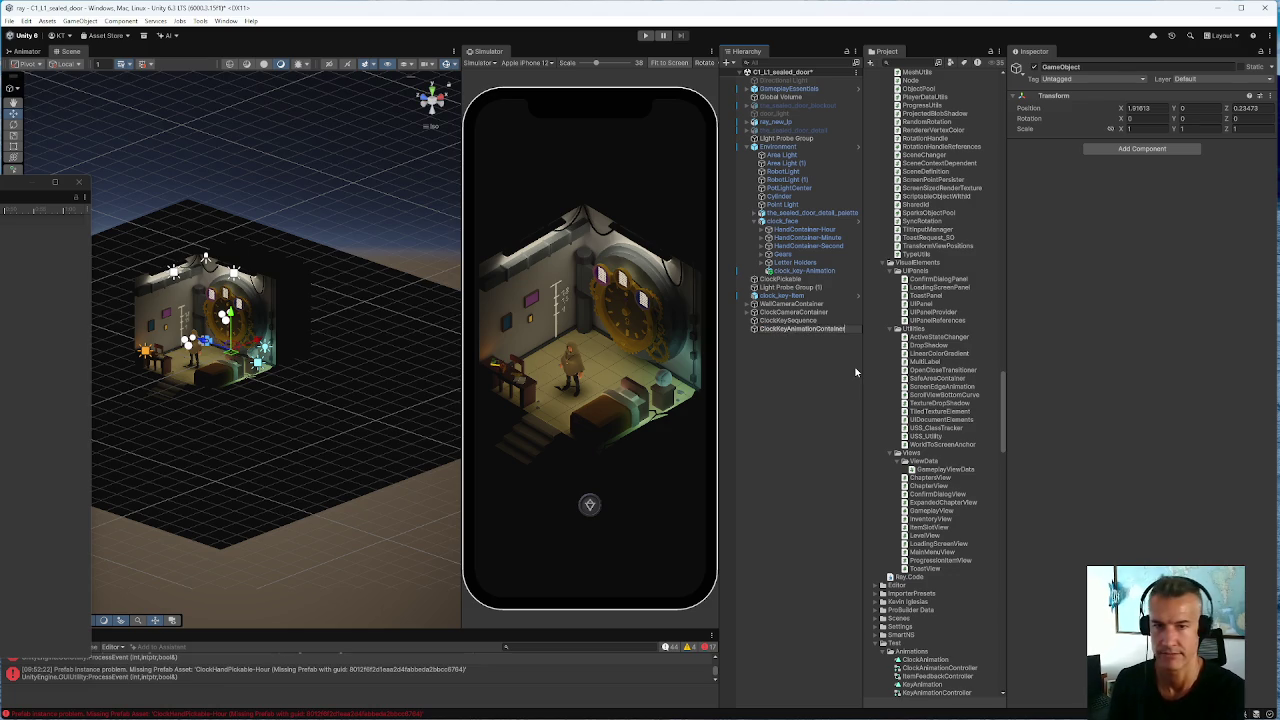
pyautogui.press('Return')
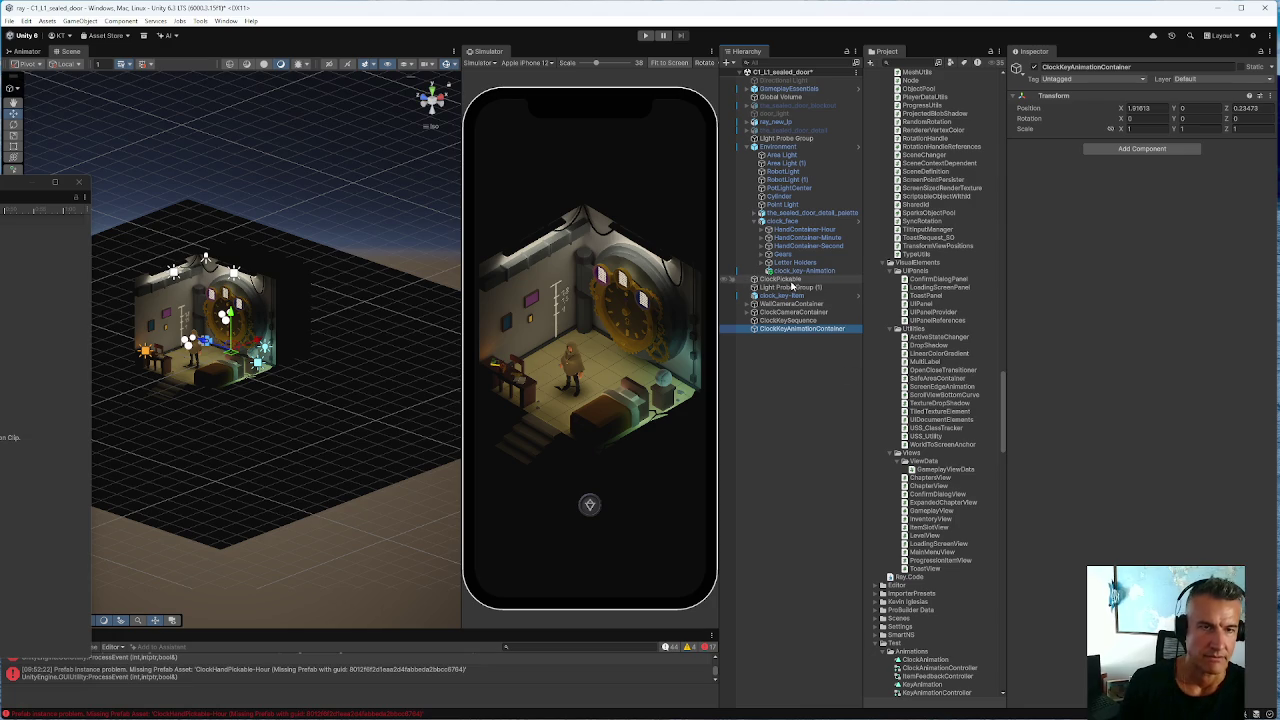
# Nest clock_key-Animation inside ClockKeyAnimationContainer and preview the key animation
pyautogui.moveTo(797, 276); pyautogui.dragTo(805, 328)
pyautogui.click(750, 321)
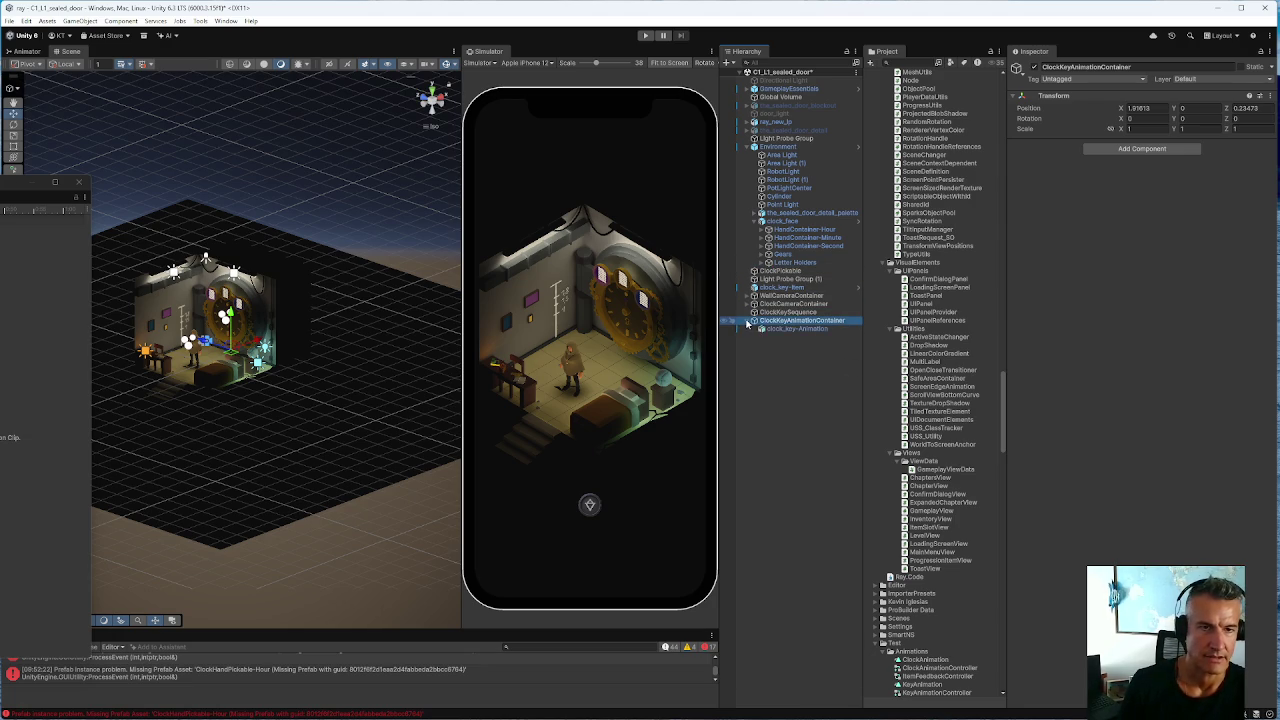
pyautogui.click(1140, 108)
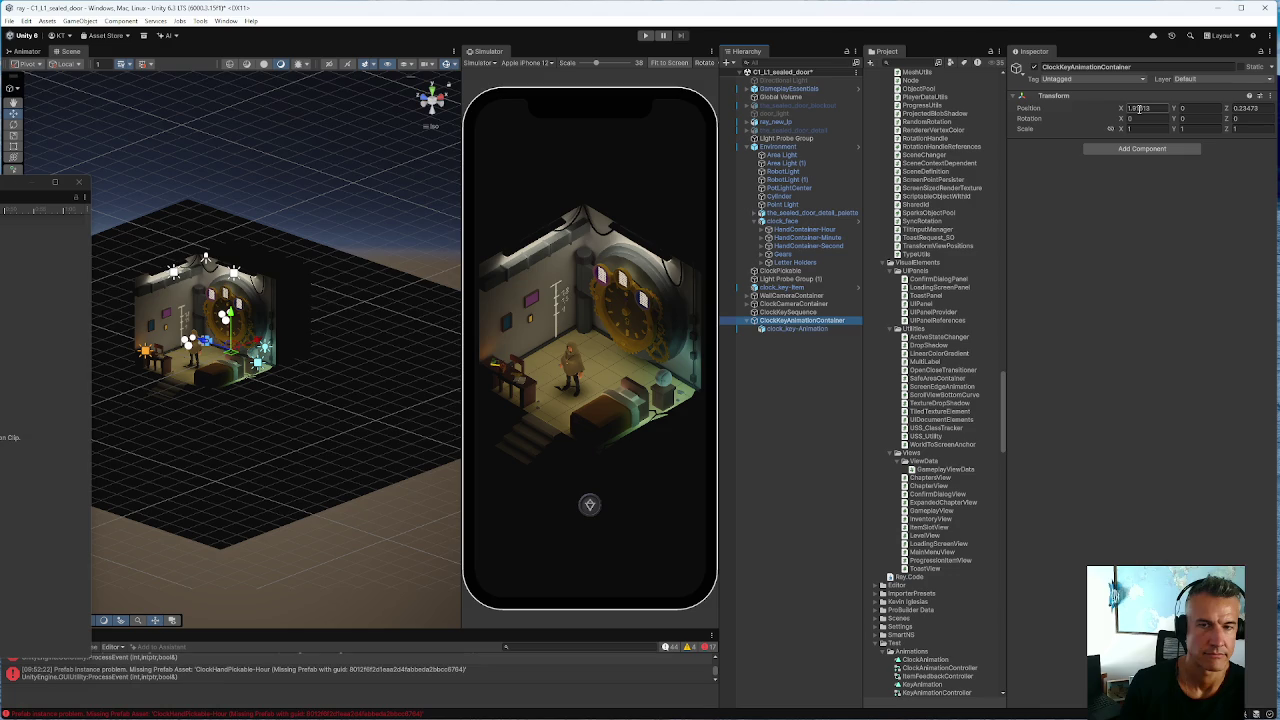
pyautogui.click(778, 329)
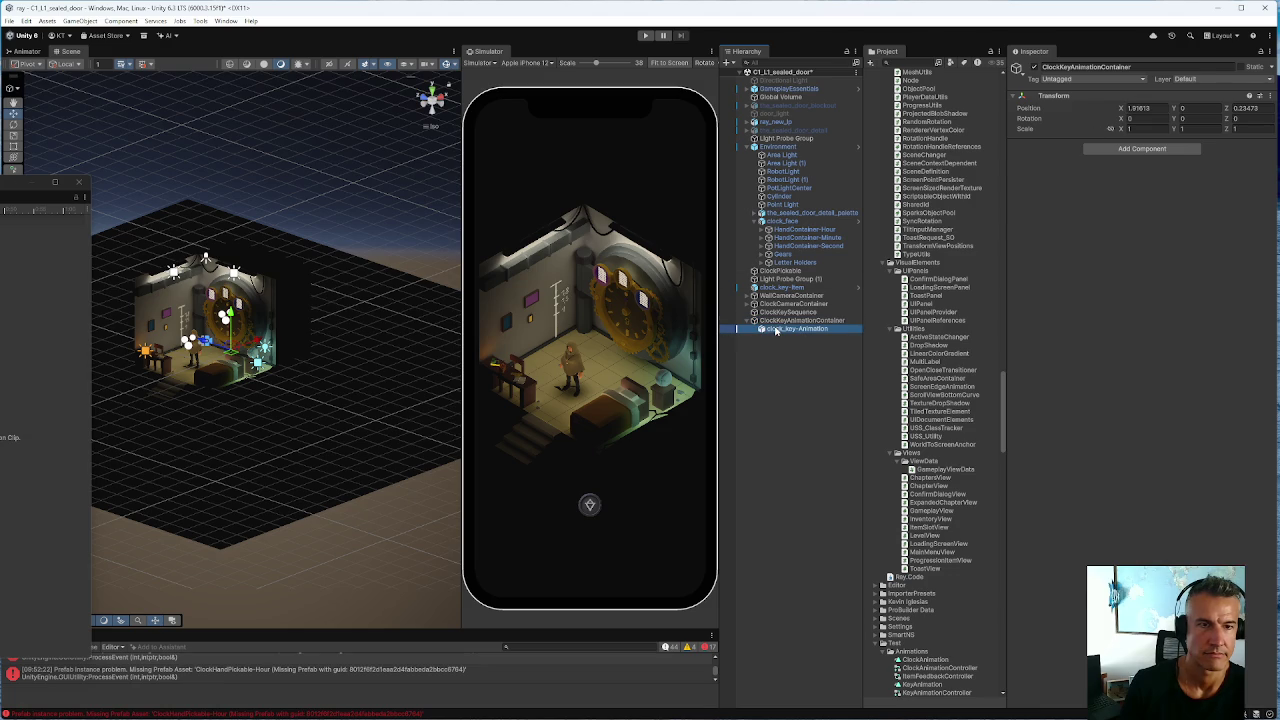
pyautogui.press('space')
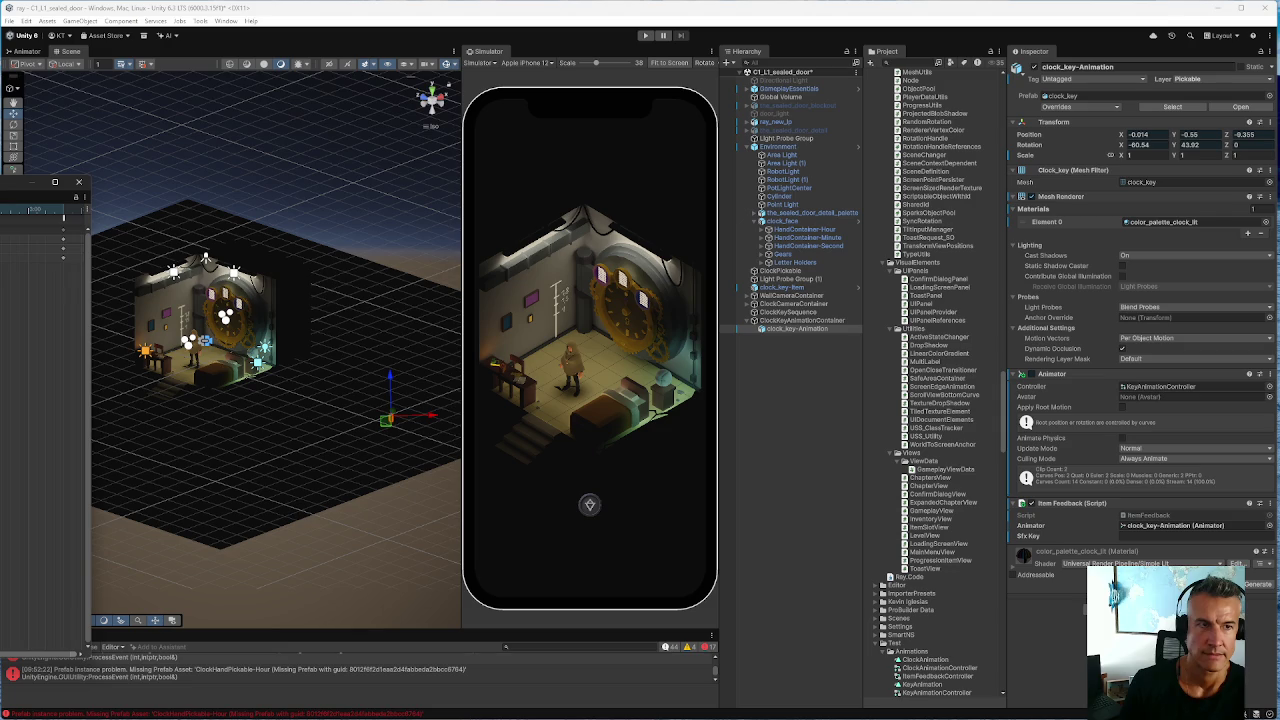
pyautogui.click(750, 321)
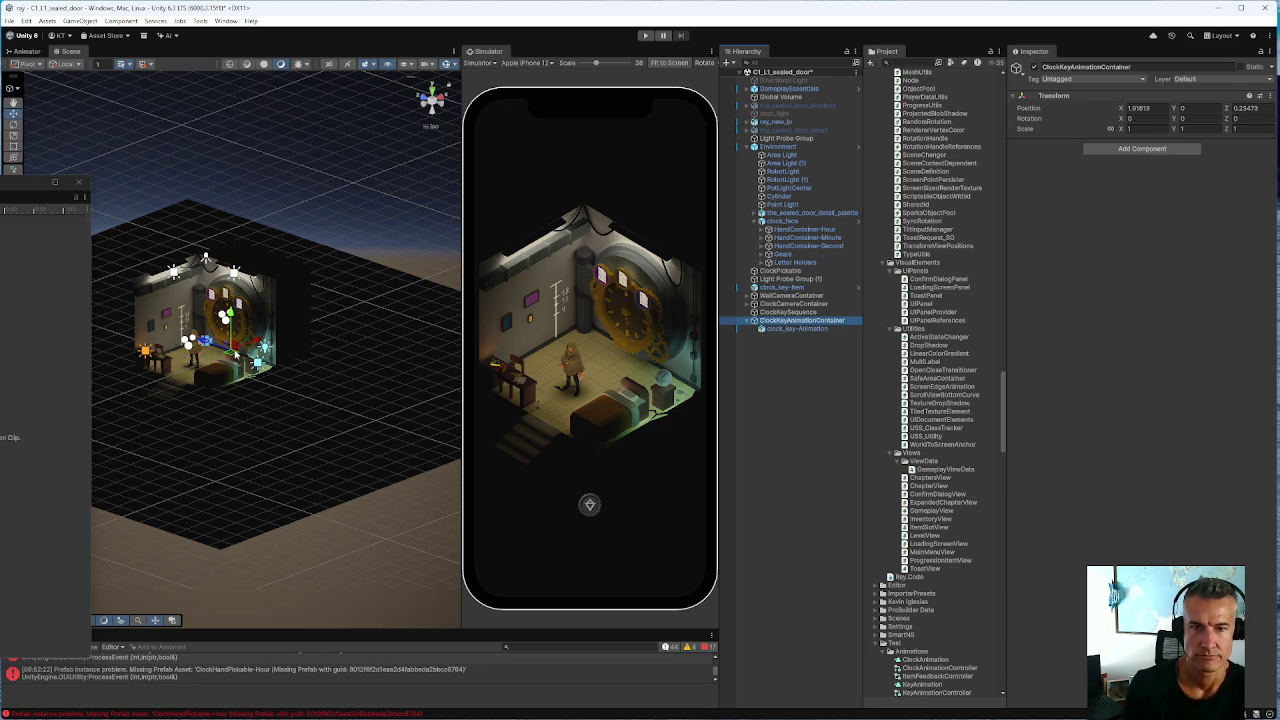
pyautogui.click(773, 330)
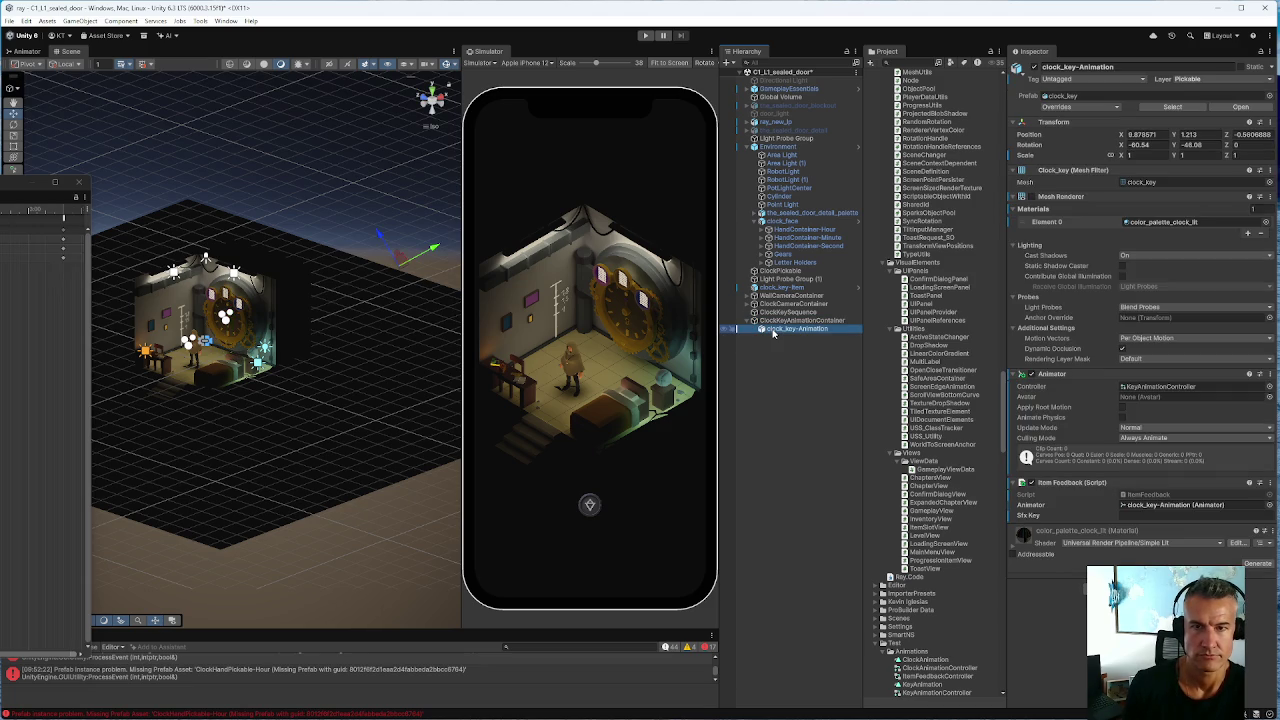
pyautogui.click(30, 196)
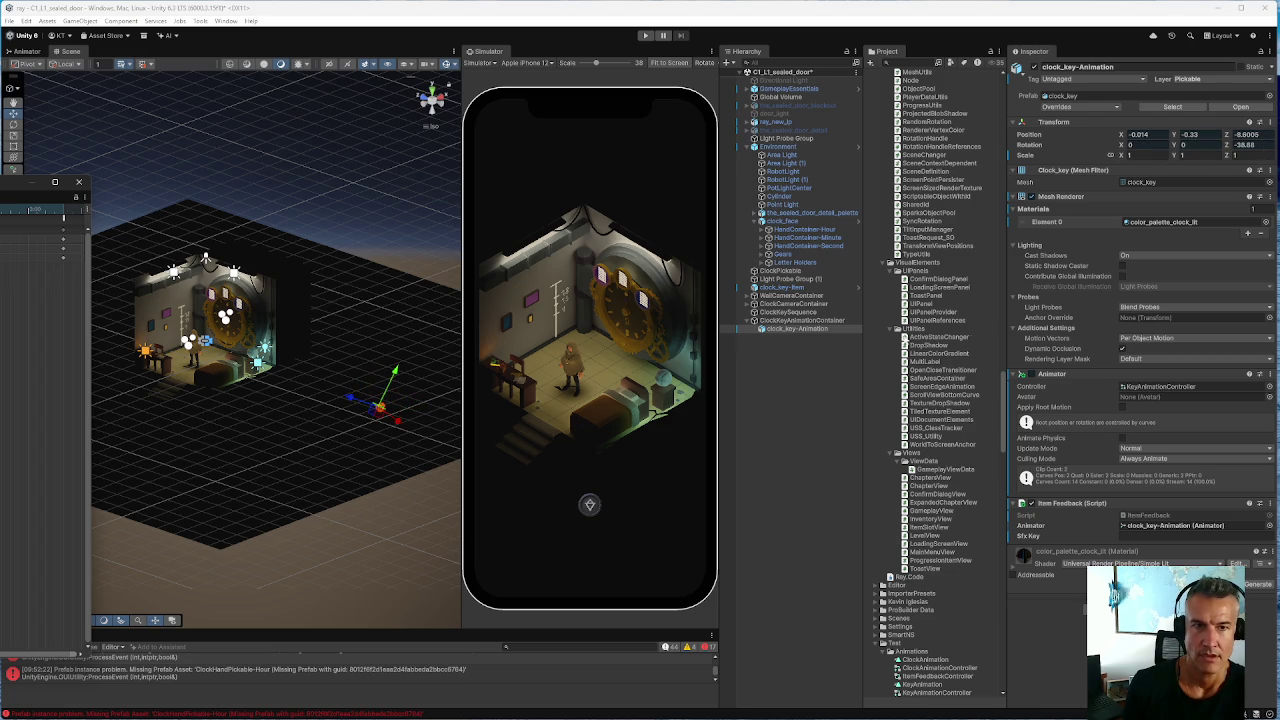
# Set ClockKeyAnimationContainer's Y rotation to 90
pyautogui.click(845, 320)
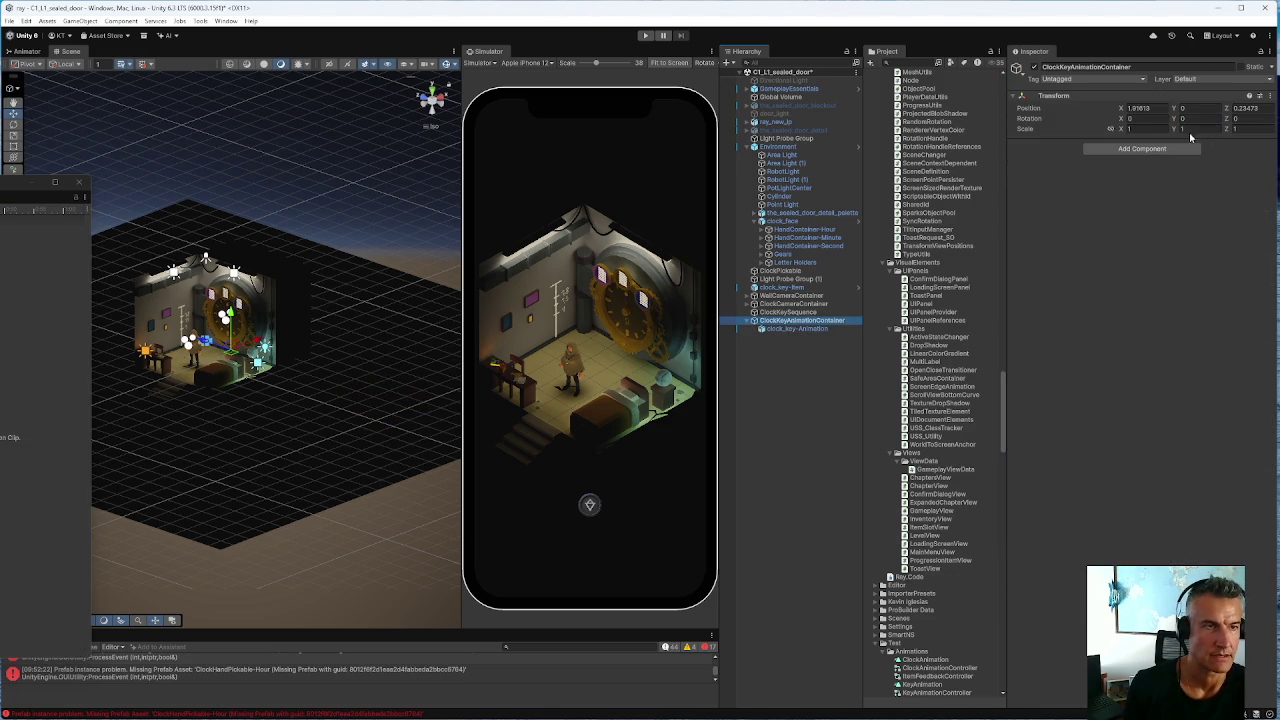
pyautogui.moveTo(1174, 122); pyautogui.dragTo(1143, 123)
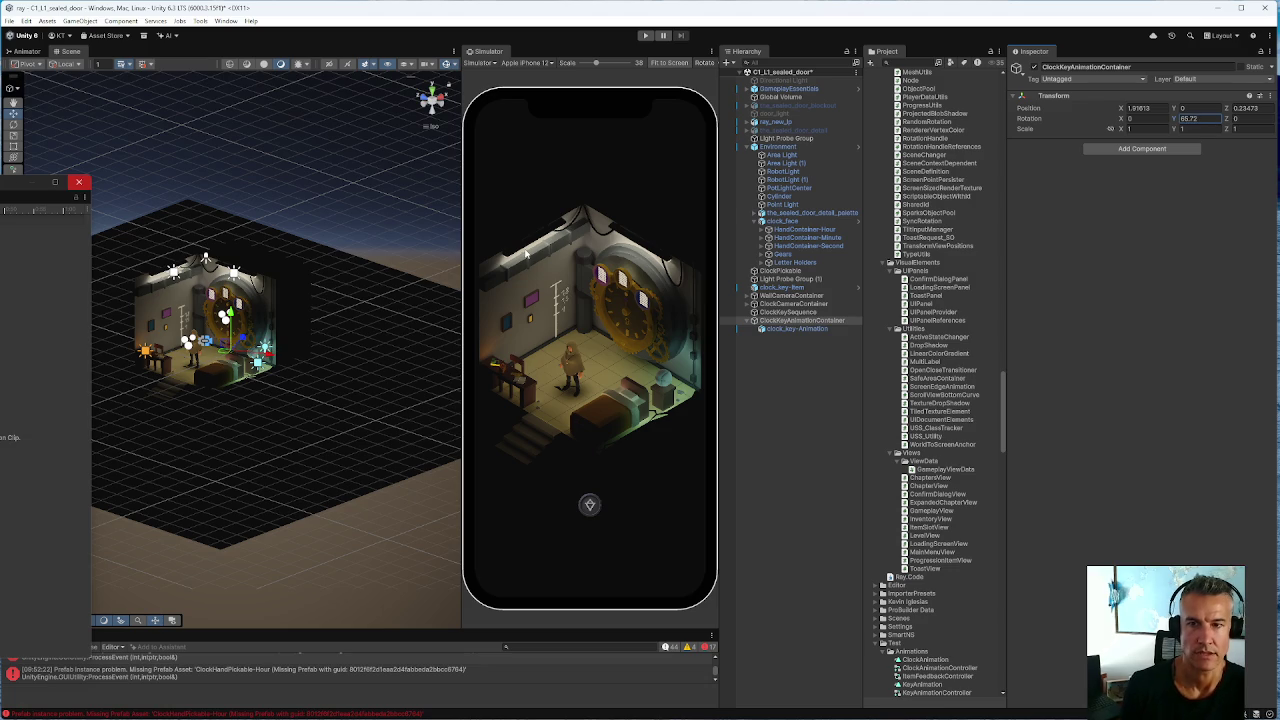
pyautogui.click(1210, 118)
pyautogui.write('90')
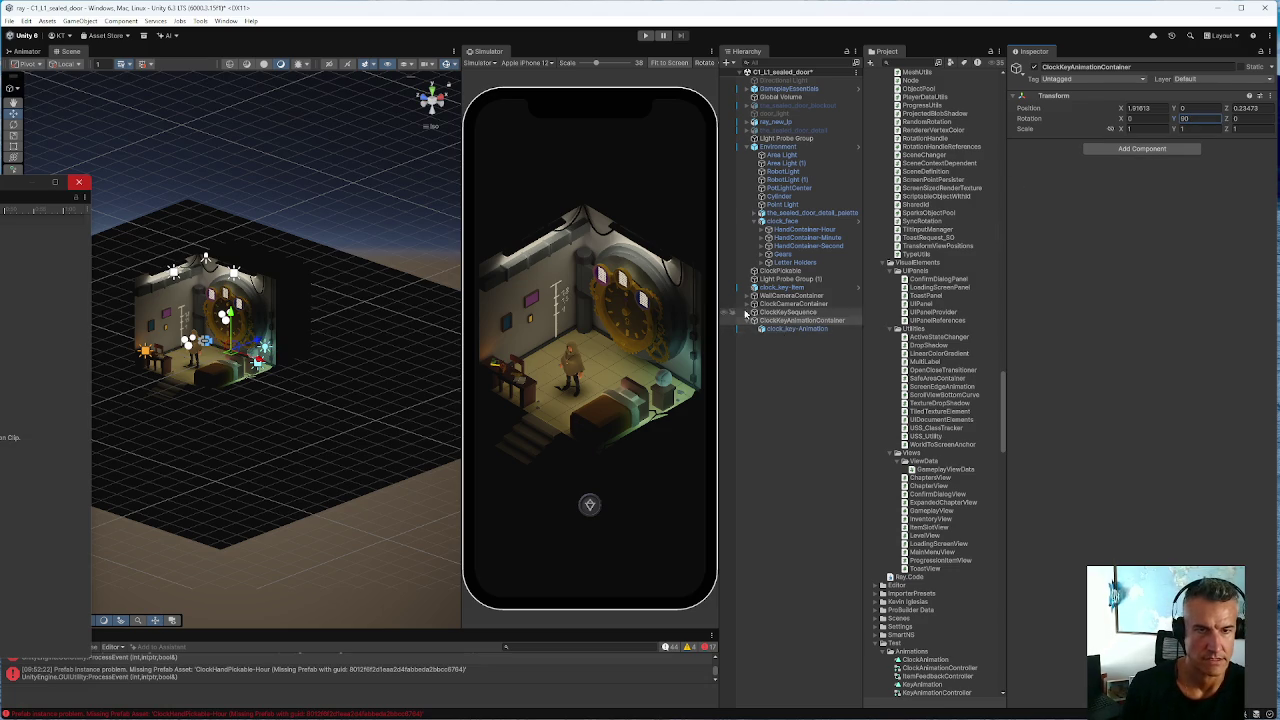
pyautogui.click(797, 328)
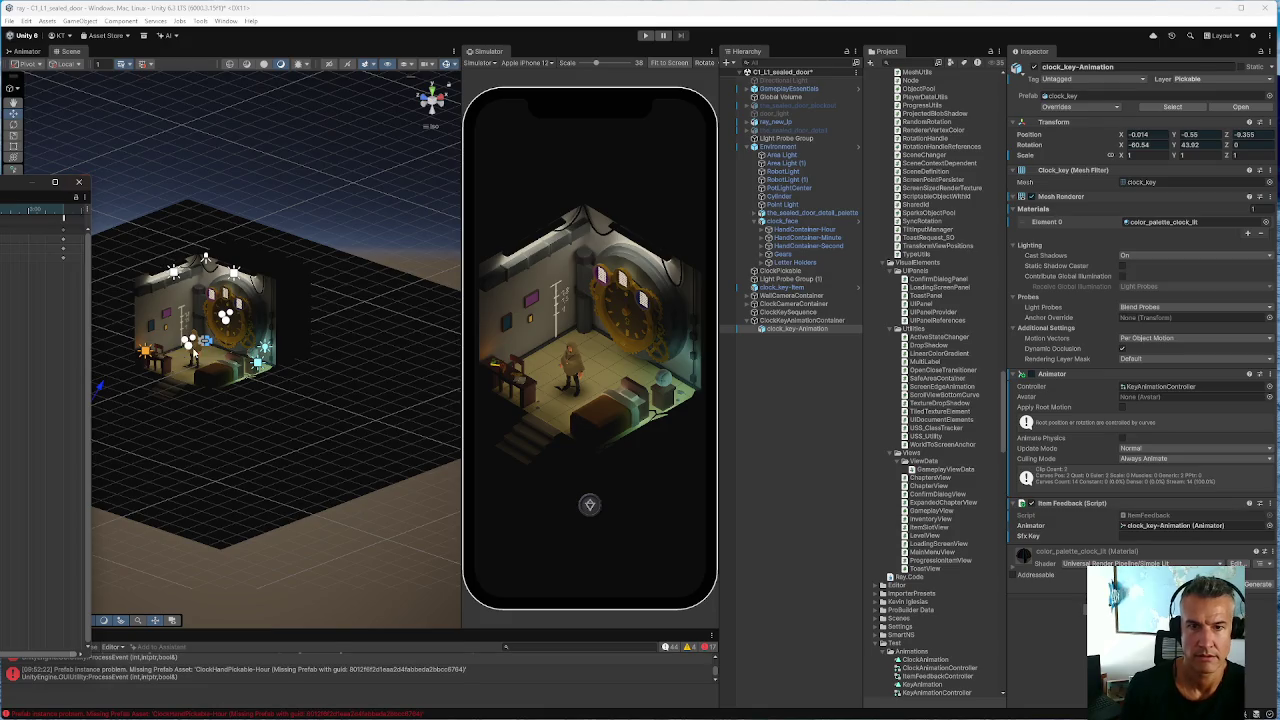
pyautogui.click(800, 320)
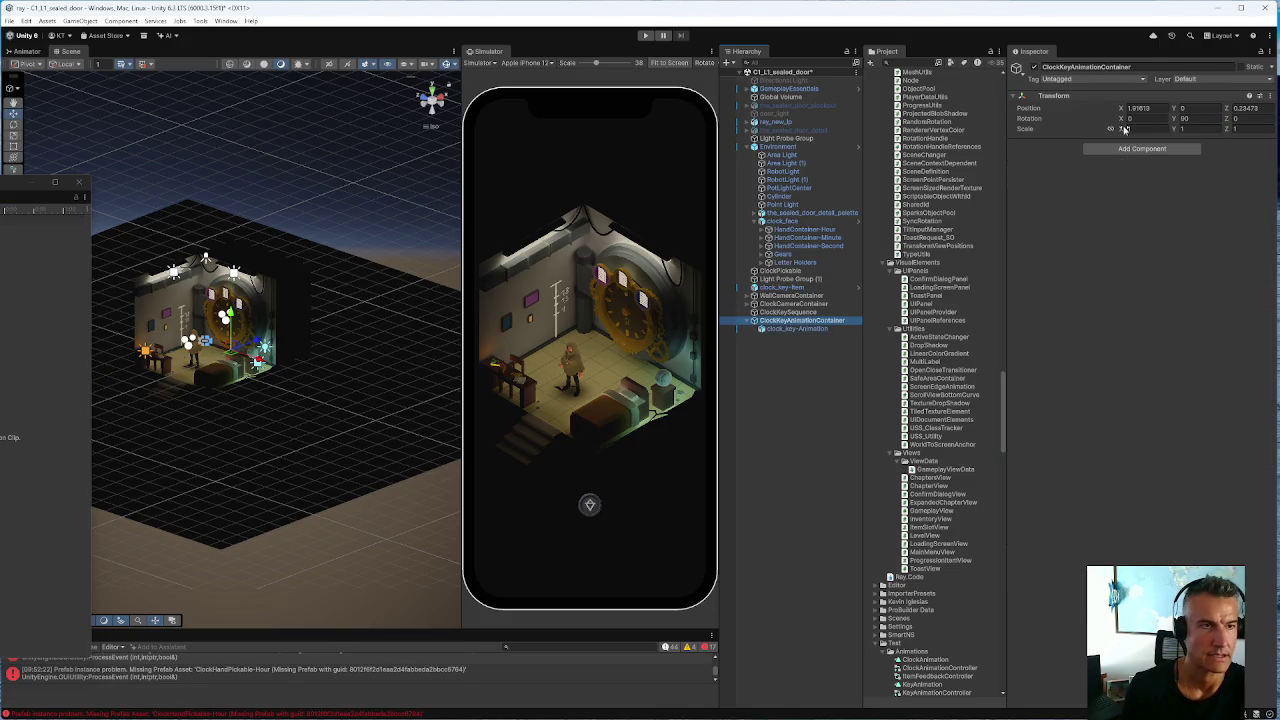
# Keep Z at 0.23473 and slide the container's X position to about 7.75
pyautogui.moveTo(1227, 110)
pyautogui.mouseDown()
pyautogui.moveTo(1239, 113)
pyautogui.moveTo(1226, 113)
pyautogui.mouseUp()
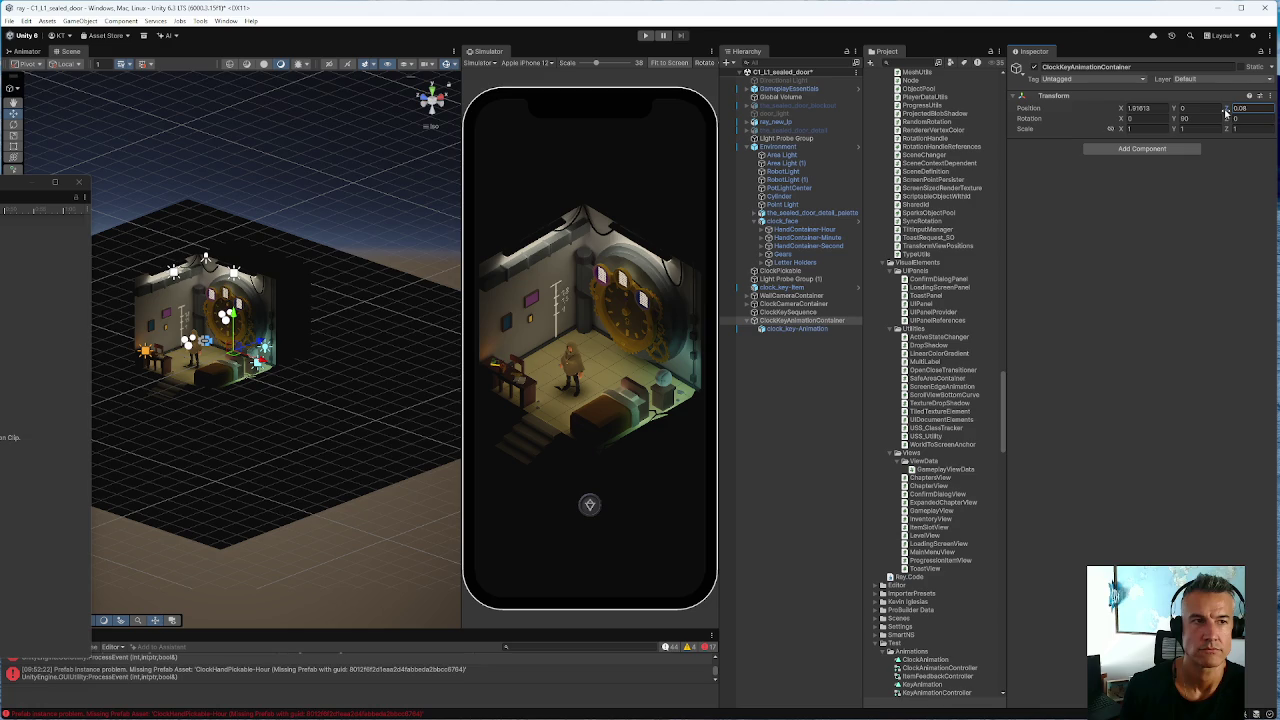
pyautogui.hotkey('ctrl', 'z')
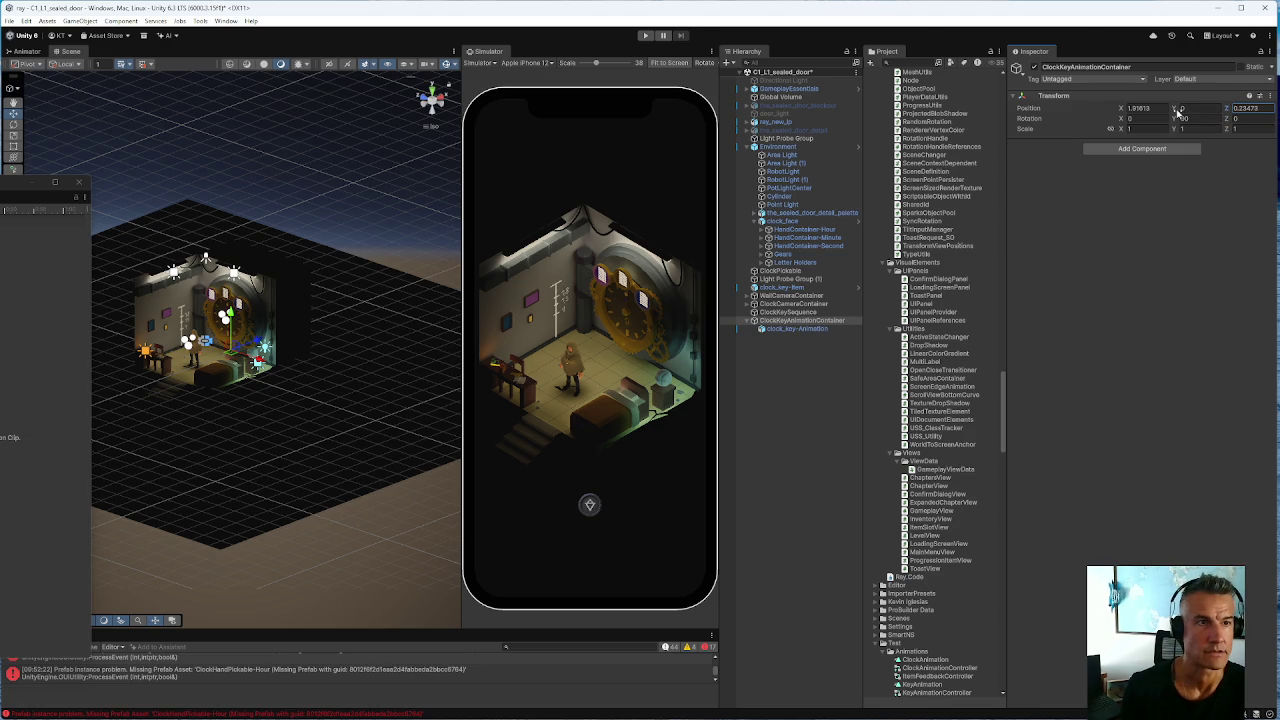
pyautogui.click(1182, 108)
pyautogui.write('0.33')
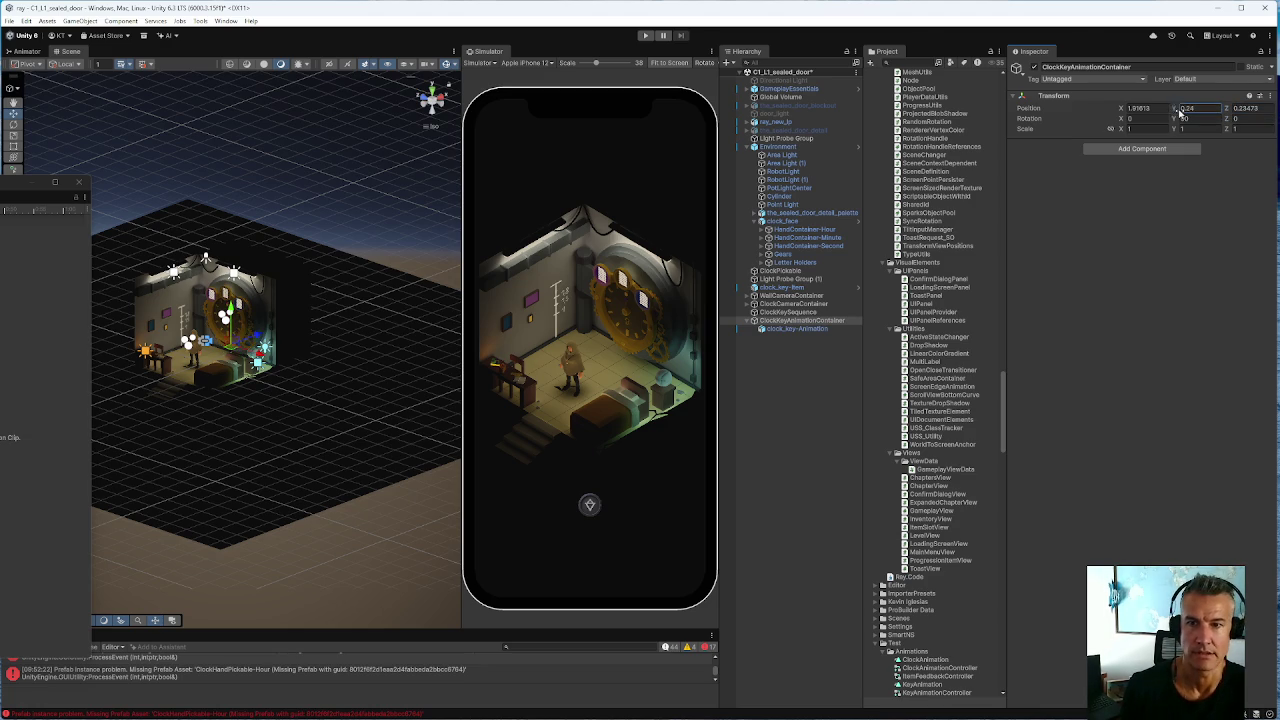
pyautogui.press('Escape')
pyautogui.moveTo(1121, 108); pyautogui.dragTo(1223, 125)
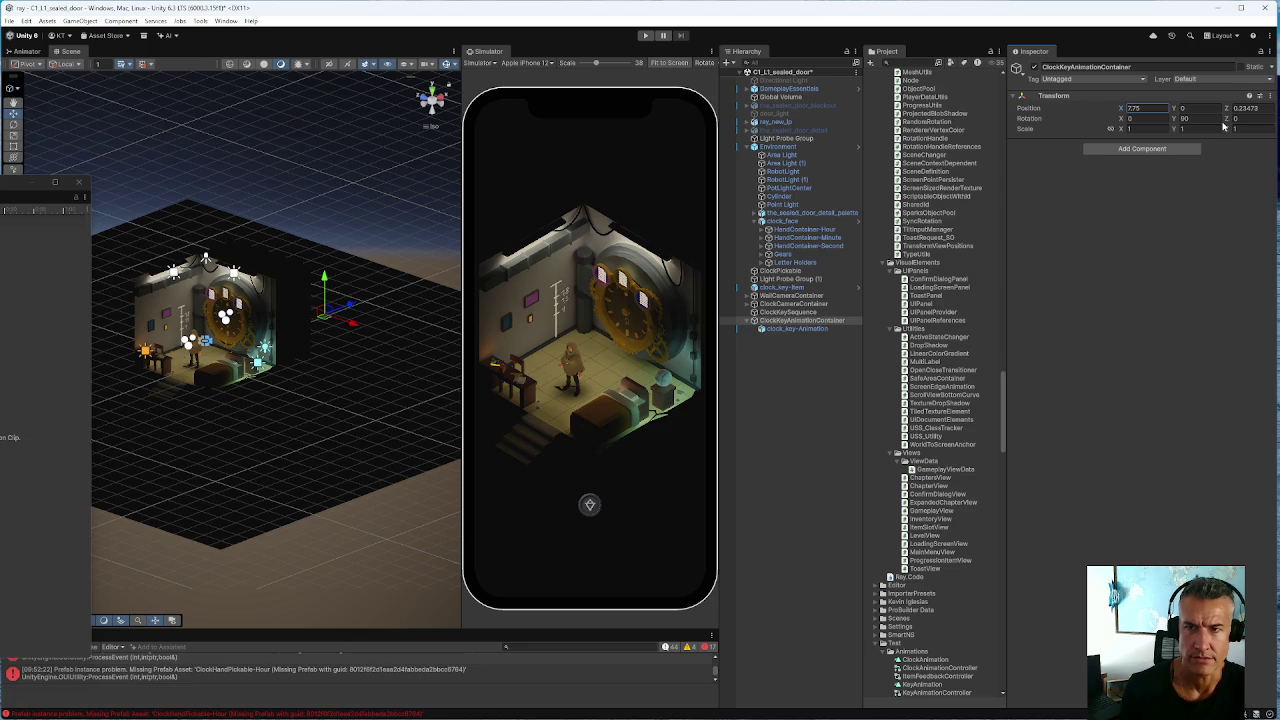
# Switch the move handles to Global and preview the key animation
pyautogui.click(67, 66)
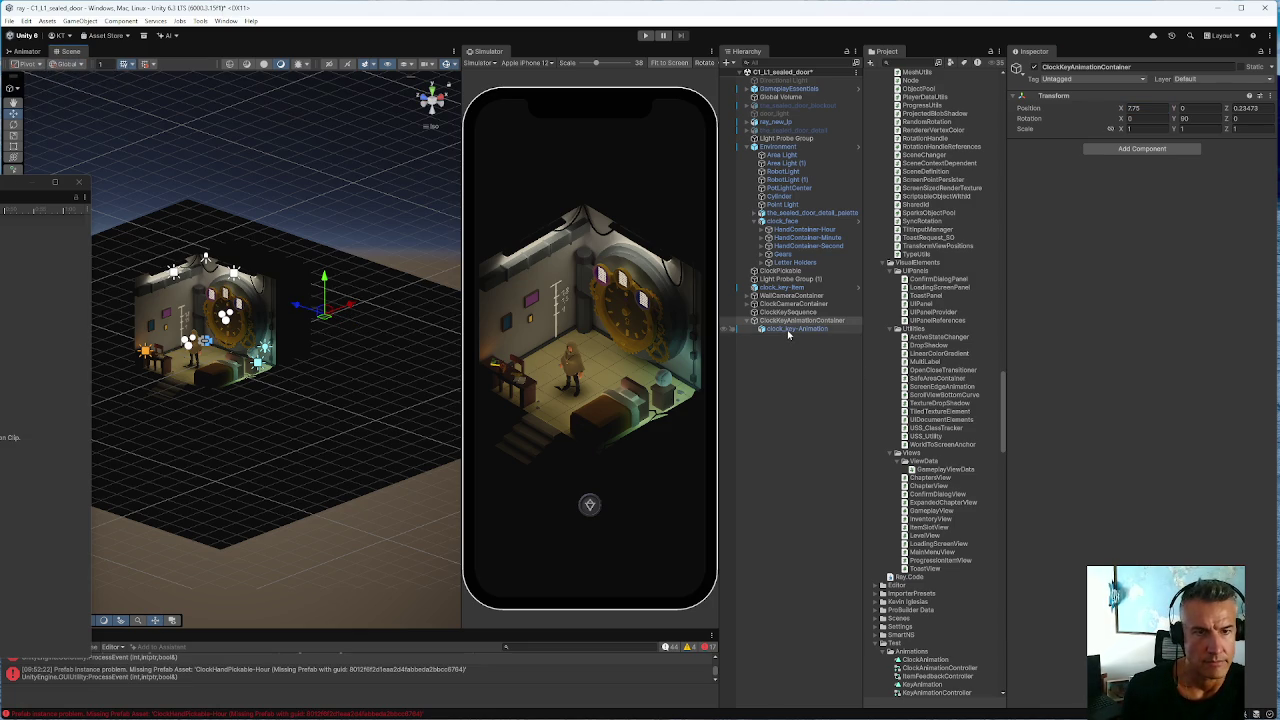
pyautogui.click(788, 330)
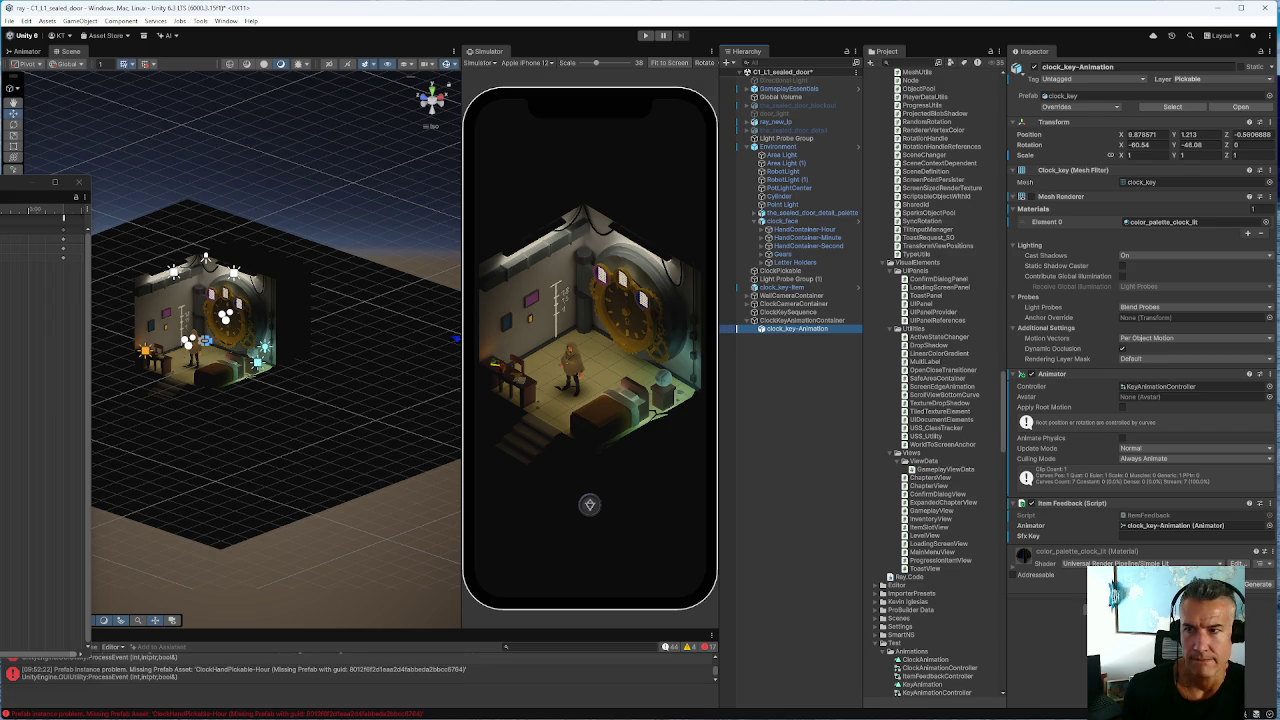
pyautogui.click(76, 196)
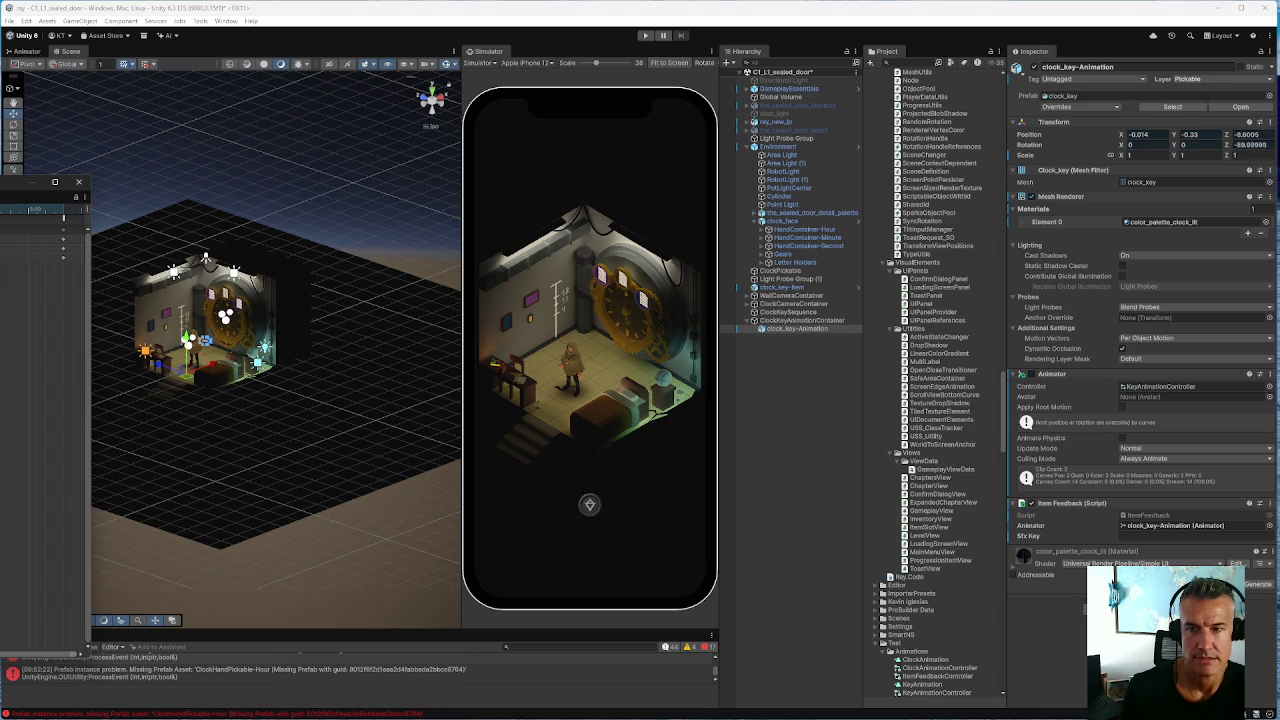
# Move ClockKeyAnimationContainer to X 8.47 and Y 1.22 with the move gizmo
pyautogui.click(769, 321)
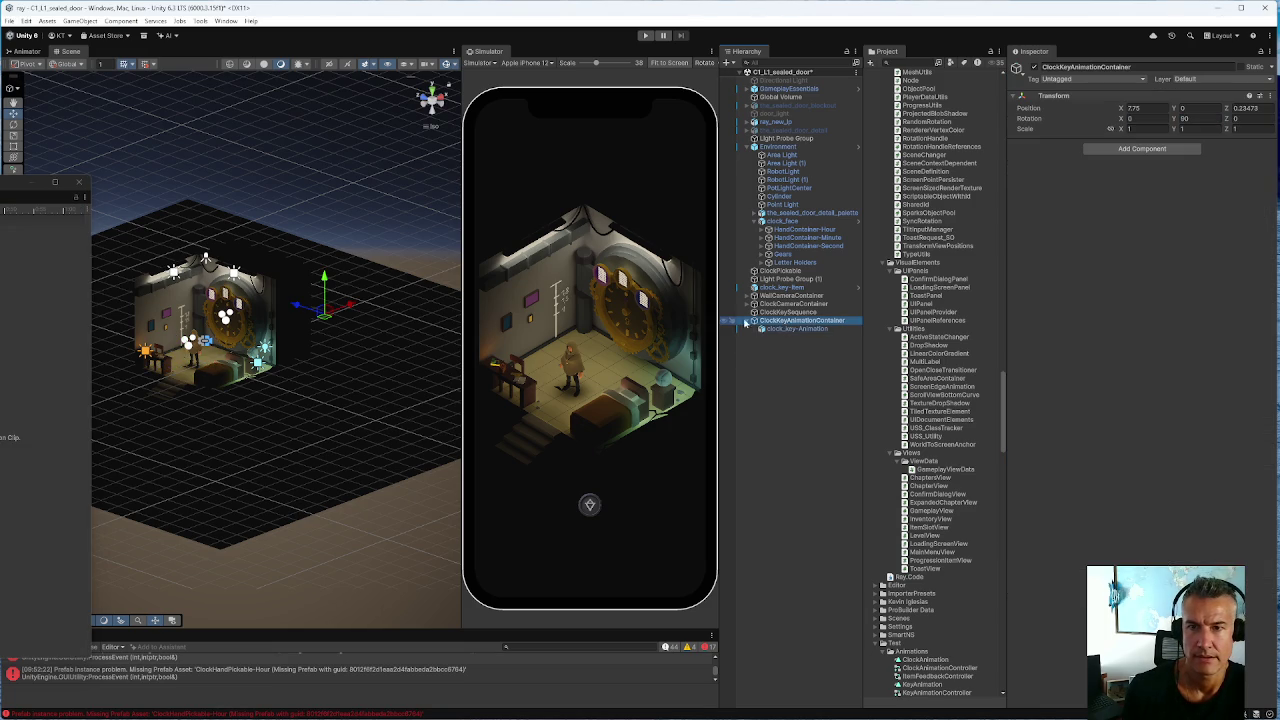
pyautogui.moveTo(345, 312); pyautogui.dragTo(382, 312)
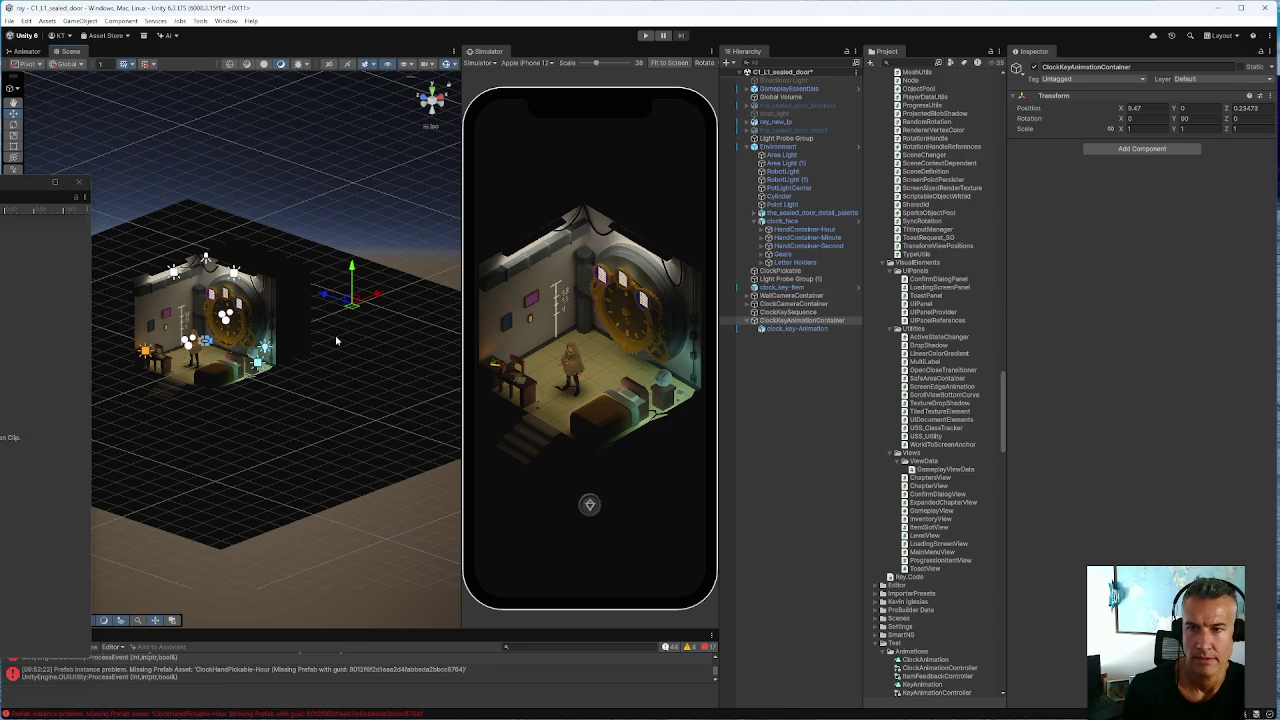
pyautogui.click(747, 329)
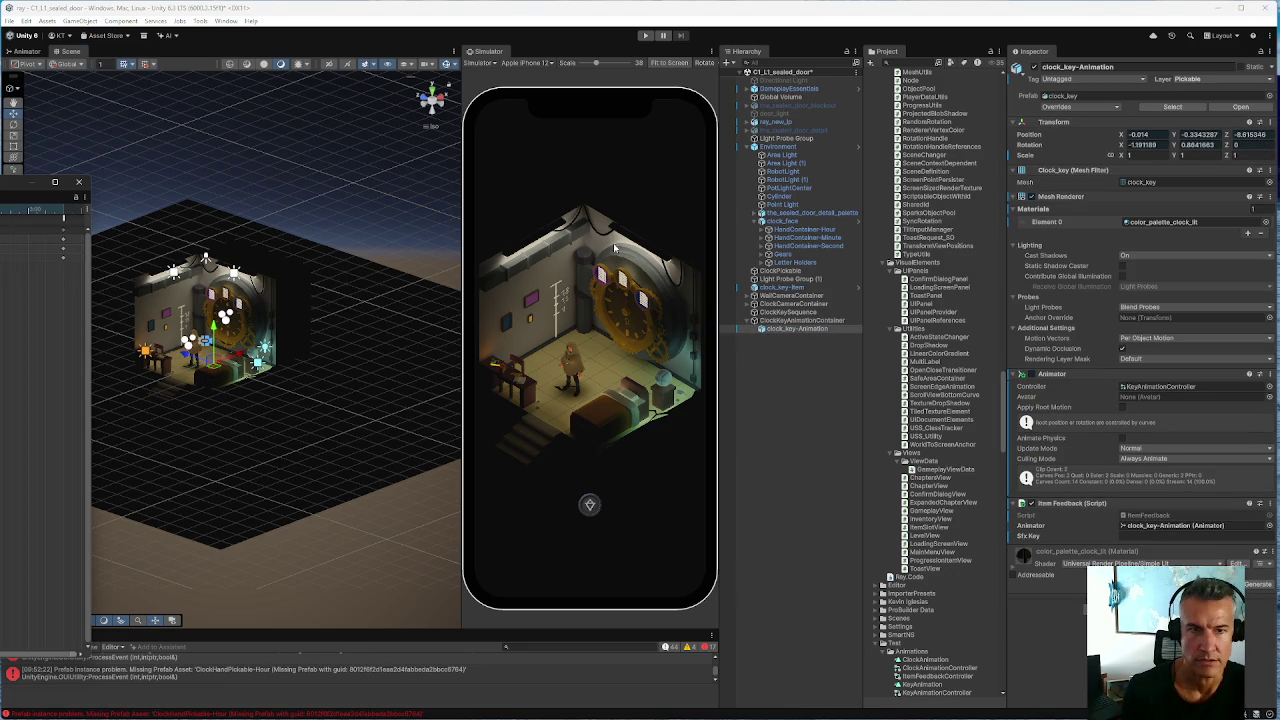
pyautogui.click(800, 320)
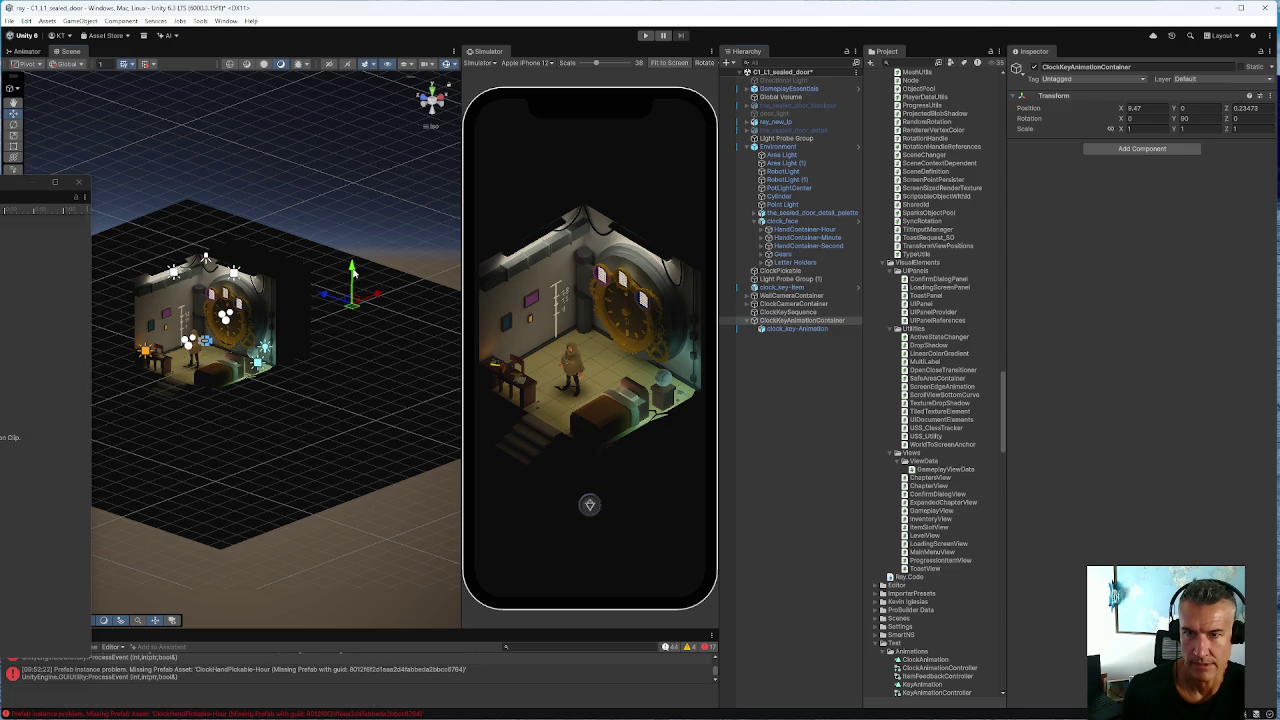
pyautogui.moveTo(352, 252); pyautogui.dragTo(352, 240)
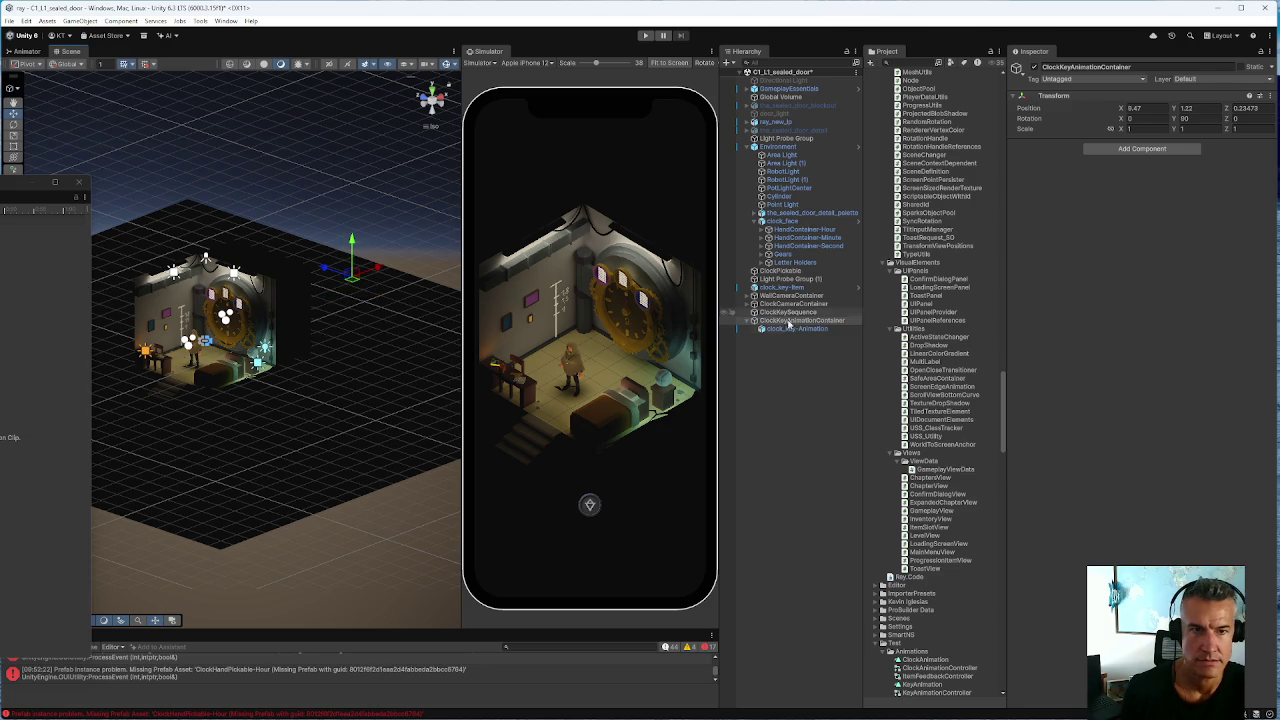
pyautogui.click(797, 328)
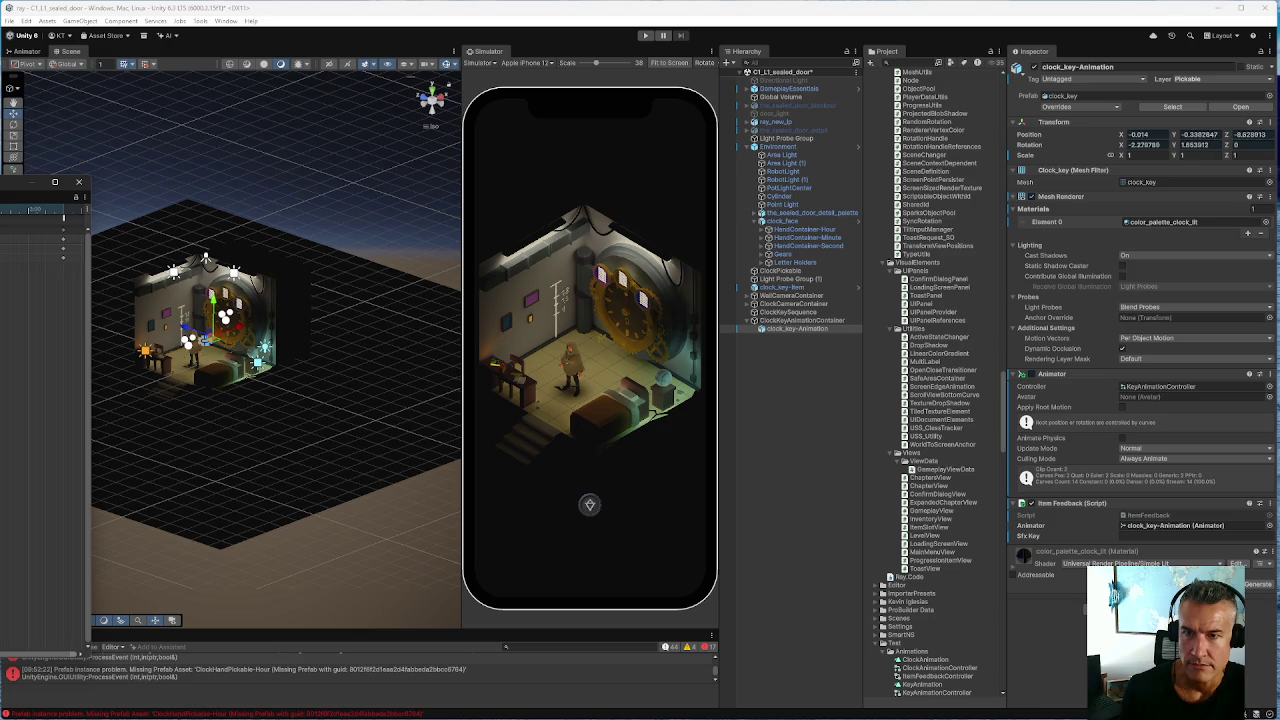
# Move ClockKeyAnimationContainer further along X, then frame the clock key to check its position
pyautogui.scroll(10, 233, 340)
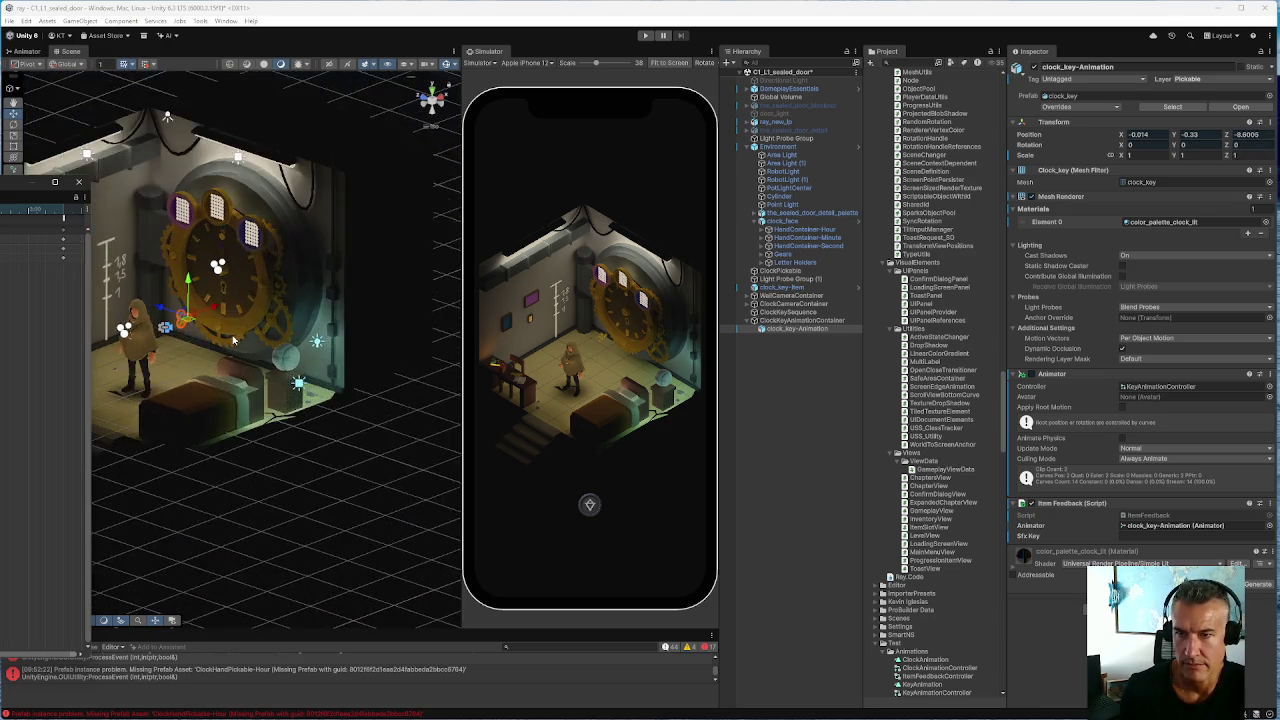
pyautogui.moveTo(254, 385)
pyautogui.mouseDown()
pyautogui.moveTo(323, 481)
pyautogui.moveTo(348, 410)
pyautogui.mouseUp()
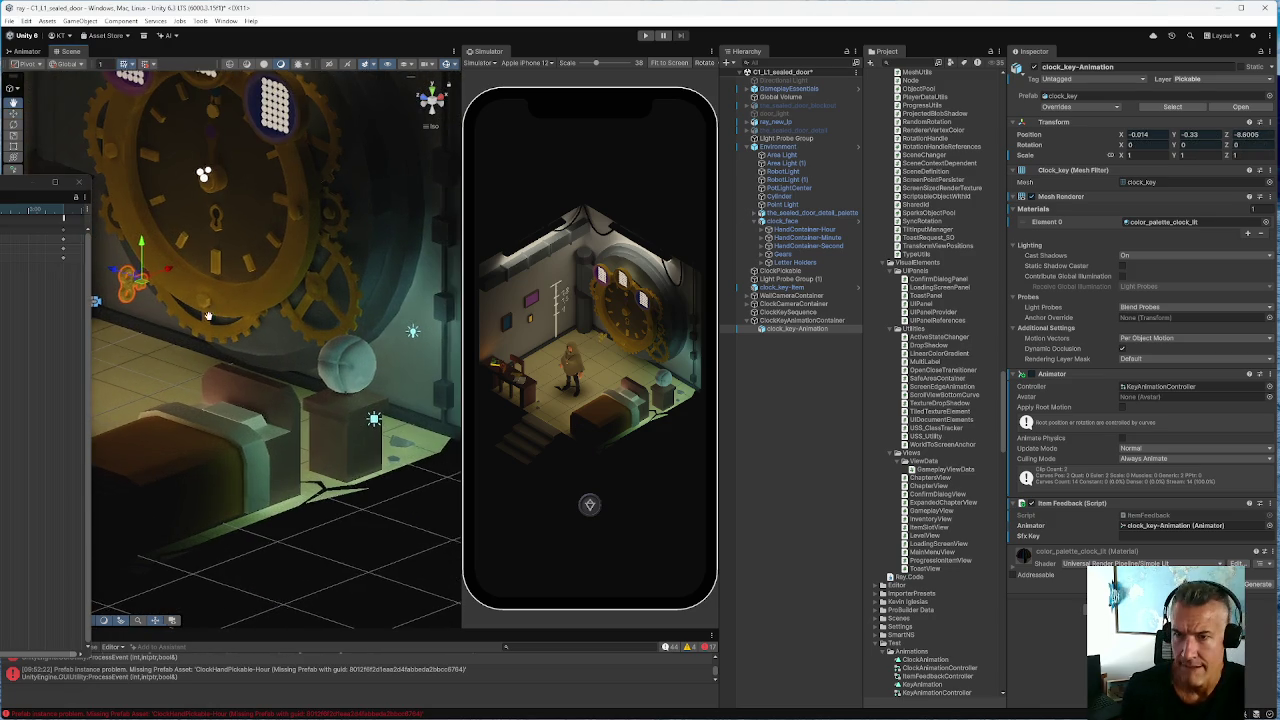
pyautogui.moveTo(411, 384)
pyautogui.mouseDown()
pyautogui.moveTo(390, 400)
pyautogui.moveTo(397, 426)
pyautogui.moveTo(242, 436)
pyautogui.moveTo(262, 418)
pyautogui.mouseUp()
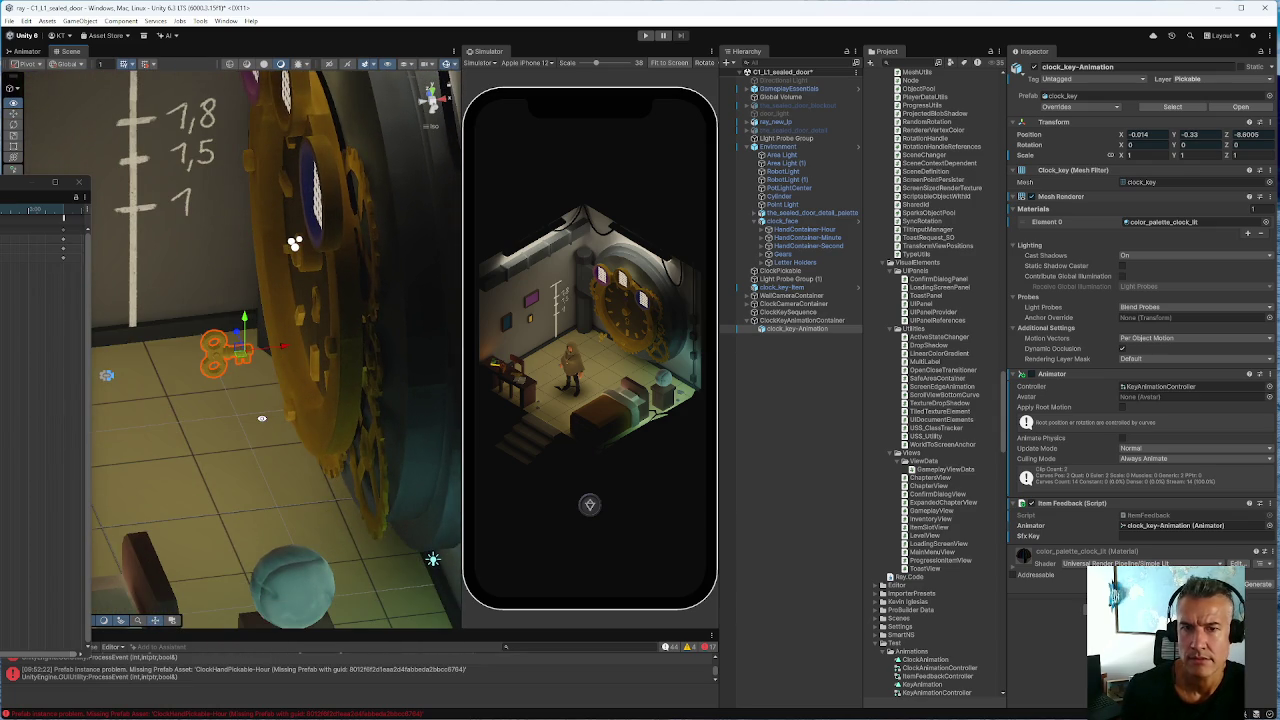
pyautogui.click(783, 321)
pyautogui.scroll(-10, 392, 374)
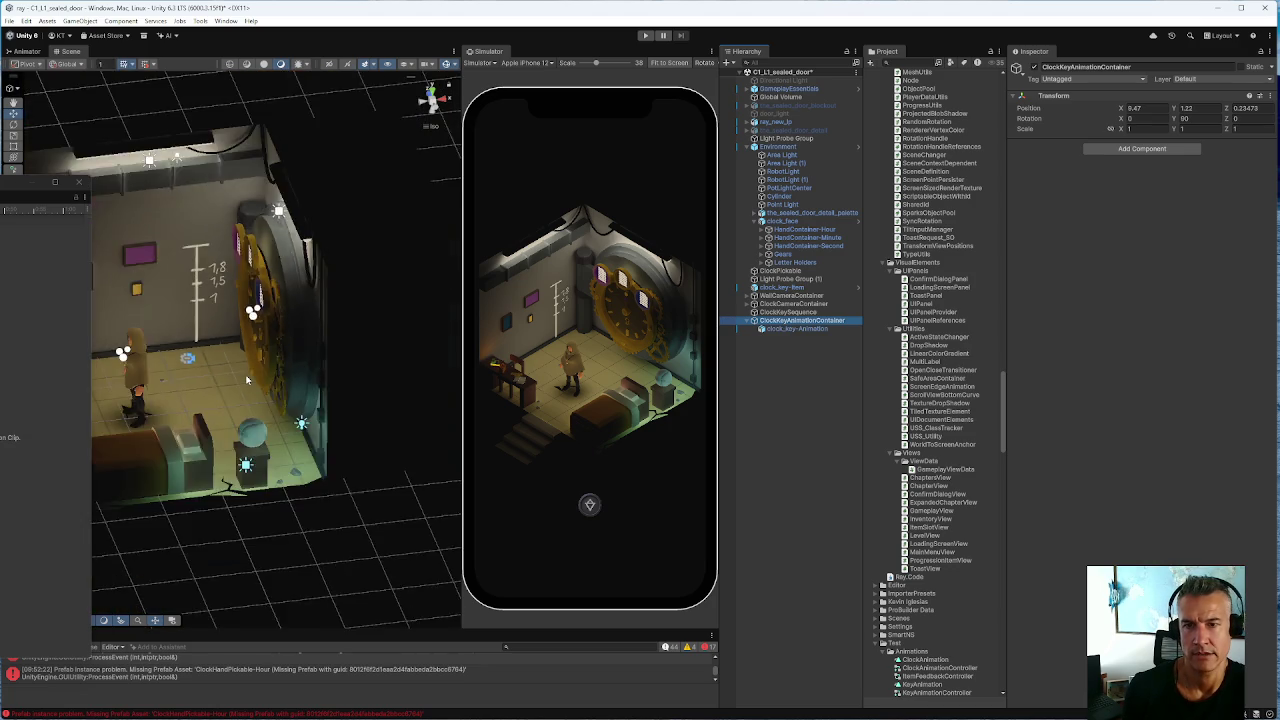
pyautogui.moveTo(433, 324); pyautogui.dragTo(449, 330)
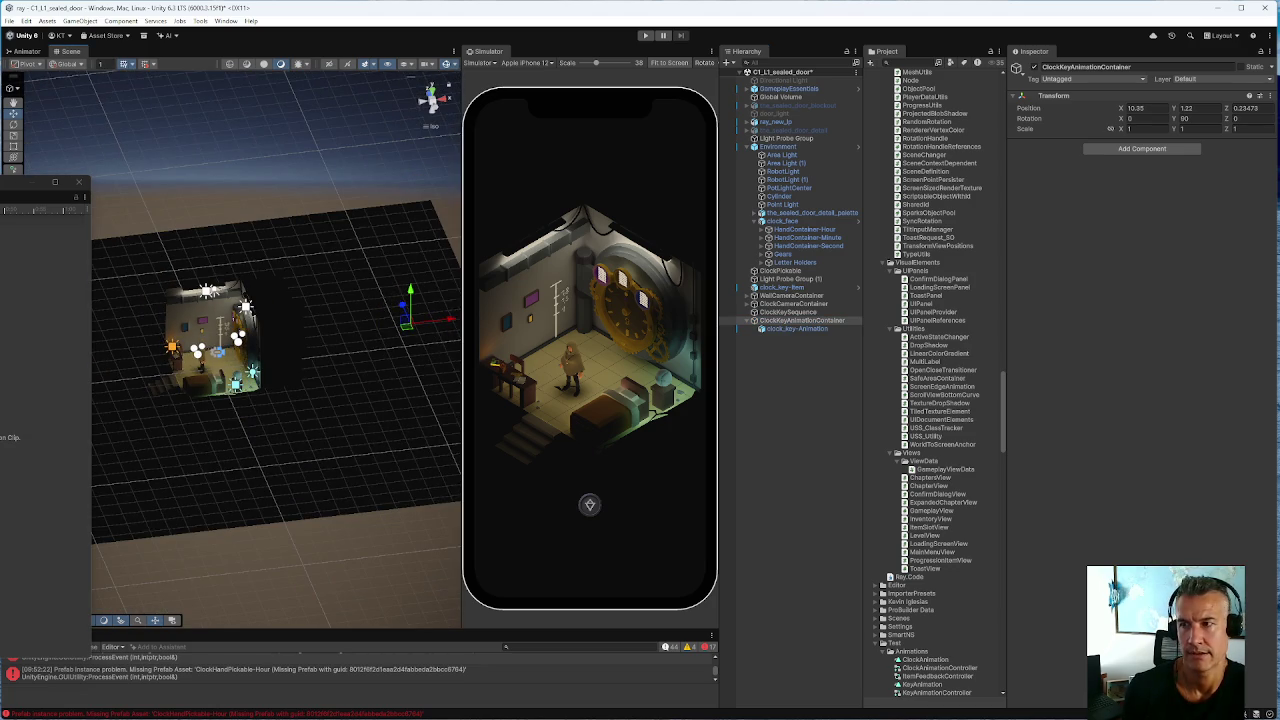
pyautogui.click(799, 329)
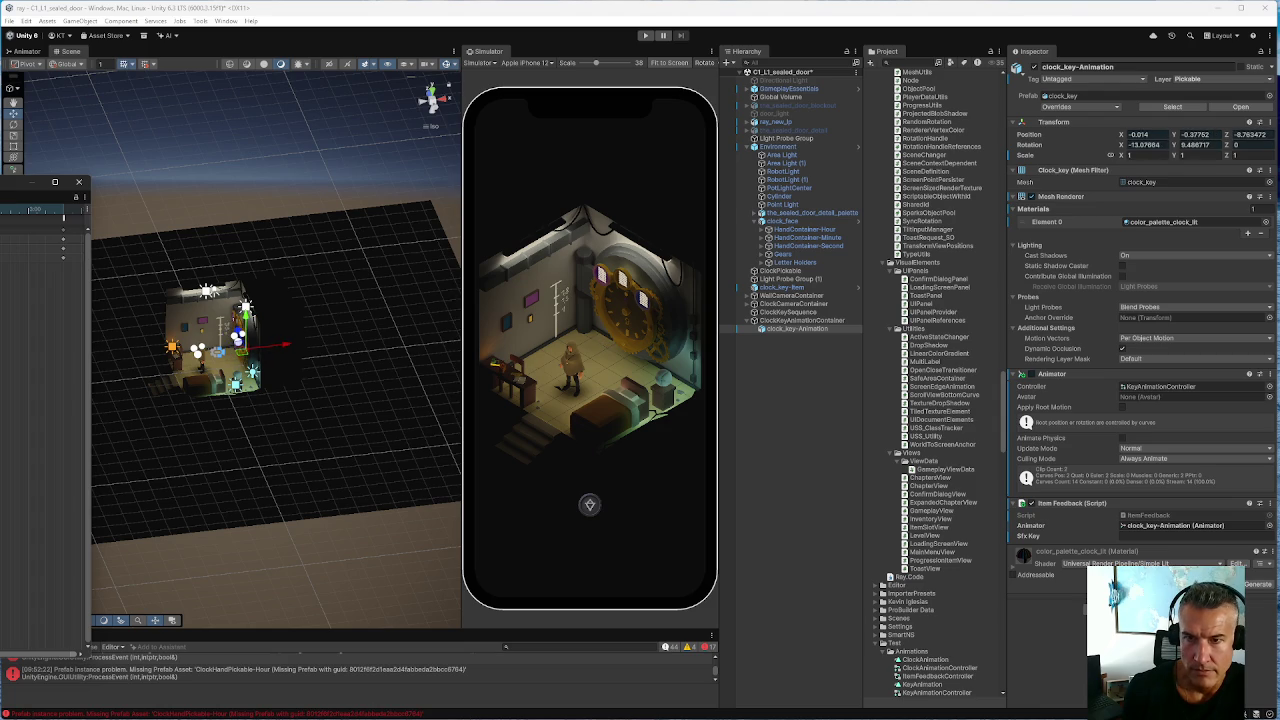
pyautogui.press('f')
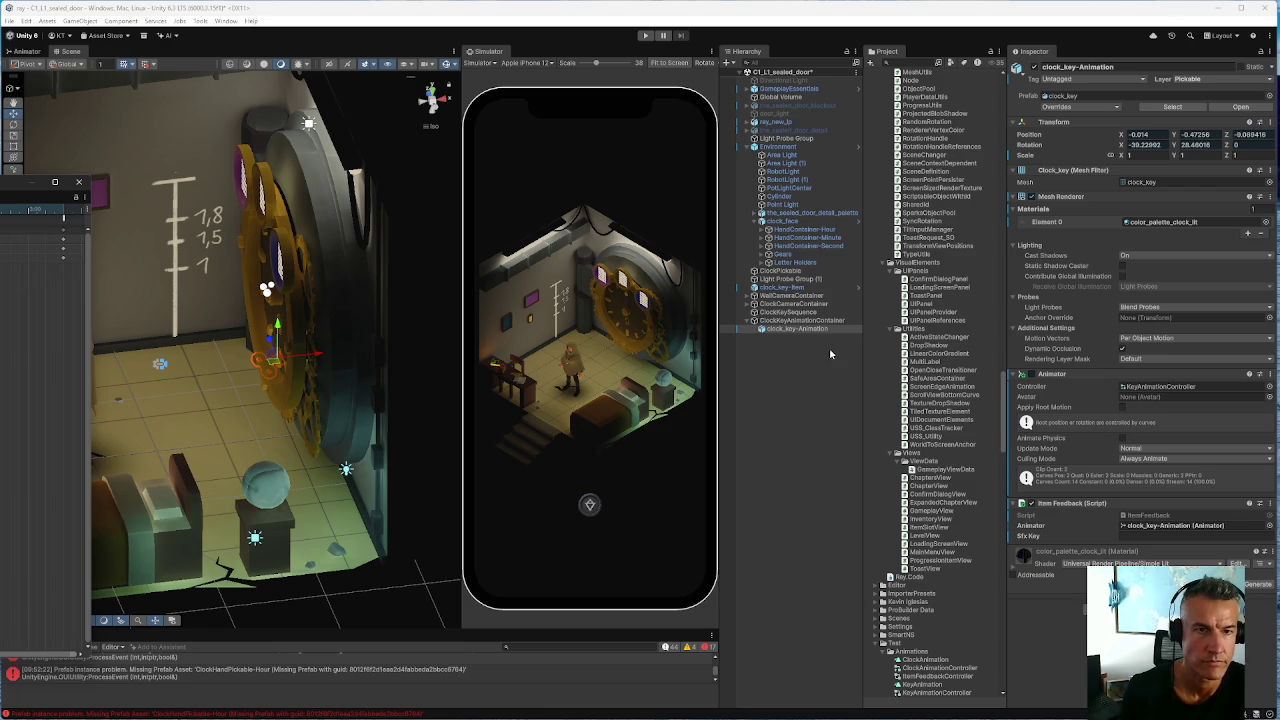
# Slide ClockKeyAnimationContainer back along X to Position X 8.63, keeping Y 1.22 and Z 0.23473
pyautogui.click(800, 320)
pyautogui.scroll(-10, 293, 366)
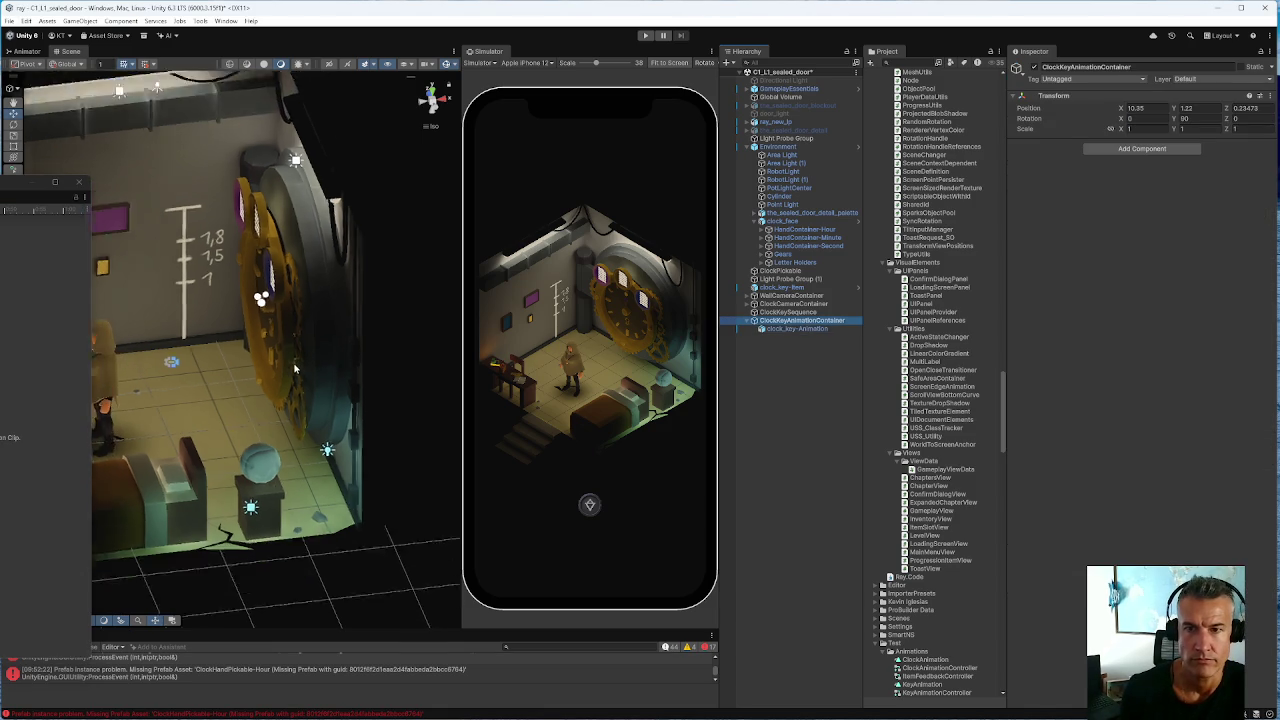
pyautogui.moveTo(446, 322); pyautogui.dragTo(416, 330)
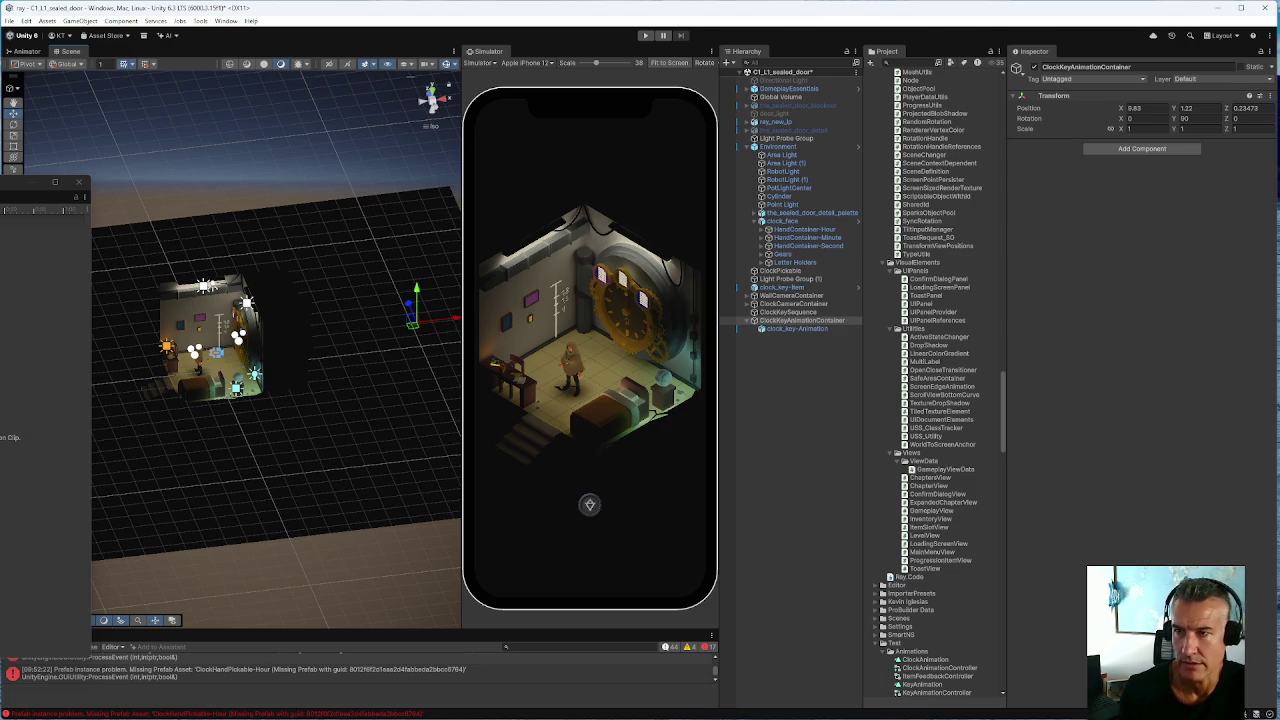
pyautogui.click(793, 329)
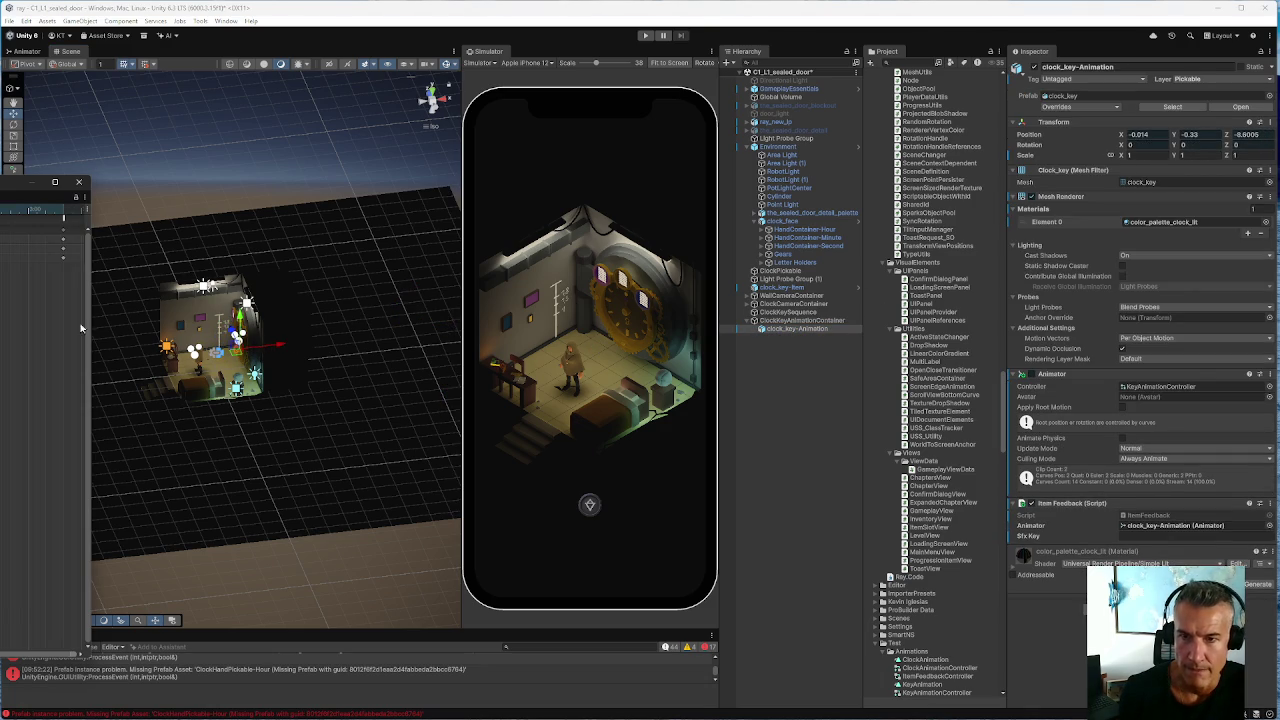
pyautogui.scroll(5, 232, 345)
pyautogui.scroll(6, 224, 348)
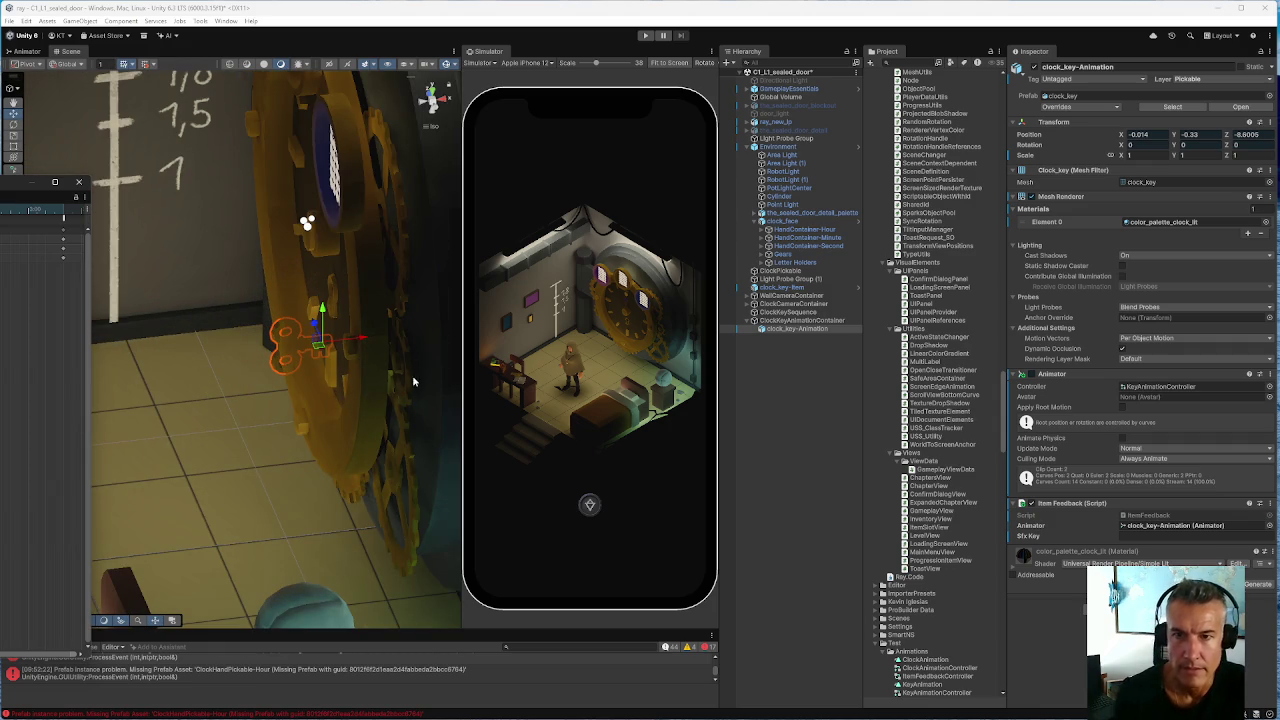
pyautogui.scroll(-5, 178, 376)
pyautogui.scroll(-2, 178, 376)
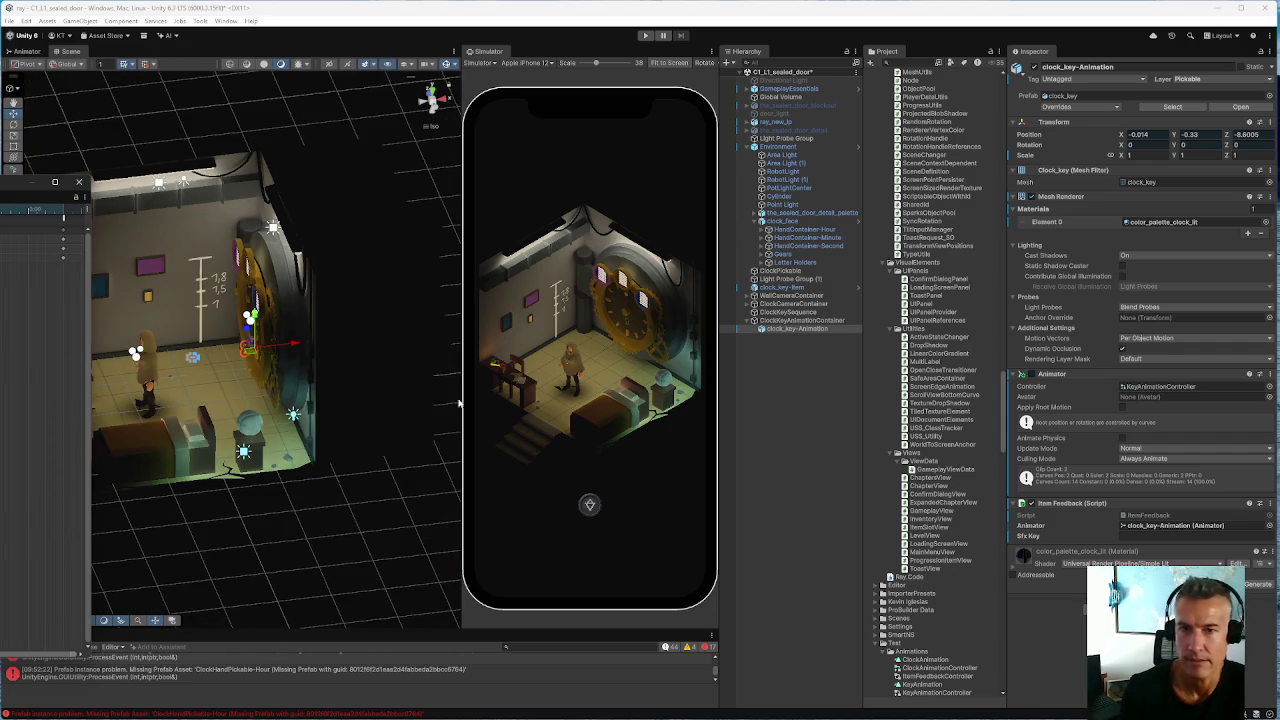
pyautogui.click(783, 320)
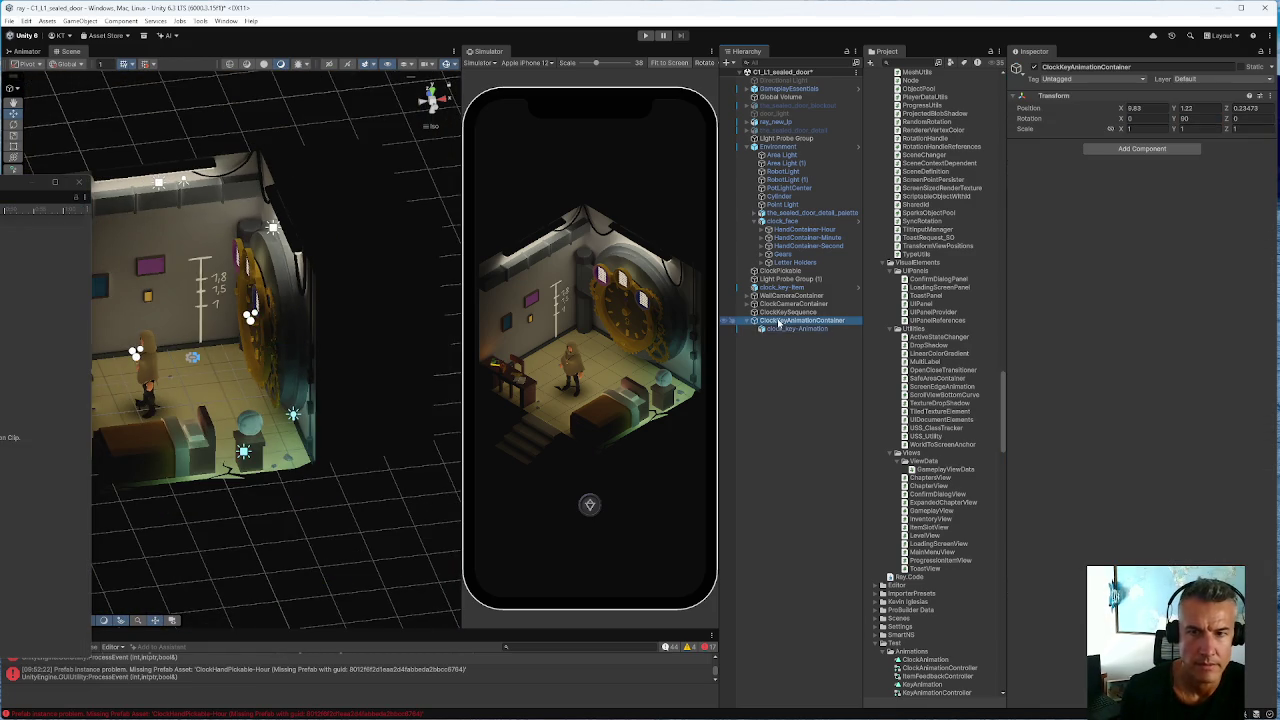
pyautogui.scroll(-5, 371, 363)
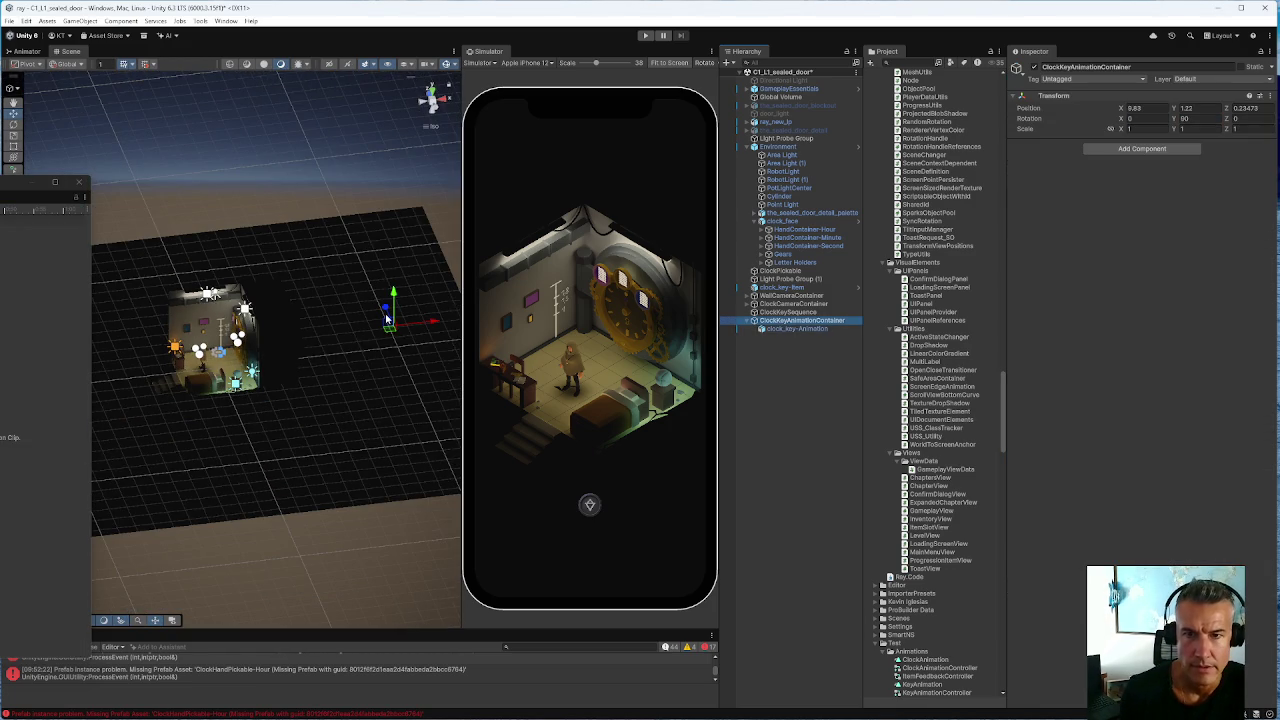
# Raise ClockKeyAnimationContainer to about Y 2.07 and shift it along Z, framing the clock key
pyautogui.moveTo(390, 316); pyautogui.dragTo(367, 317)
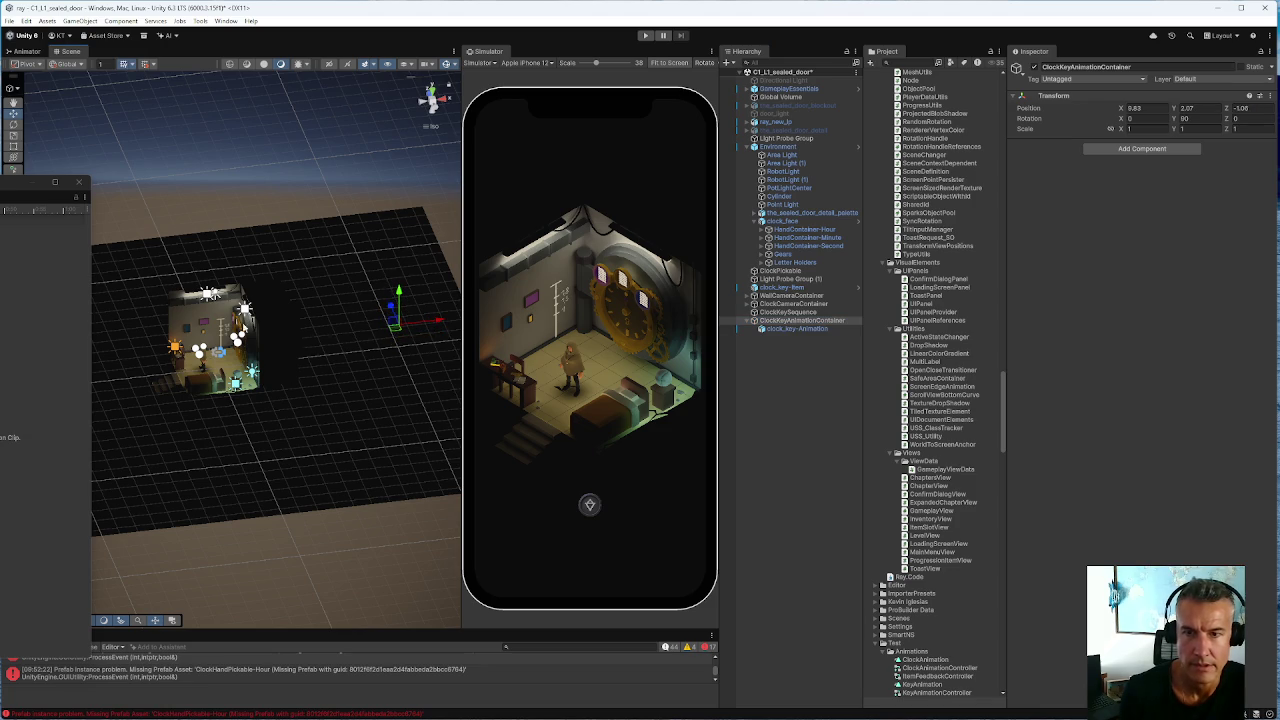
pyautogui.click(797, 328)
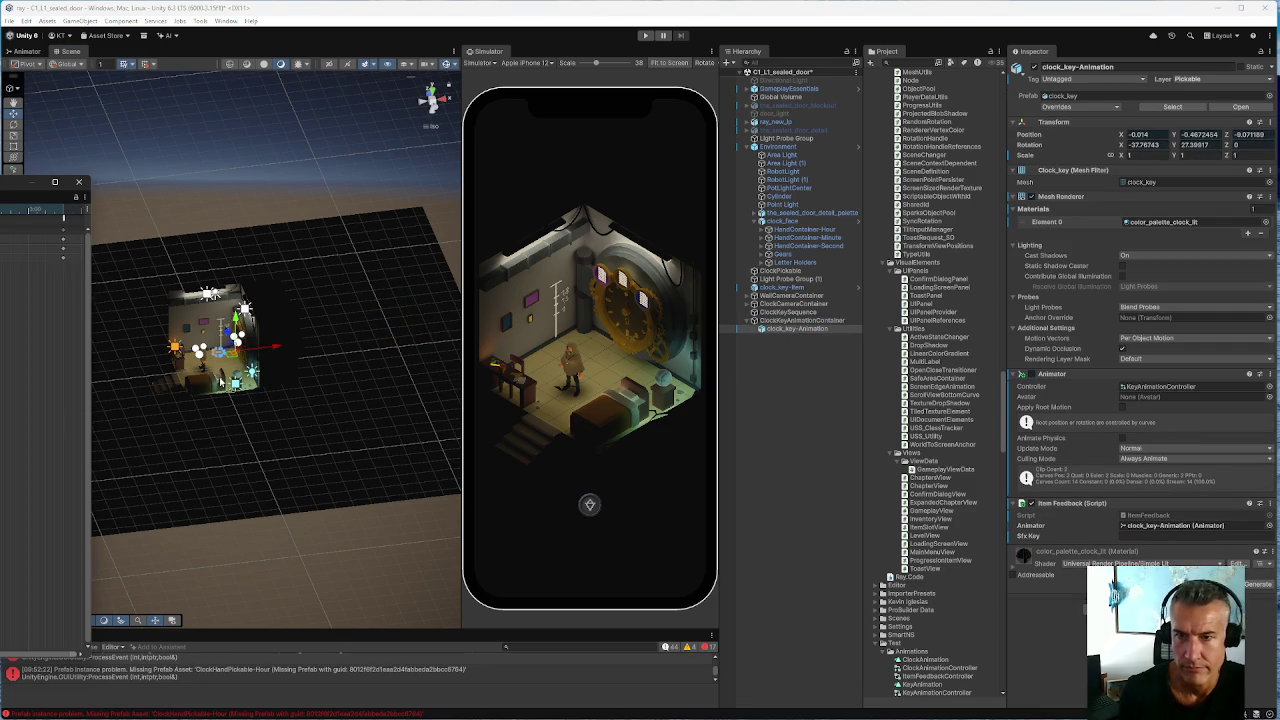
pyautogui.scroll(3, 199, 365)
pyautogui.press('f')
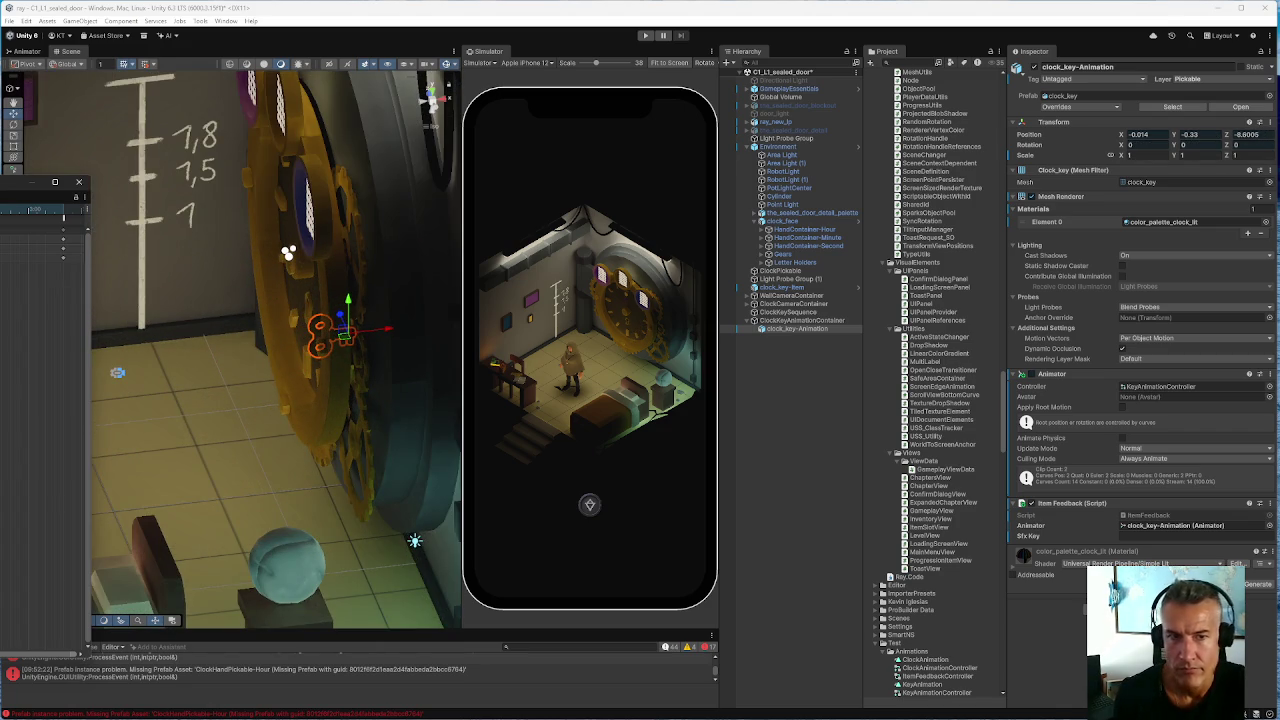
# Nudge the container slightly along X to about 8.62, resting the key against the clock wheel
pyautogui.click(787, 321)
pyautogui.scroll(-10, 300, 345)
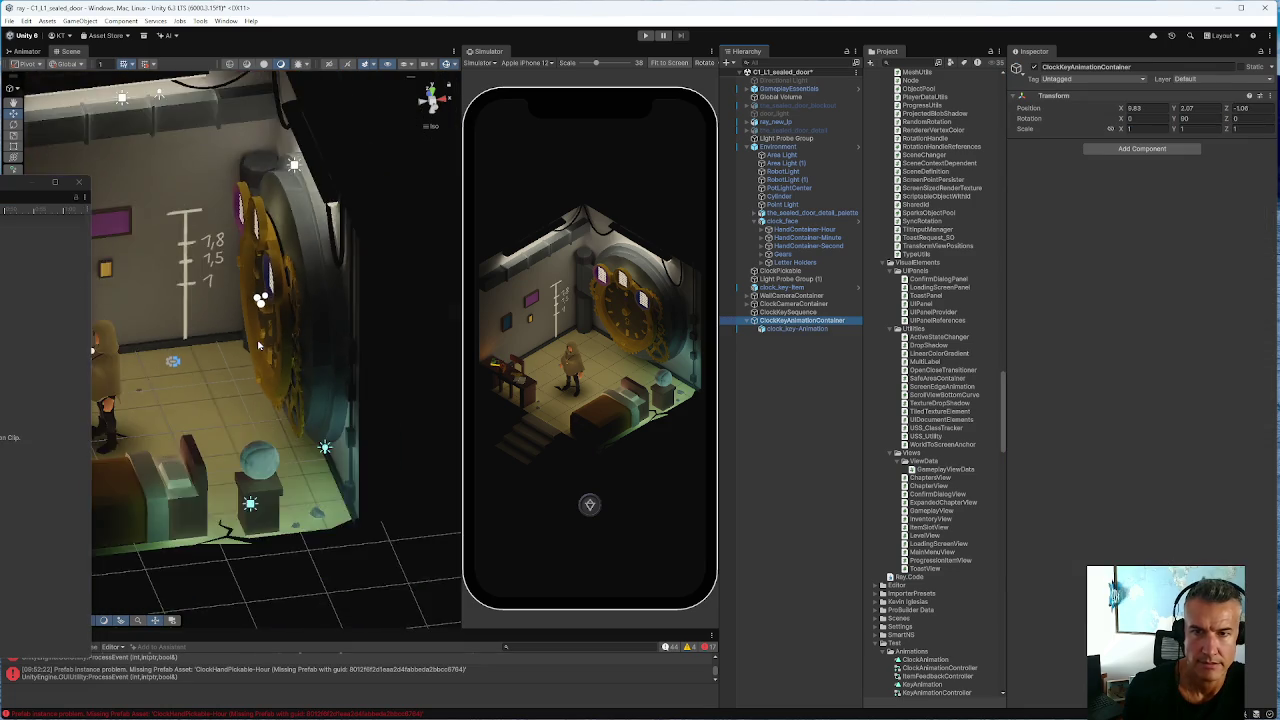
pyautogui.scroll(-3, 258, 345)
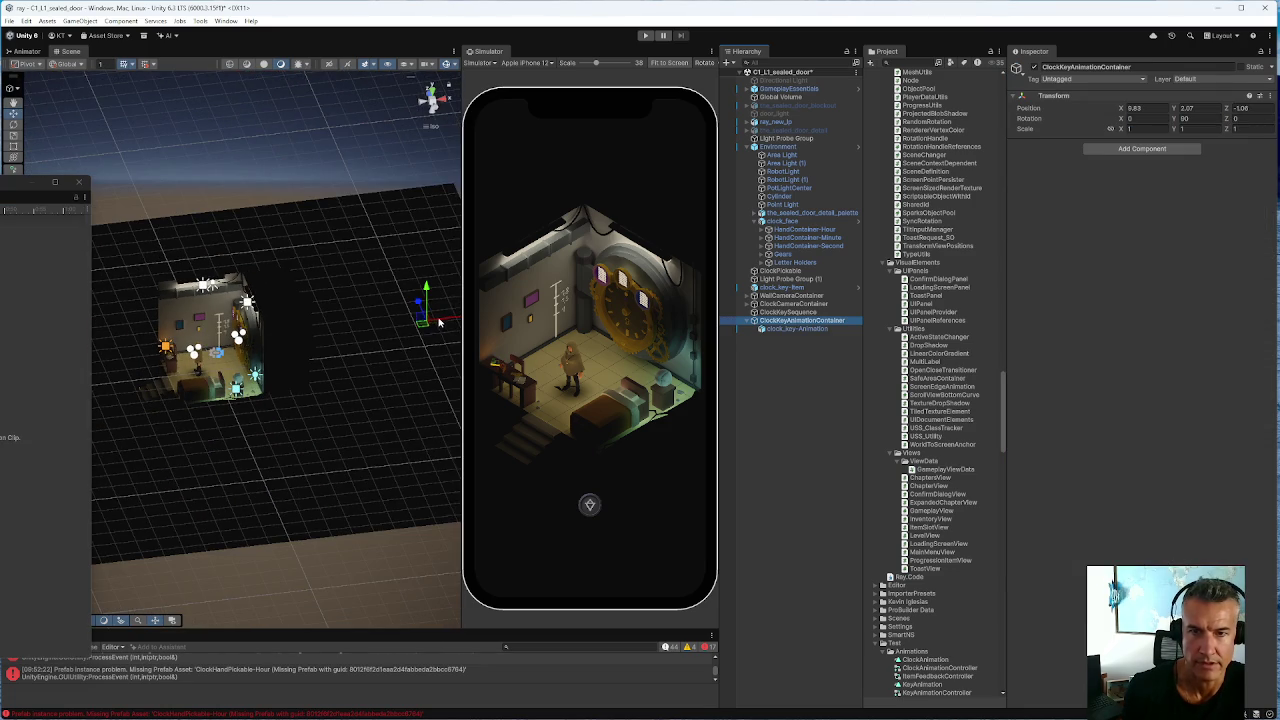
pyautogui.moveTo(435, 320); pyautogui.dragTo(437, 321)
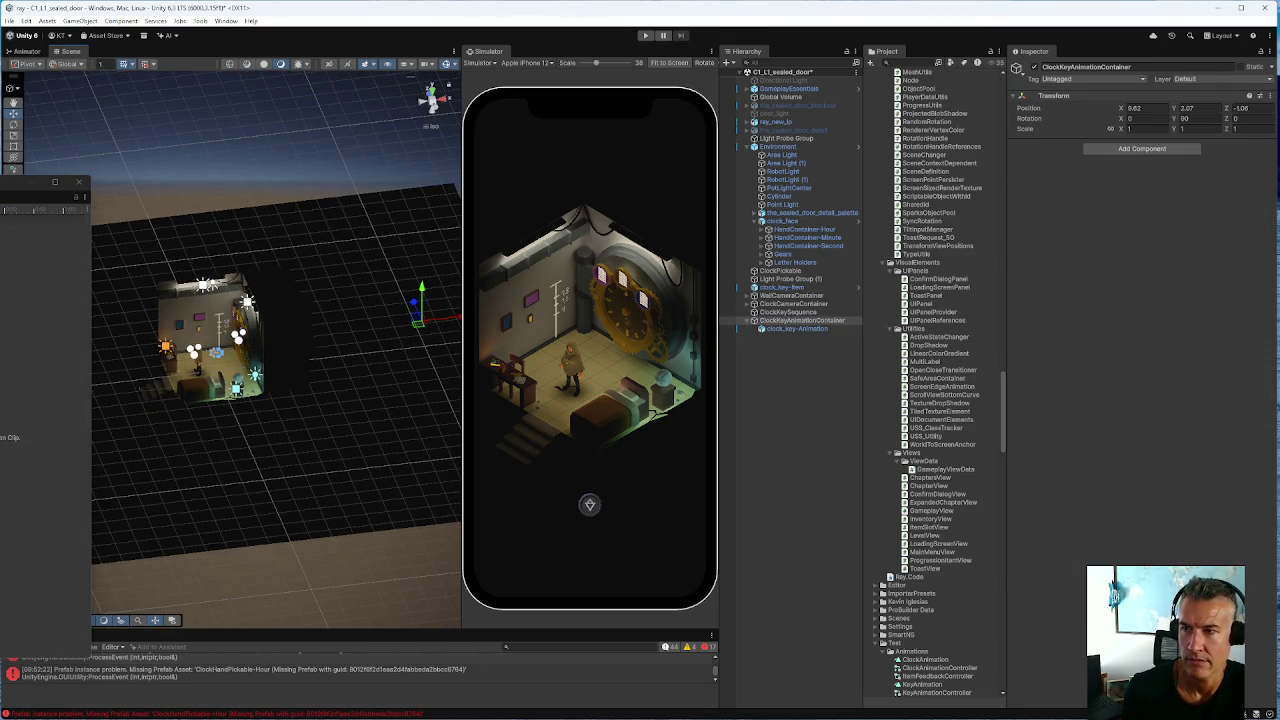
pyautogui.click(797, 328)
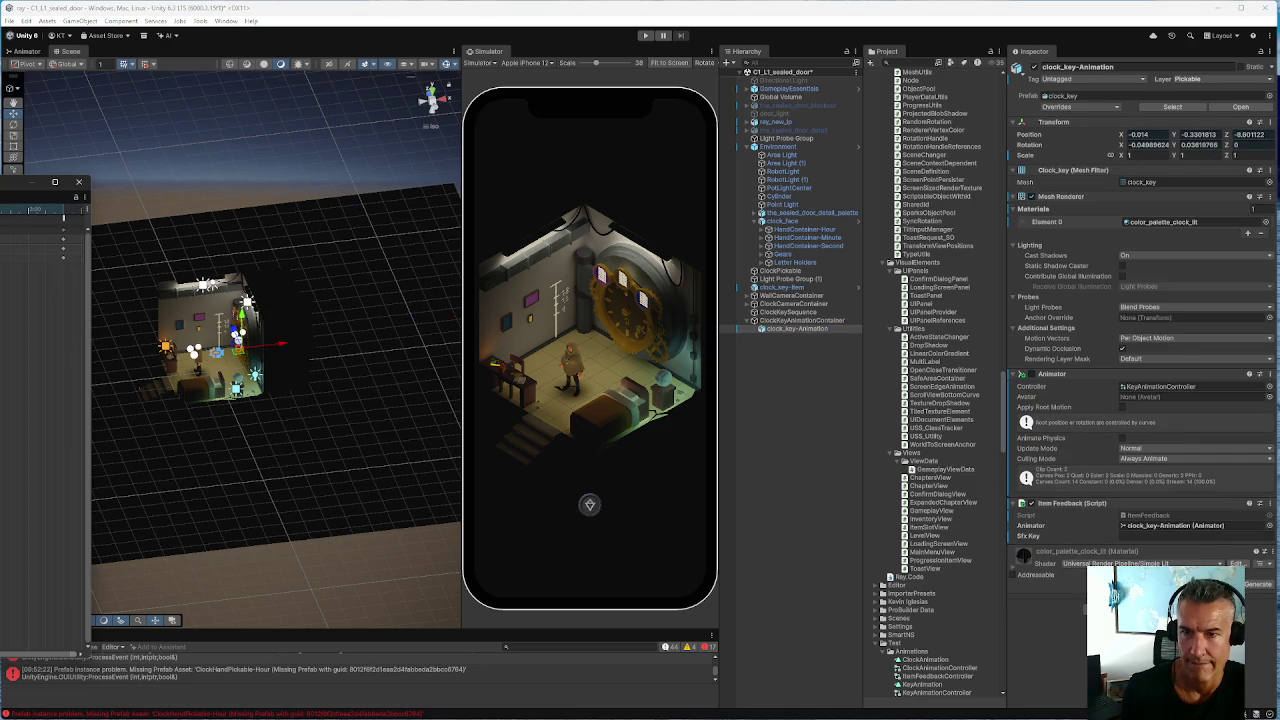
pyautogui.press('f')
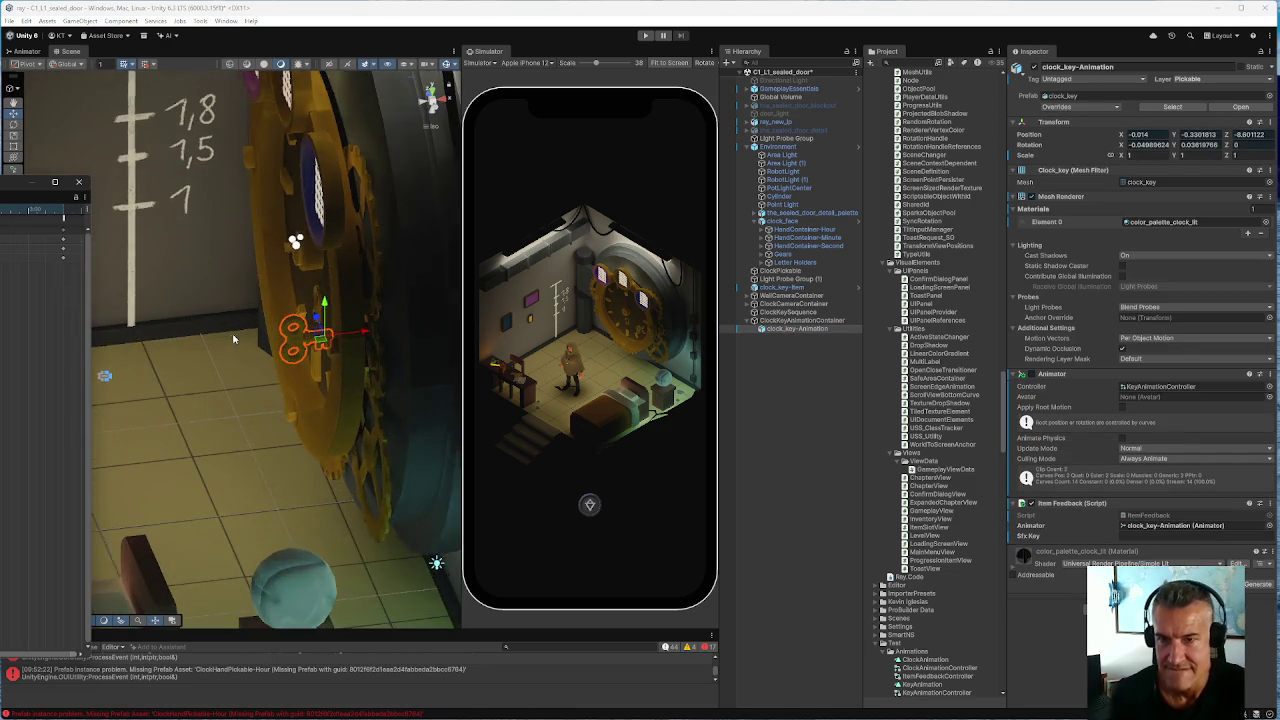
pyautogui.scroll(3, 225, 331)
pyautogui.scroll(-3, 225, 331)
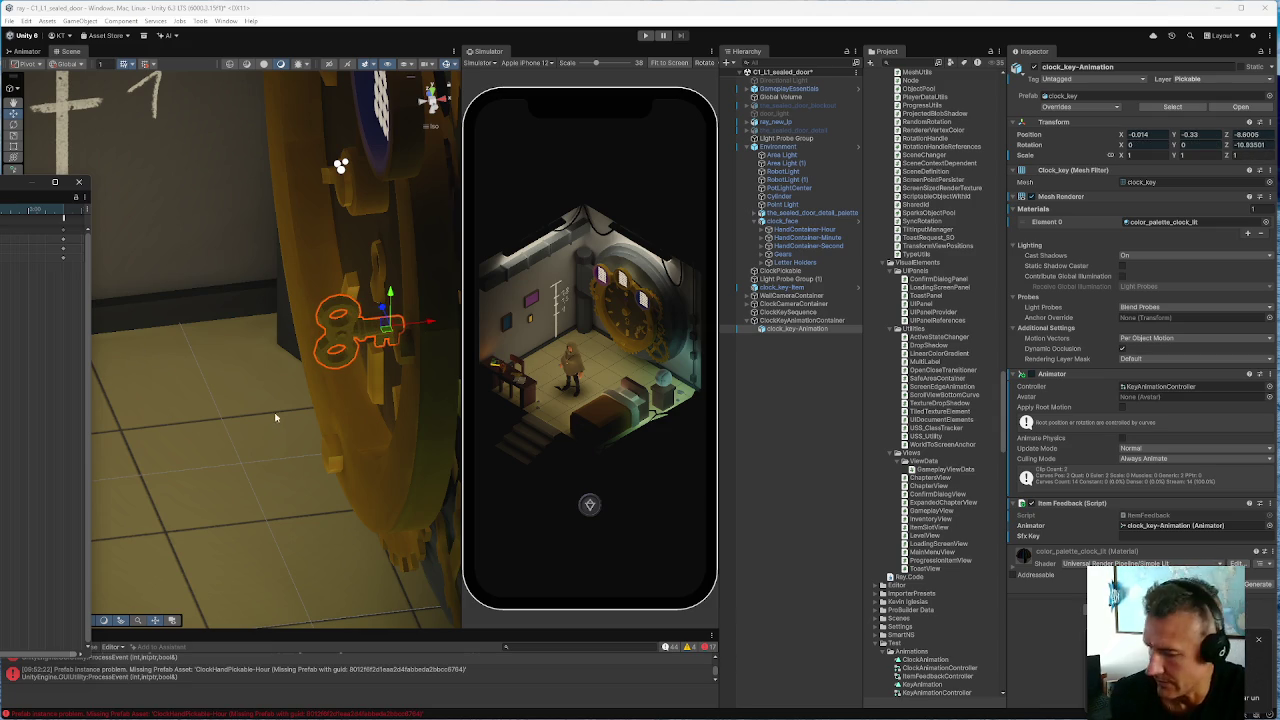
pyautogui.moveTo(343, 423)
pyautogui.mouseDown()
pyautogui.moveTo(363, 391)
pyautogui.moveTo(286, 371)
pyautogui.moveTo(237, 329)
pyautogui.moveTo(323, 451)
pyautogui.moveTo(396, 463)
pyautogui.moveTo(330, 420)
pyautogui.moveTo(237, 423)
pyautogui.moveTo(442, 470)
pyautogui.mouseUp()
pyautogui.moveTo(240, 438)
pyautogui.mouseDown()
pyautogui.moveTo(260, 440)
pyautogui.moveTo(241, 433)
pyautogui.mouseUp()
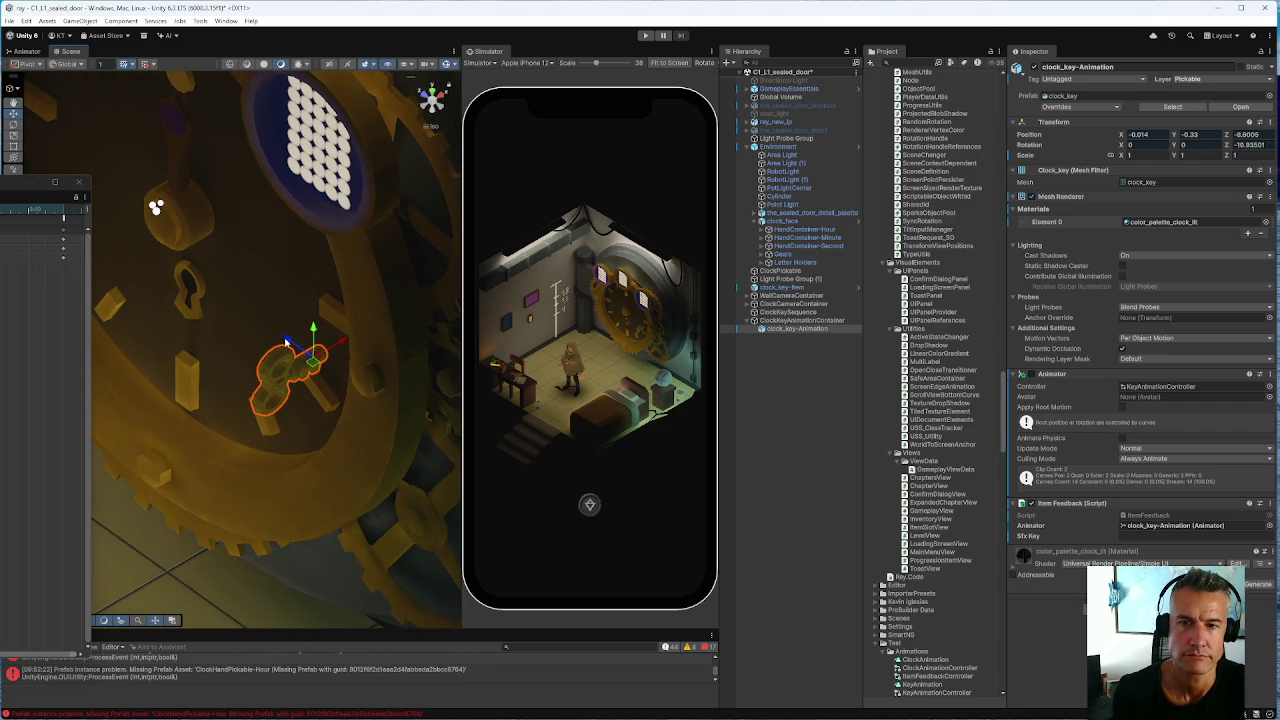
pyautogui.moveTo(285, 343); pyautogui.dragTo(91, 321)
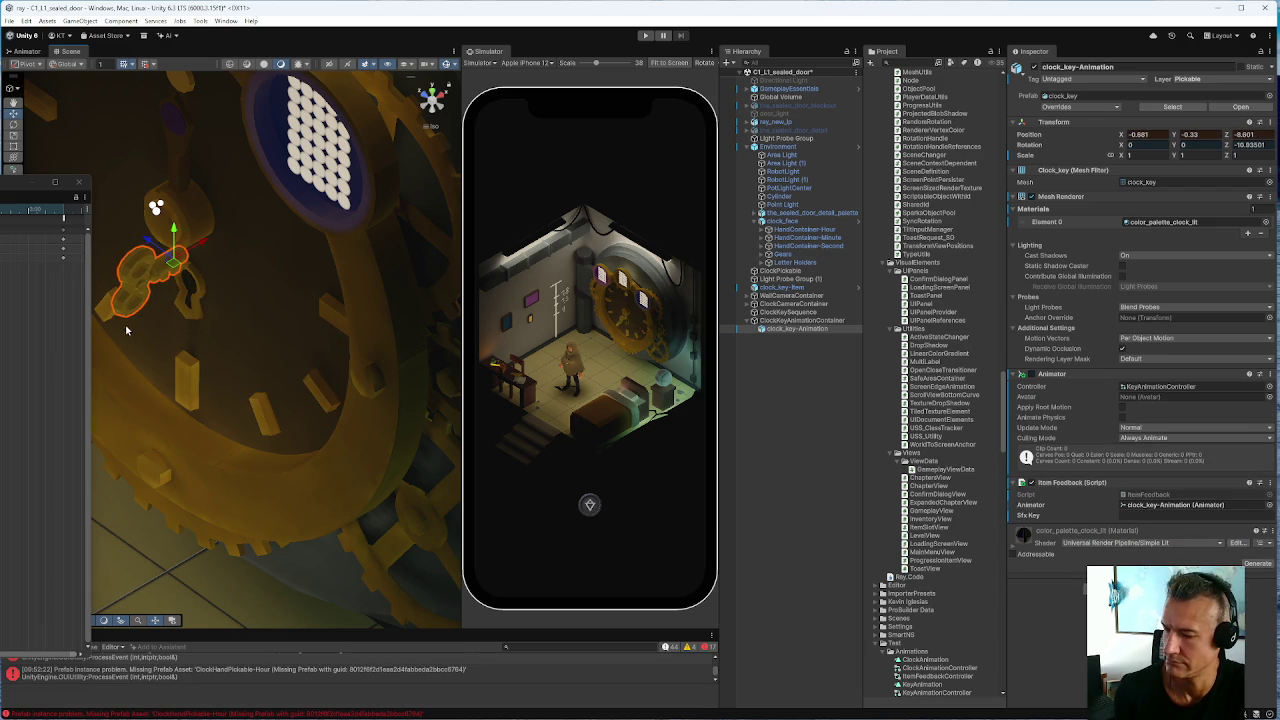
pyautogui.hotkey('ctrl', 'z')
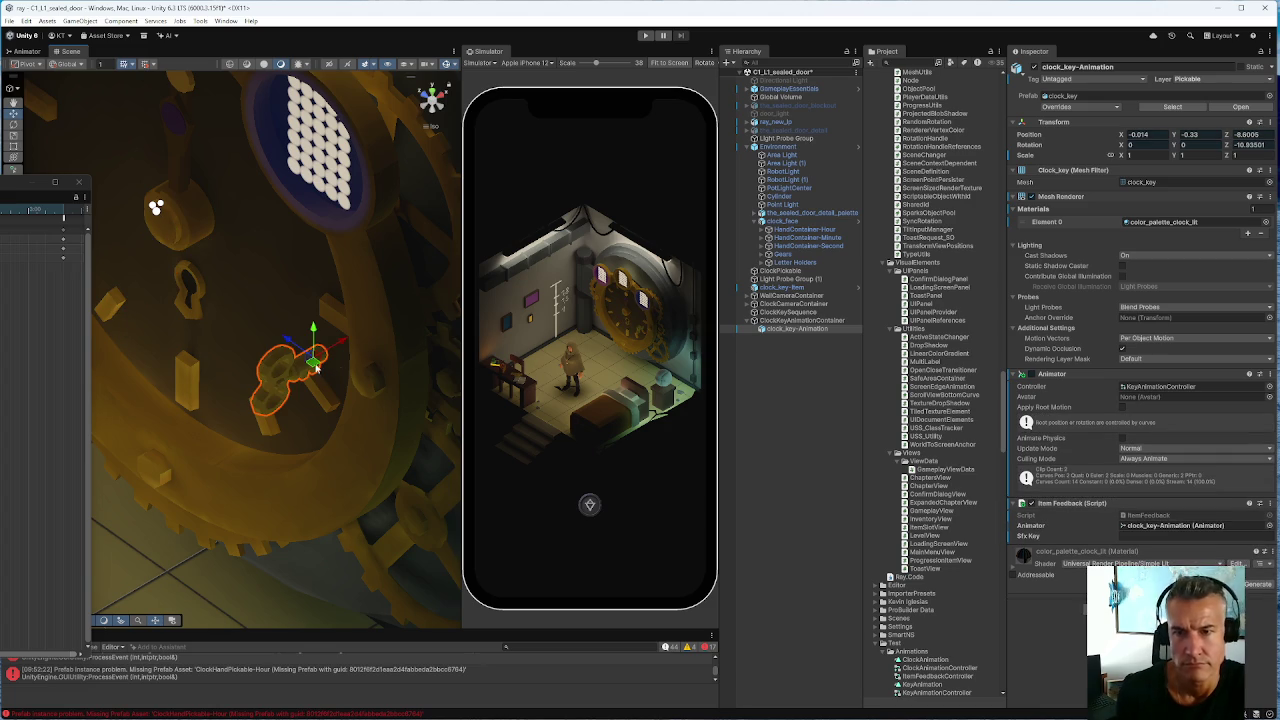
pyautogui.scroll(-10, 300, 354)
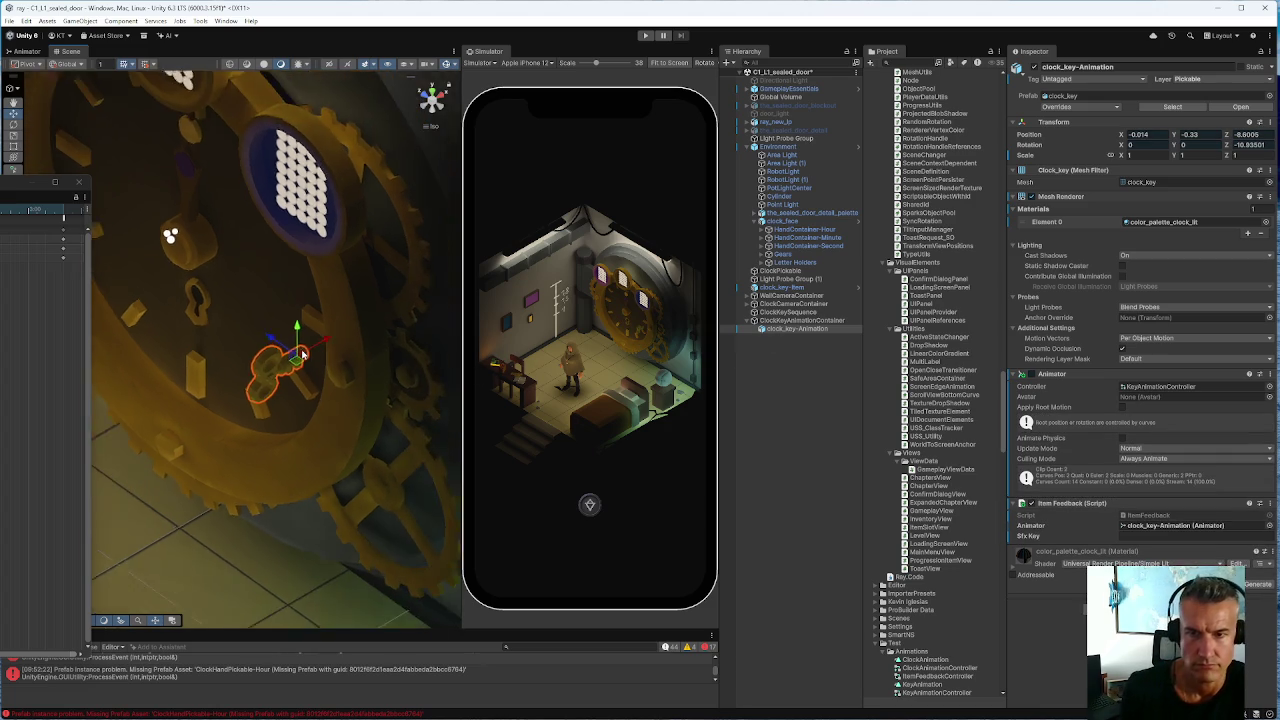
pyautogui.scroll(-5, 300, 354)
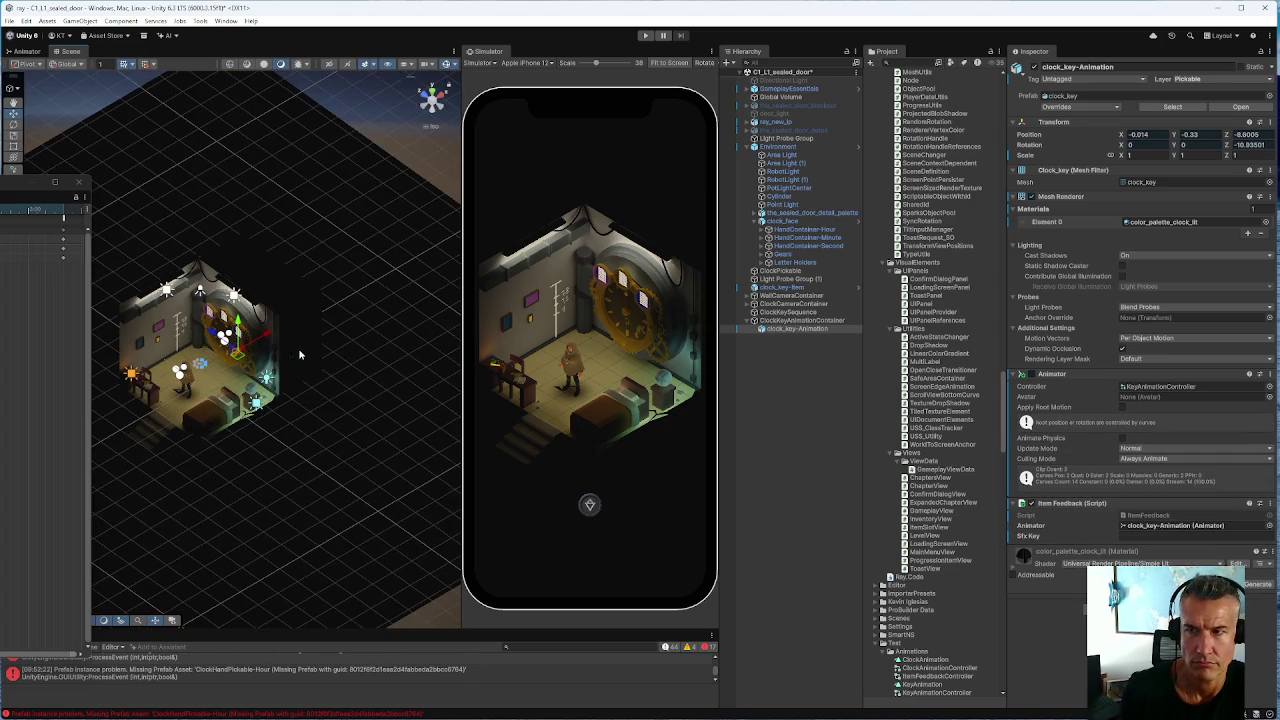
pyautogui.click(790, 320)
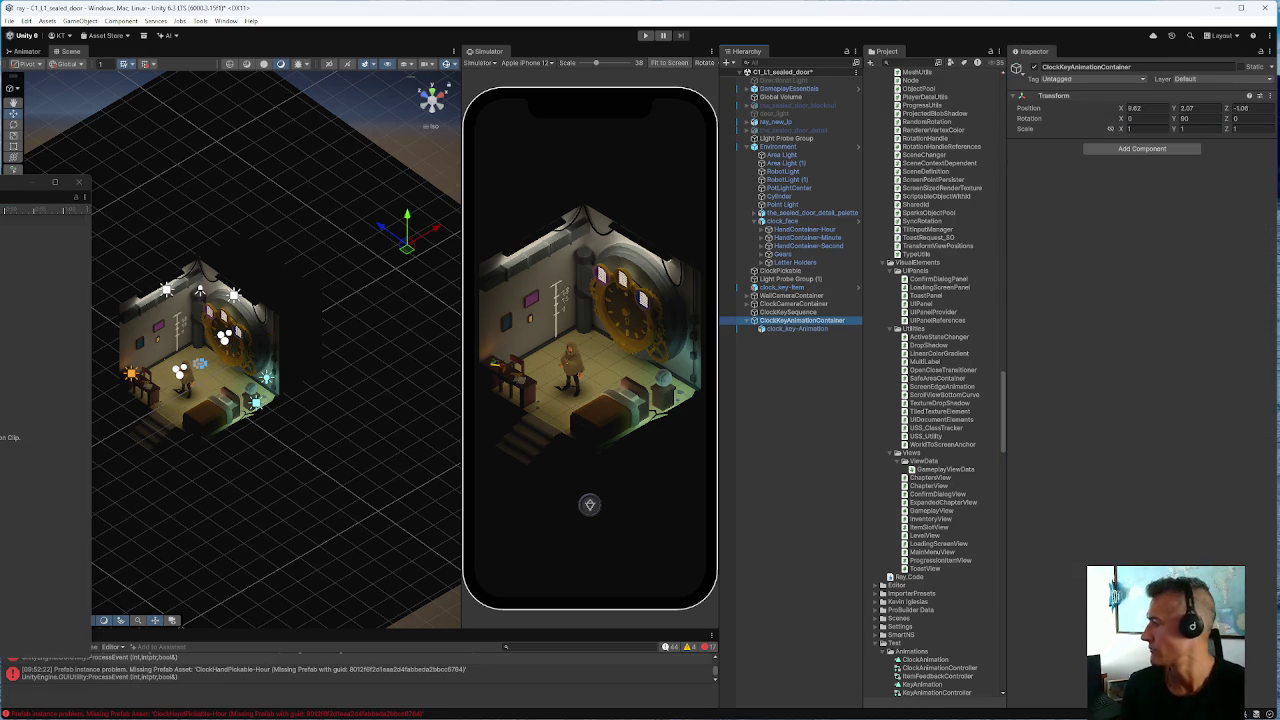
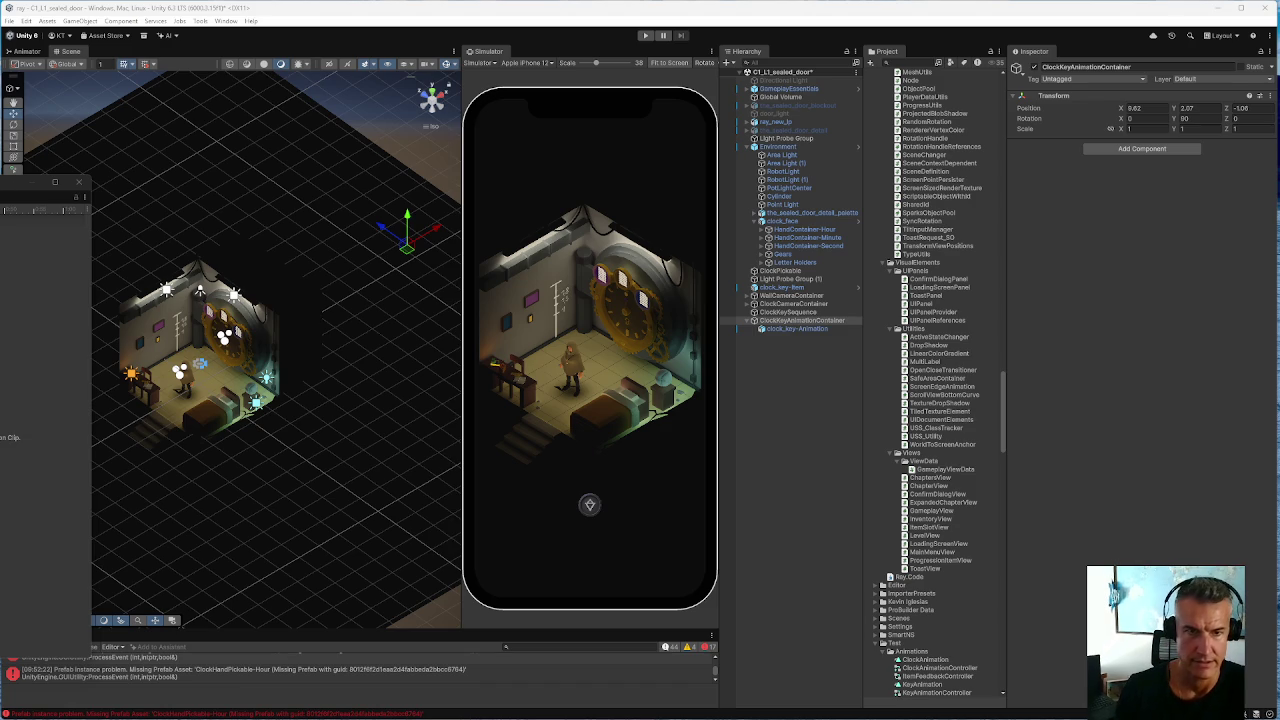
# Inspect clock_key-Animation, enlarge the timeline, then drag ClockKeyAnimationContainer along Z to -0.58
pyautogui.click(802, 330)
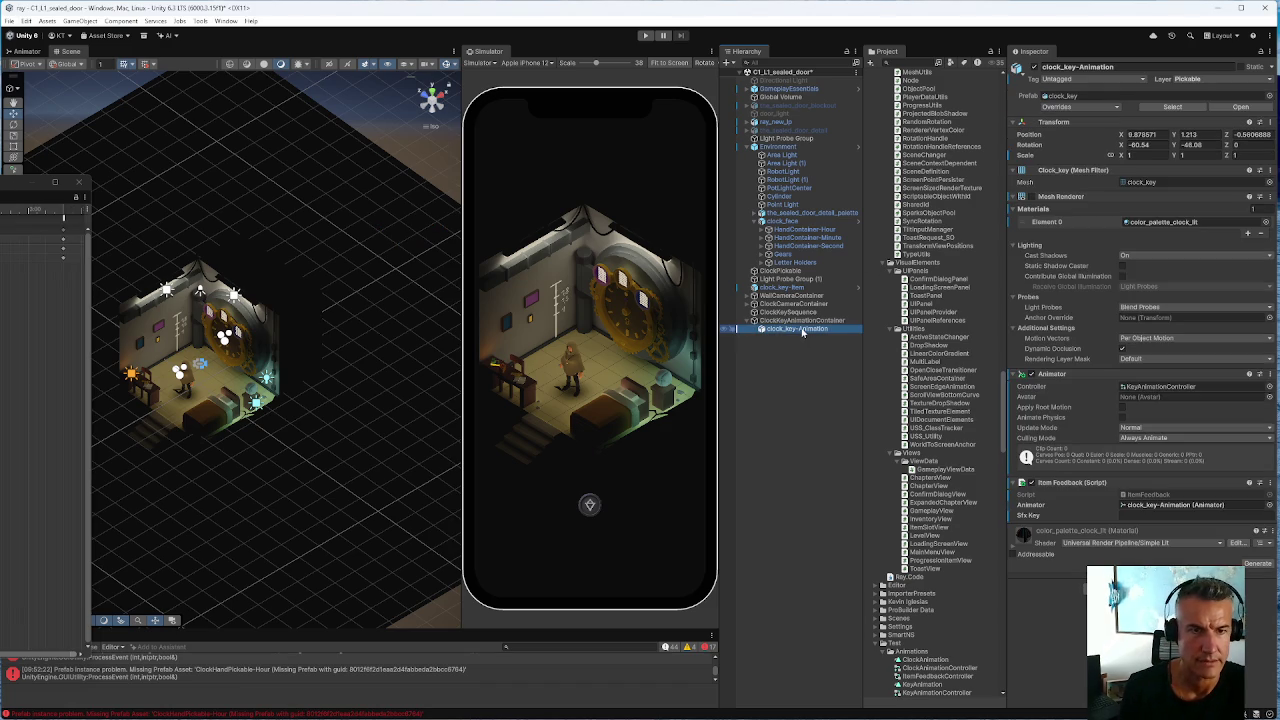
pyautogui.click(800, 322)
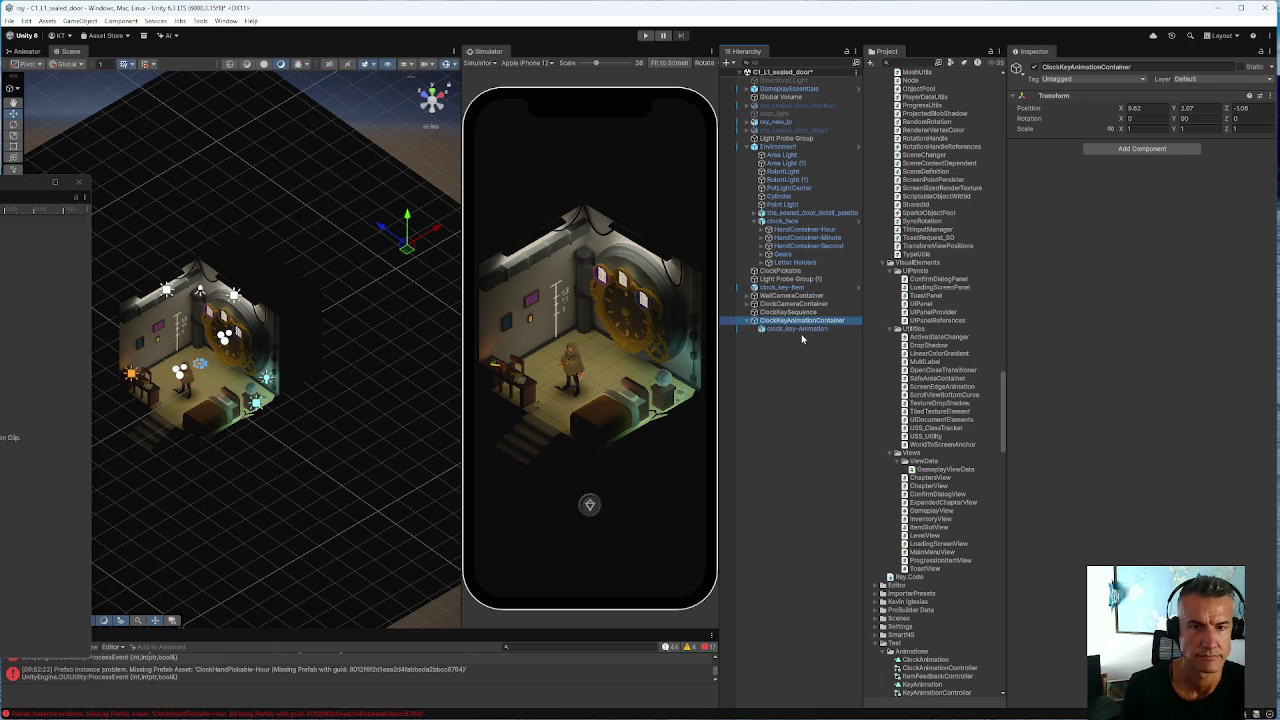
pyautogui.click(801, 331)
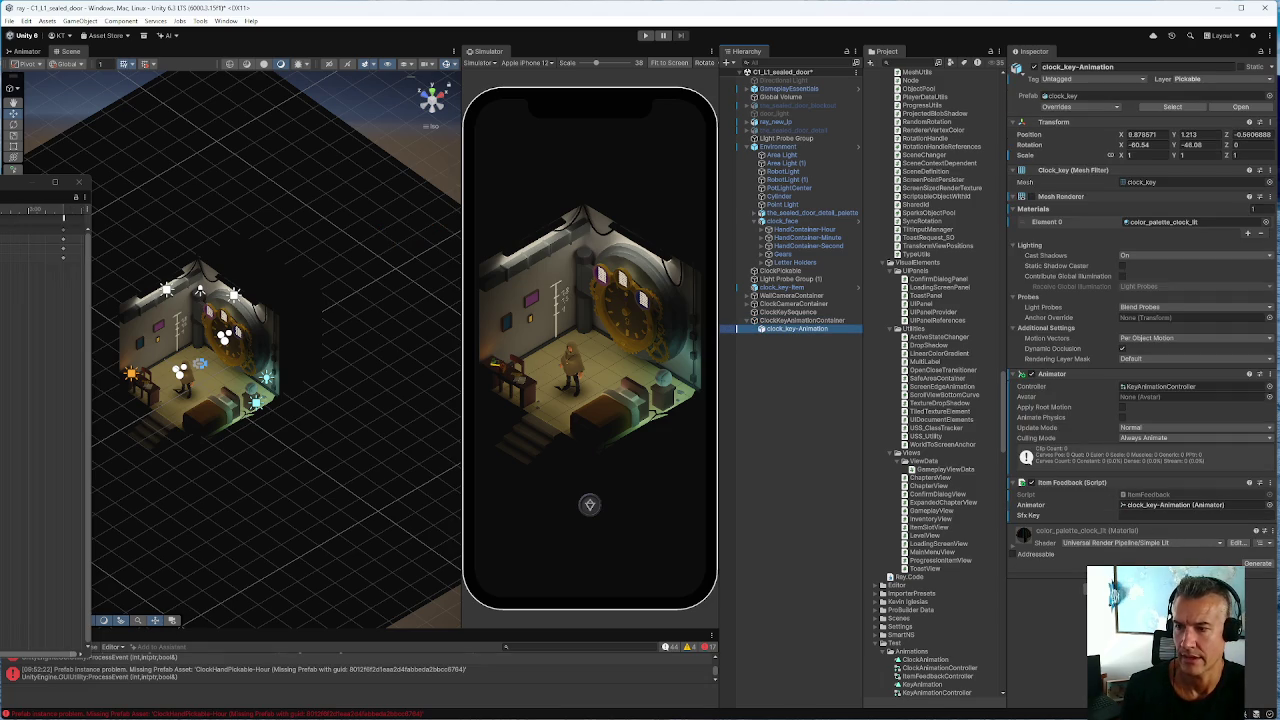
pyautogui.moveTo(30, 182)
pyautogui.mouseDown()
pyautogui.moveTo(184, 117)
pyautogui.moveTo(15, 117)
pyautogui.mouseUp()
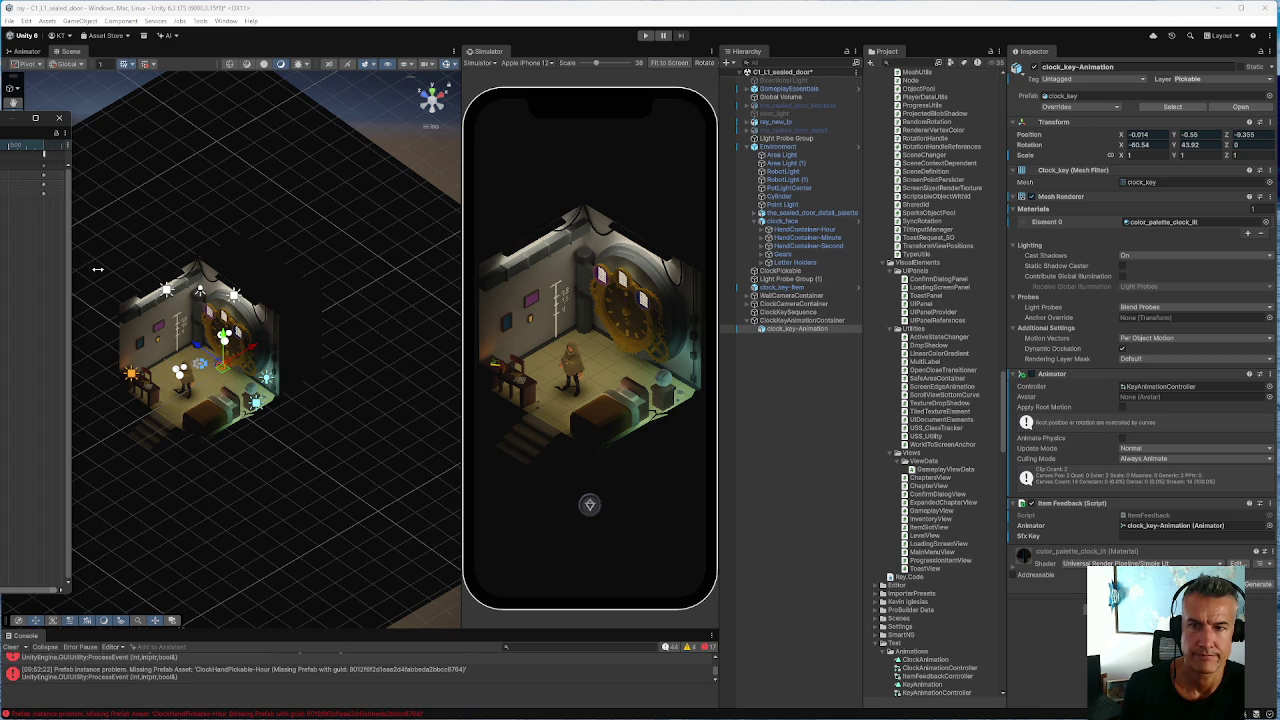
pyautogui.click(800, 320)
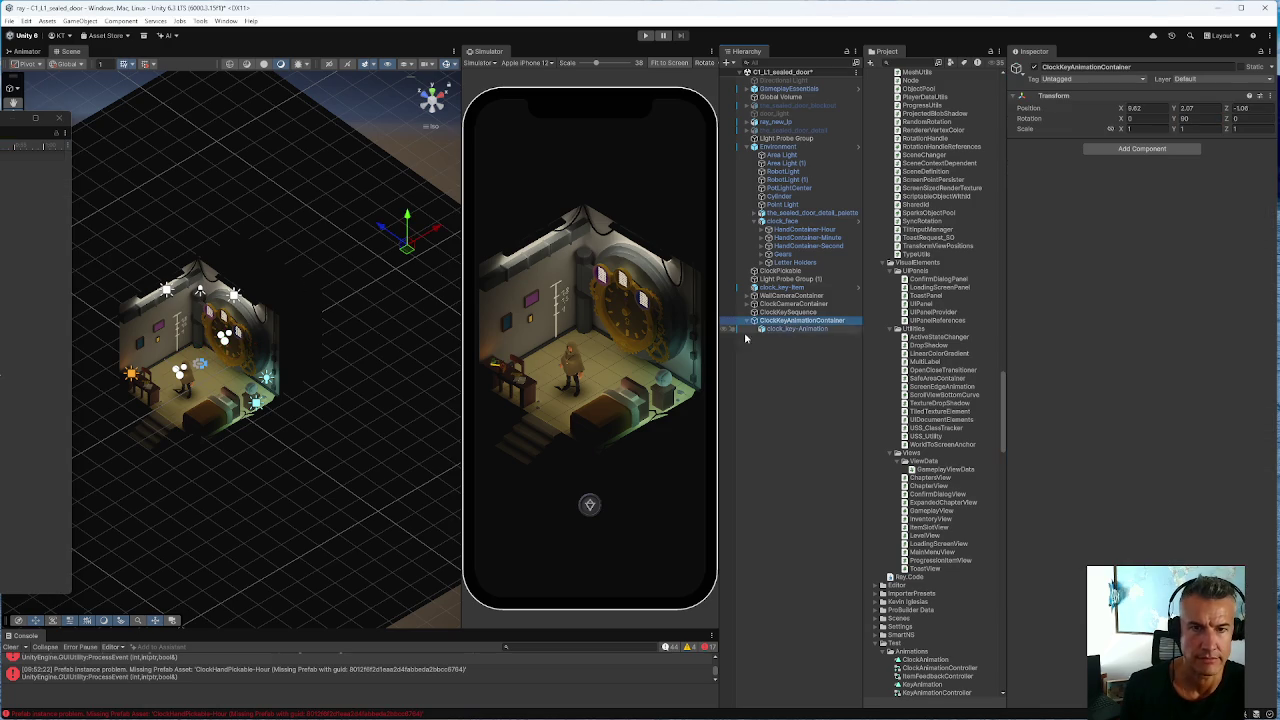
pyautogui.moveTo(380, 229); pyautogui.dragTo(370, 225)
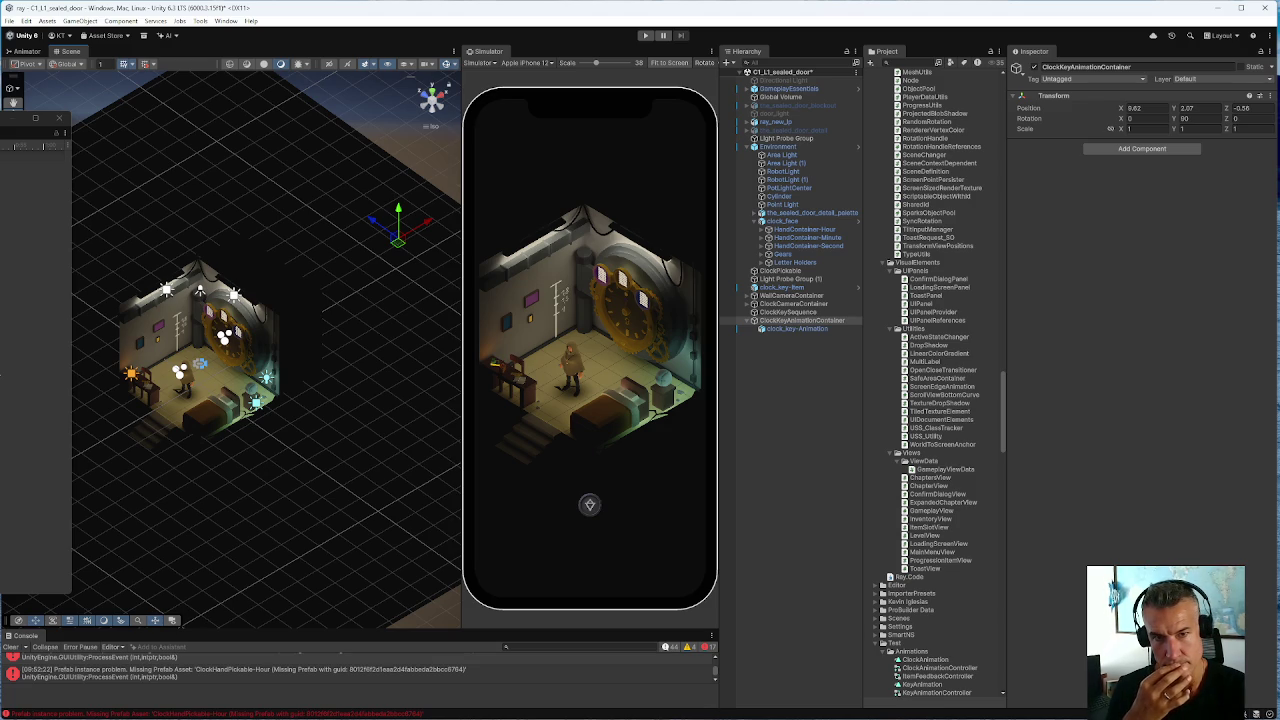
# Preview the clock_key-Animation object's animation in the Scene view
pyautogui.click(790, 329)
pyautogui.press('space')
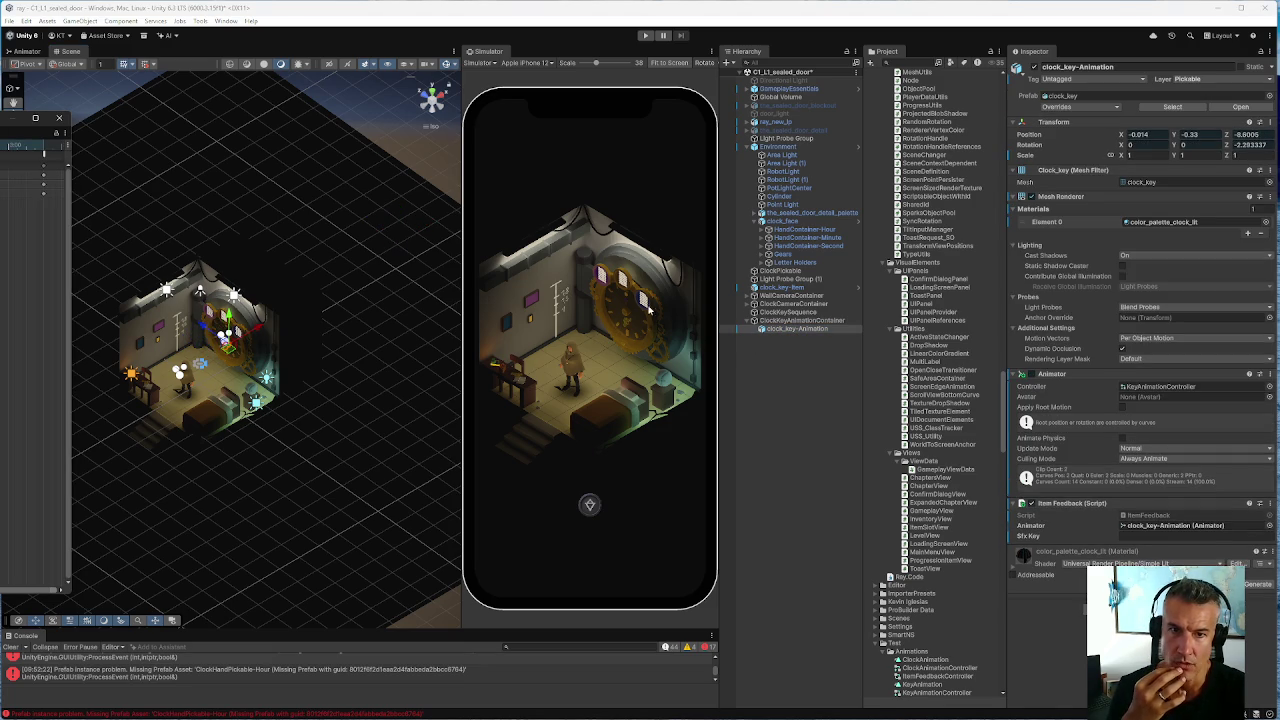
pyautogui.scroll(5, 217, 345)
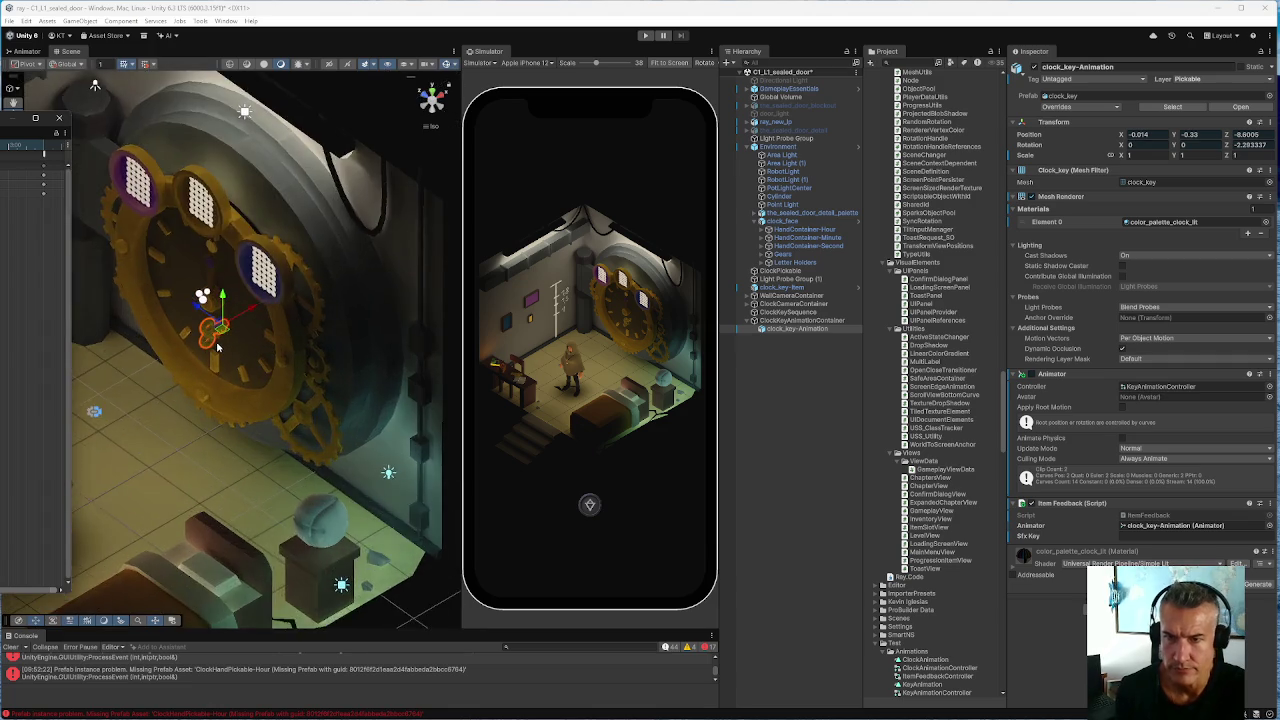
pyautogui.scroll(6, 217, 345)
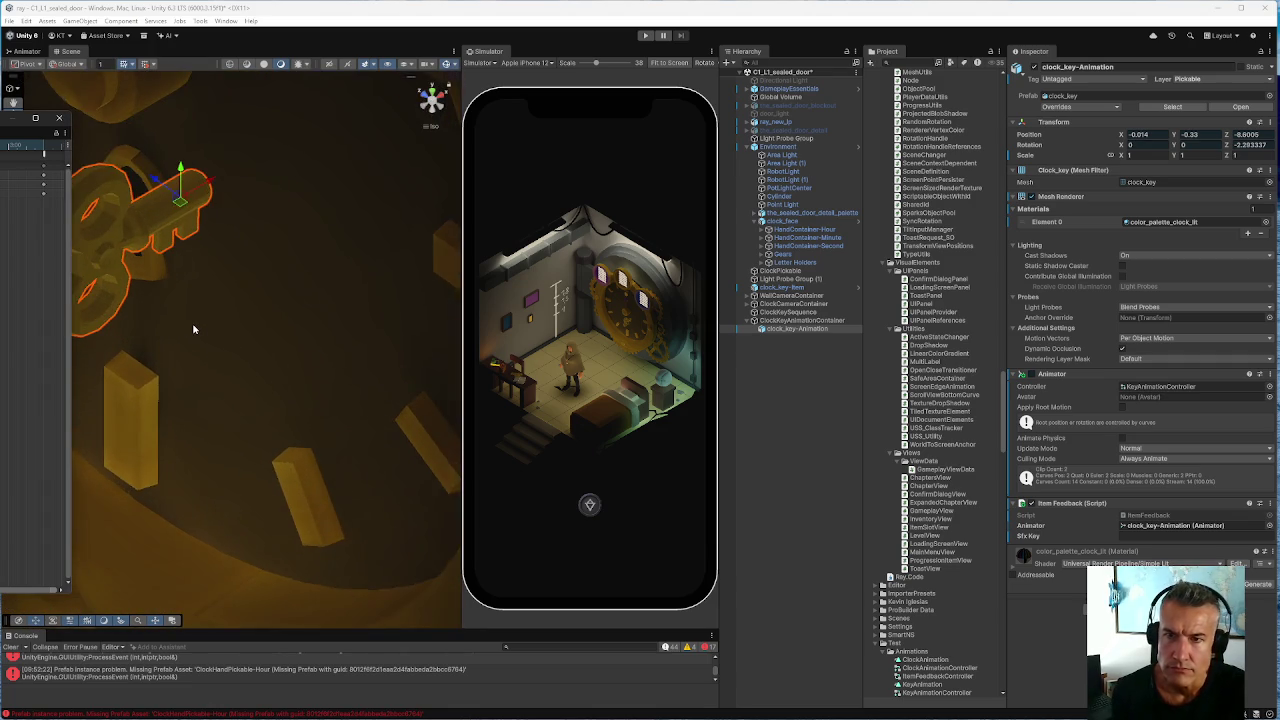
pyautogui.scroll(-8, 193, 329)
pyautogui.scroll(-8, 193, 329)
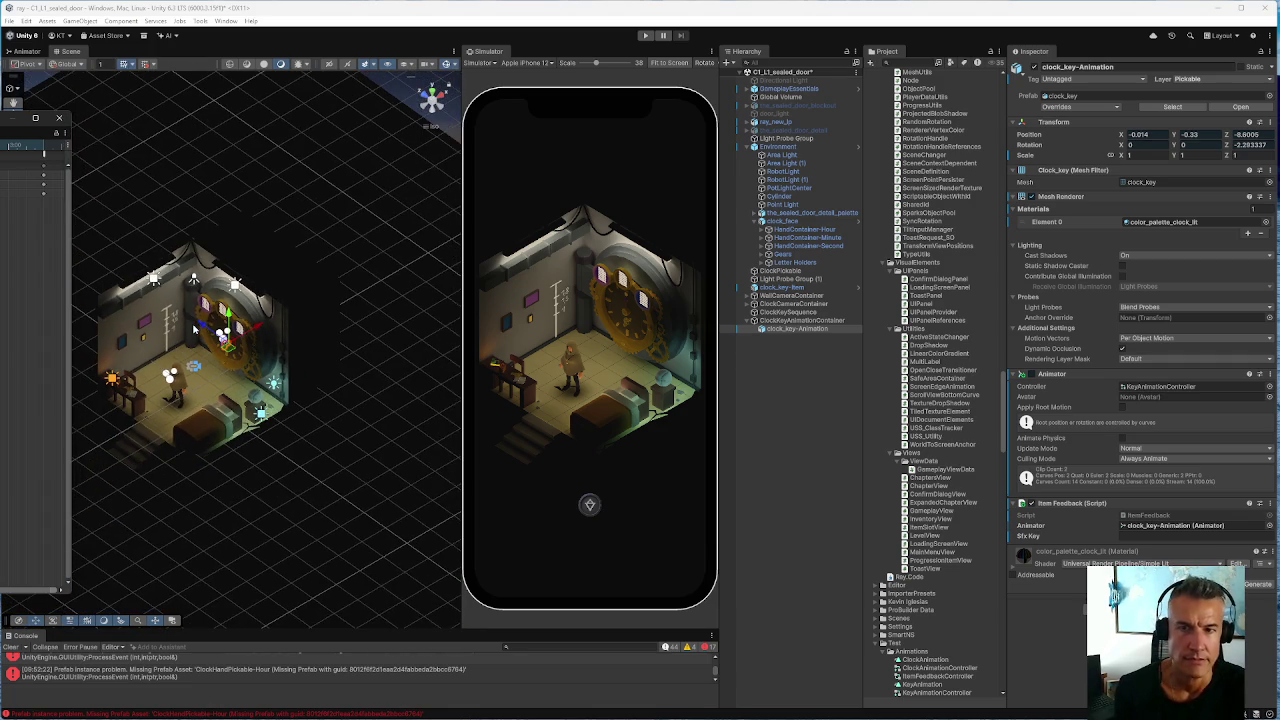
# Shift ClockKeyAnimationContainer slightly along X, then frame the clock key
pyautogui.click(790, 321)
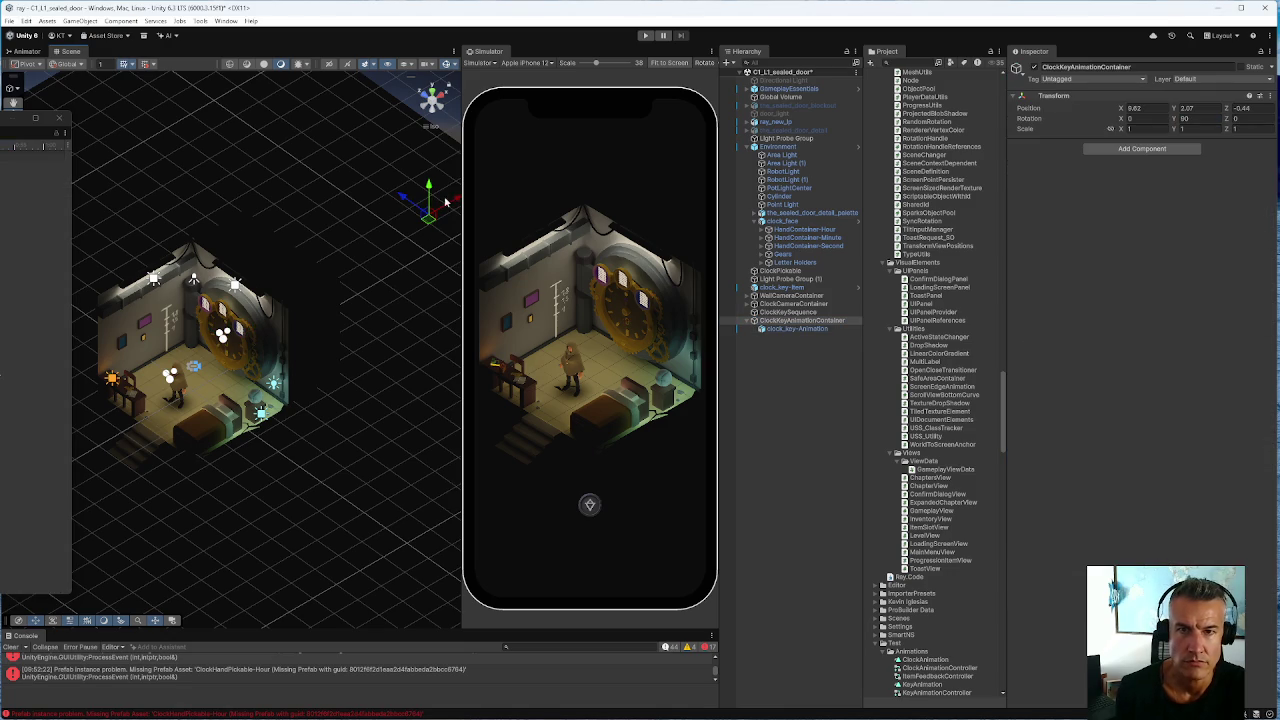
pyautogui.moveTo(450, 204); pyautogui.dragTo(432, 197)
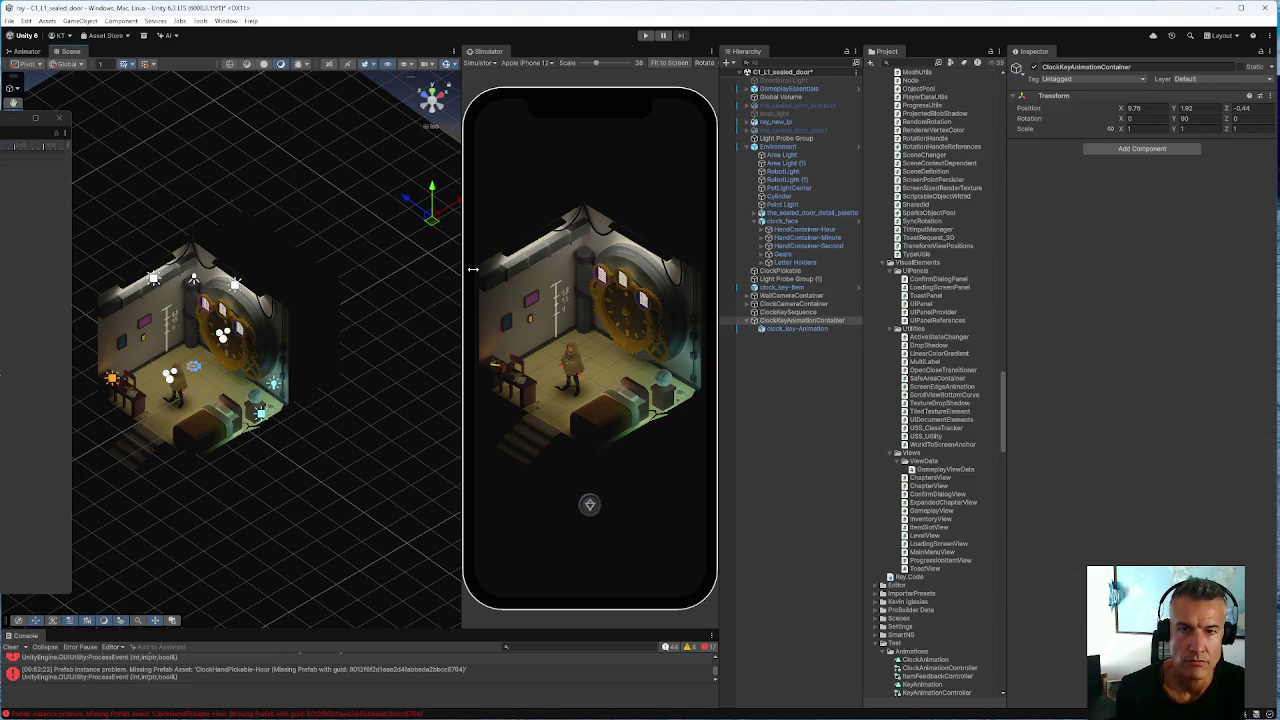
pyautogui.click(782, 328)
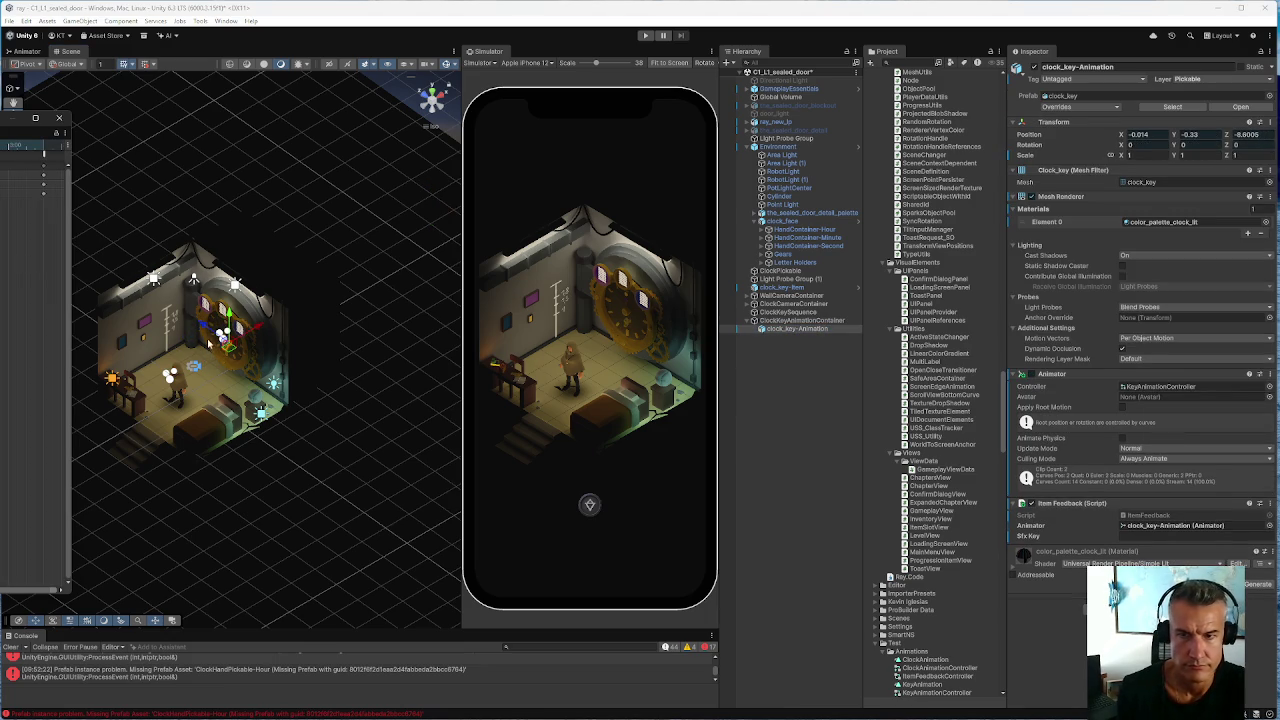
pyautogui.press('f')
pyautogui.scroll(3, 213, 355)
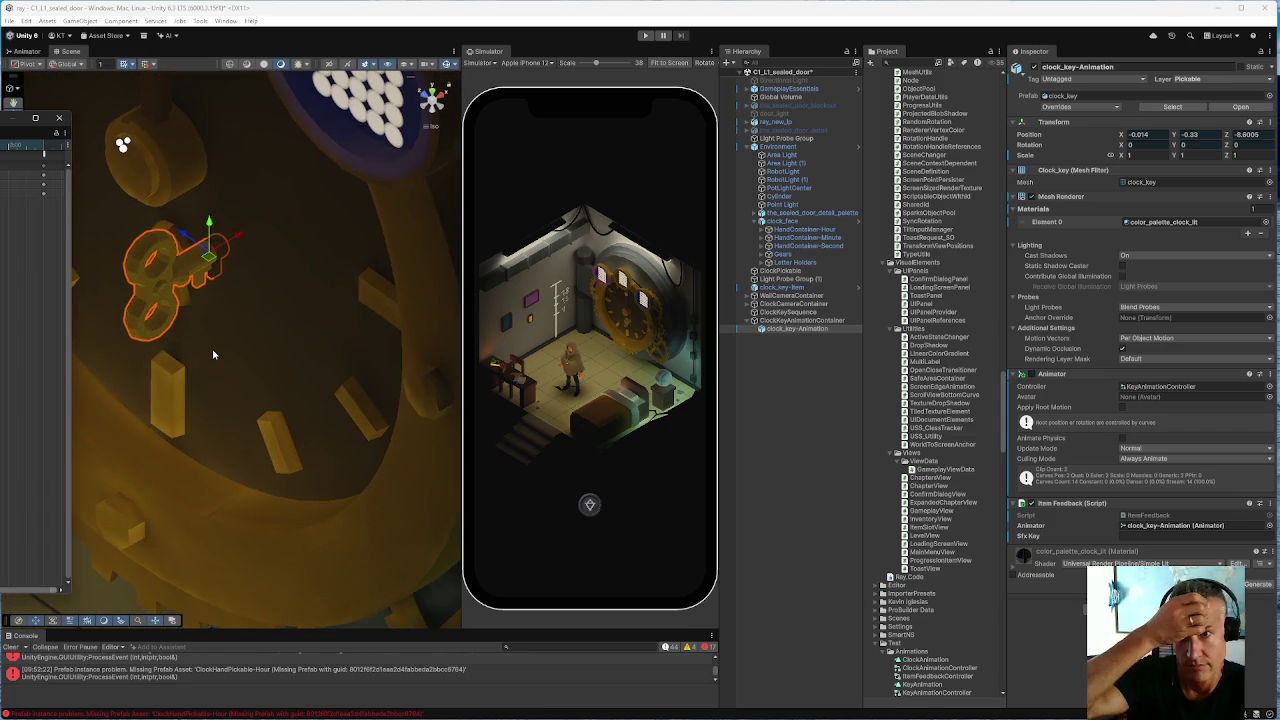
pyautogui.scroll(-5, 213, 355)
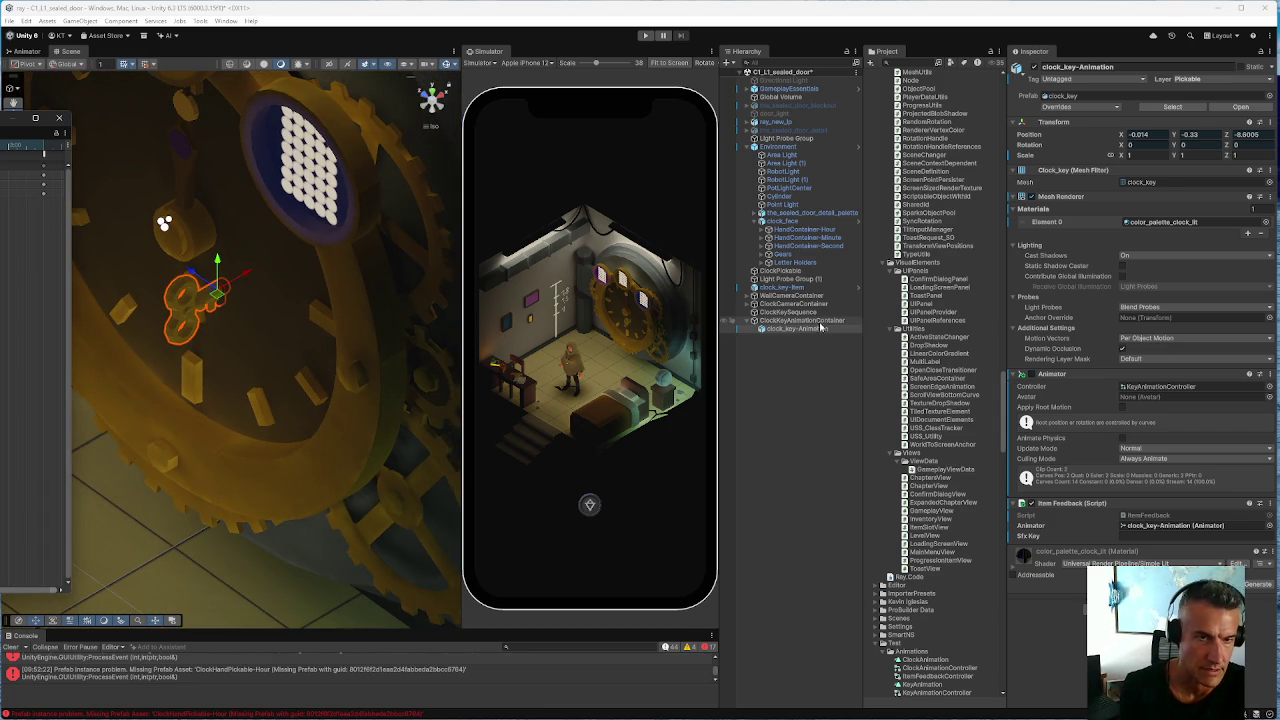
# Frame the container with the clock face, nudge it along X again, and replay the key animation
pyautogui.click(800, 320)
pyautogui.press('f')
pyautogui.scroll(-10, 301, 344)
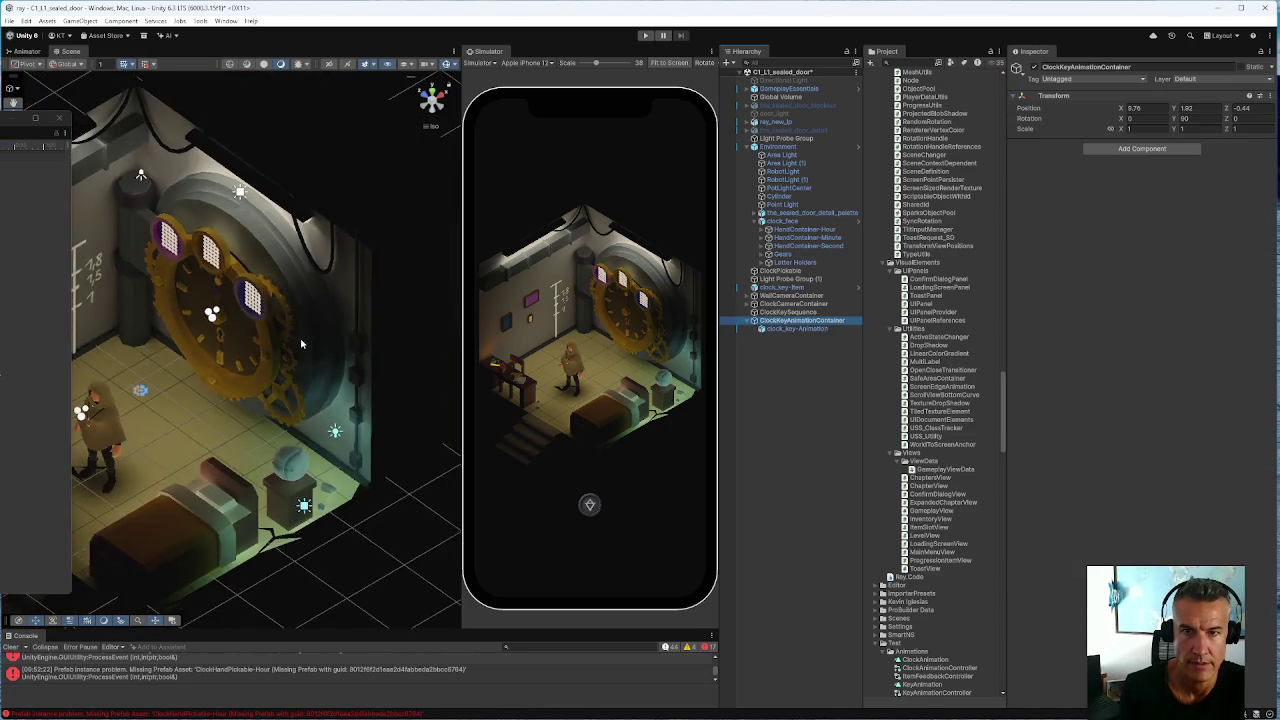
pyautogui.moveTo(385, 252); pyautogui.dragTo(388, 252)
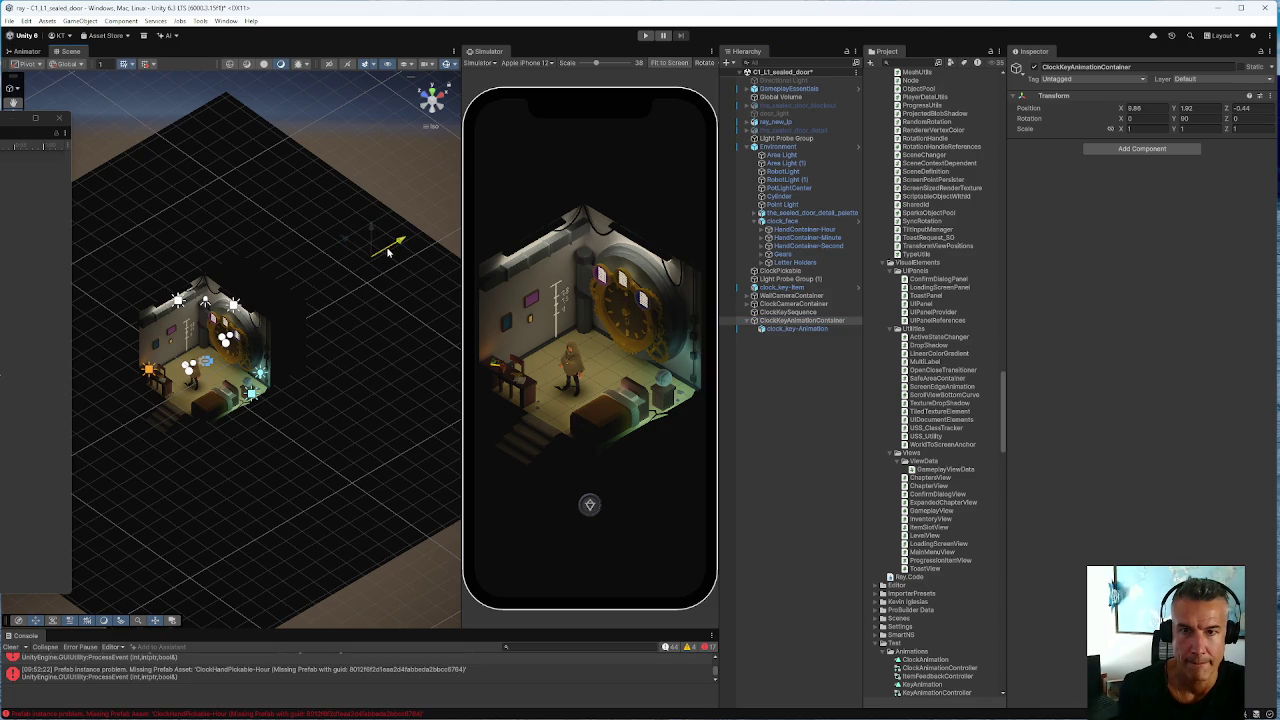
pyautogui.click(801, 330)
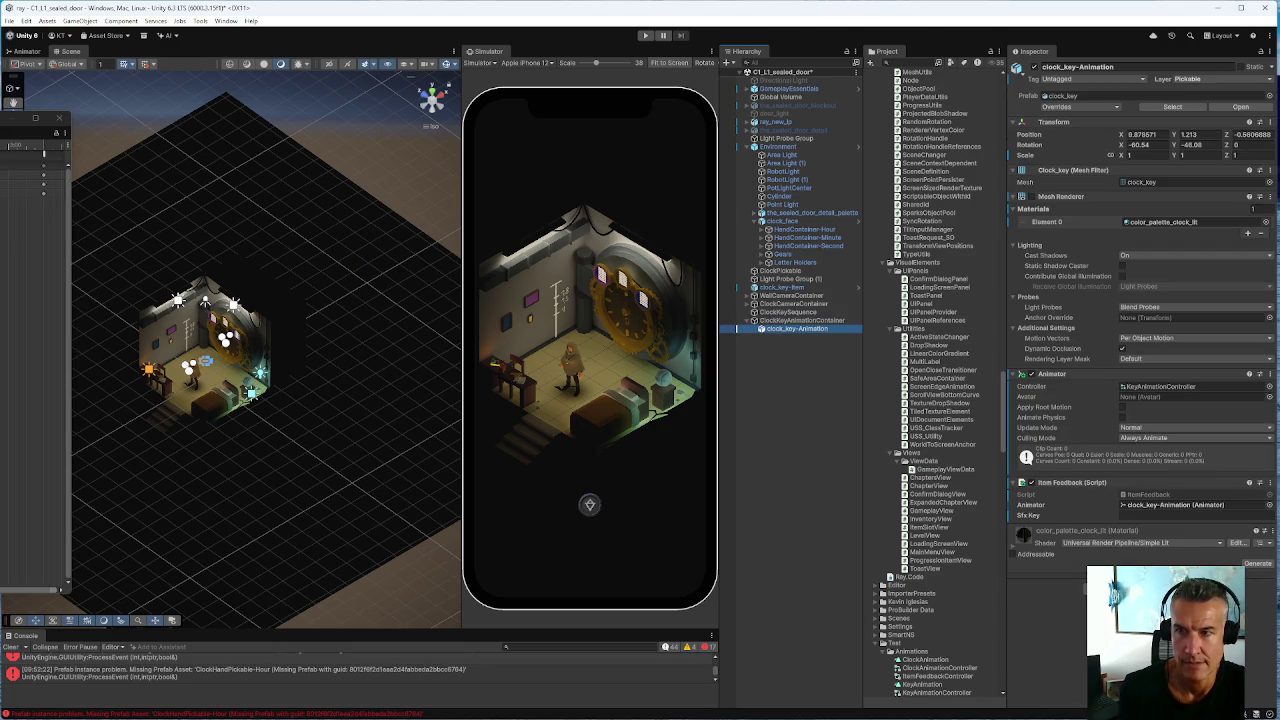
pyautogui.press('space')
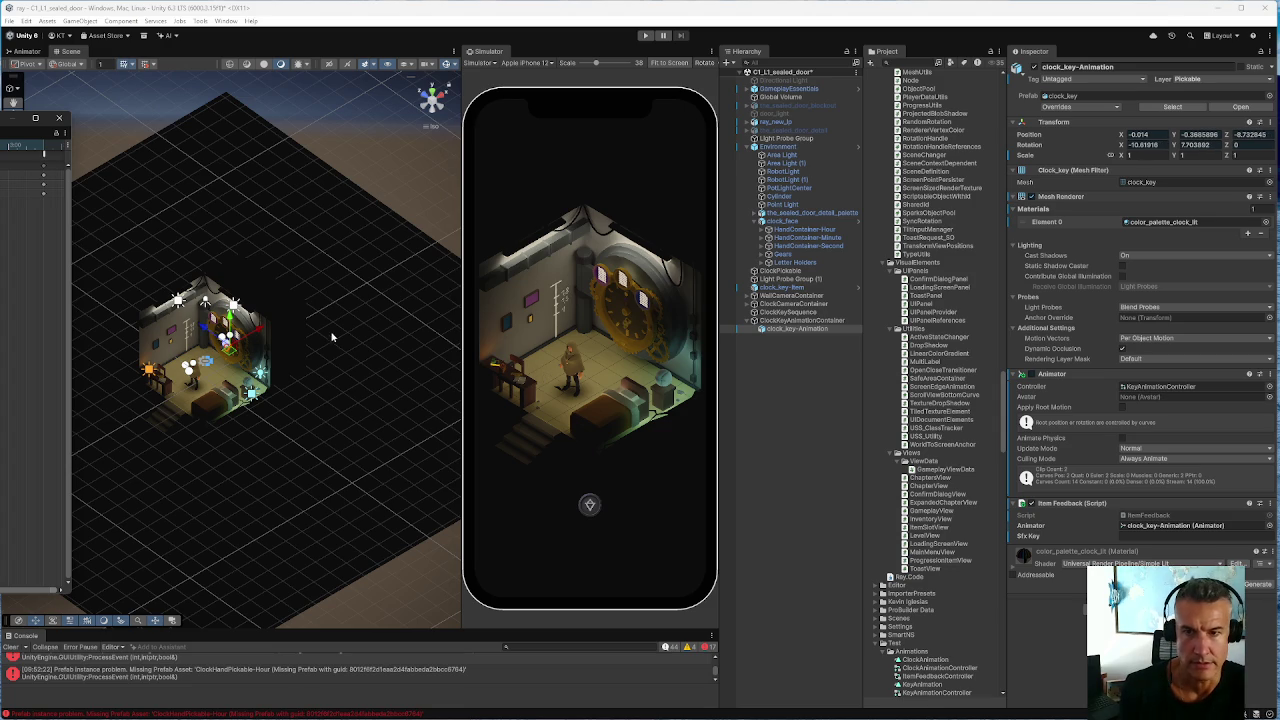
# Nudge ClockKeyAnimationContainer back along X to about 8.82 and check clock_key-Animation's transform
pyautogui.scroll(-5, 324, 332)
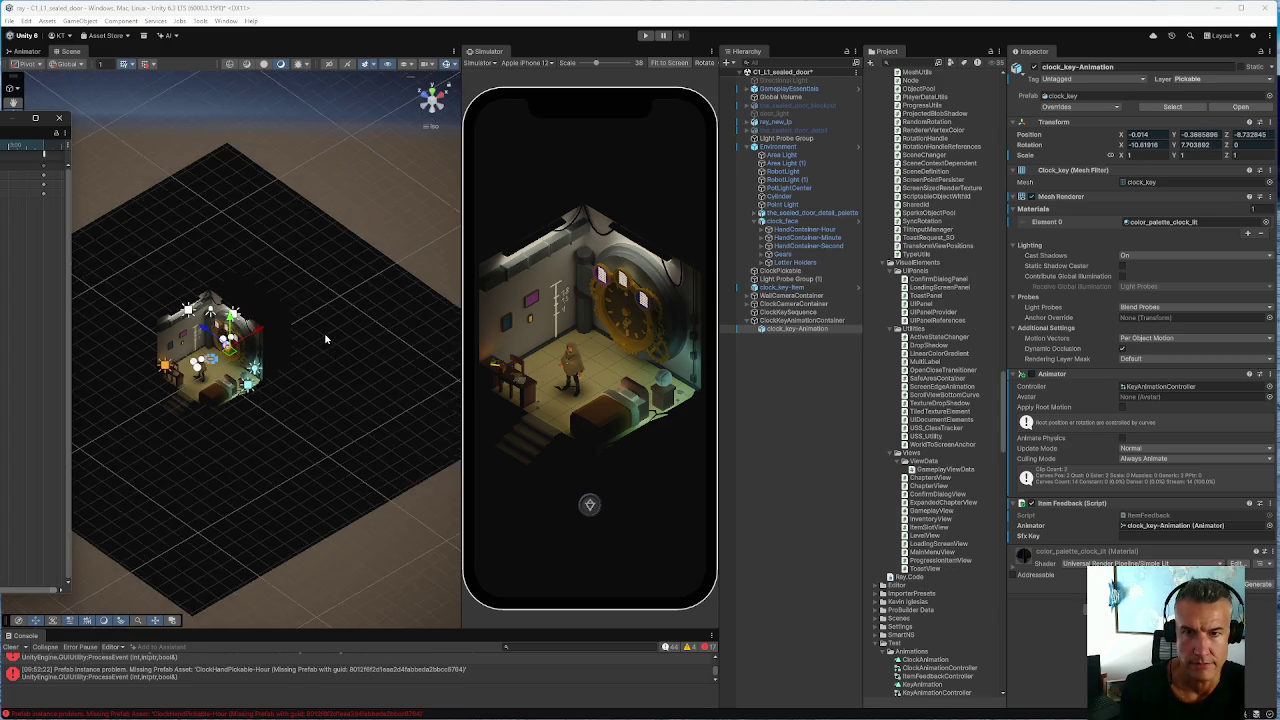
pyautogui.click(800, 320)
pyautogui.moveTo(318, 297); pyautogui.dragTo(314, 299)
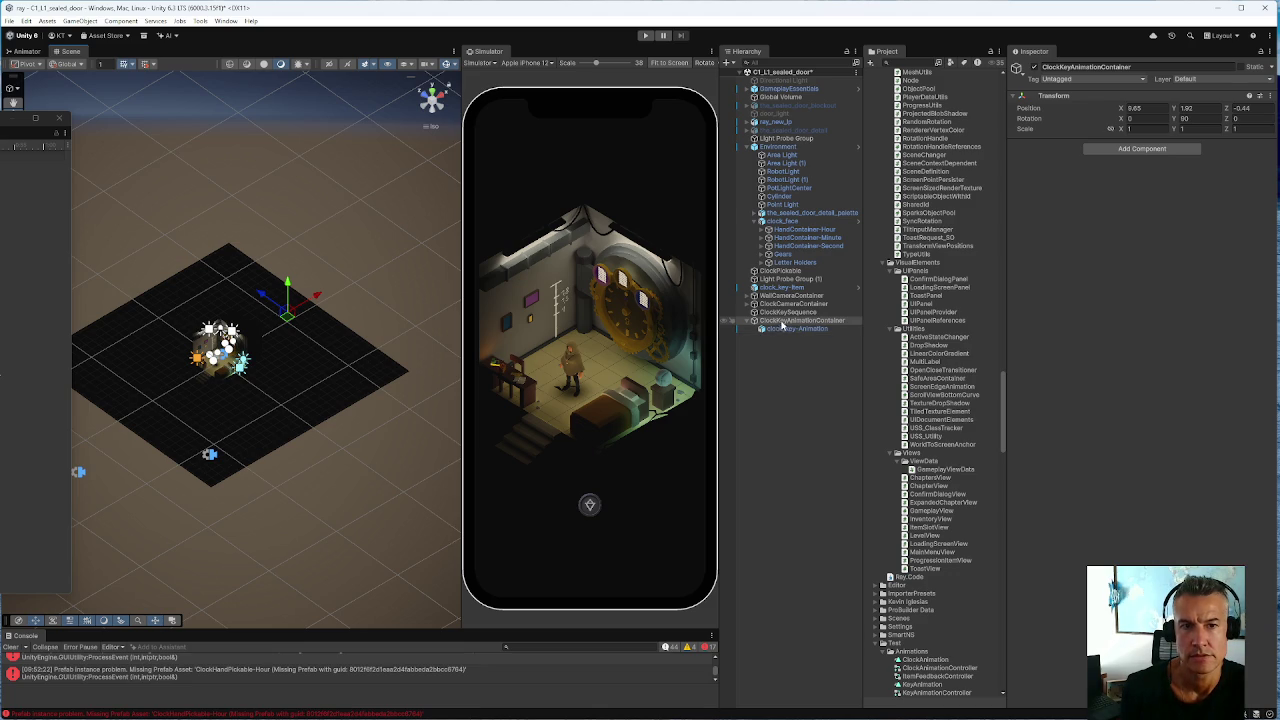
pyautogui.click(785, 328)
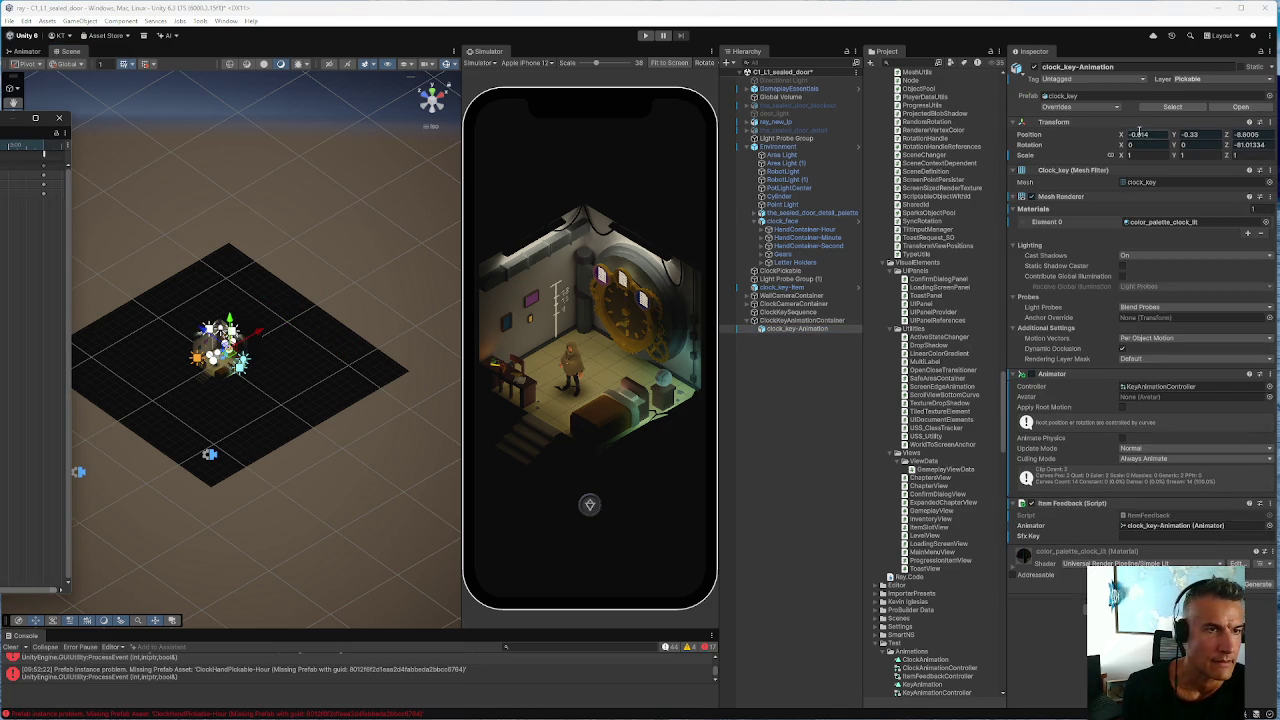
pyautogui.click(786, 322)
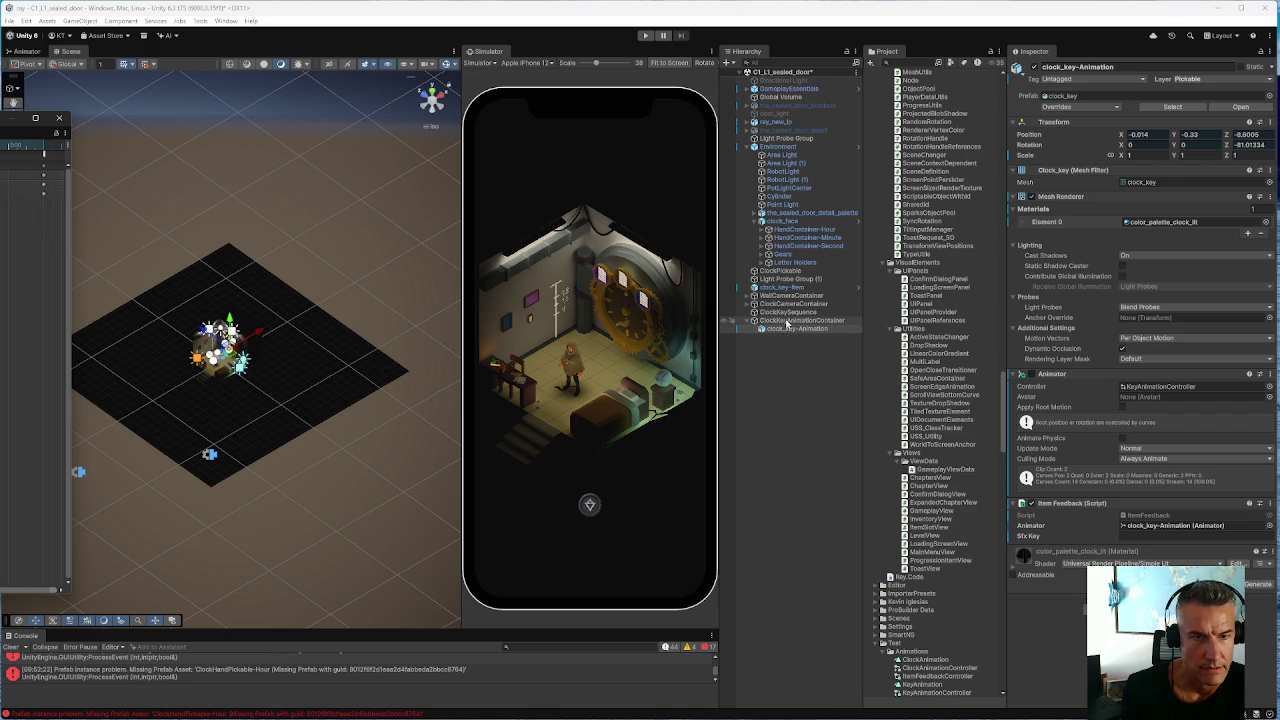
pyautogui.rightClick(786, 322)
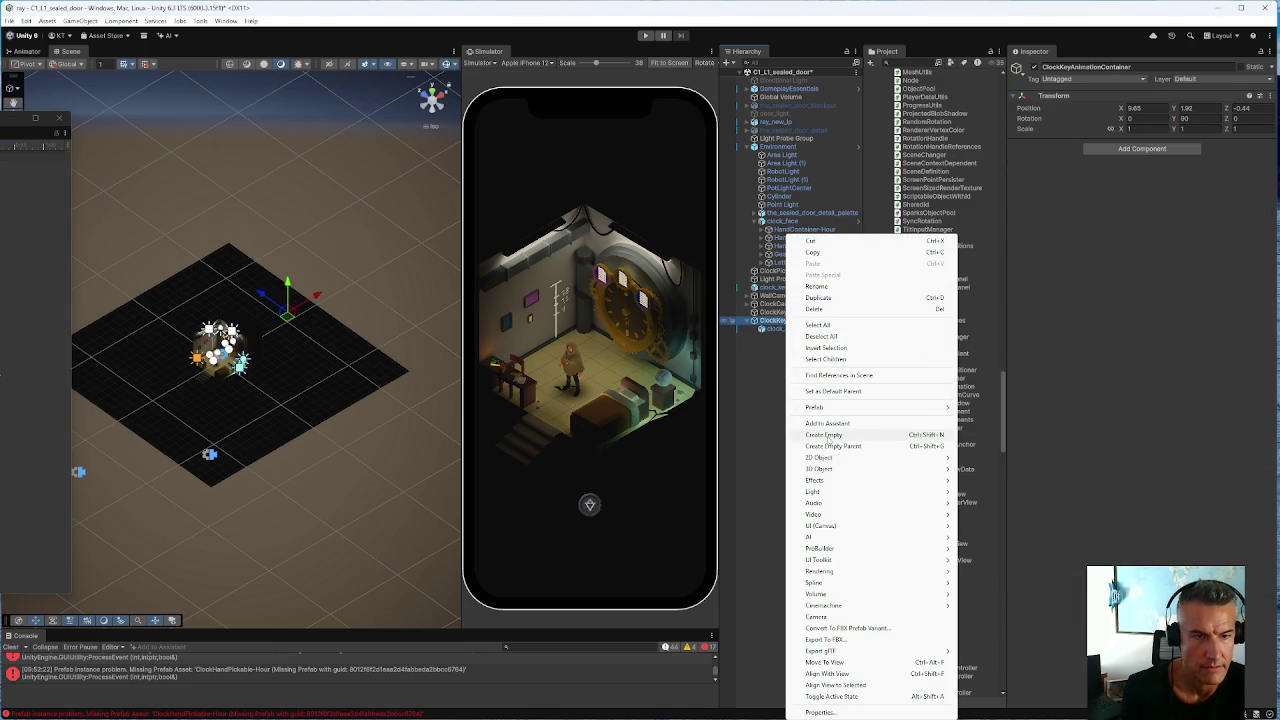
# Create a Sphere under the key container, duplicate it, and advance the clock key's animation pose
pyautogui.moveTo(821, 469)
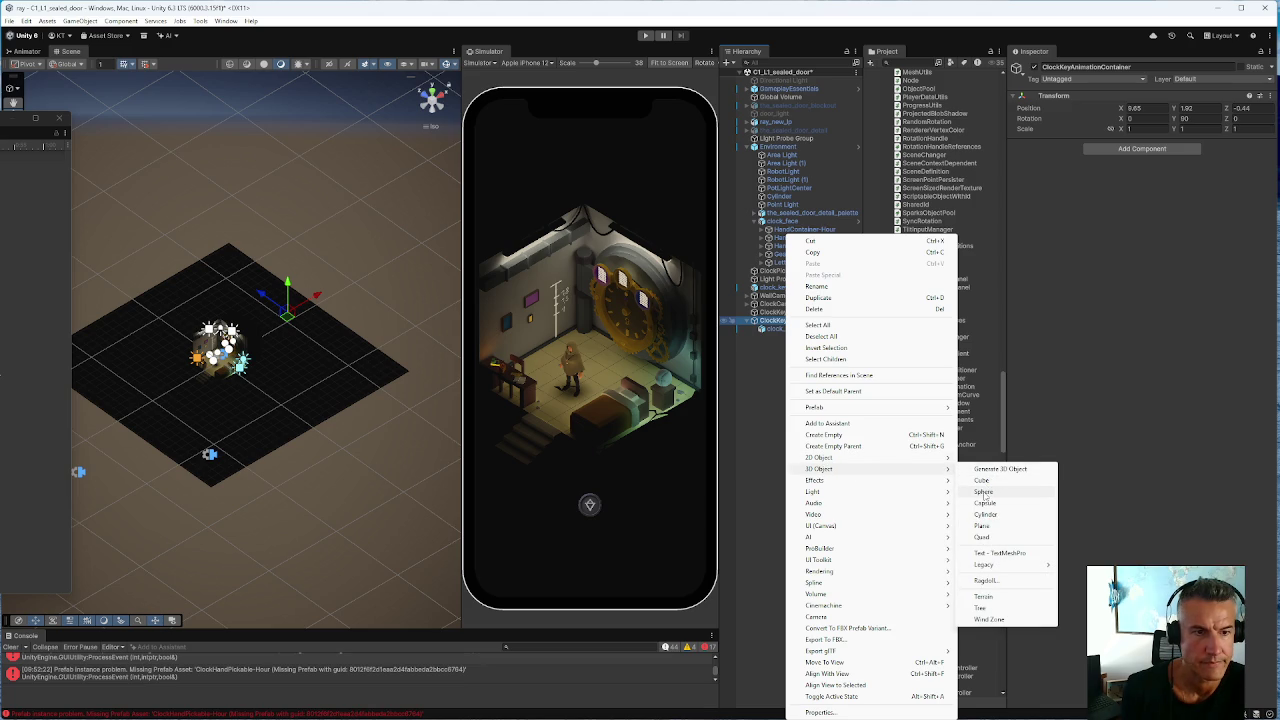
pyautogui.click(984, 492)
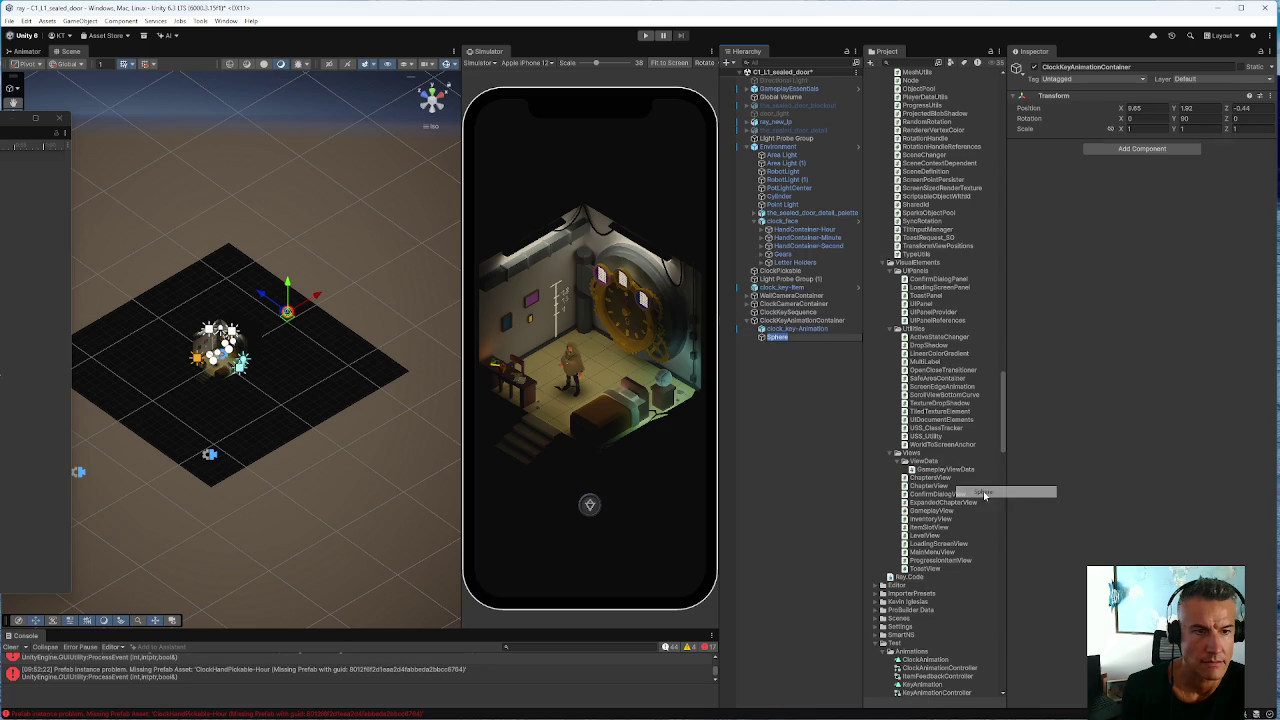
pyautogui.click(763, 341)
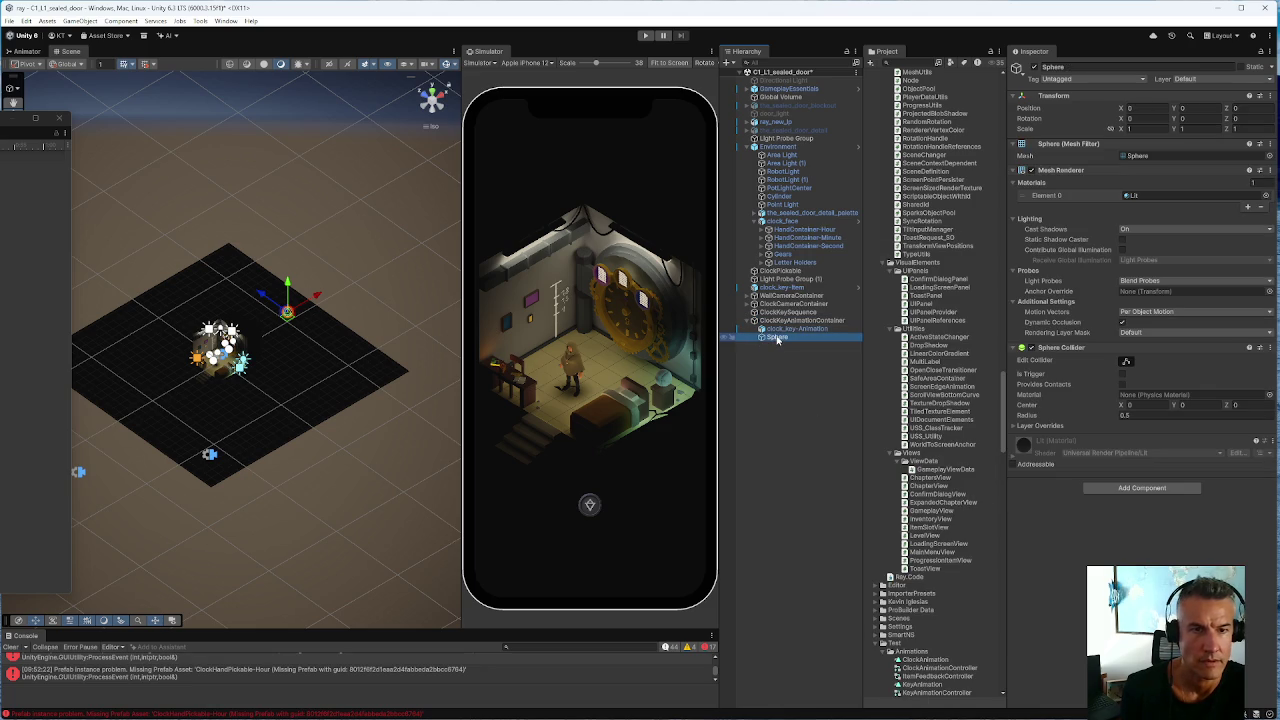
pyautogui.hotkey('ctrl', 'd')
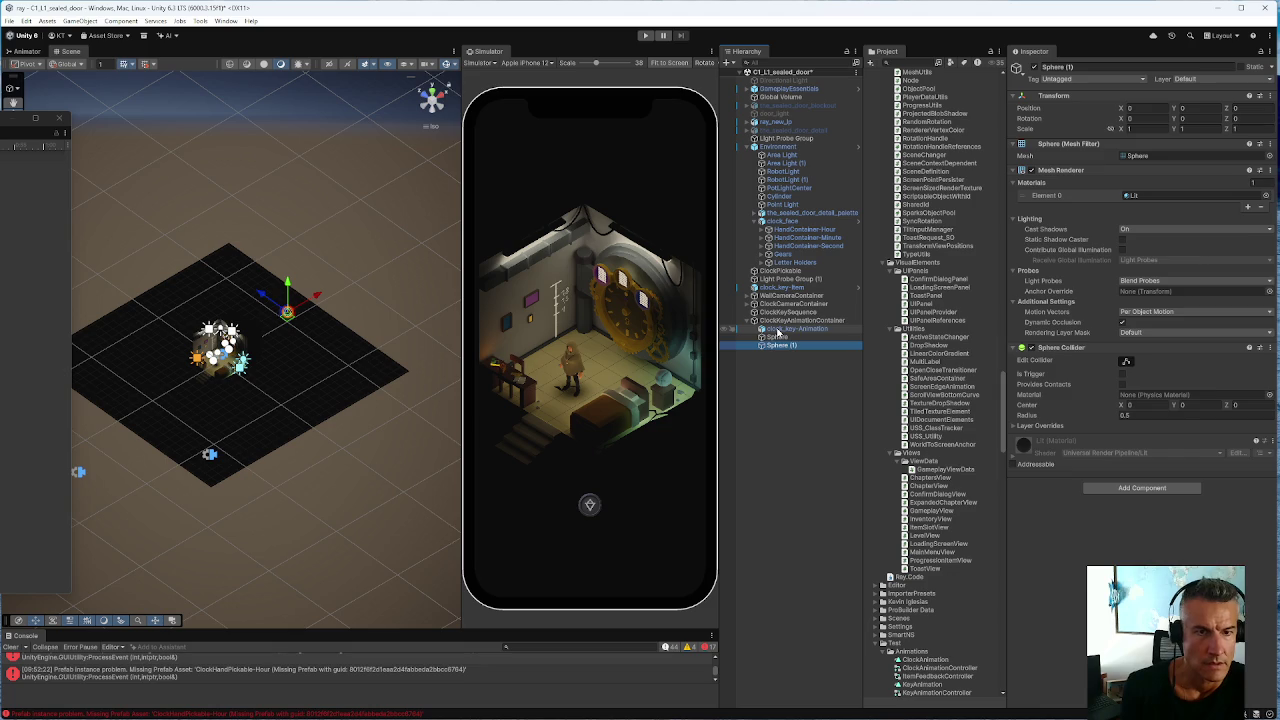
pyautogui.click(779, 330)
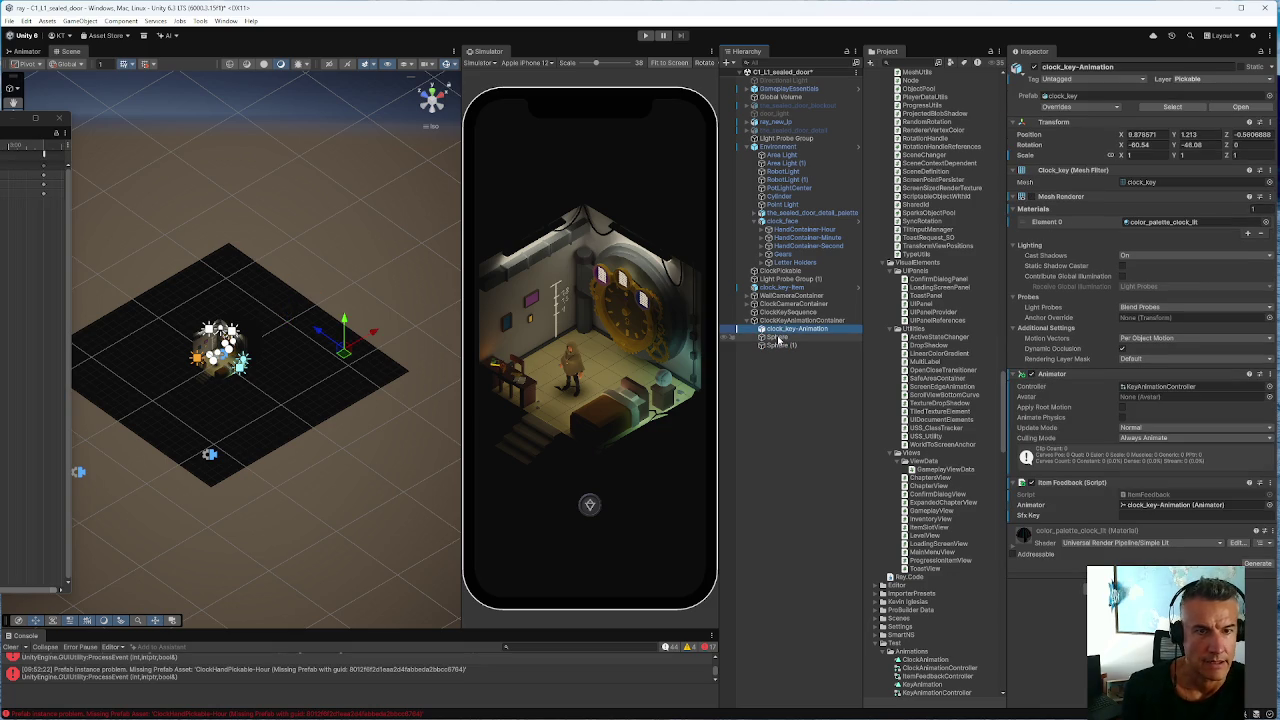
pyautogui.press('space')
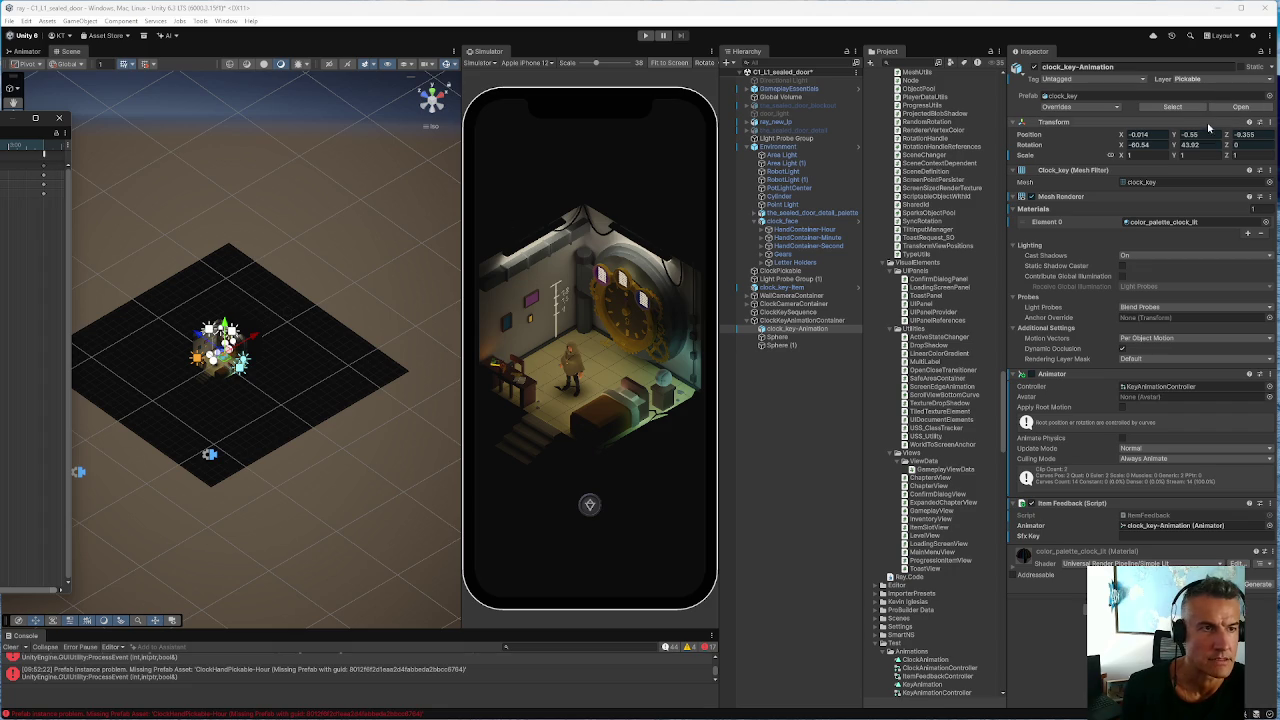
# Paste the clock key's position (-0.014, -0.55, -8.355) onto Sphere, shrink its collider radius and scale to 0.22
pyautogui.click(1271, 122)
pyautogui.moveTo(1195, 221)
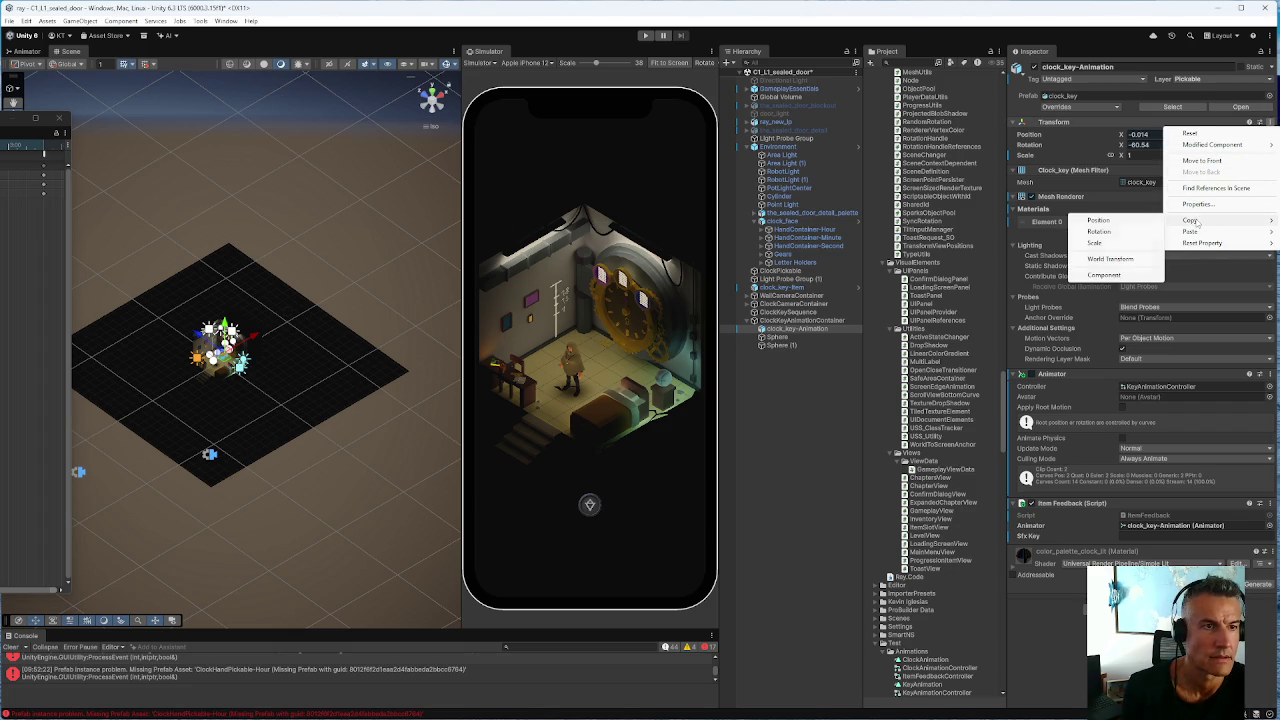
pyautogui.click(1099, 221)
pyautogui.click(795, 337)
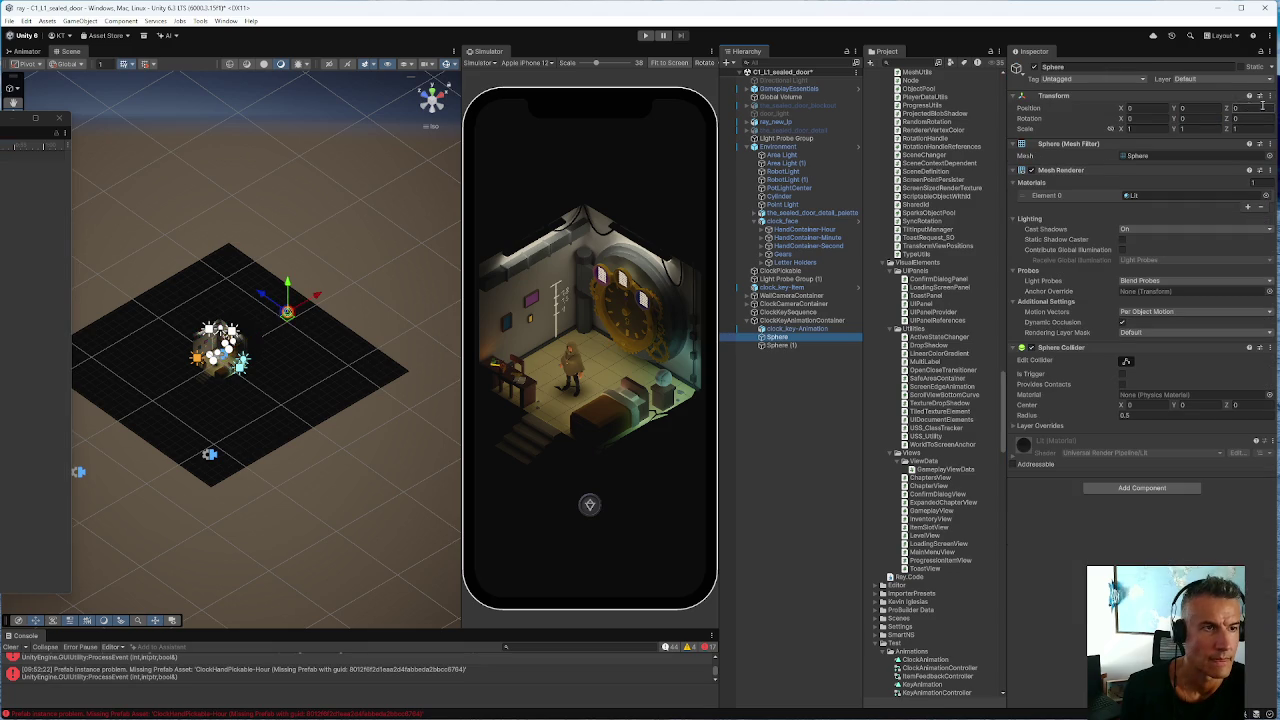
pyautogui.click(1270, 95)
pyautogui.moveTo(1196, 194)
pyautogui.click(1090, 194)
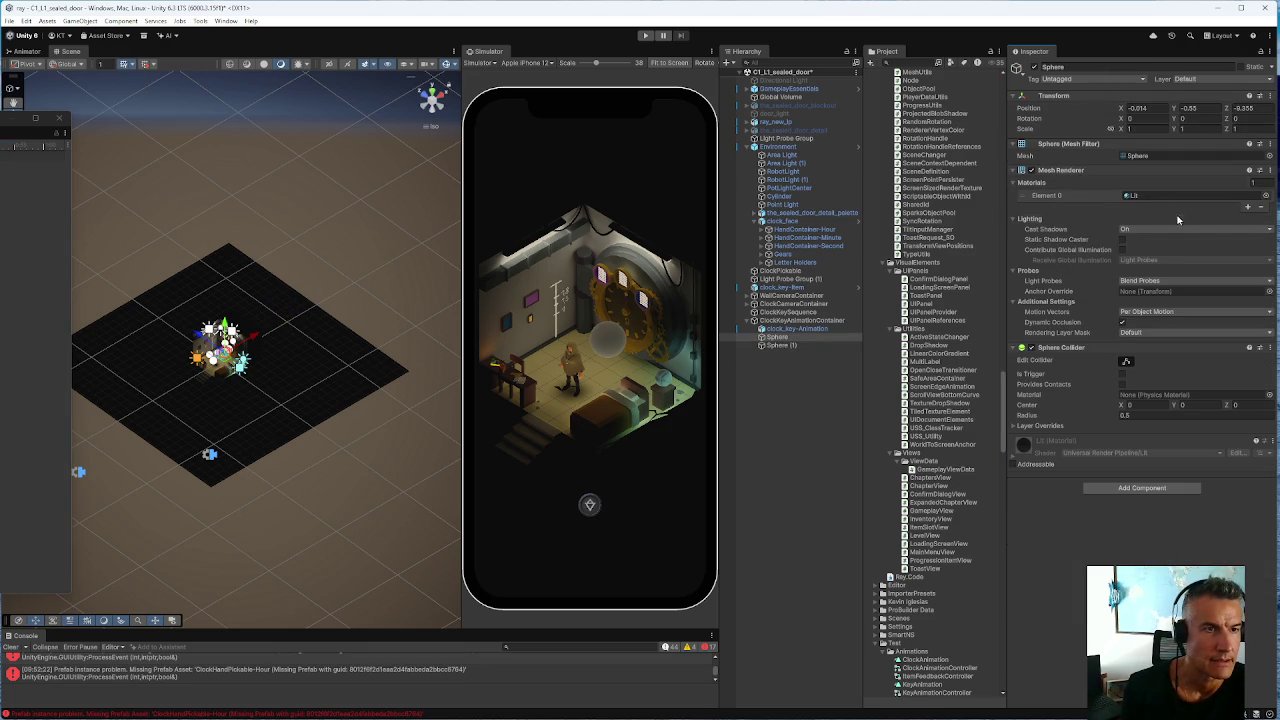
pyautogui.moveTo(1111, 418); pyautogui.dragTo(1107, 418)
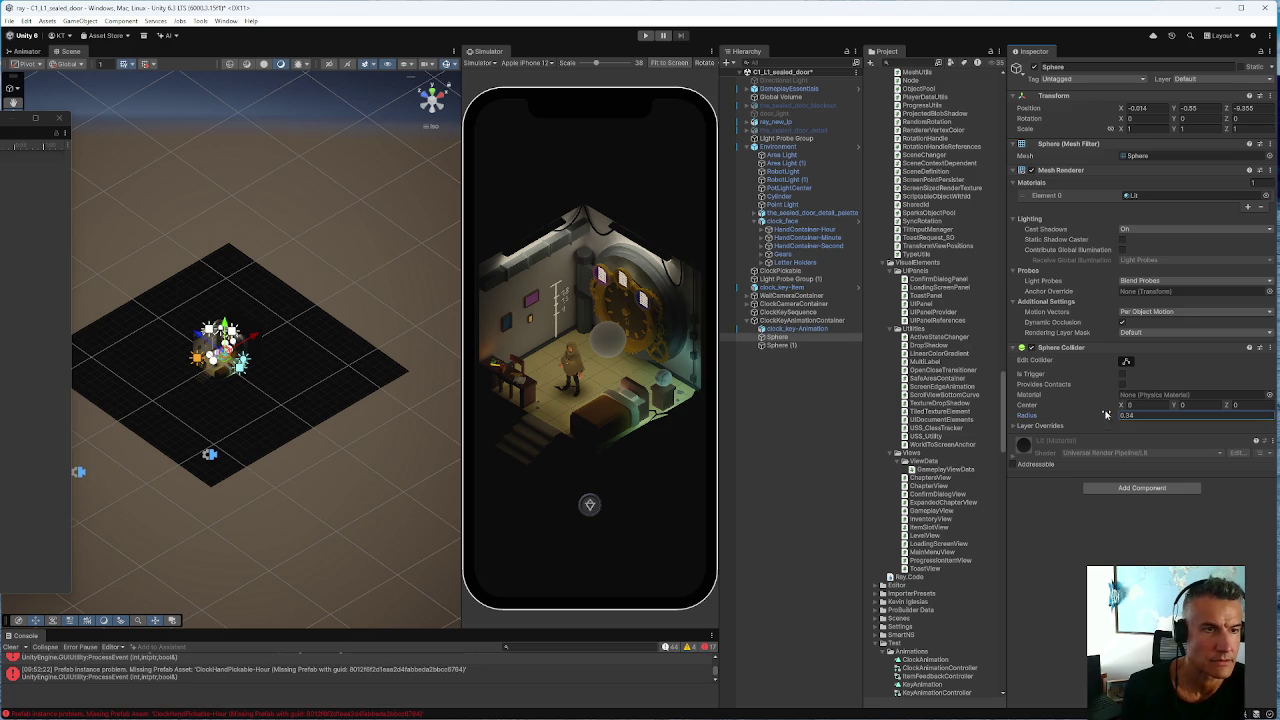
pyautogui.moveTo(1121, 130); pyautogui.dragTo(1107, 131)
pyautogui.write('0.22')
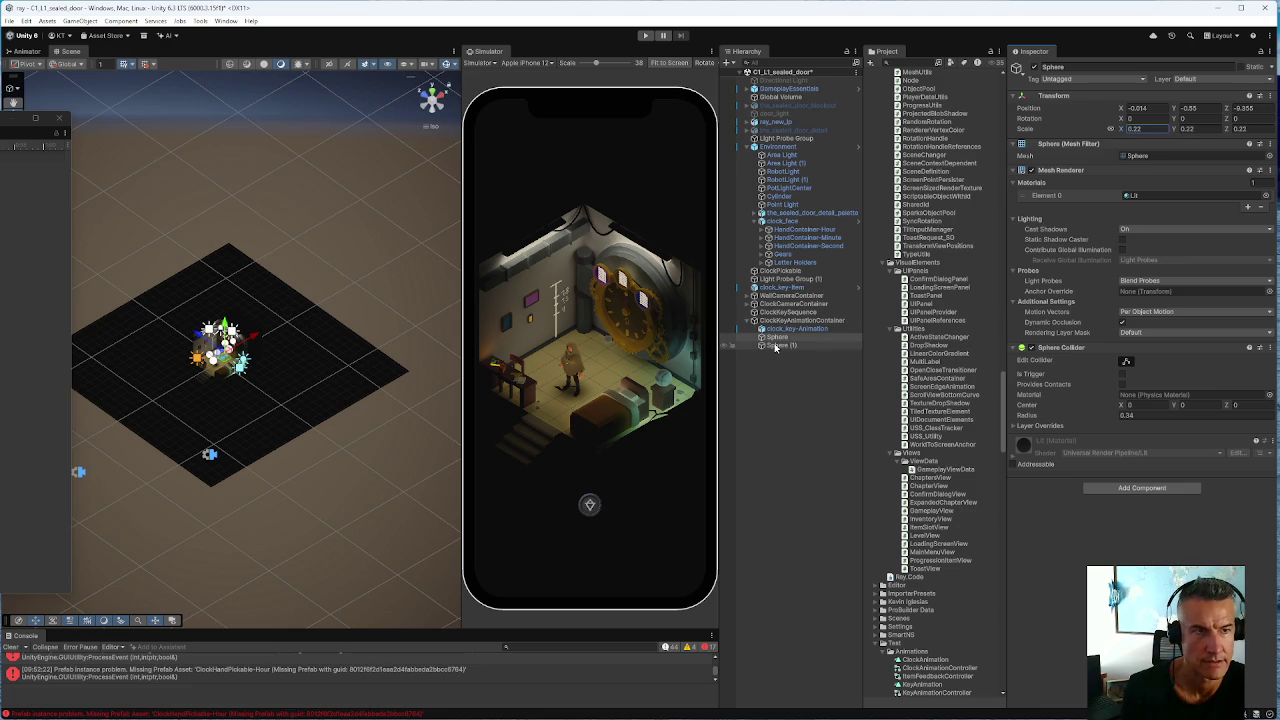
pyautogui.click(723, 329)
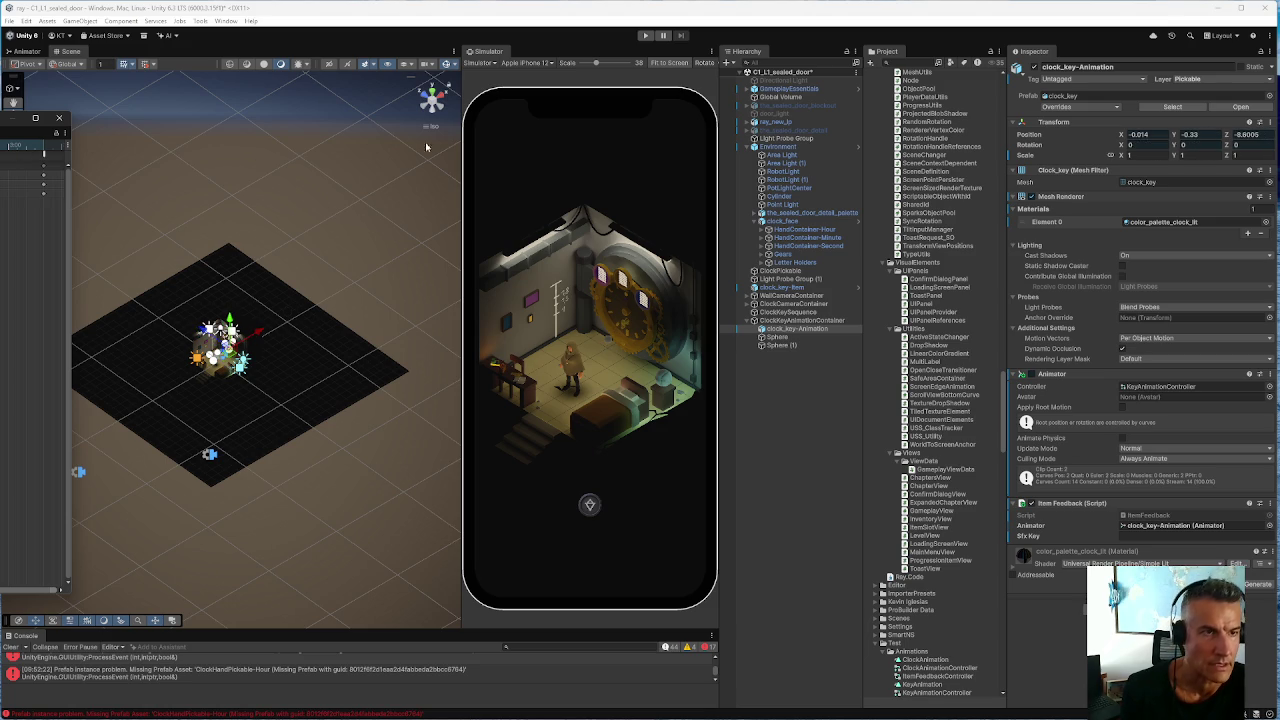
# Copy clock_key-Animation's new position and paste it onto Sphere (1)
pyautogui.click(1269, 121)
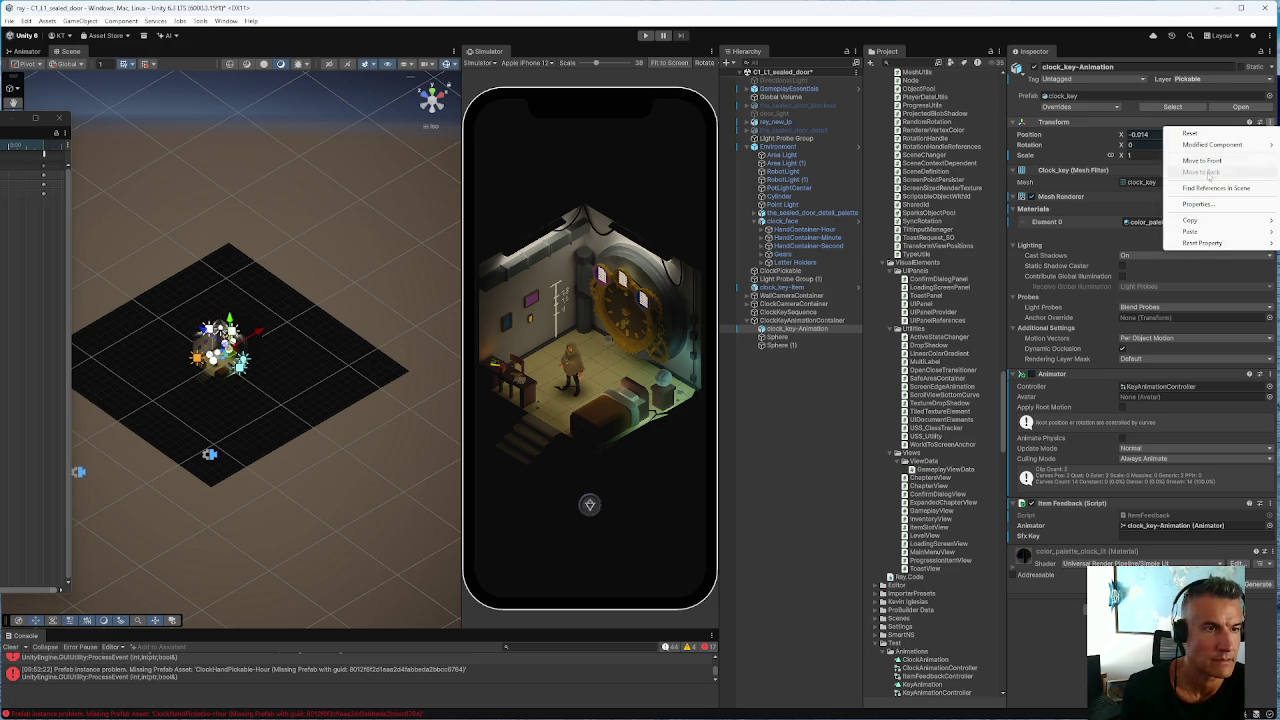
pyautogui.moveTo(1190, 220)
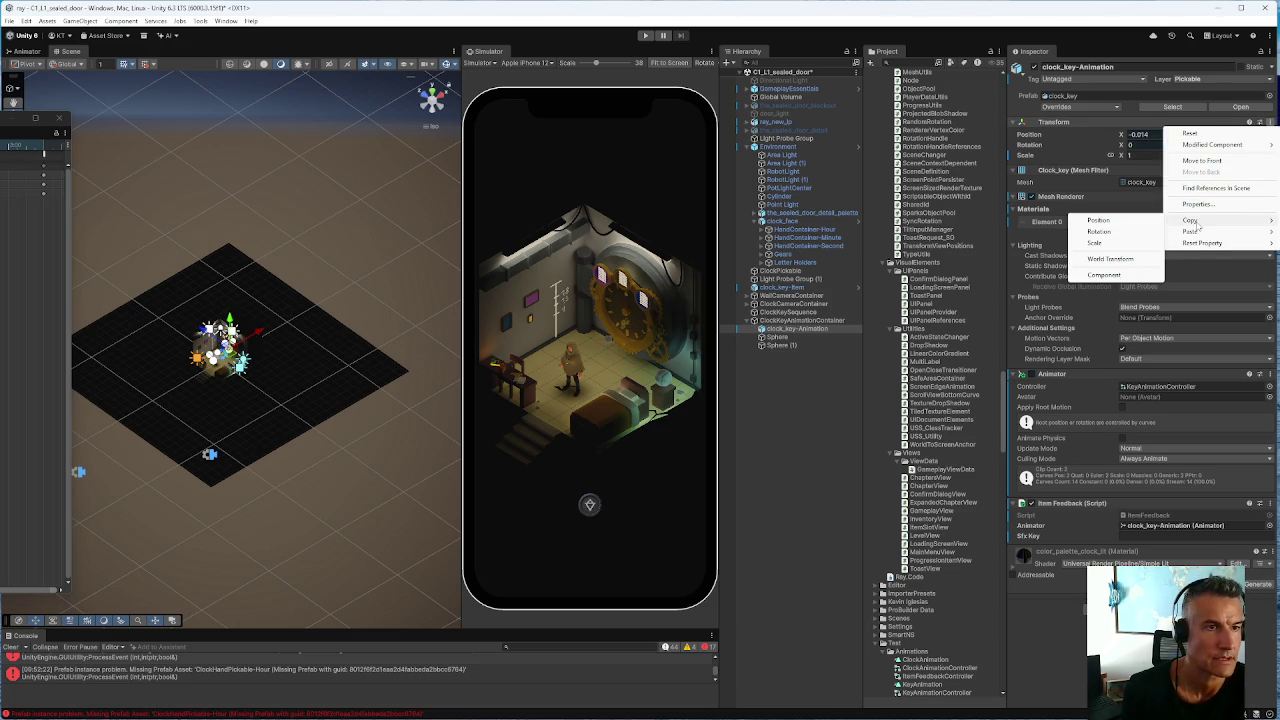
pyautogui.click(1100, 221)
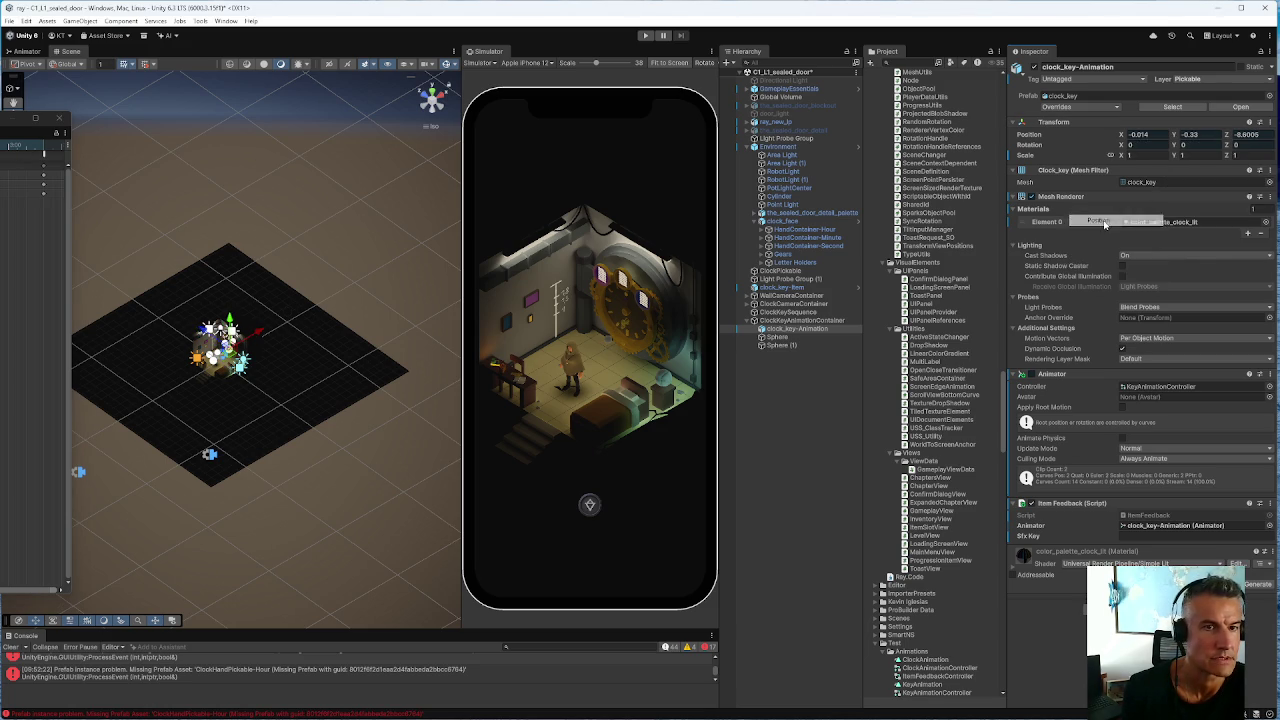
pyautogui.click(778, 346)
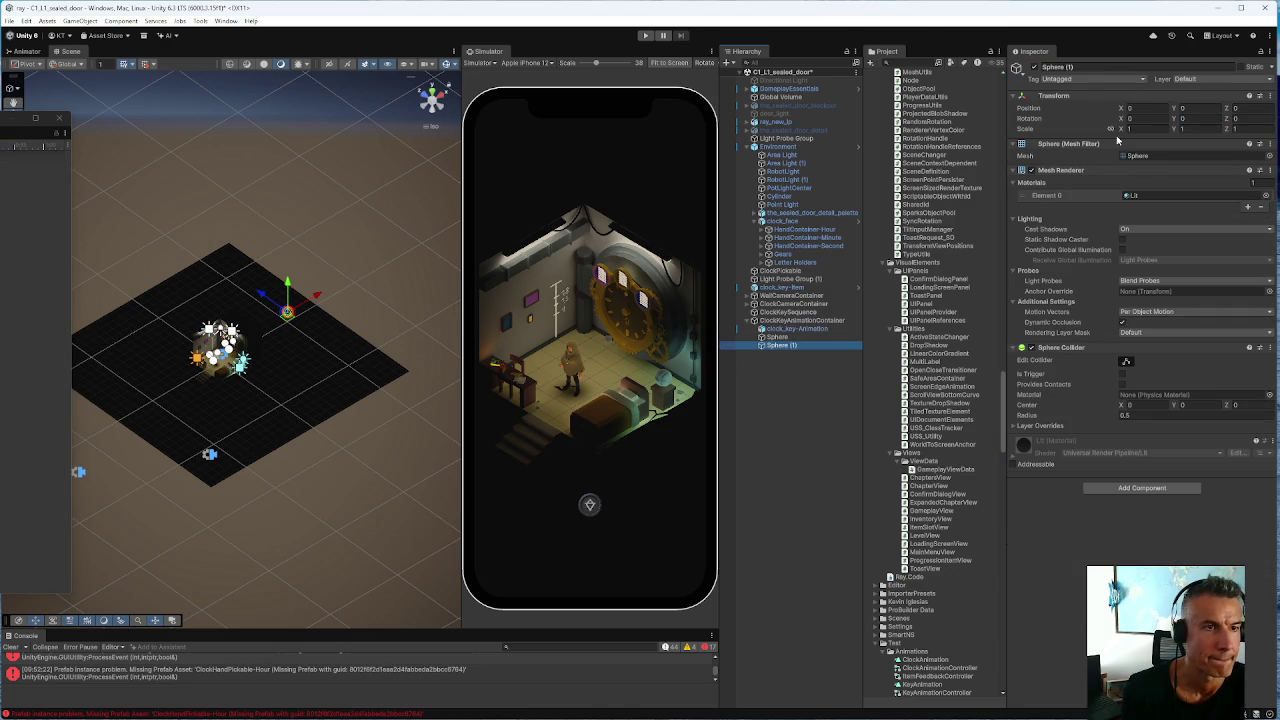
pyautogui.click(1131, 108)
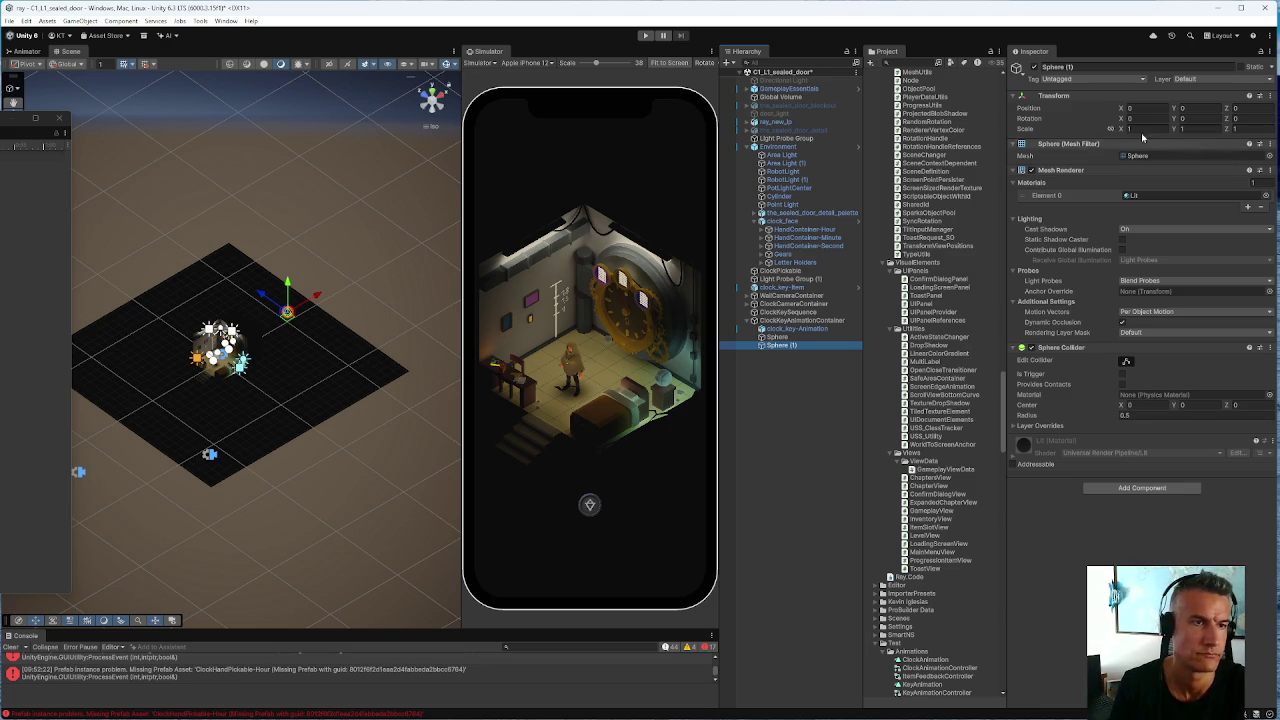
pyautogui.click(1268, 96)
pyautogui.moveTo(1195, 194)
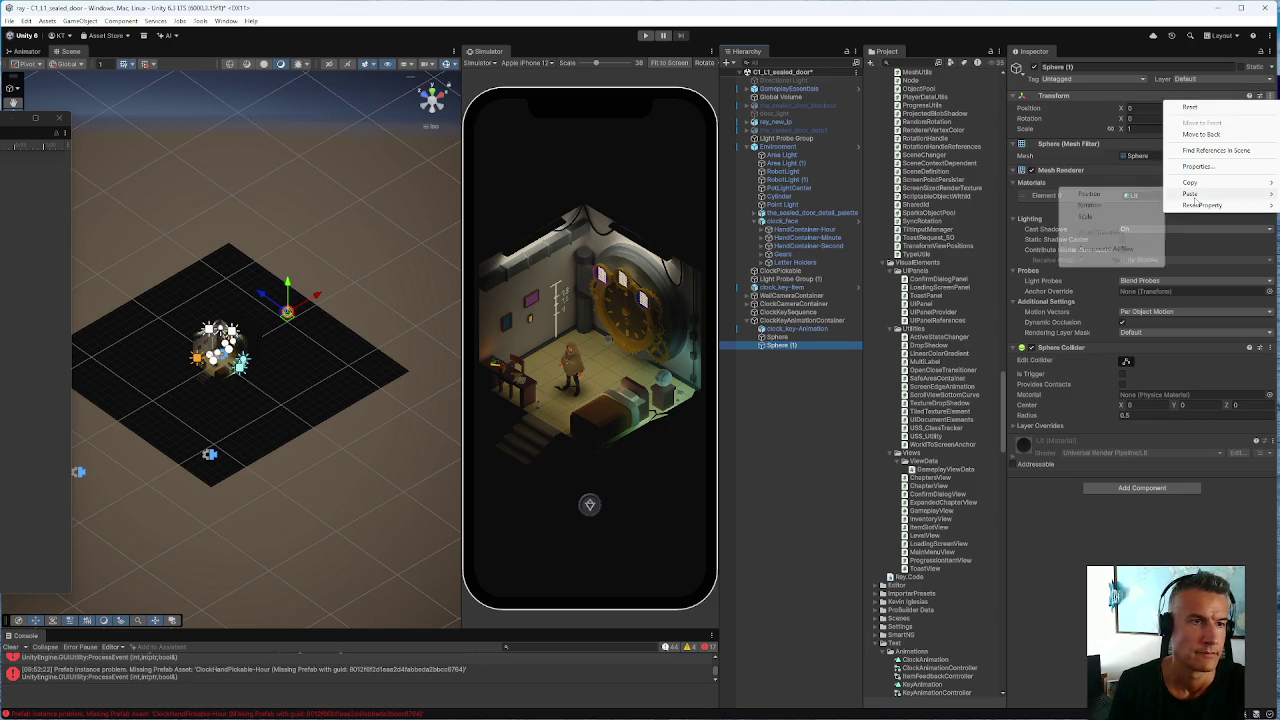
pyautogui.click(1088, 195)
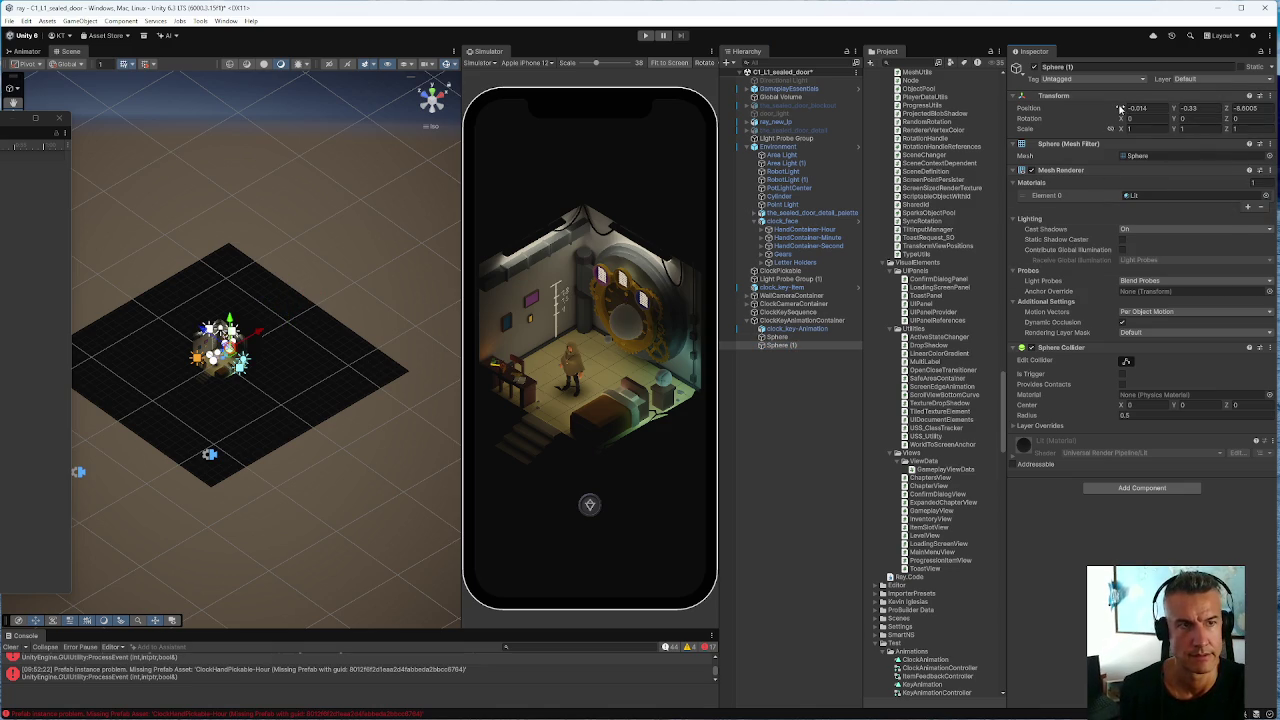
# Scale Sphere (1) down to 0.1 and frame it in the Scene view
pyautogui.click(1121, 129)
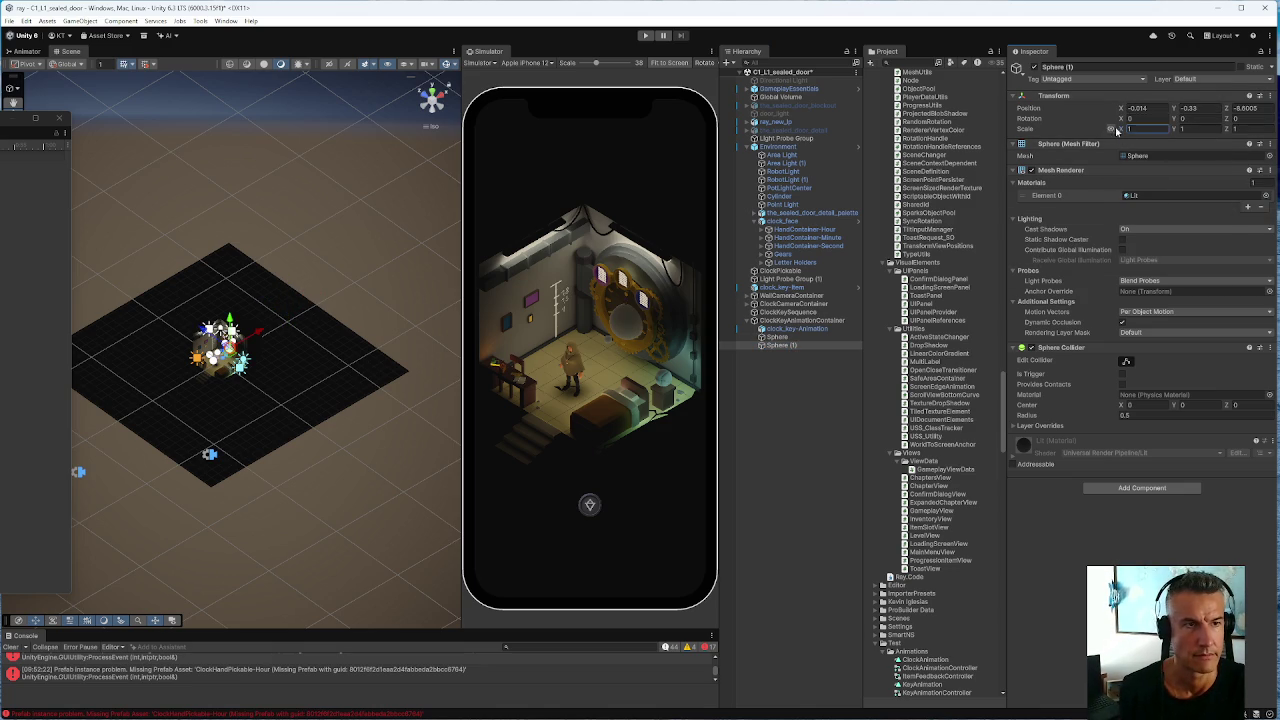
pyautogui.moveTo(1119, 130); pyautogui.dragTo(1102, 130)
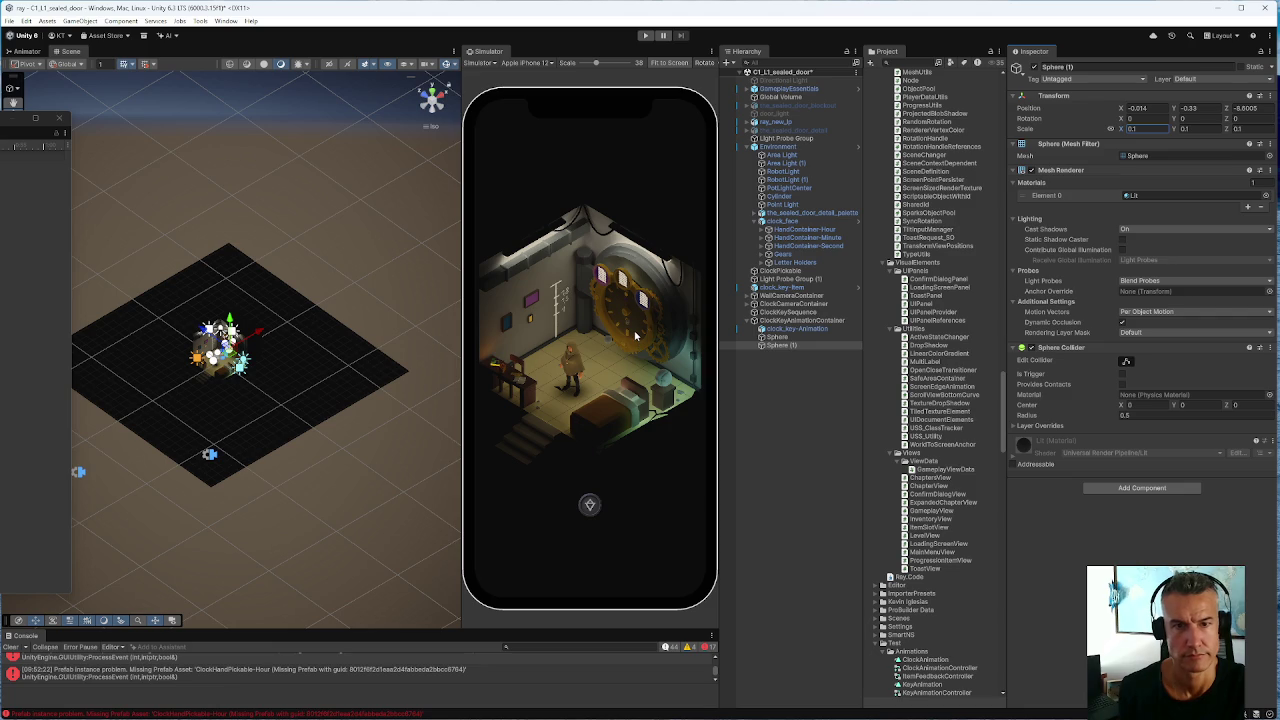
pyautogui.press('f')
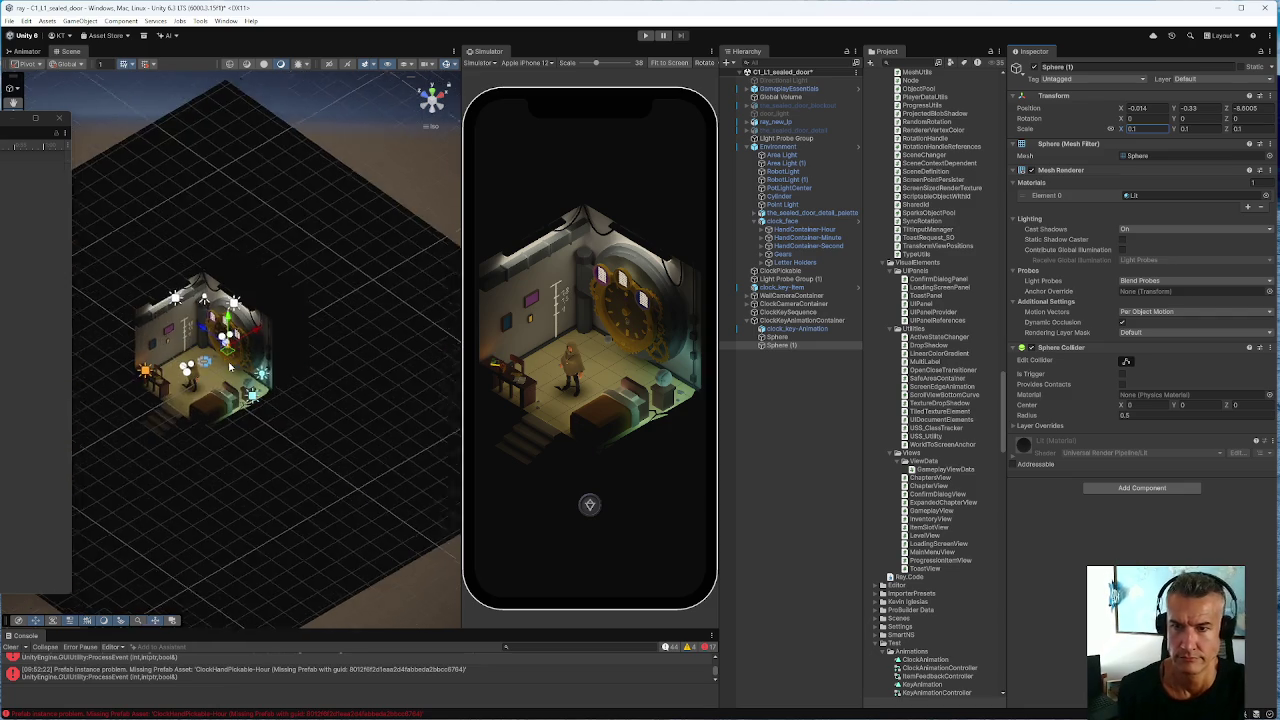
pyautogui.scroll(10, 225, 365)
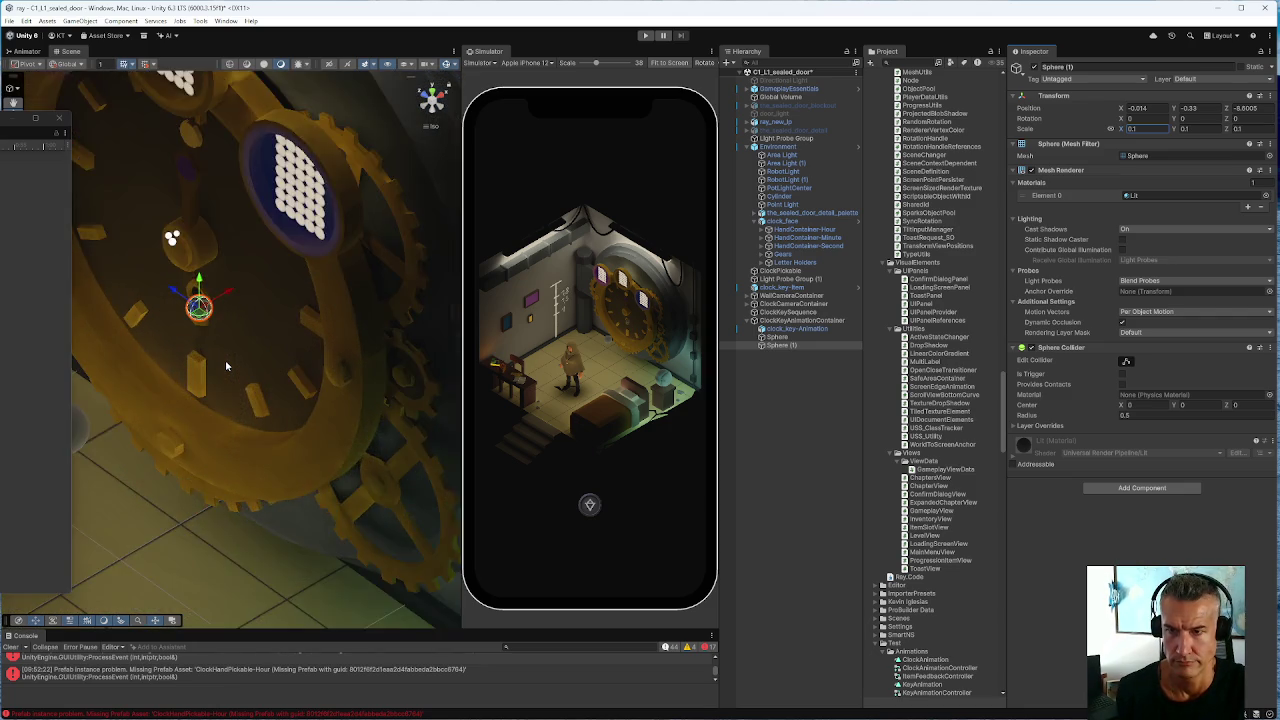
pyautogui.scroll(-5, 225, 359)
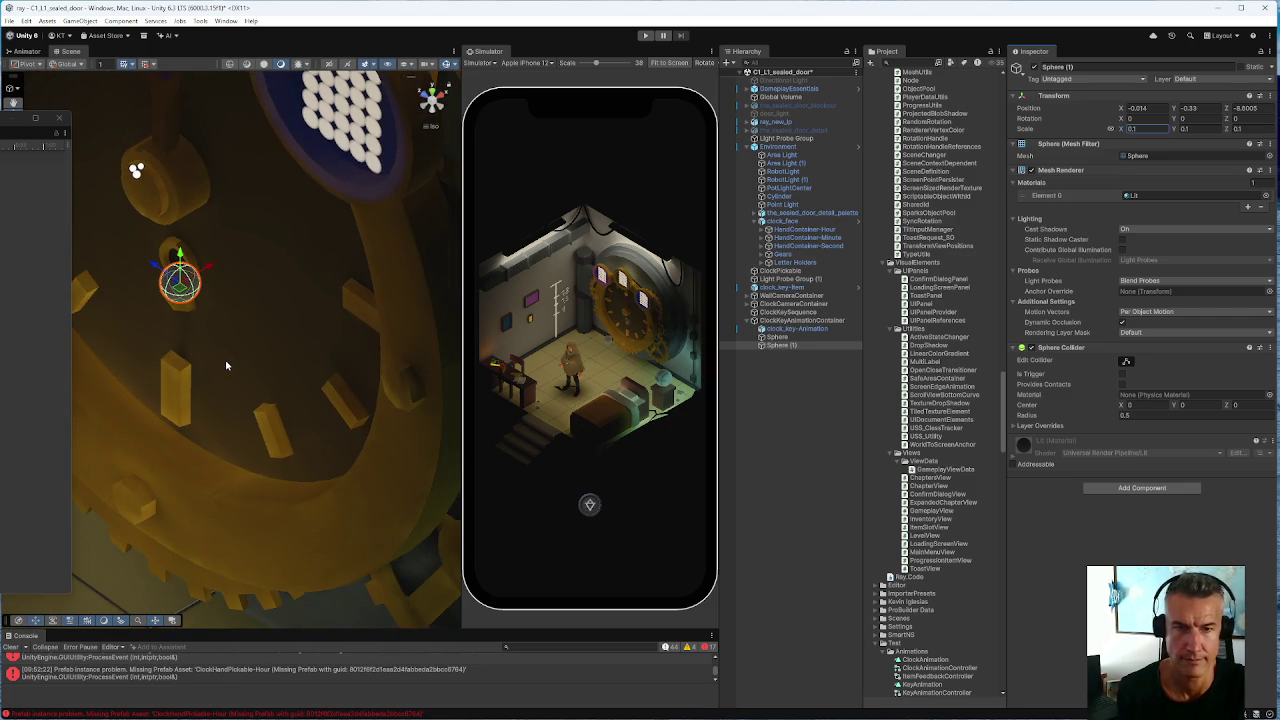
pyautogui.scroll(-2, 234, 353)
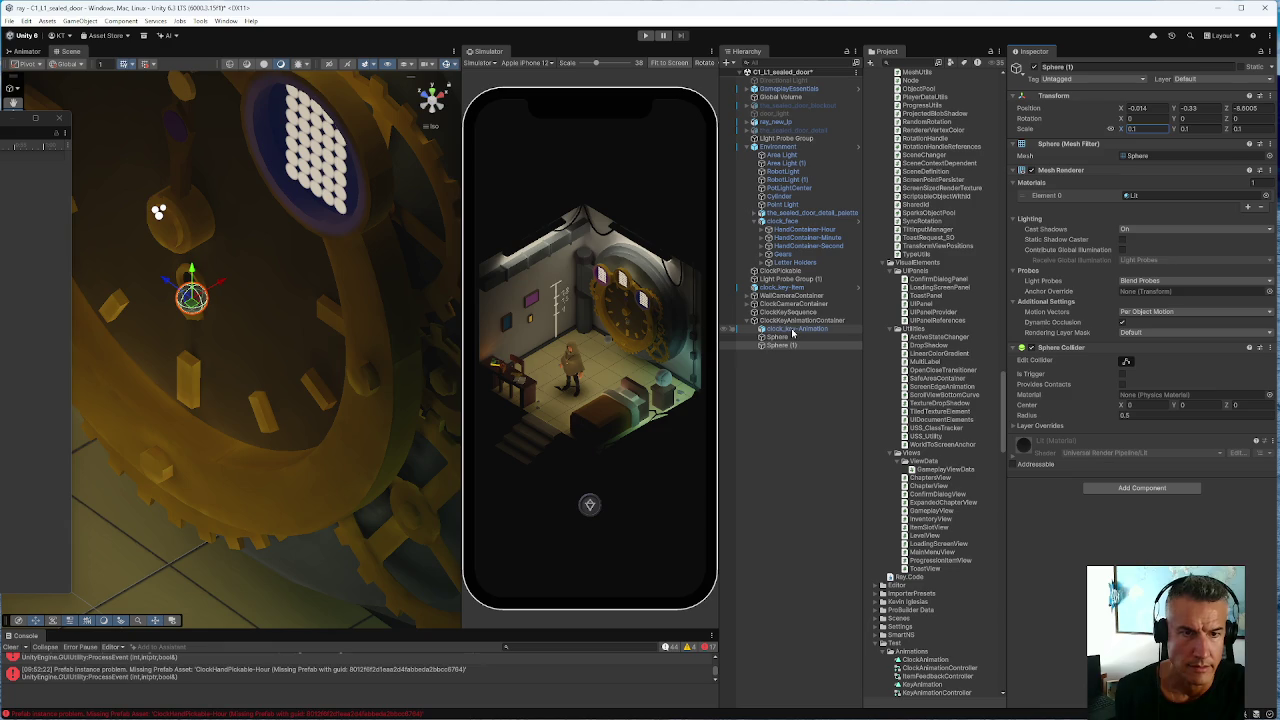
pyautogui.click(790, 320)
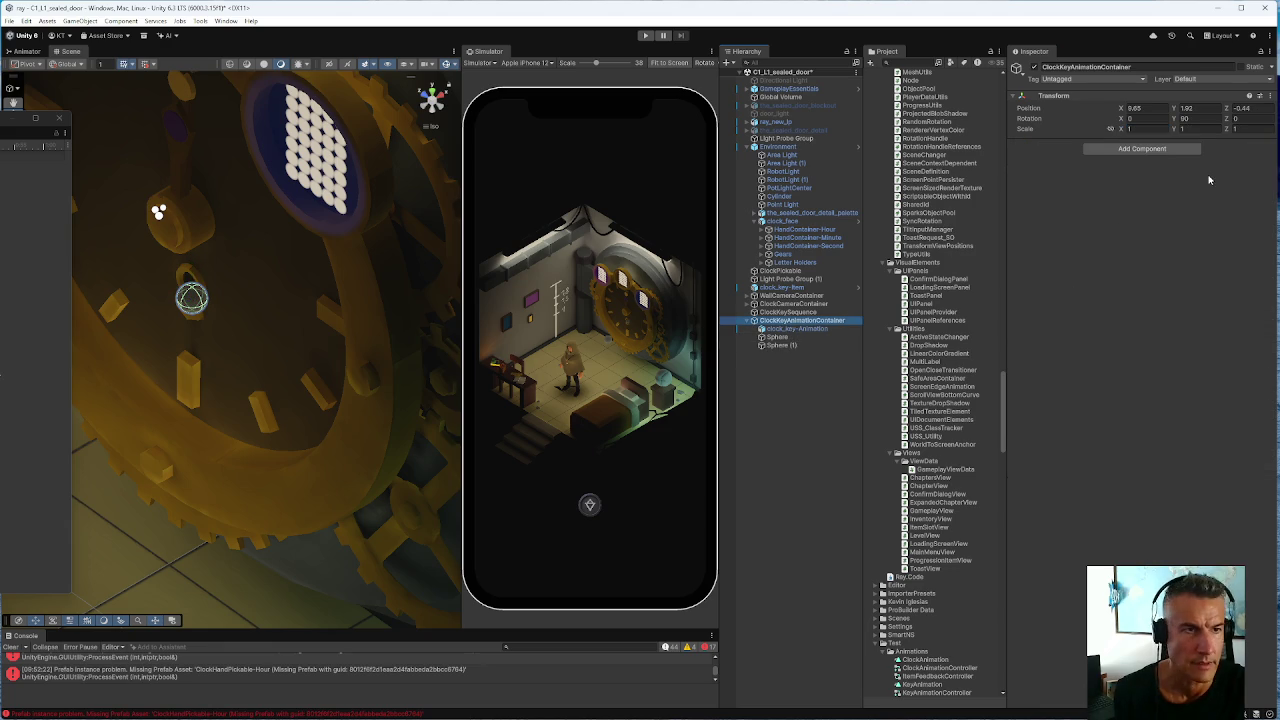
# Nudge ClockKeyAnimationContainer slightly along X and move it along Z to -0.53
pyautogui.click(1121, 109)
pyautogui.moveTo(1120, 110); pyautogui.dragTo(1120, 110)
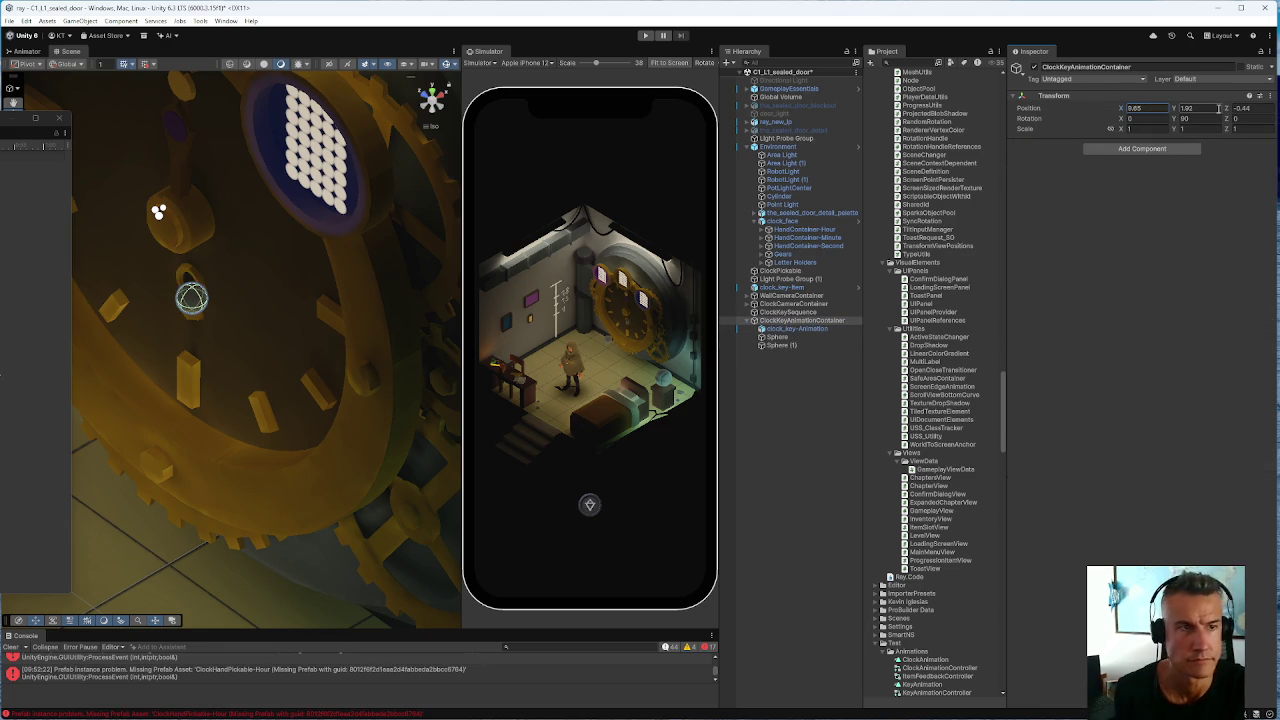
pyautogui.moveTo(1225, 110); pyautogui.dragTo(1226, 111)
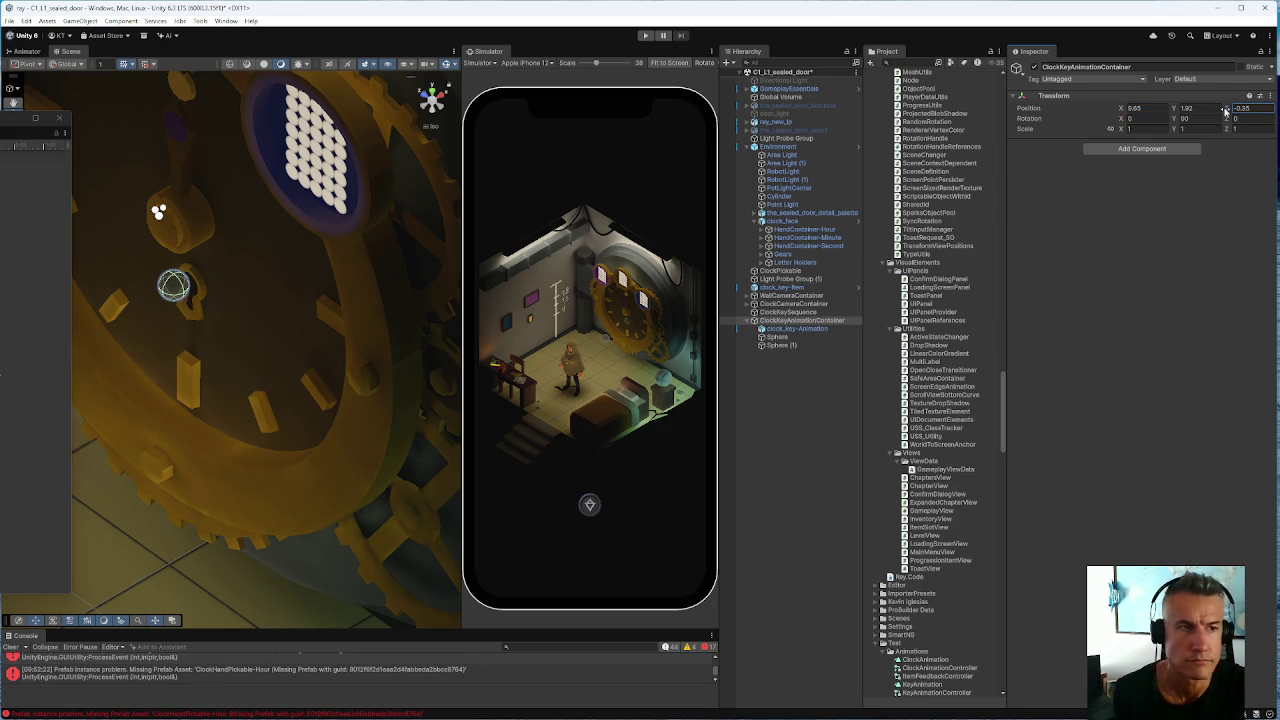
pyautogui.click(1248, 107)
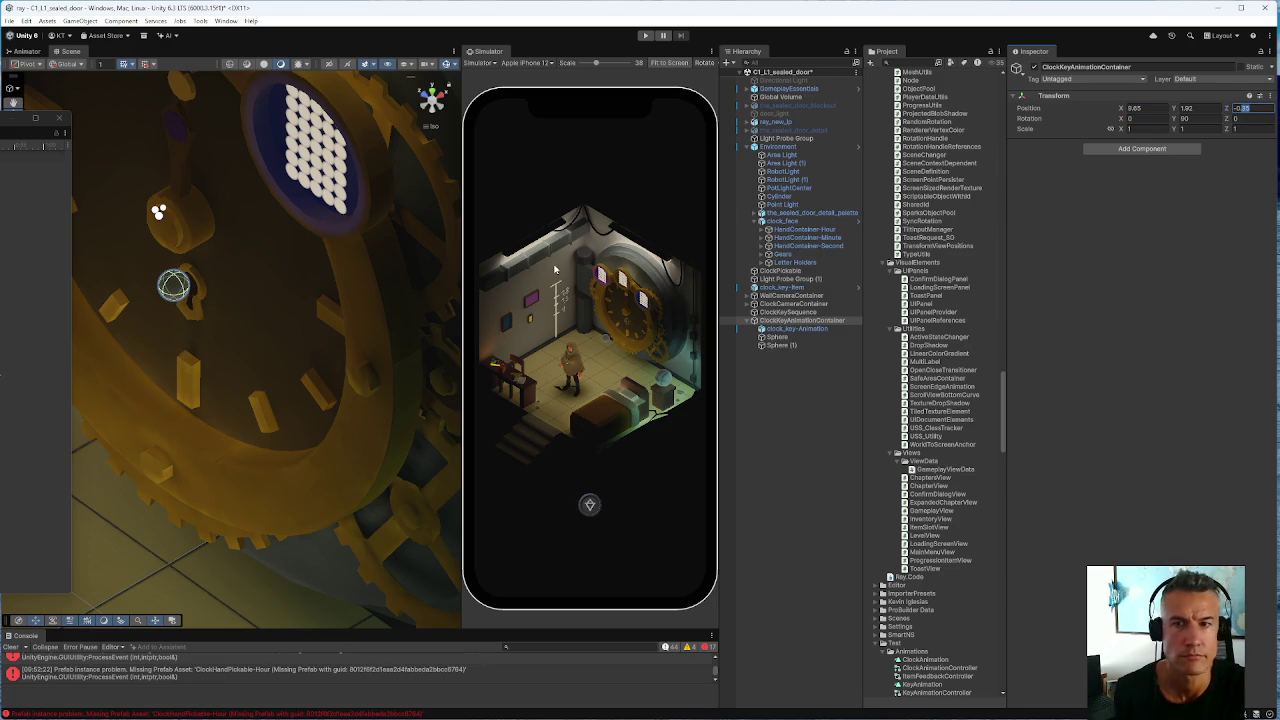
pyautogui.scroll(-3, 209, 314)
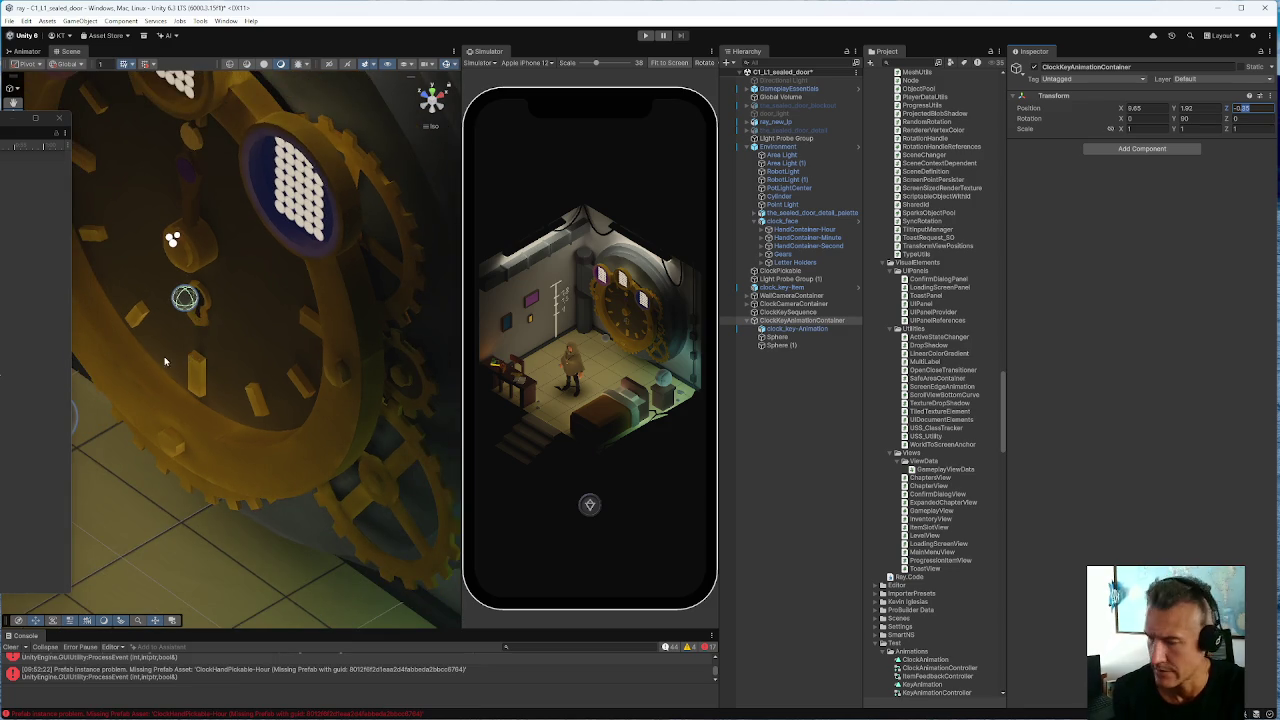
pyautogui.scroll(3, 177, 360)
pyautogui.scroll(-3, 166, 371)
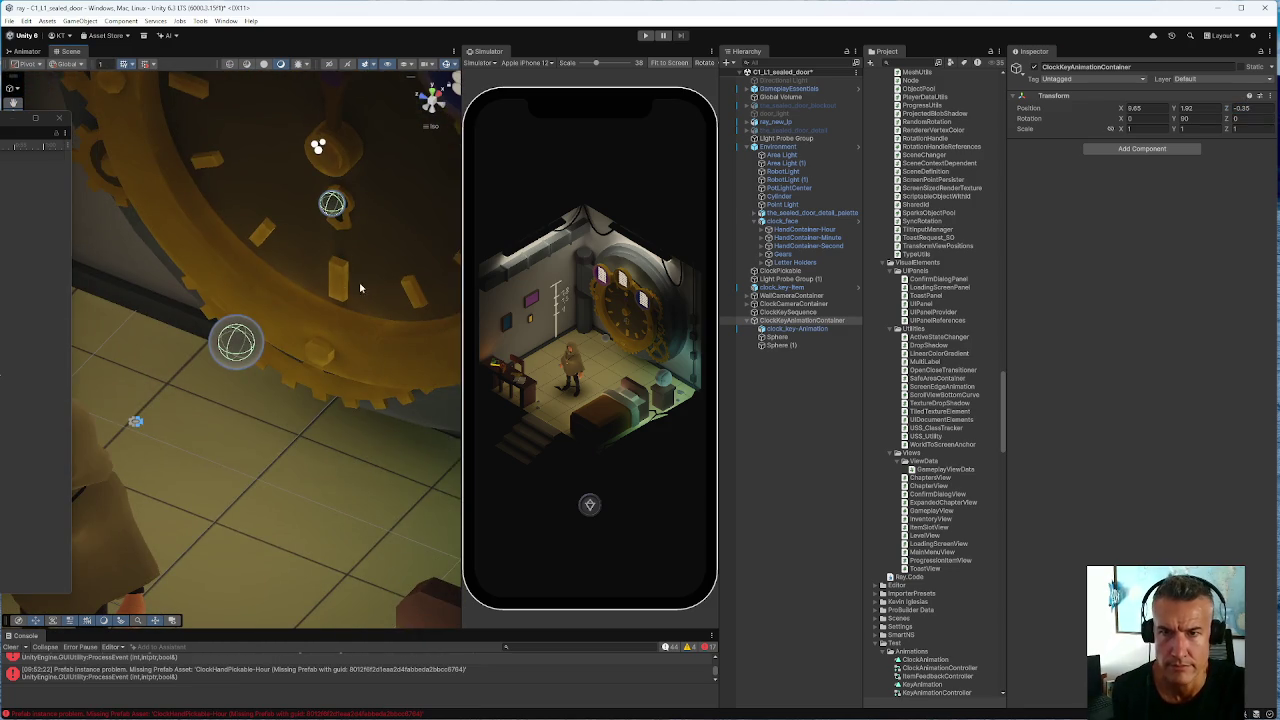
# Orbit around the clock gear and set the container's Position Y to 1.8
pyautogui.moveTo(360, 288)
pyautogui.mouseDown()
pyautogui.moveTo(312, 298)
pyautogui.moveTo(353, 283)
pyautogui.moveTo(271, 270)
pyautogui.moveTo(328, 288)
pyautogui.moveTo(319, 295)
pyautogui.mouseUp()
pyautogui.click(1240, 108)
pyautogui.doubleClick(1245, 108)
pyautogui.click(1194, 108)
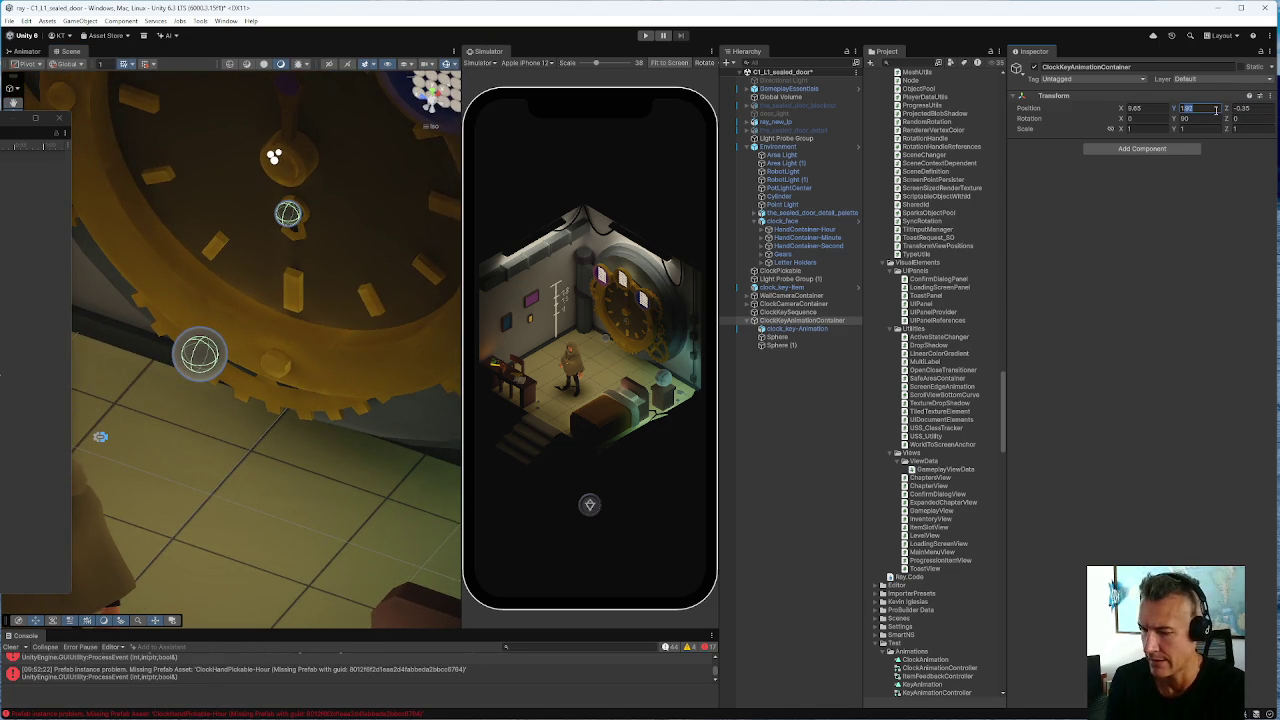
pyautogui.write('1.8')
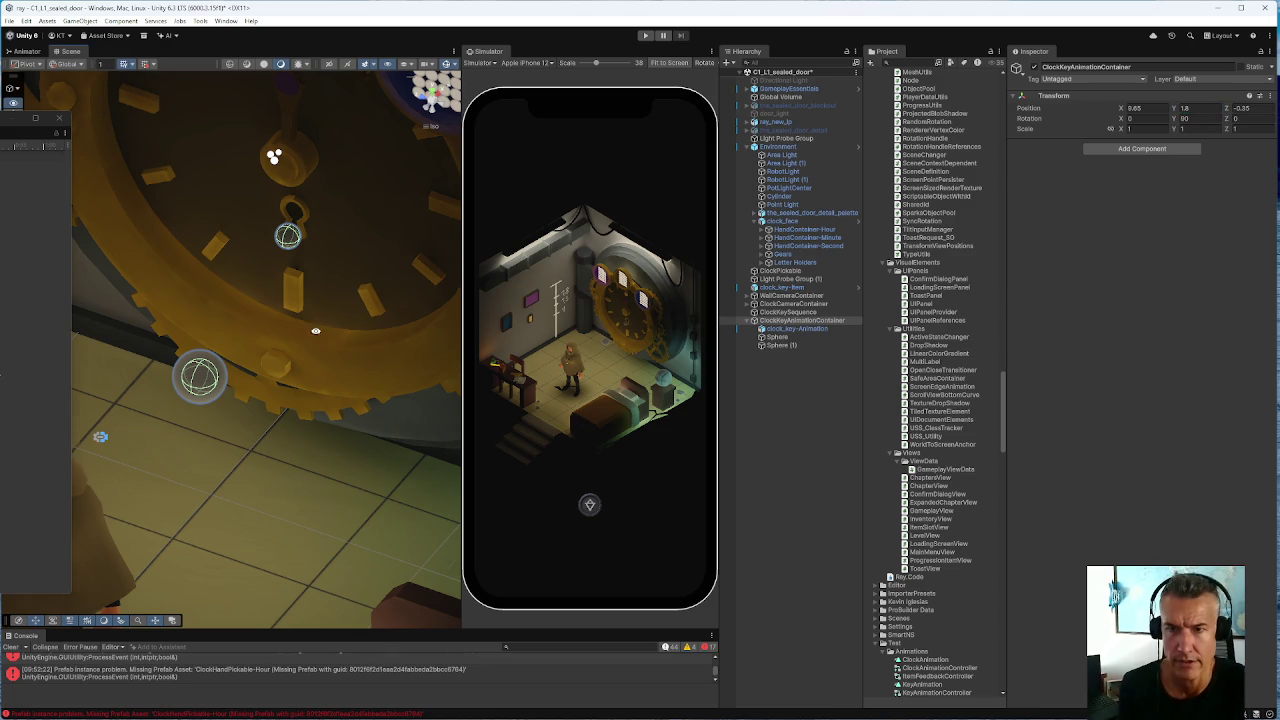
# View the clock face front-on and retype the container's Position X, trying 9.7 and 9.8
pyautogui.moveTo(314, 331); pyautogui.dragTo(277, 443)
pyautogui.scroll(3, 302, 317)
pyautogui.scroll(-2, 302, 317)
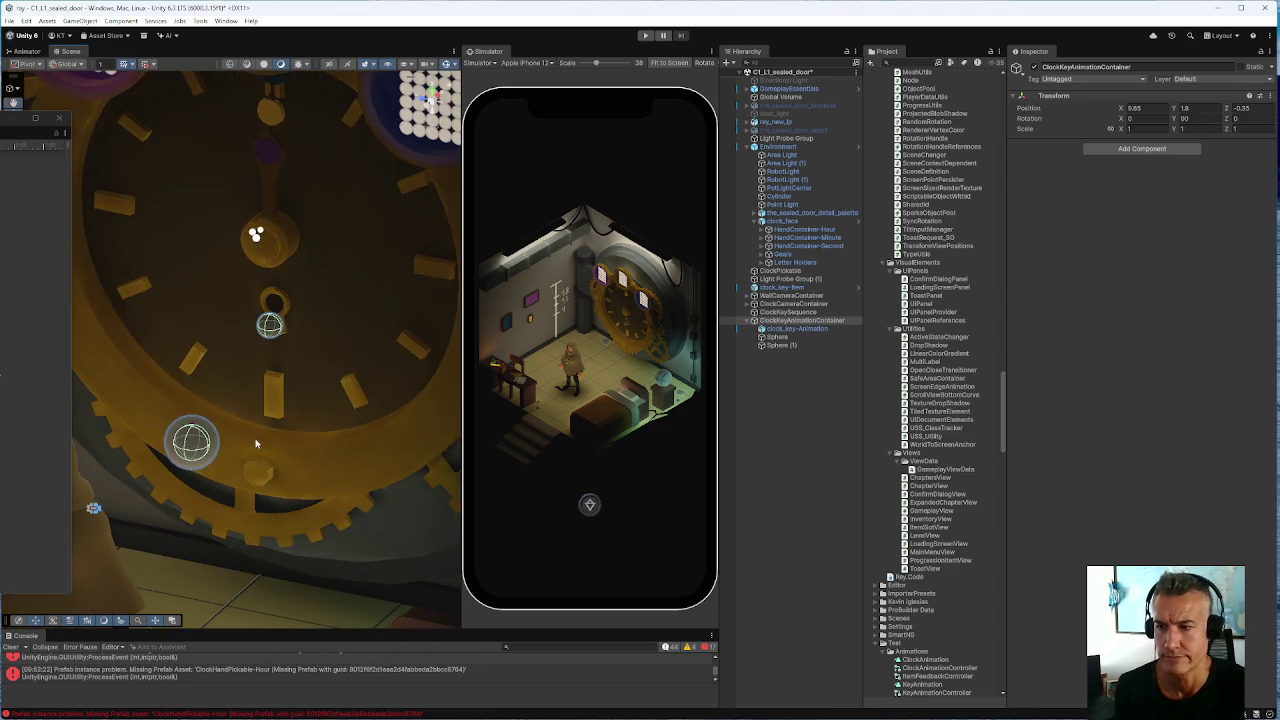
pyautogui.scroll(4, 308, 335)
pyautogui.scroll(-2, 316, 354)
pyautogui.moveTo(316, 354); pyautogui.dragTo(328, 342)
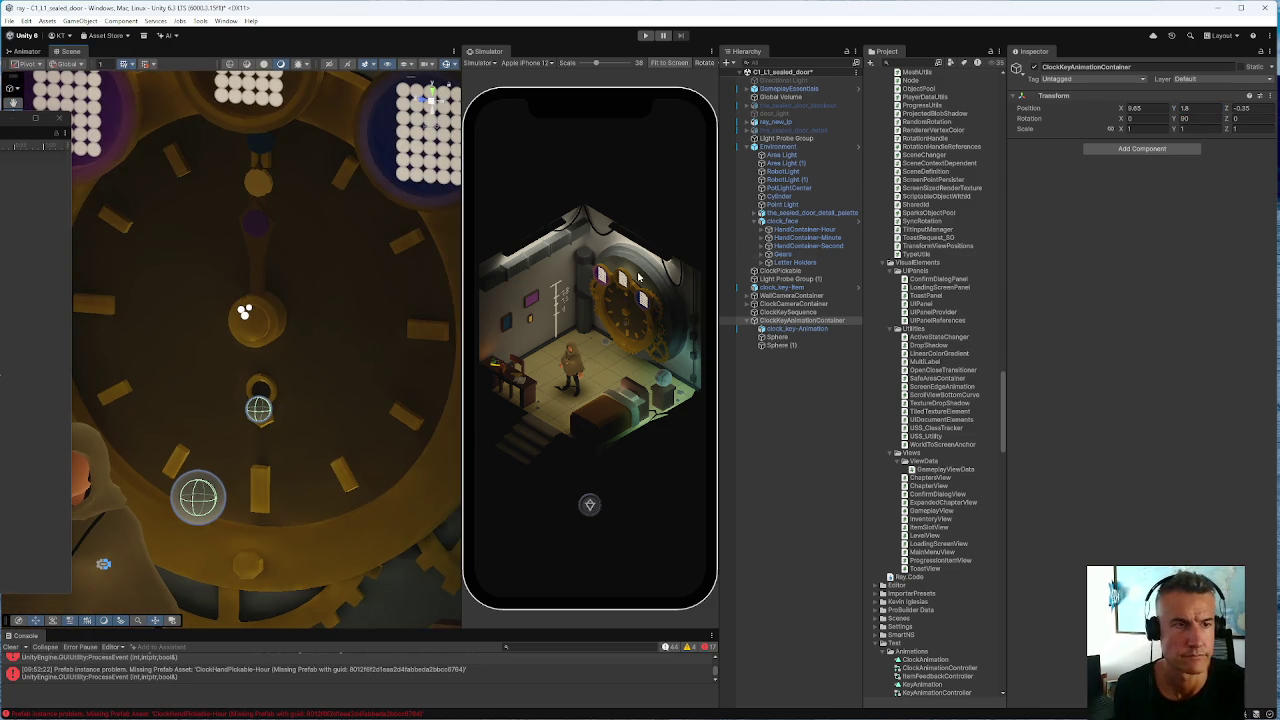
pyautogui.click(1253, 107)
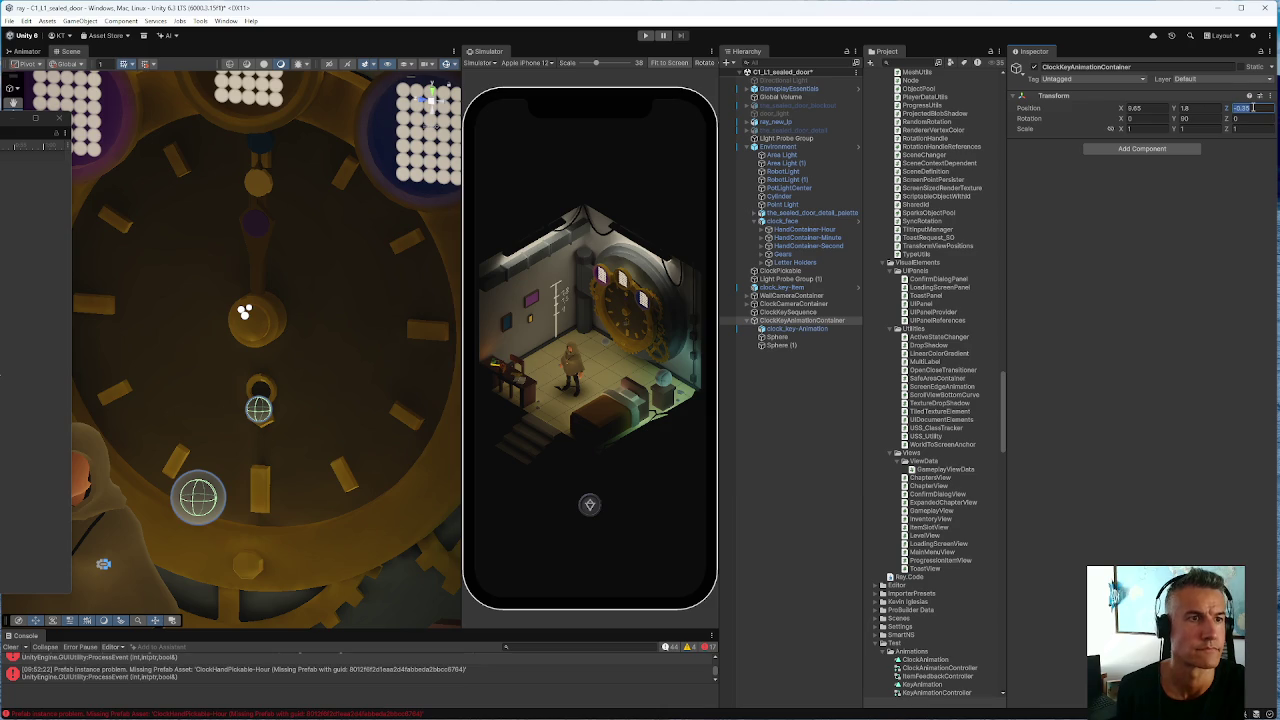
pyautogui.click(1150, 108)
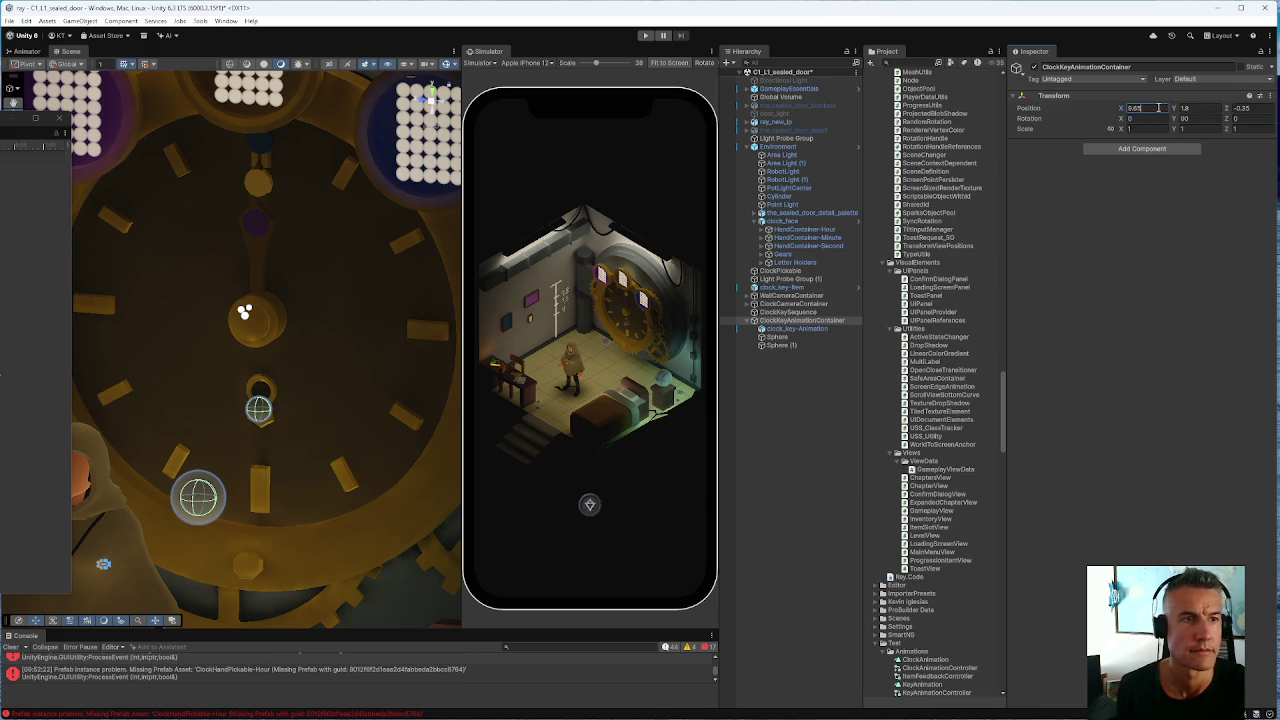
pyautogui.write('9.7')
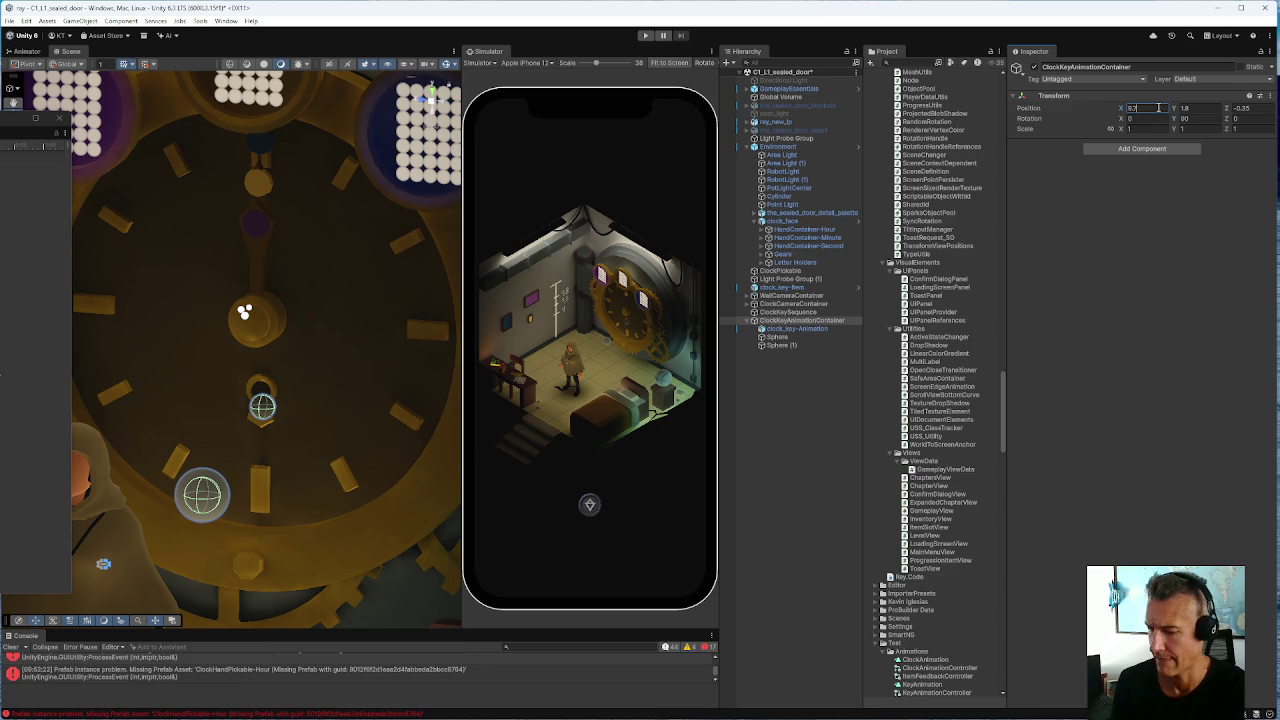
pyautogui.press('BackSpace')
pyautogui.write('8')
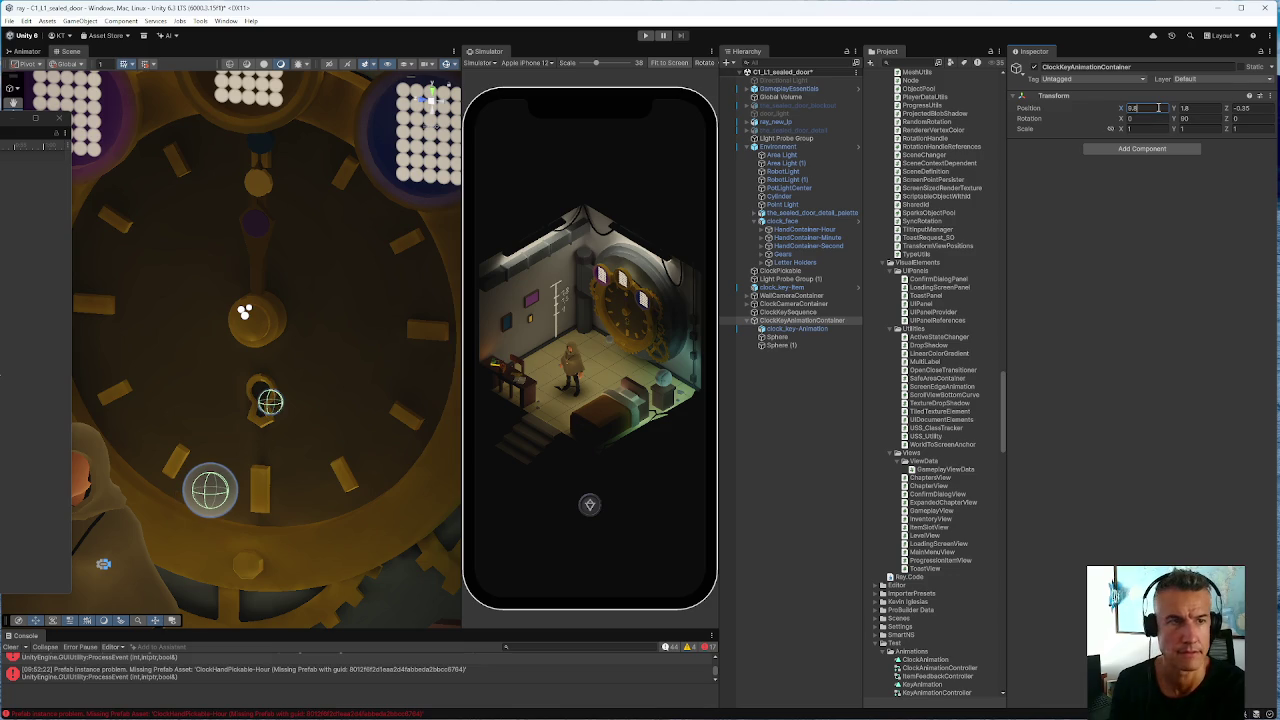
pyautogui.press('BackSpace')
pyautogui.write('7')
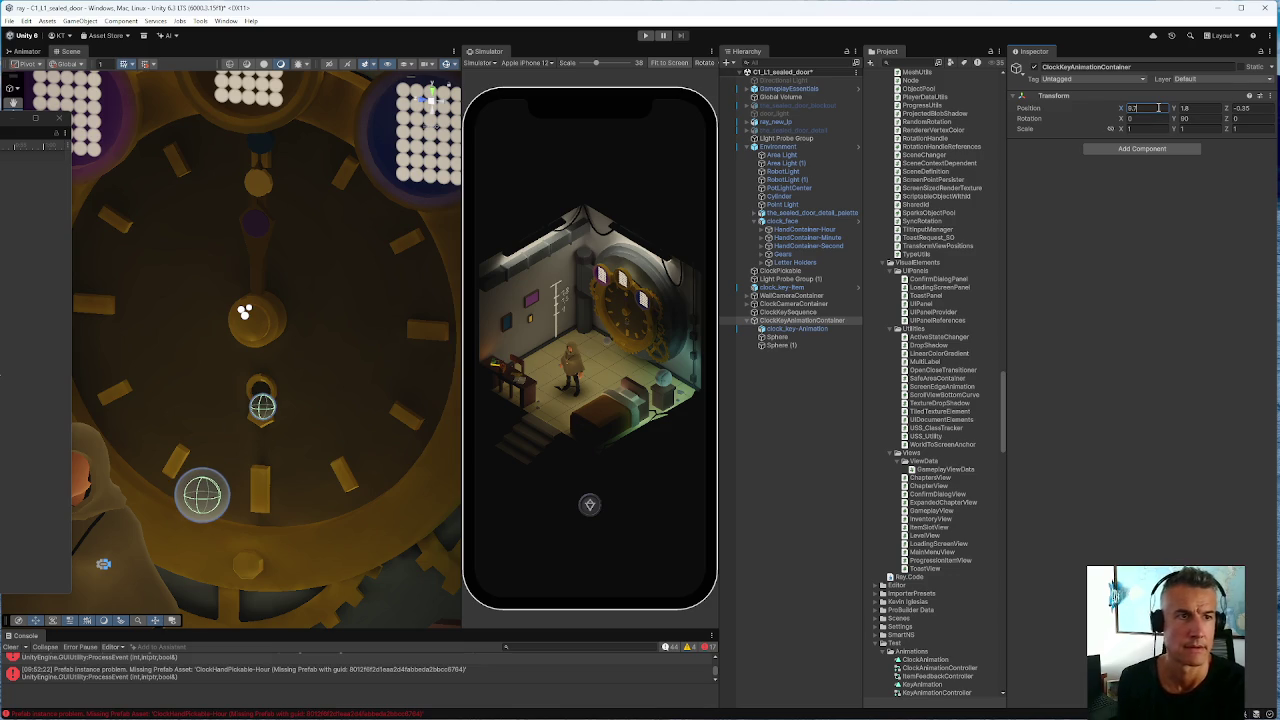
pyautogui.click(795, 329)
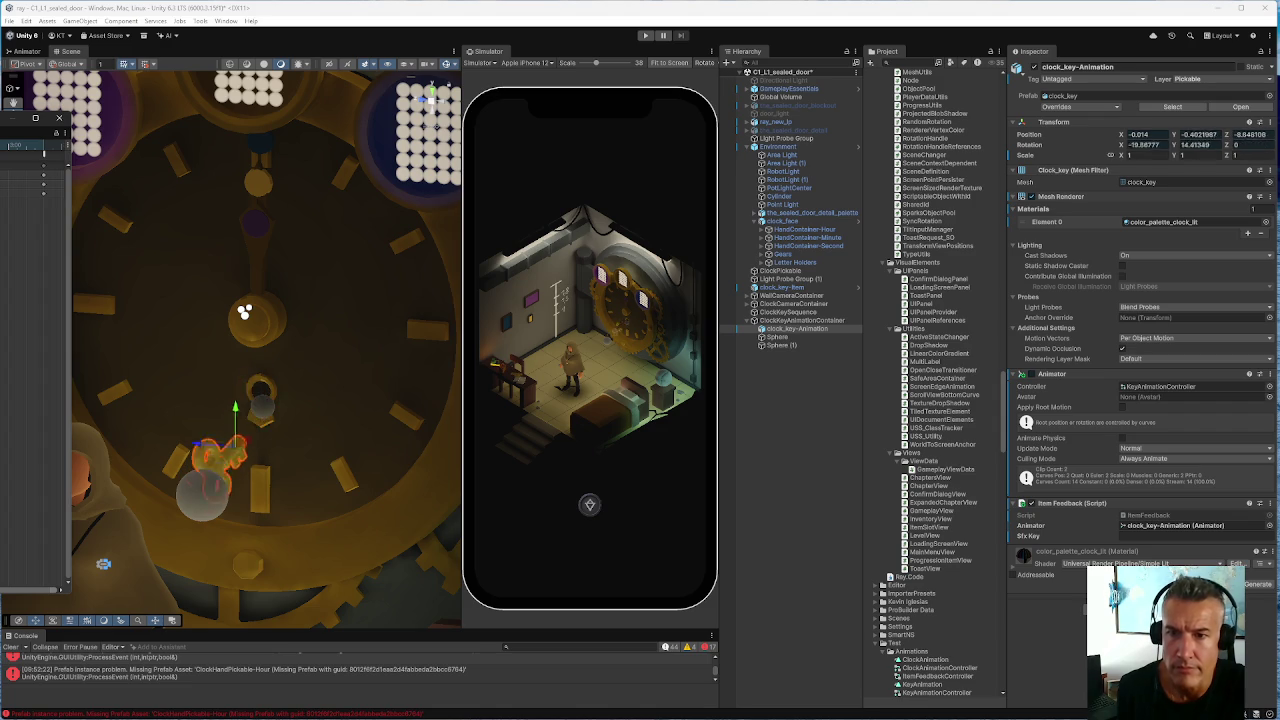
# Frame clock_key-Animation and orbit to a close front view of the keyhole and sphere
pyautogui.moveTo(296, 447)
pyautogui.mouseDown()
pyautogui.moveTo(336, 431)
pyautogui.moveTo(222, 439)
pyautogui.moveTo(186, 462)
pyautogui.mouseUp()
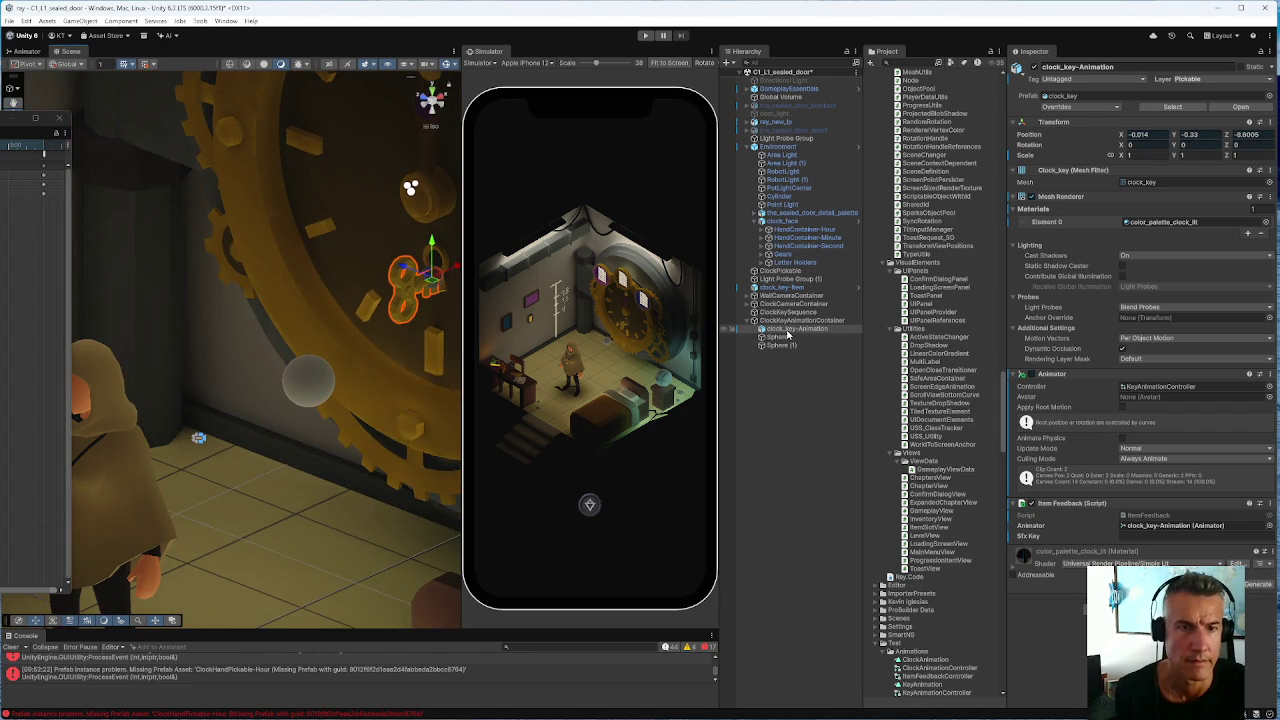
pyautogui.doubleClick(790, 328)
pyautogui.moveTo(221, 389)
pyautogui.mouseDown()
pyautogui.moveTo(180, 370)
pyautogui.moveTo(328, 384)
pyautogui.moveTo(214, 364)
pyautogui.moveTo(323, 390)
pyautogui.moveTo(306, 363)
pyautogui.moveTo(351, 343)
pyautogui.moveTo(422, 339)
pyautogui.moveTo(371, 340)
pyautogui.mouseUp()
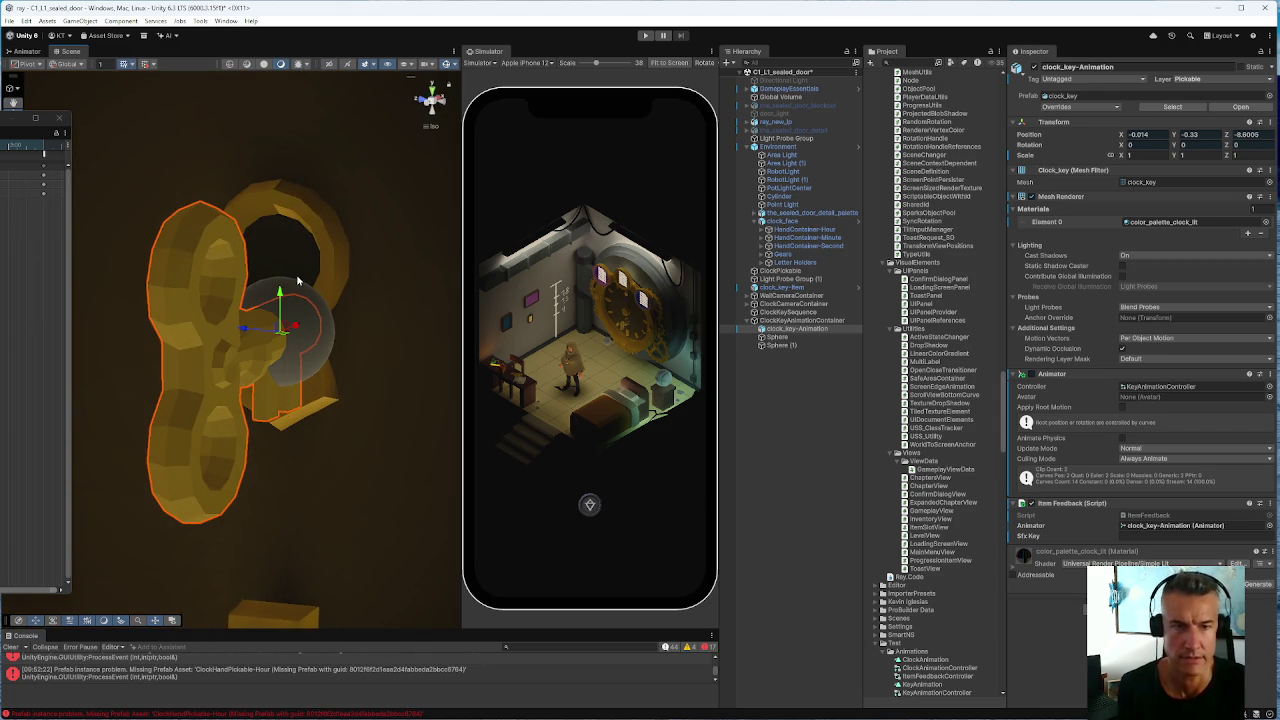
pyautogui.click(780, 320)
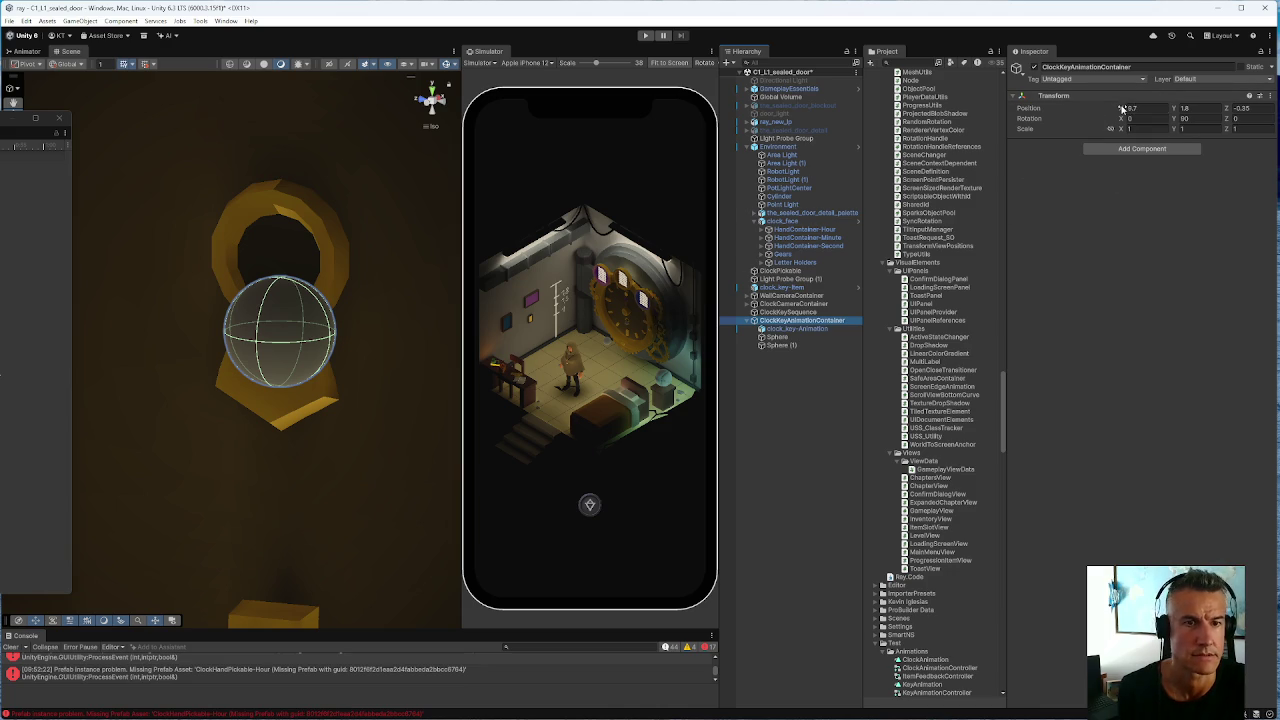
# Set the container's Position Z to -0.33 and orbit around the key to check placement
pyautogui.click(1131, 107)
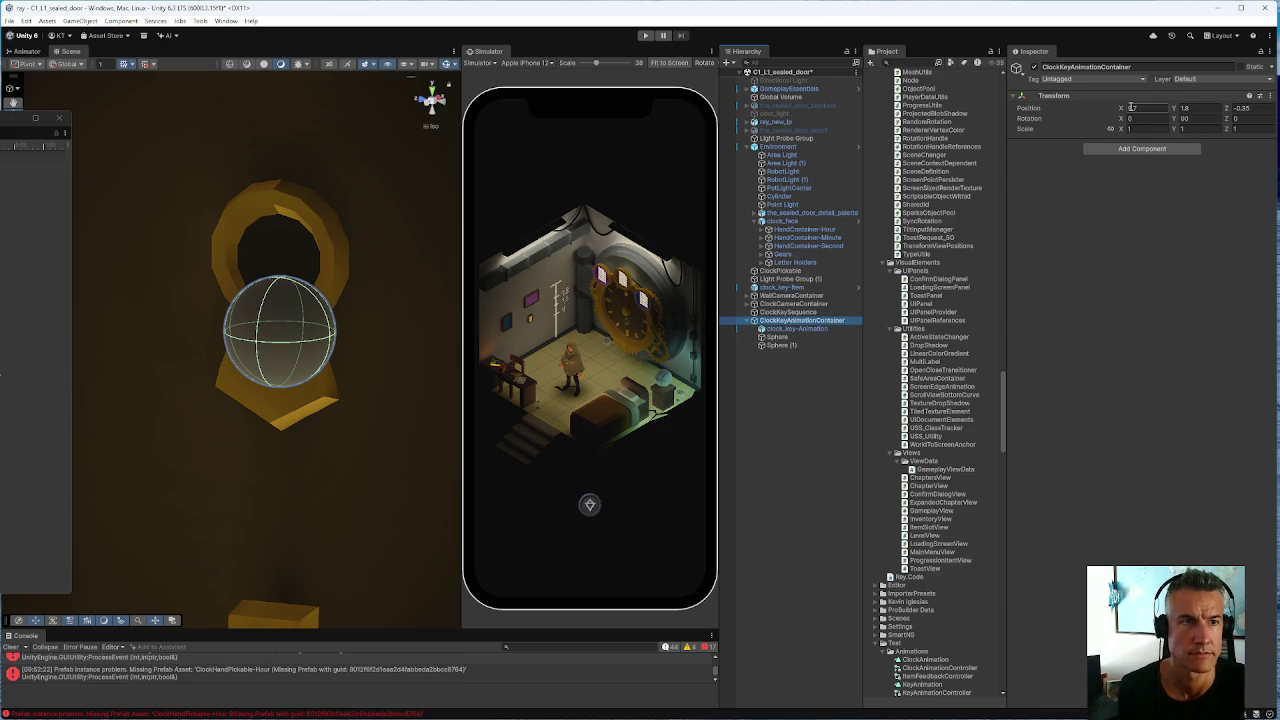
pyautogui.click(1136, 107)
pyautogui.press('Tab')
pyautogui.press('Tab')
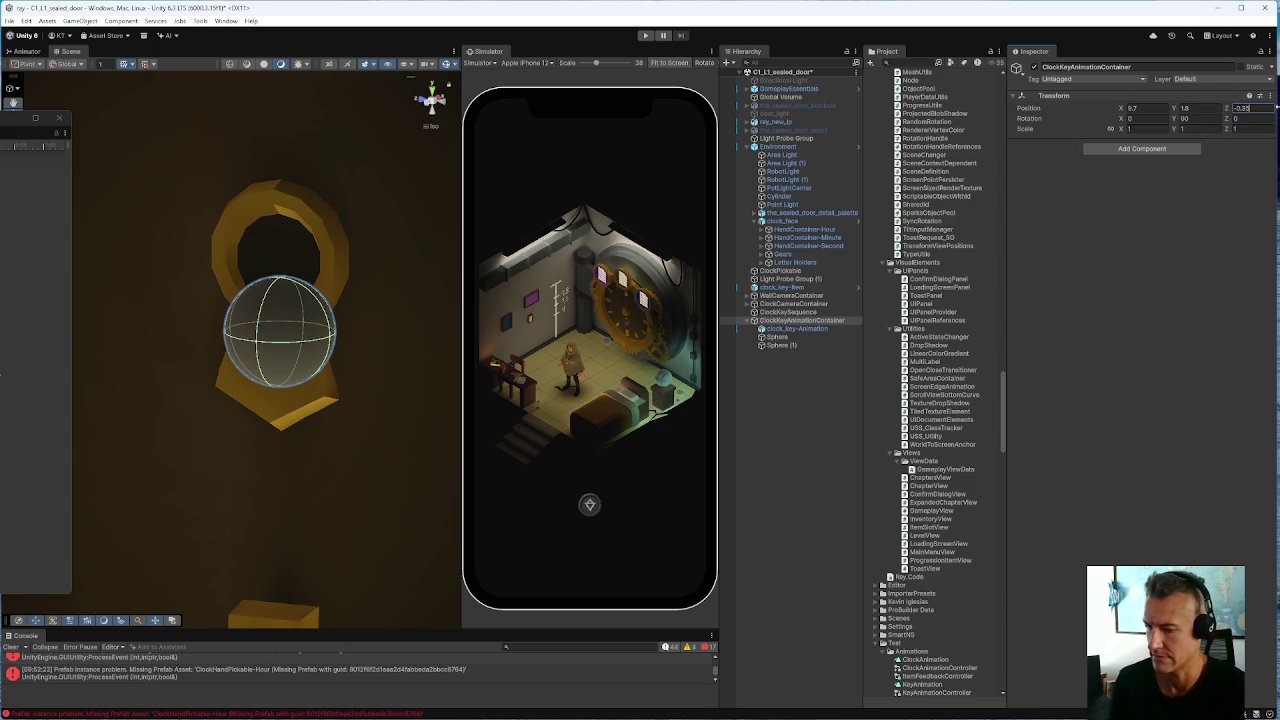
pyautogui.write('-0.34')
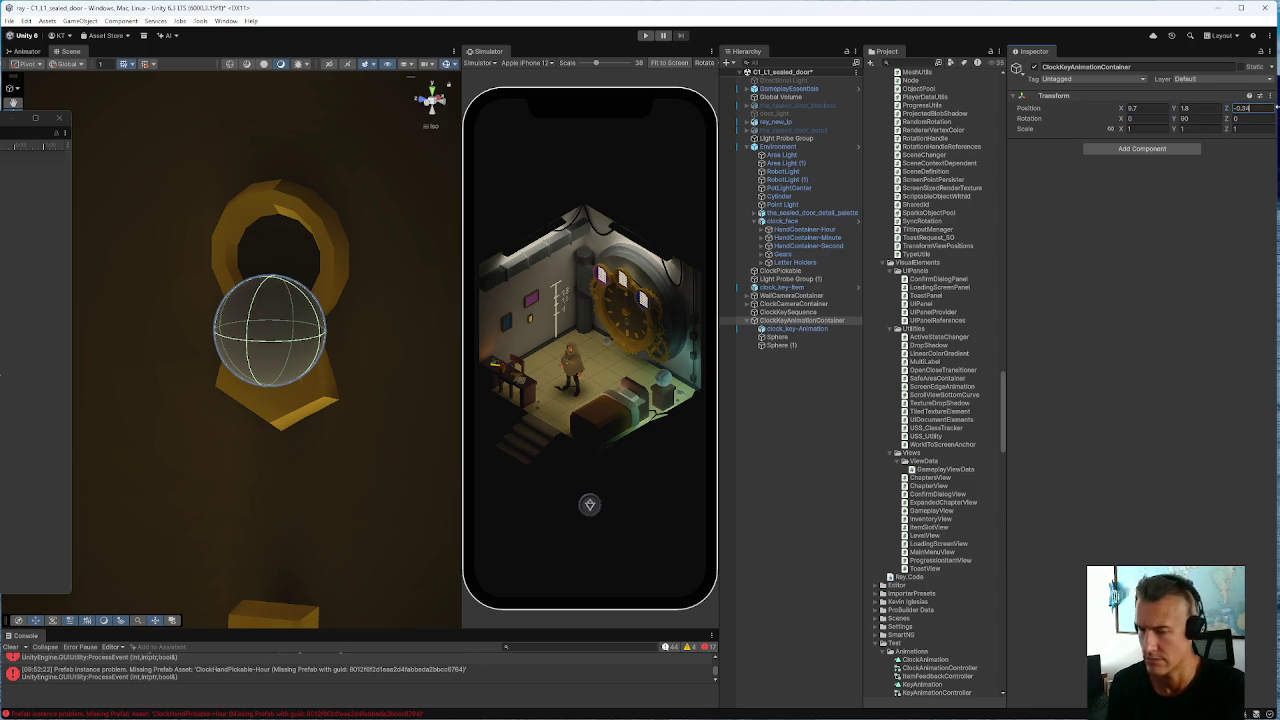
pyautogui.press('BackSpace')
pyautogui.write('3')
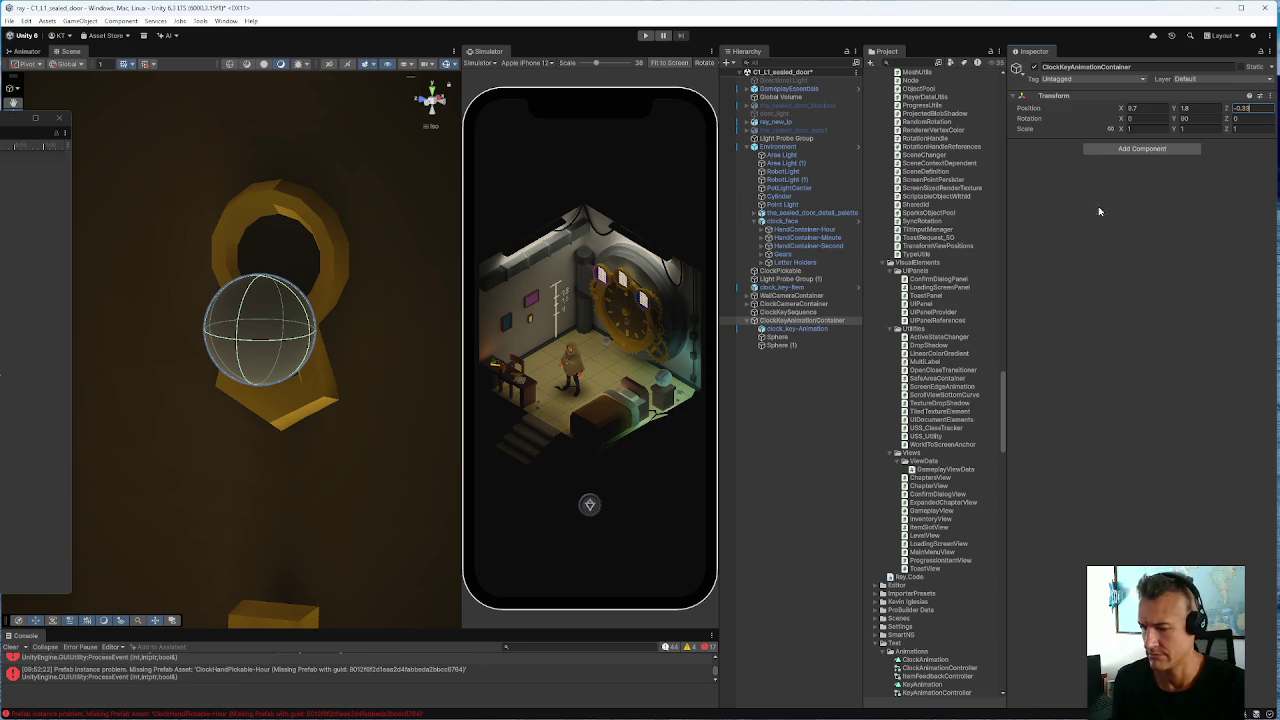
pyautogui.click(280, 373)
pyautogui.moveTo(280, 373)
pyautogui.mouseDown()
pyautogui.moveTo(426, 394)
pyautogui.moveTo(349, 394)
pyautogui.moveTo(200, 354)
pyautogui.moveTo(475, 372)
pyautogui.moveTo(404, 372)
pyautogui.moveTo(337, 349)
pyautogui.moveTo(360, 357)
pyautogui.moveTo(349, 349)
pyautogui.mouseUp()
# Refine the container's Position Z to -0.325 and Y to 1.85
pyautogui.click(1253, 108)
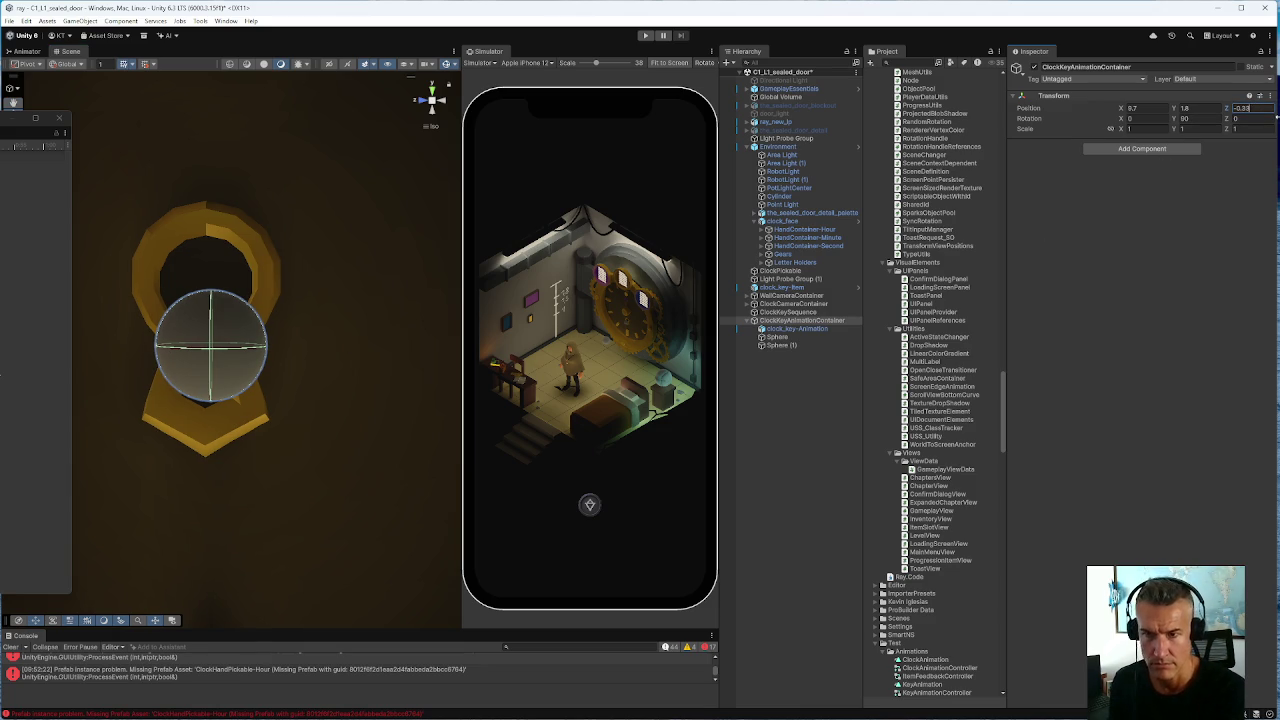
pyautogui.write('-0.32')
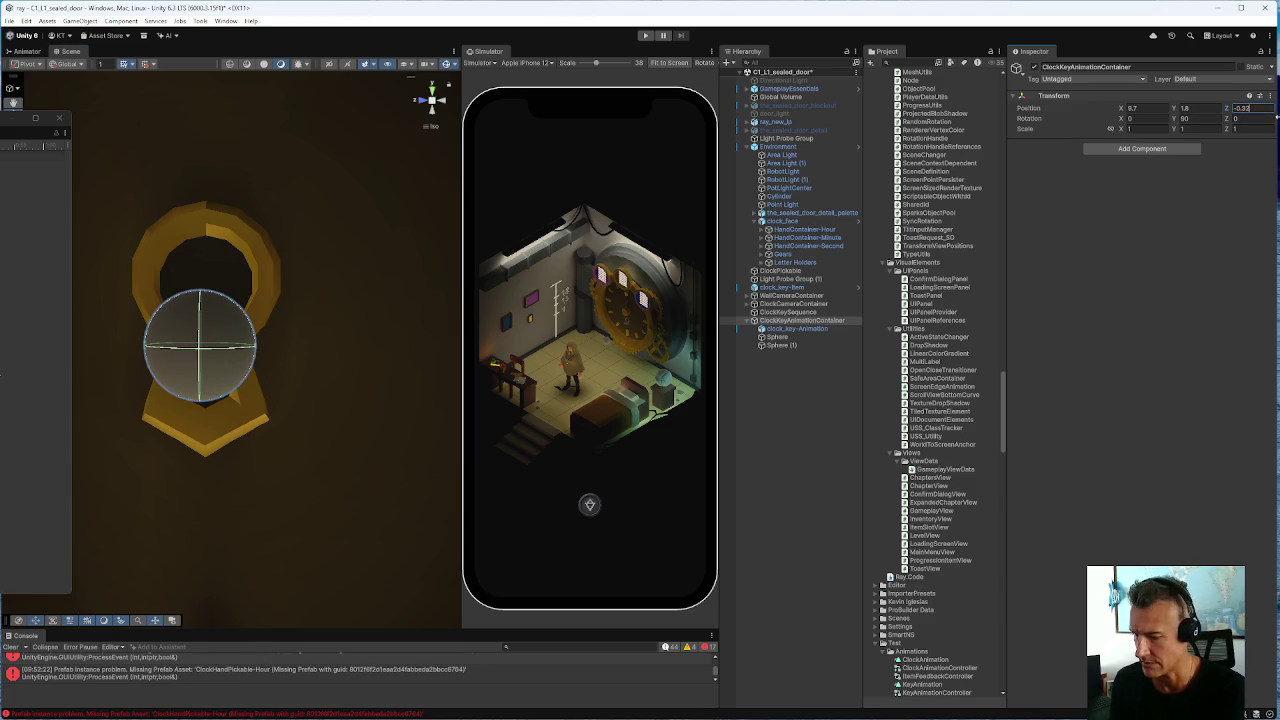
pyautogui.write('5')
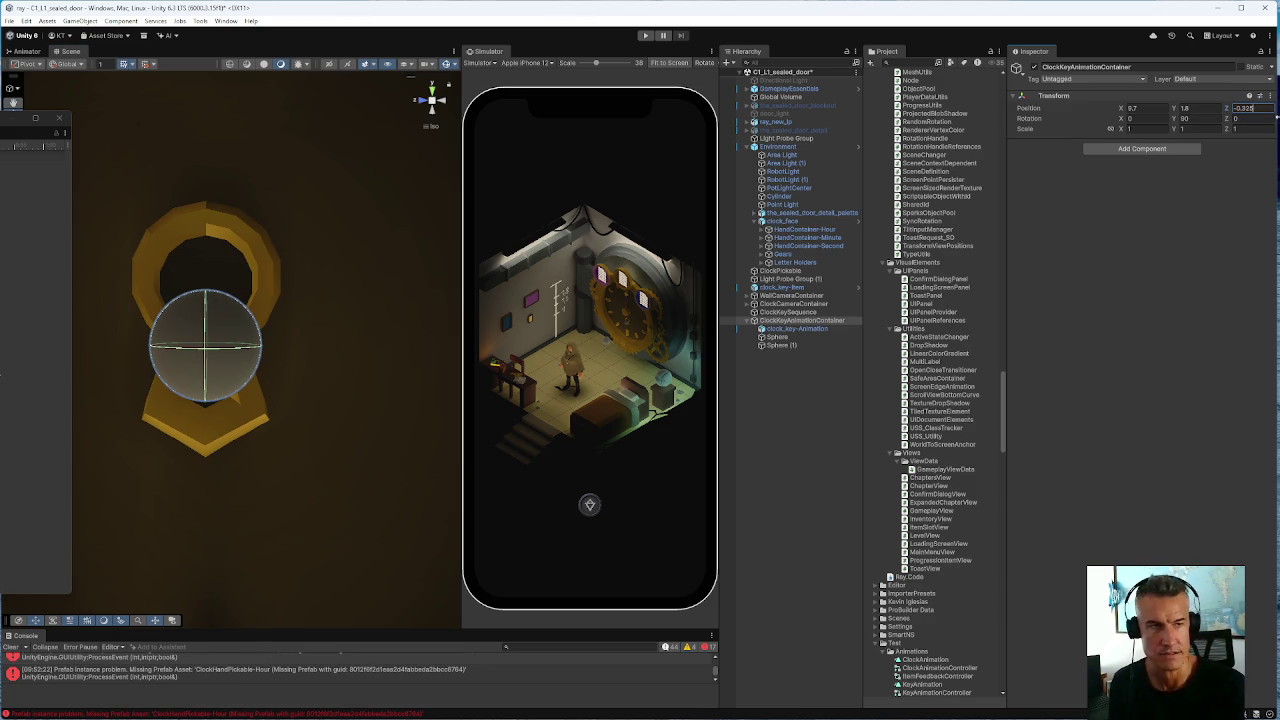
pyautogui.click(1186, 107)
pyautogui.press('Tab')
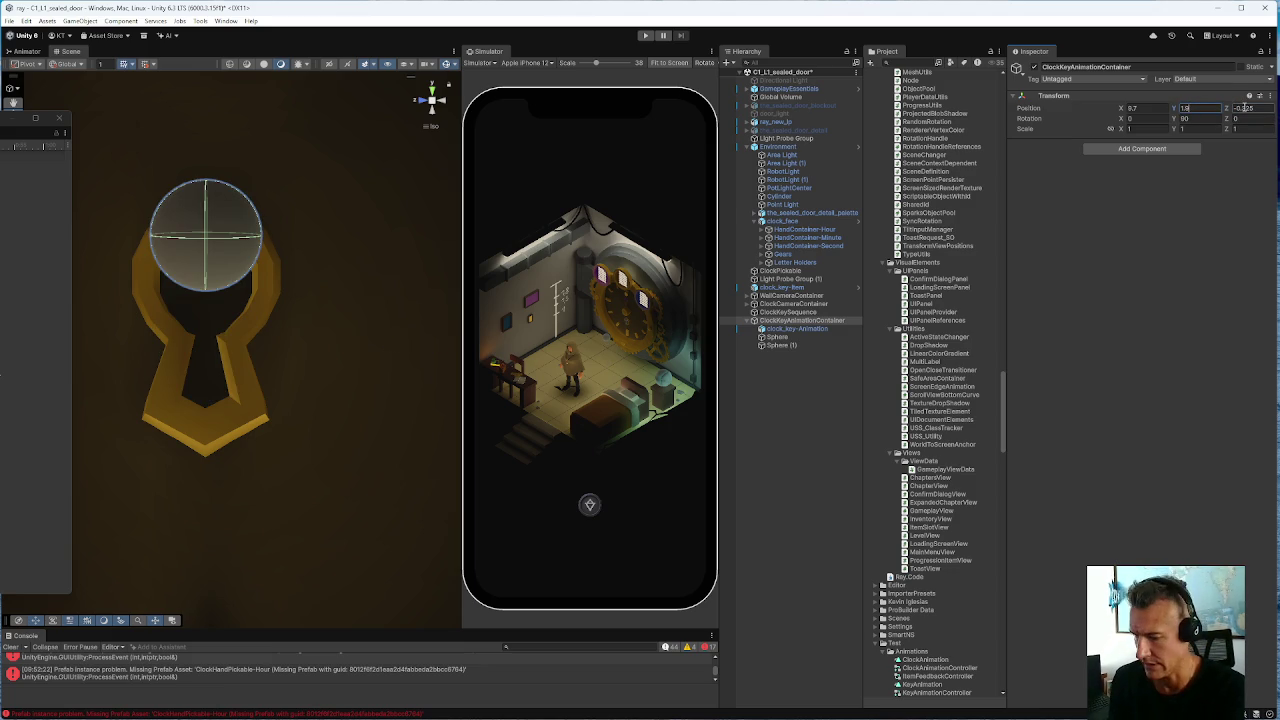
pyautogui.write('5')
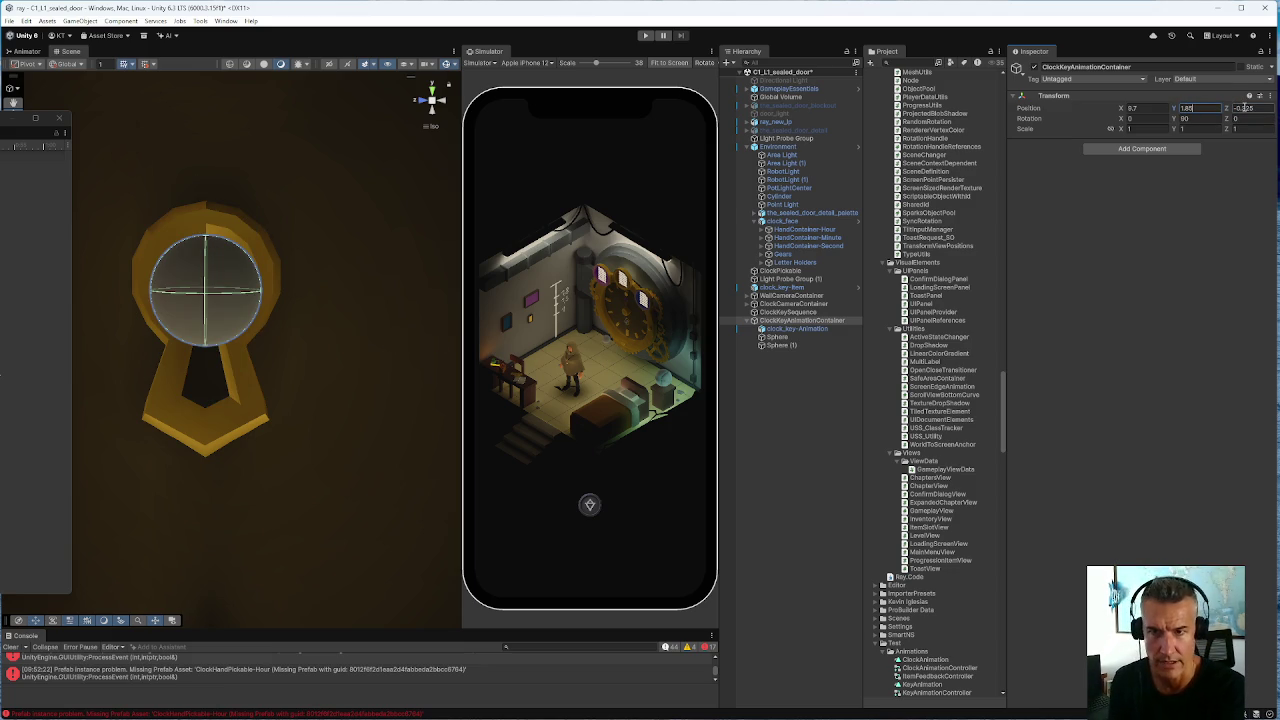
pyautogui.press('Return')
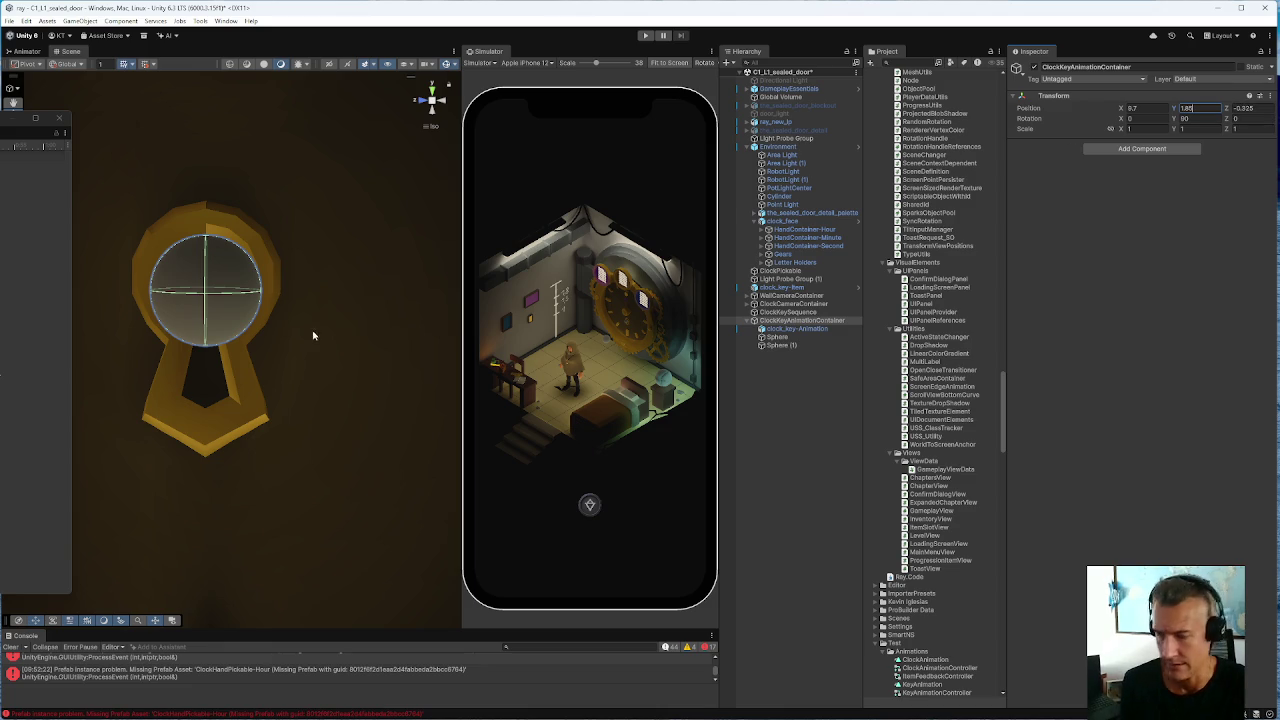
# Orbit to a side view of the keyhole and set Position X to 0.8
pyautogui.moveTo(370, 352); pyautogui.dragTo(152, 380)
pyautogui.click(1148, 108)
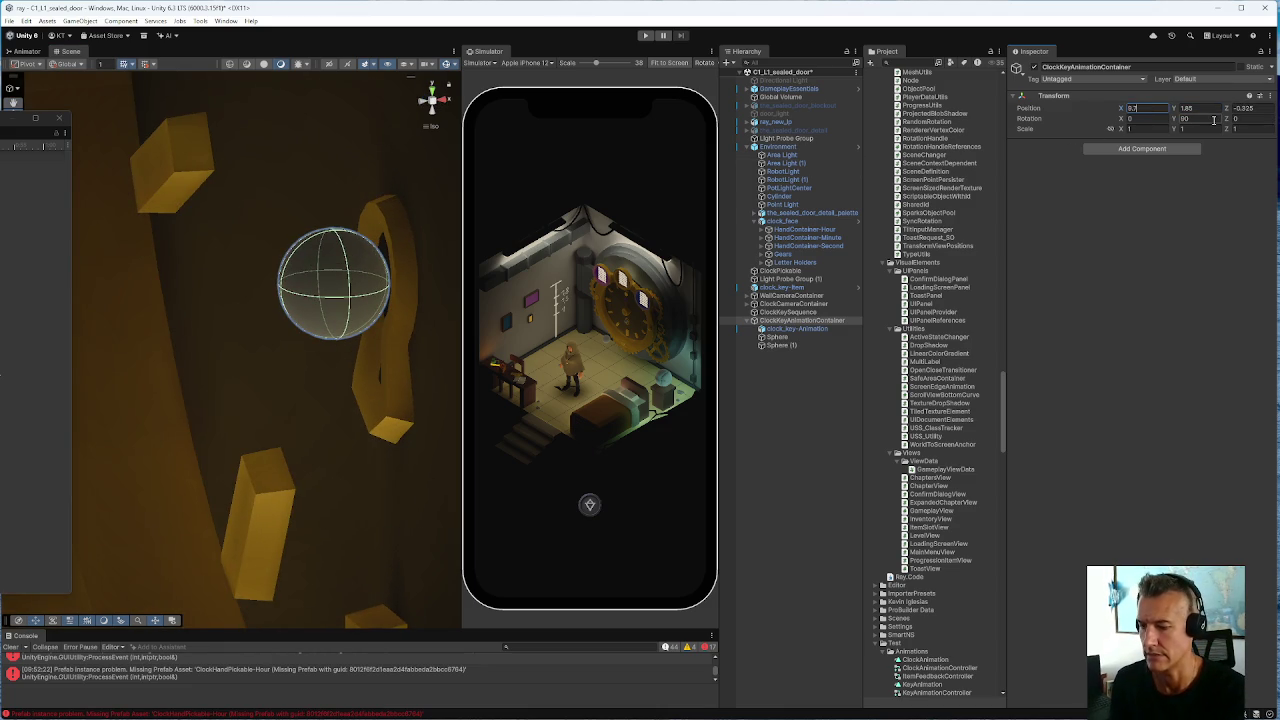
pyautogui.write('0.8')
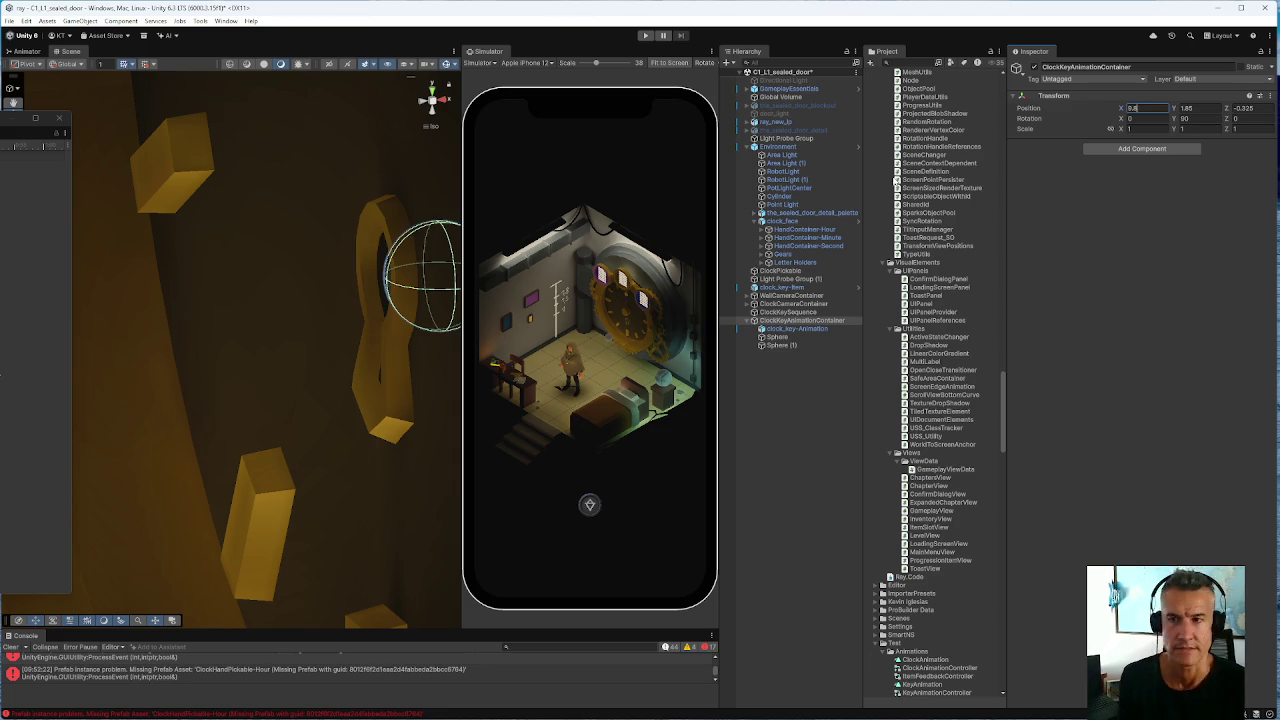
pyautogui.click(790, 328)
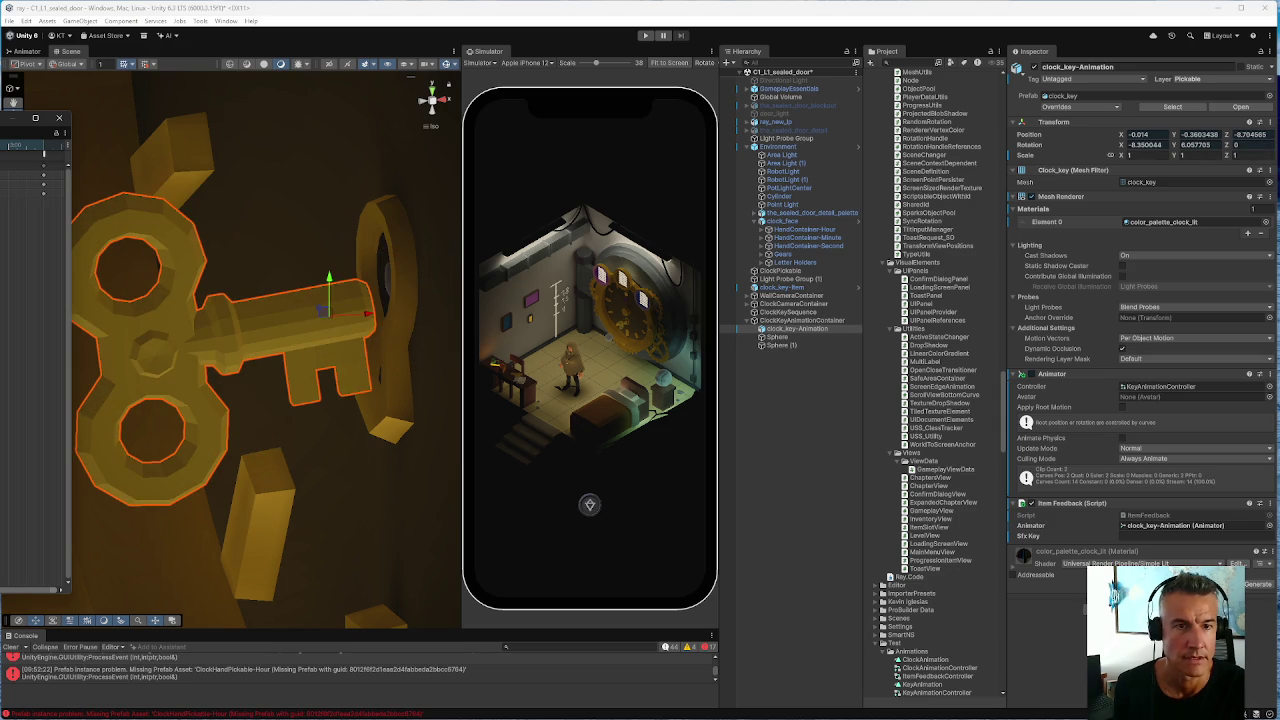
# Set the container's Position X to 0.85 and check the key's fit
pyautogui.click(774, 320)
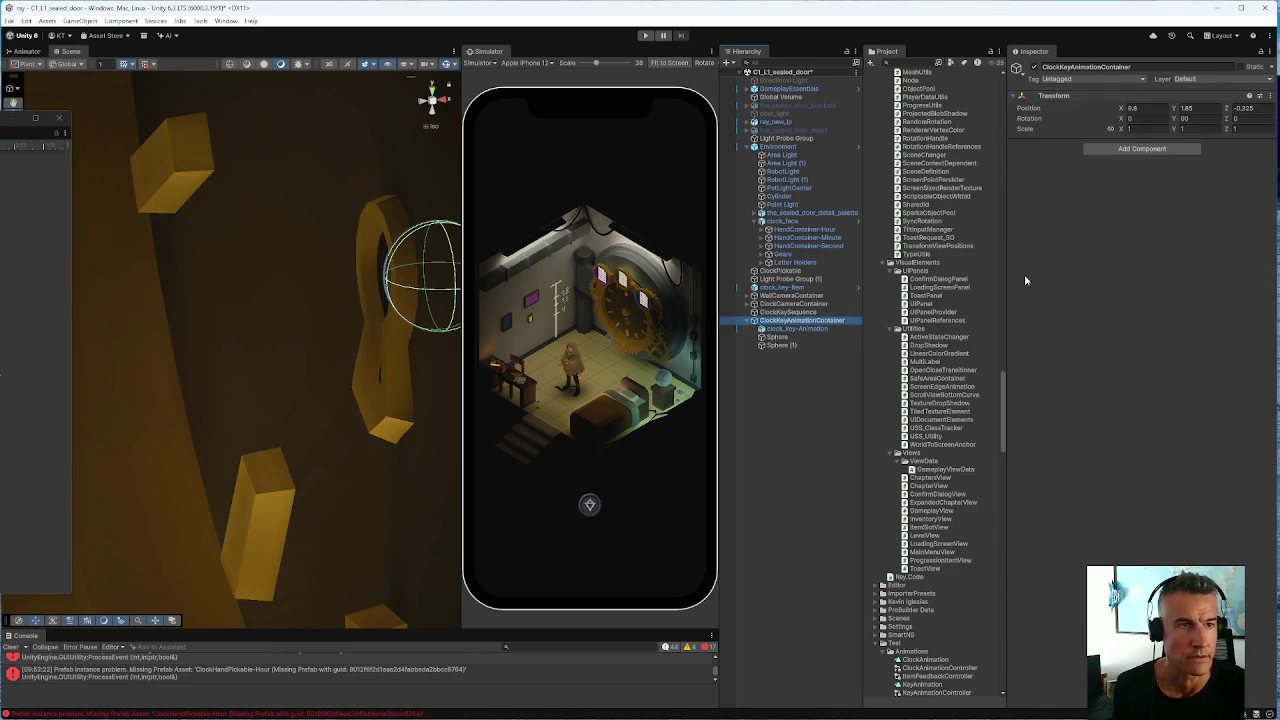
pyautogui.click(1145, 108)
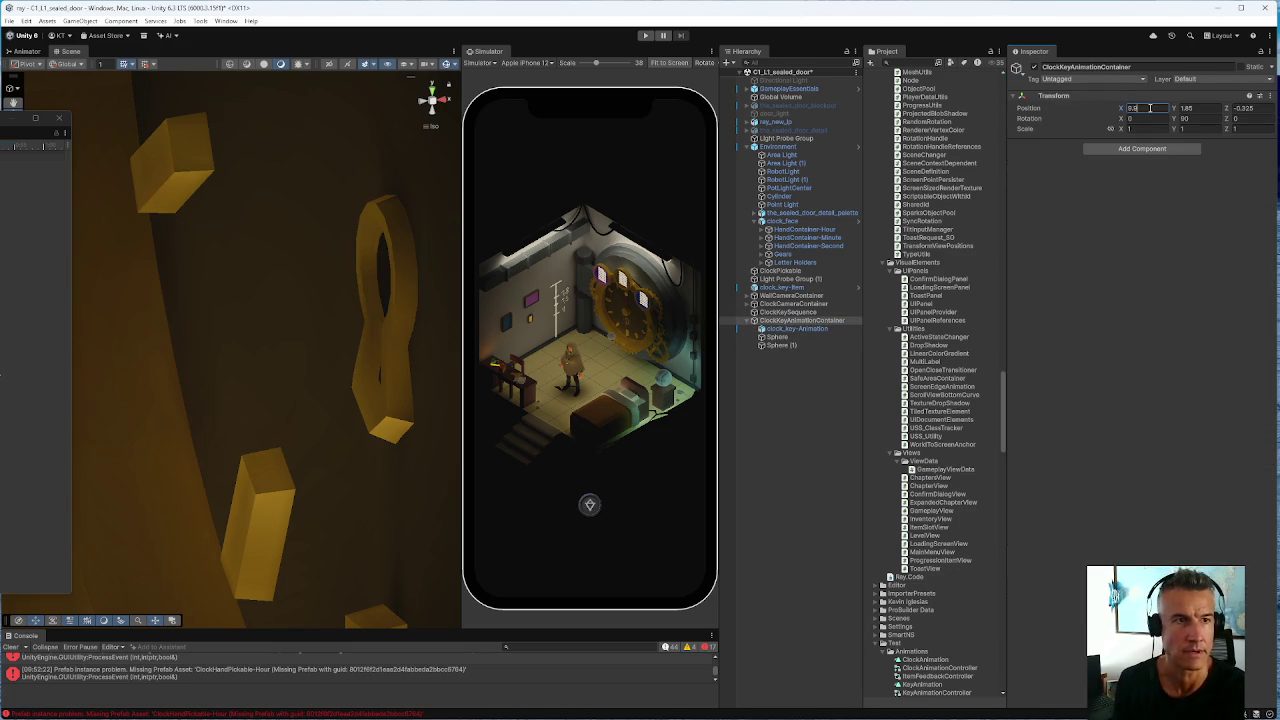
pyautogui.write('0.85')
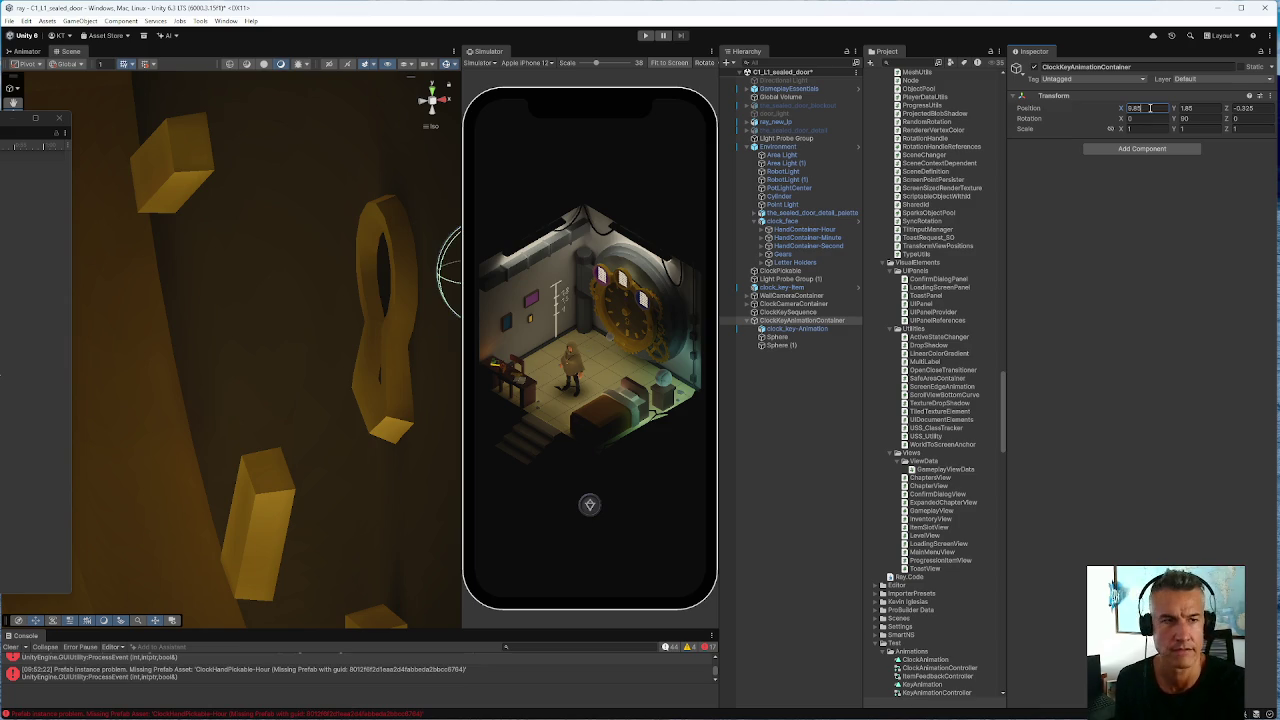
pyautogui.click(800, 328)
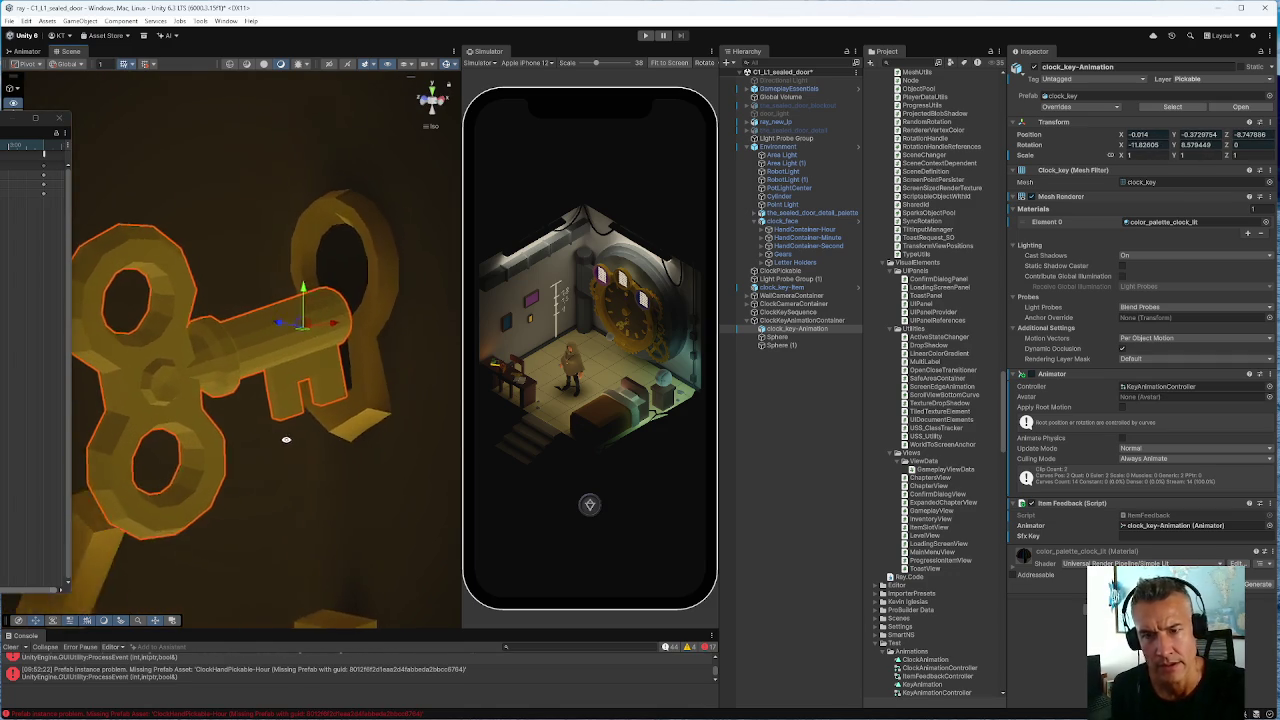
# Inspect the container's Position Y and preview the clock key's animated pose in the keyhole
pyautogui.click(795, 321)
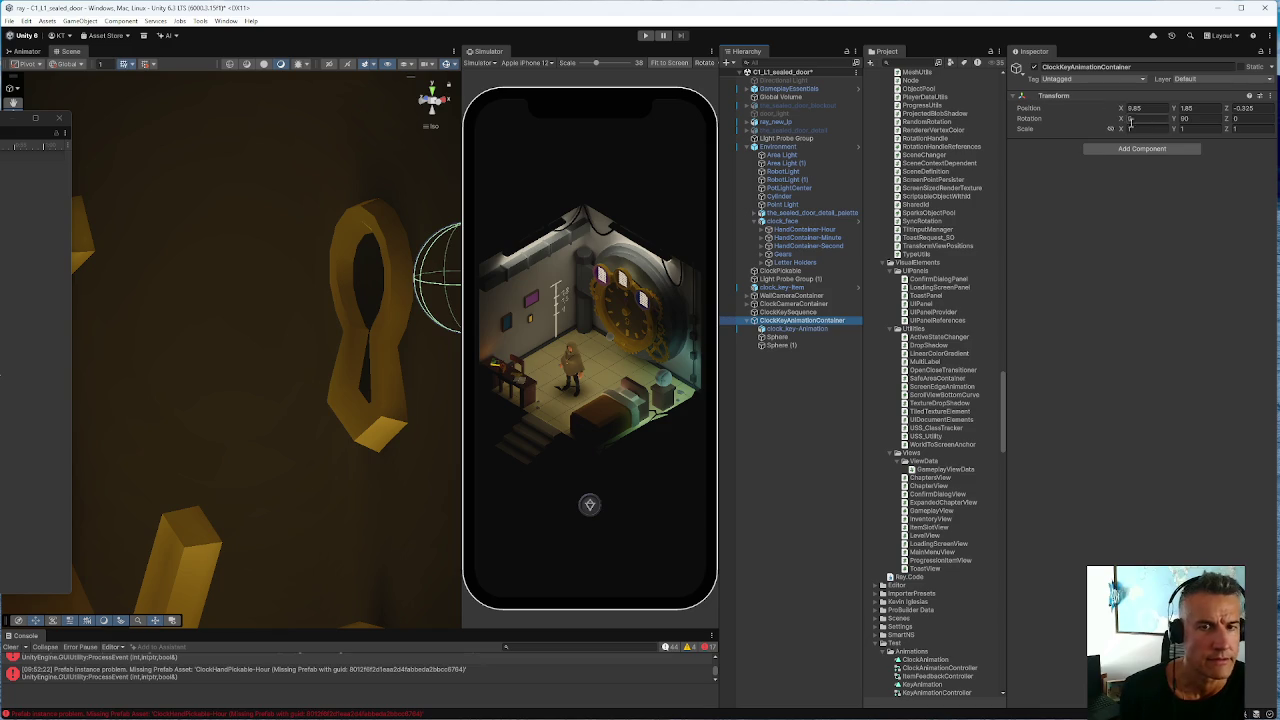
pyautogui.click(1196, 109)
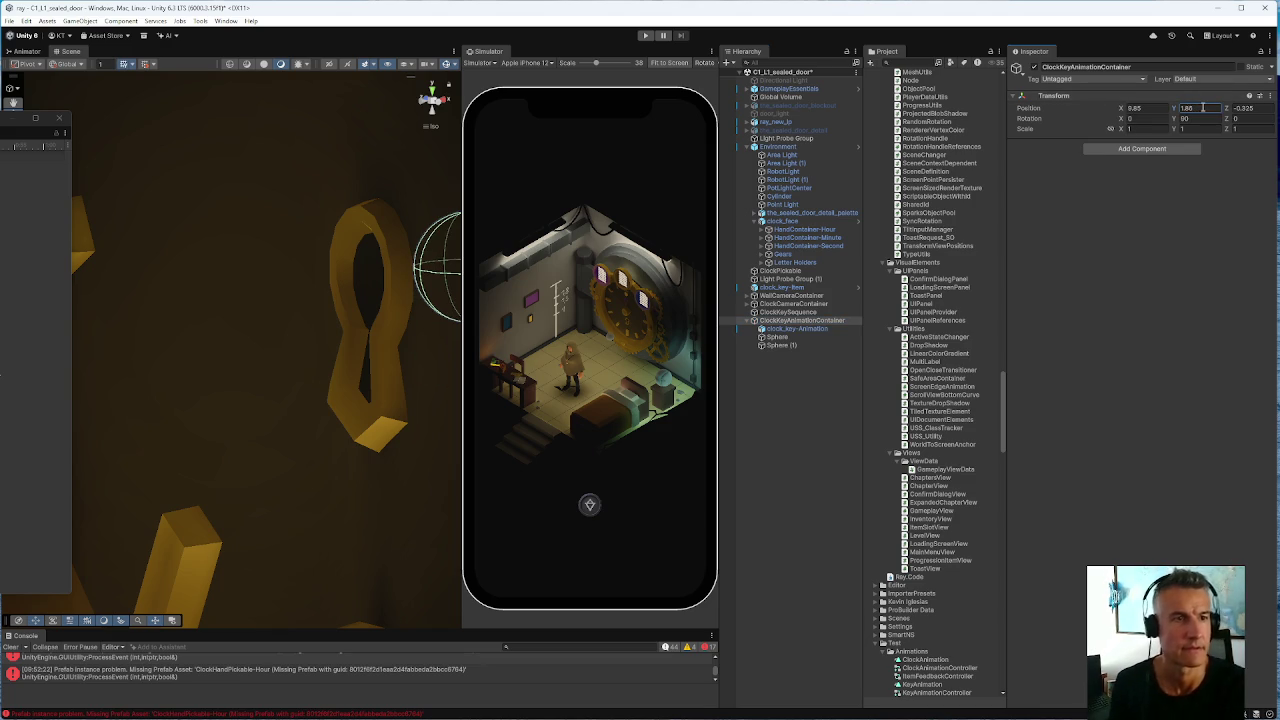
pyautogui.write('1.87')
pyautogui.press('Return')
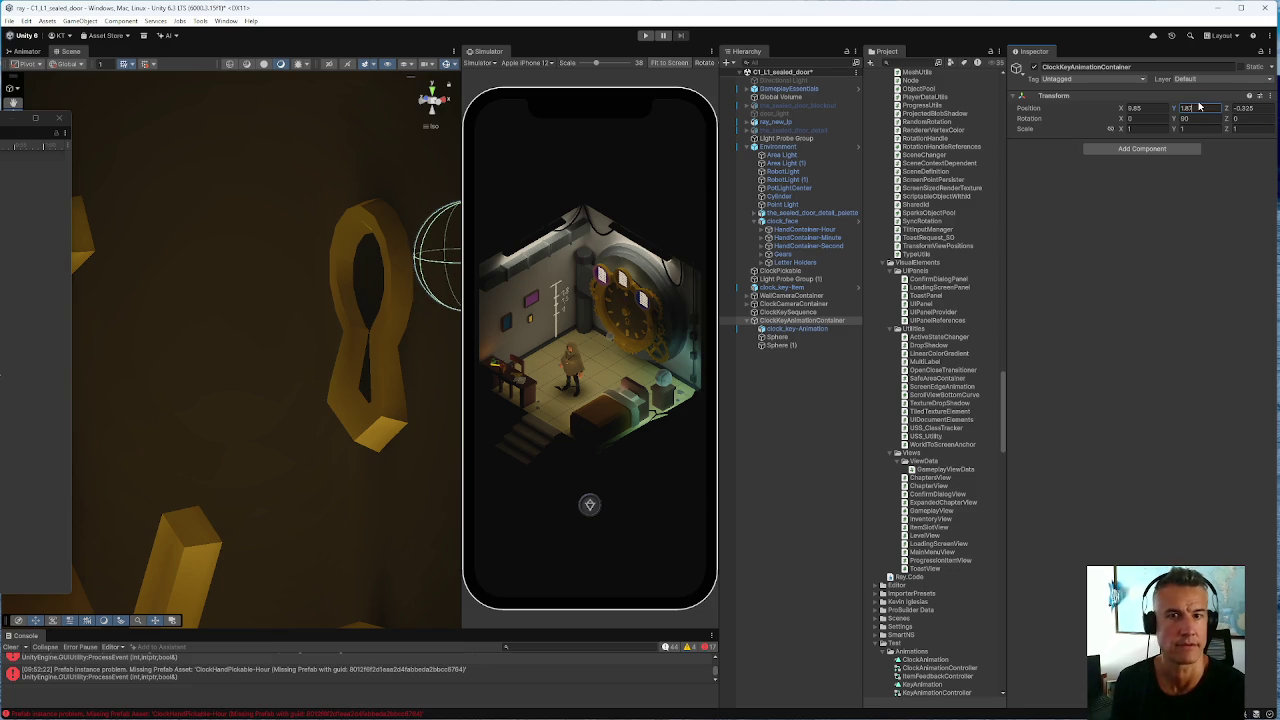
pyautogui.click(790, 328)
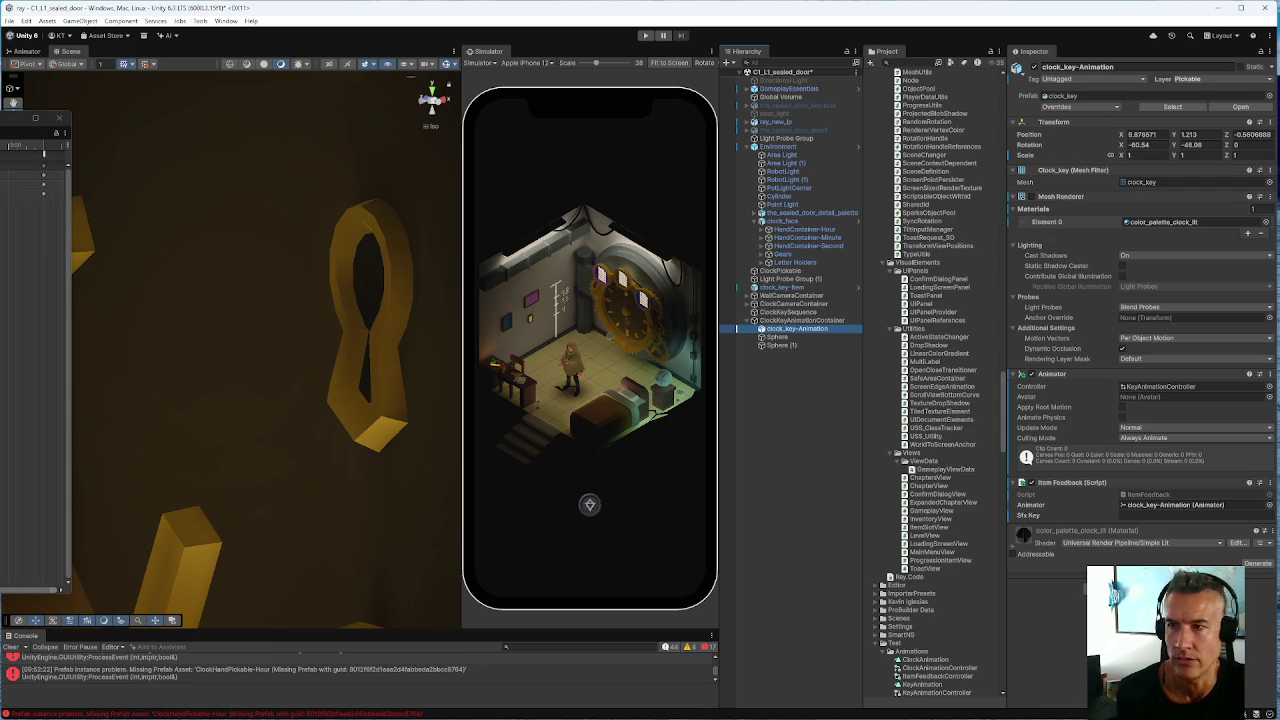
pyautogui.click(10, 130)
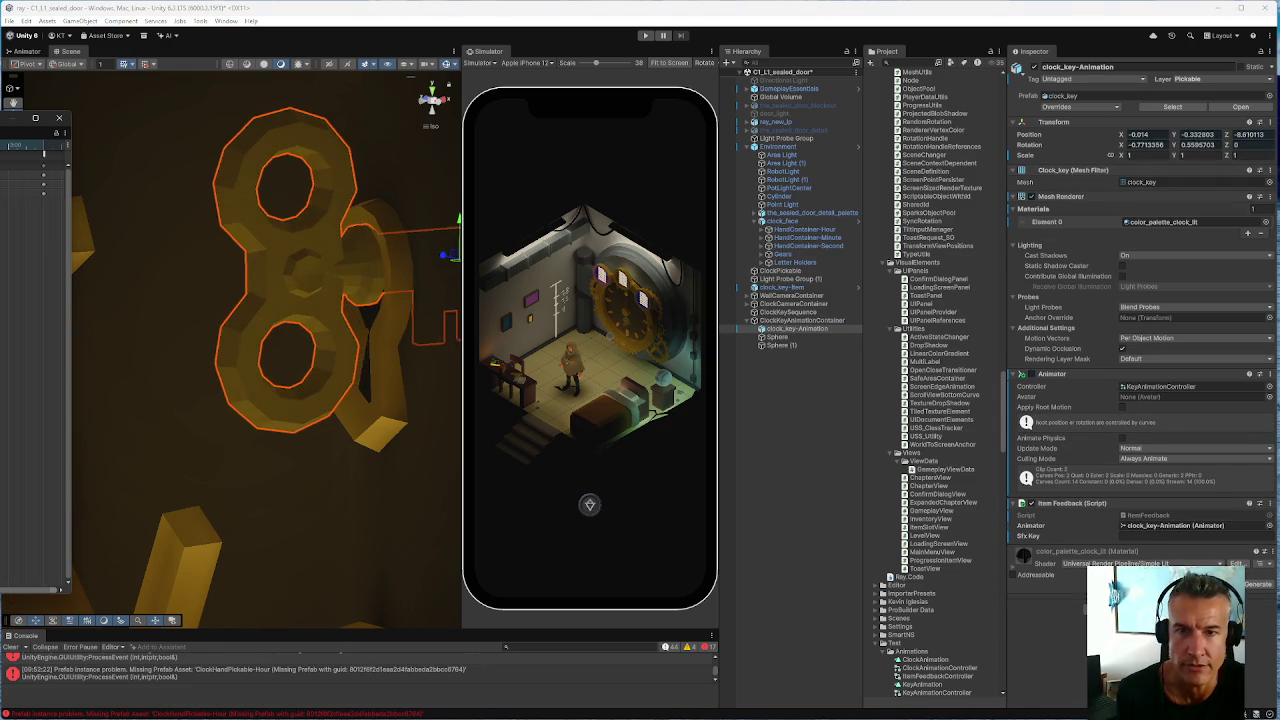
pyautogui.click(775, 320)
pyautogui.click(1148, 109)
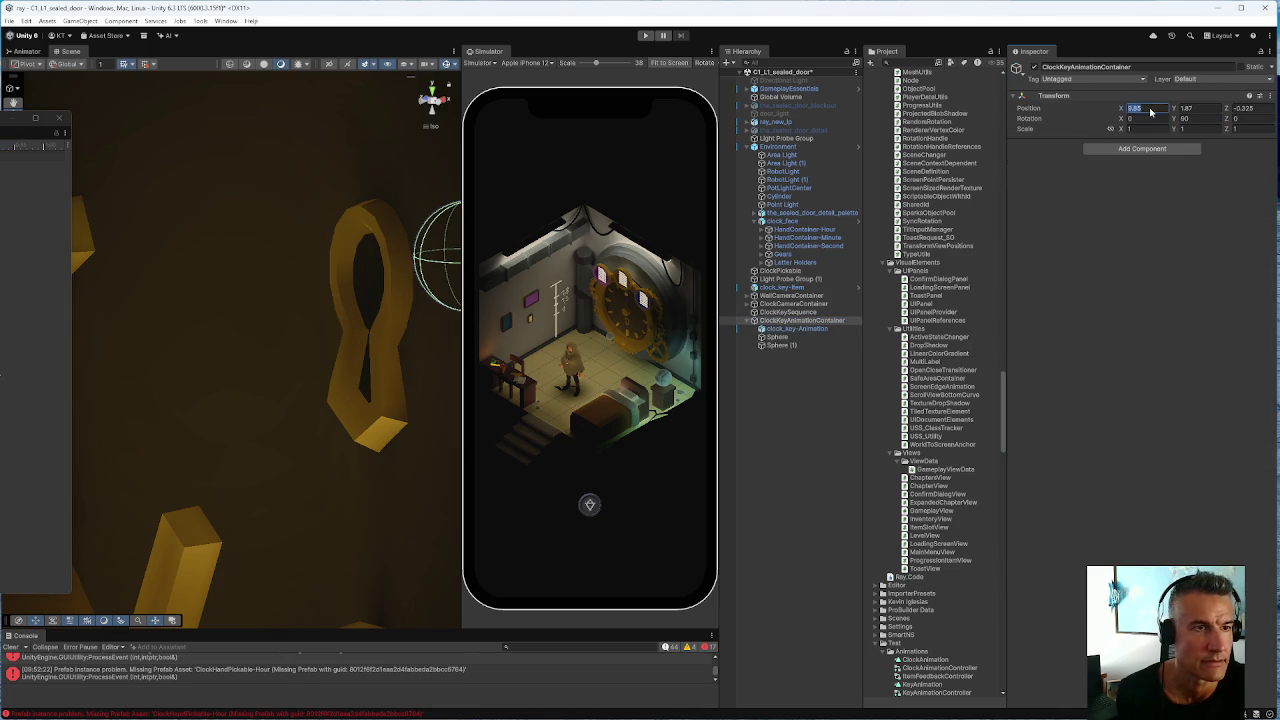
pyautogui.click(1200, 108)
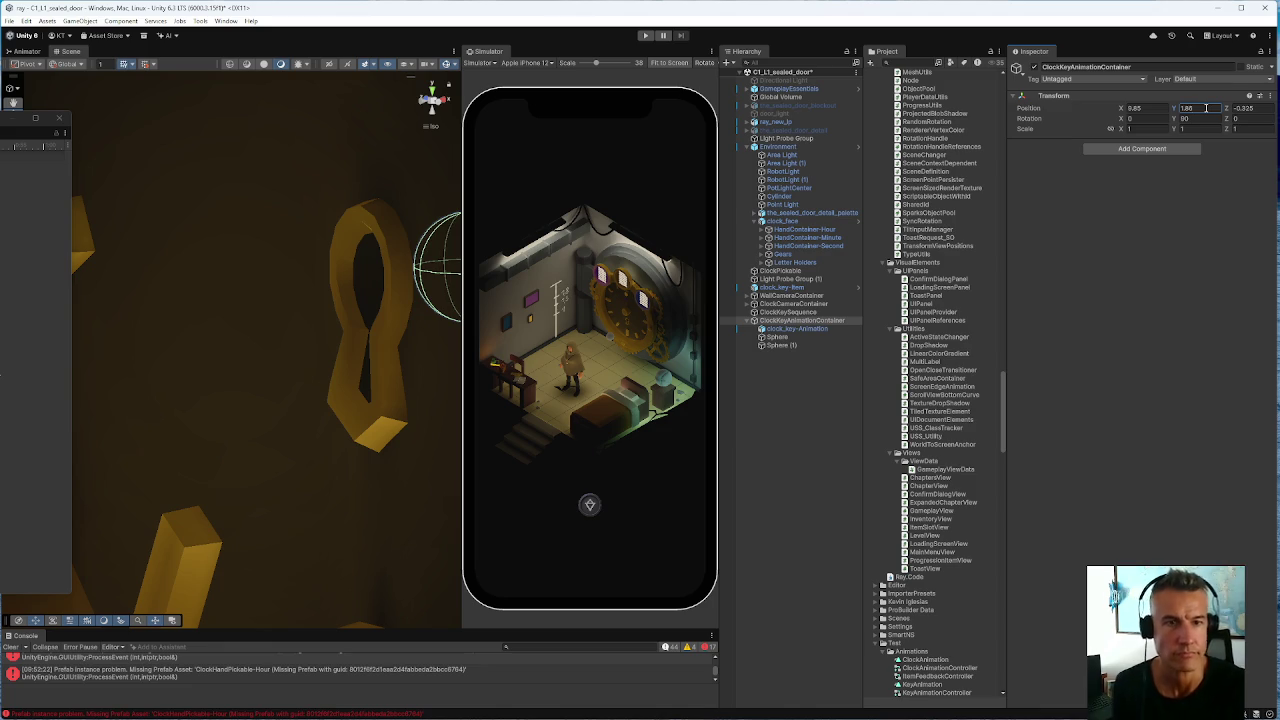
pyautogui.click(768, 327)
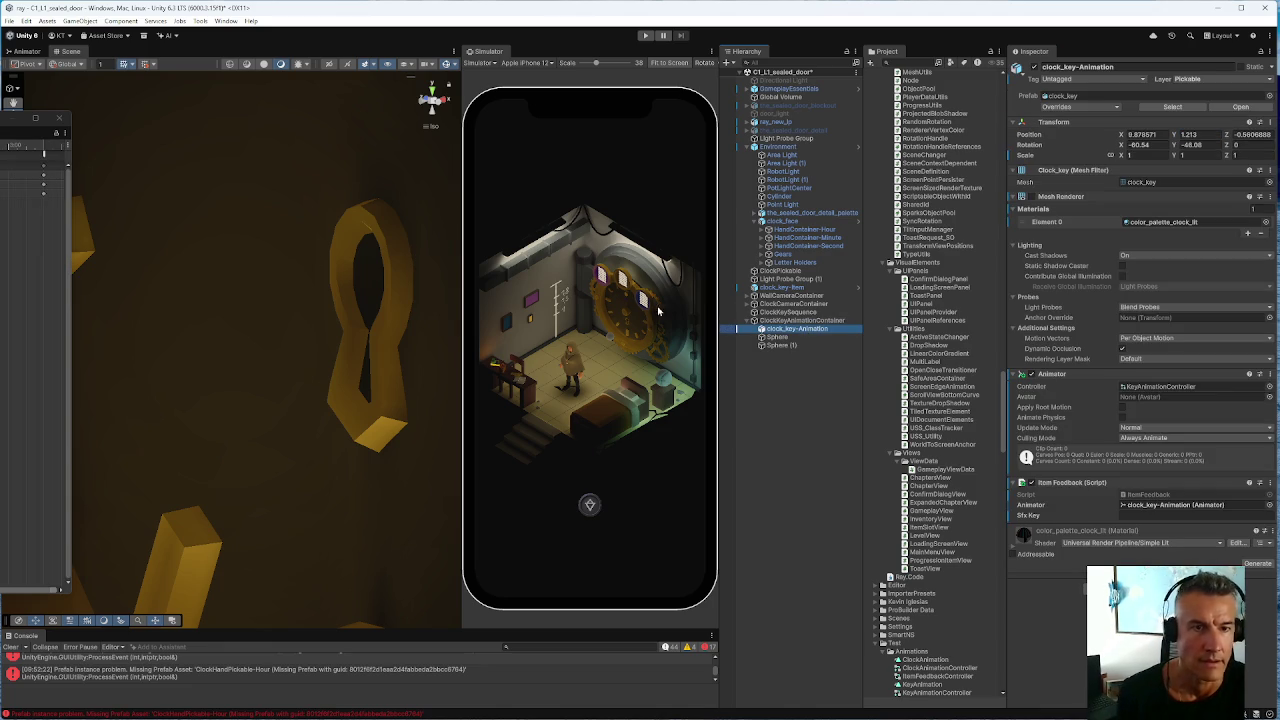
pyautogui.click(43, 150)
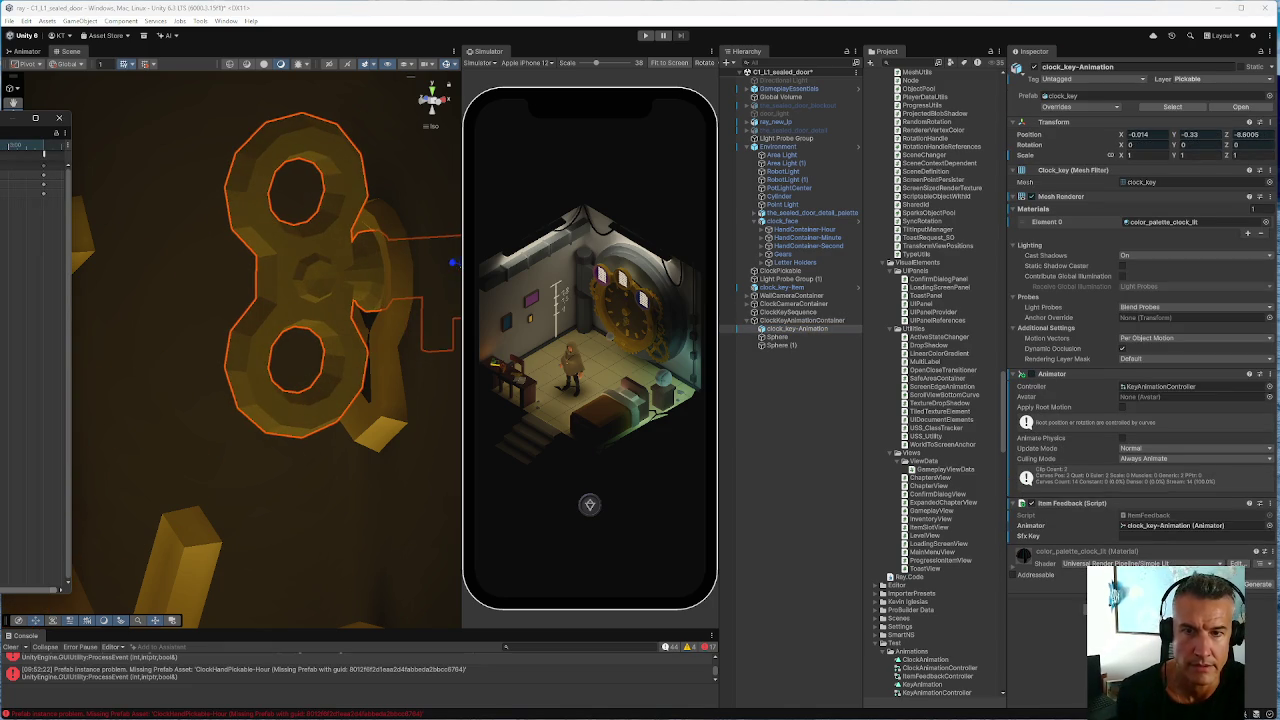
# Frame the clock key and change the container's Position Y to 1.855
pyautogui.click(800, 320)
pyautogui.click(1190, 108)
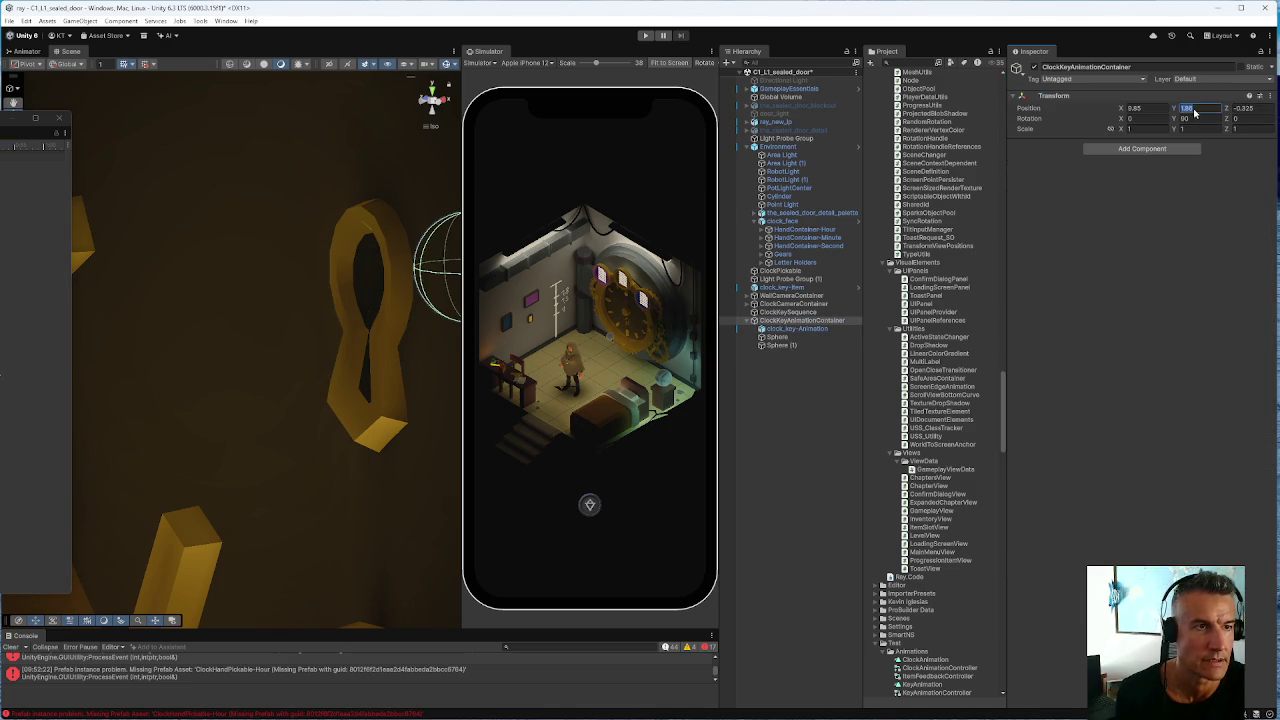
pyautogui.click(1195, 108)
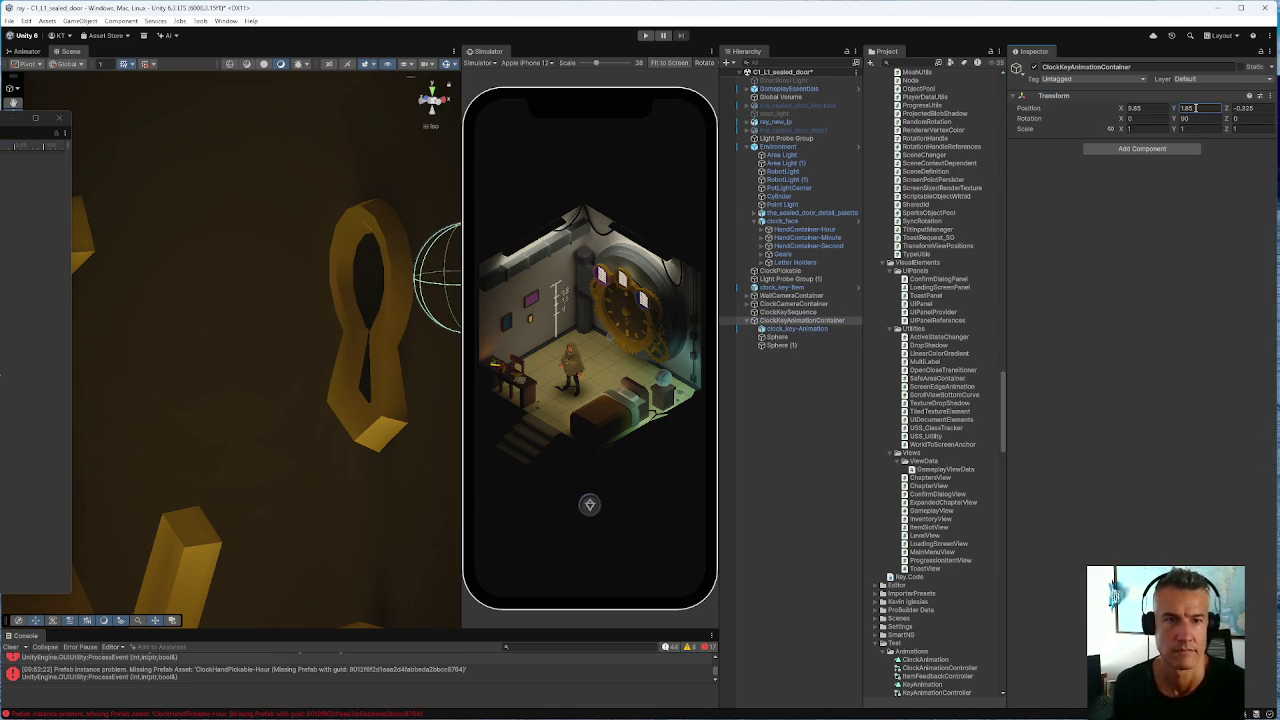
pyautogui.click(791, 329)
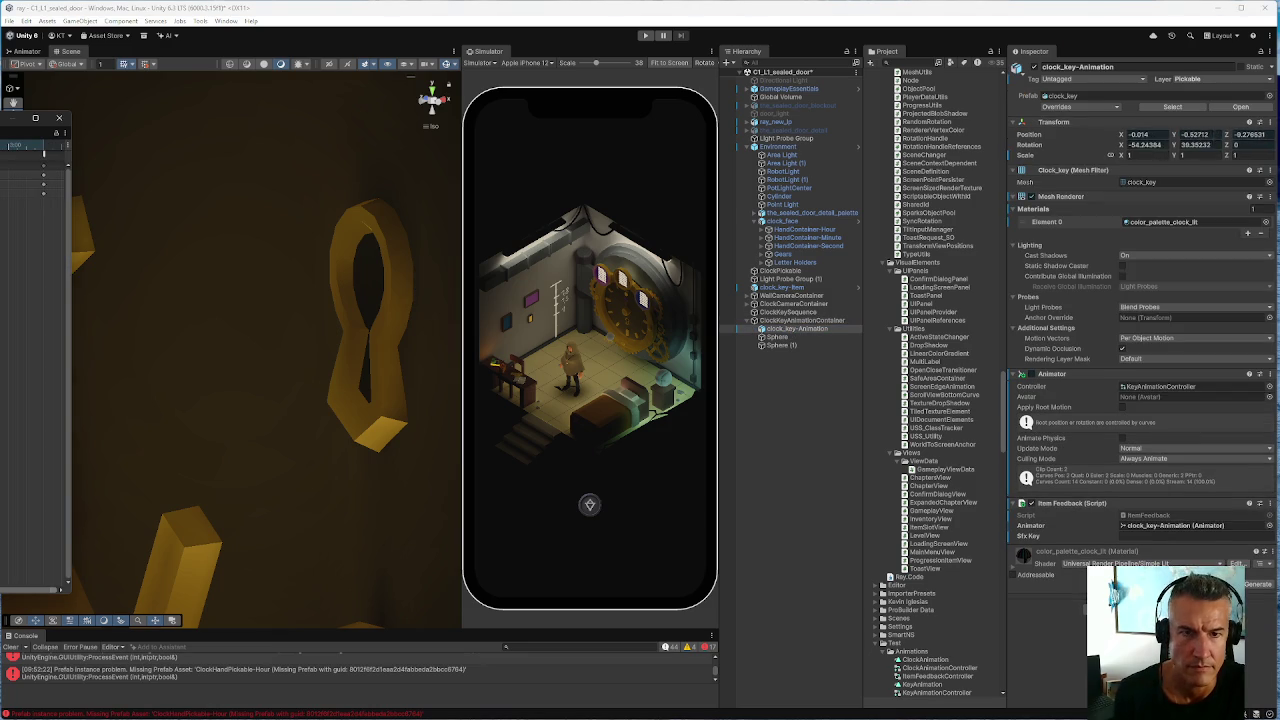
pyautogui.press('f')
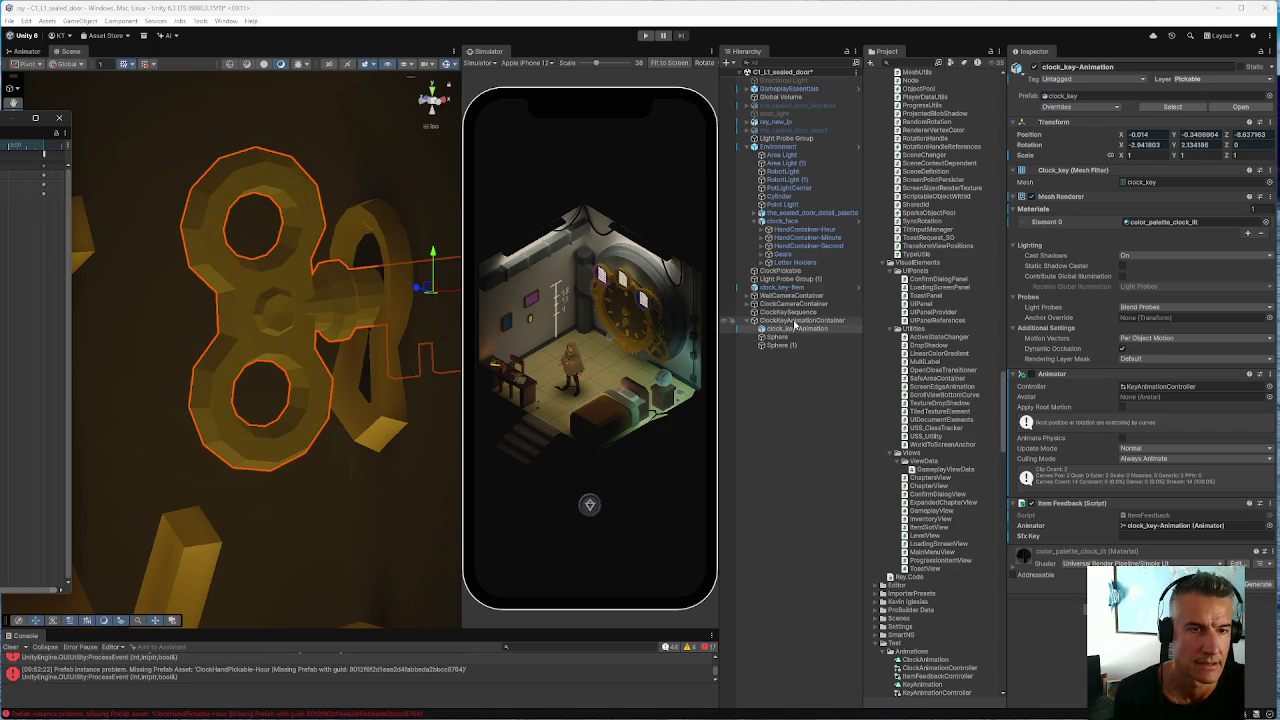
pyautogui.click(795, 320)
pyautogui.click(1188, 108)
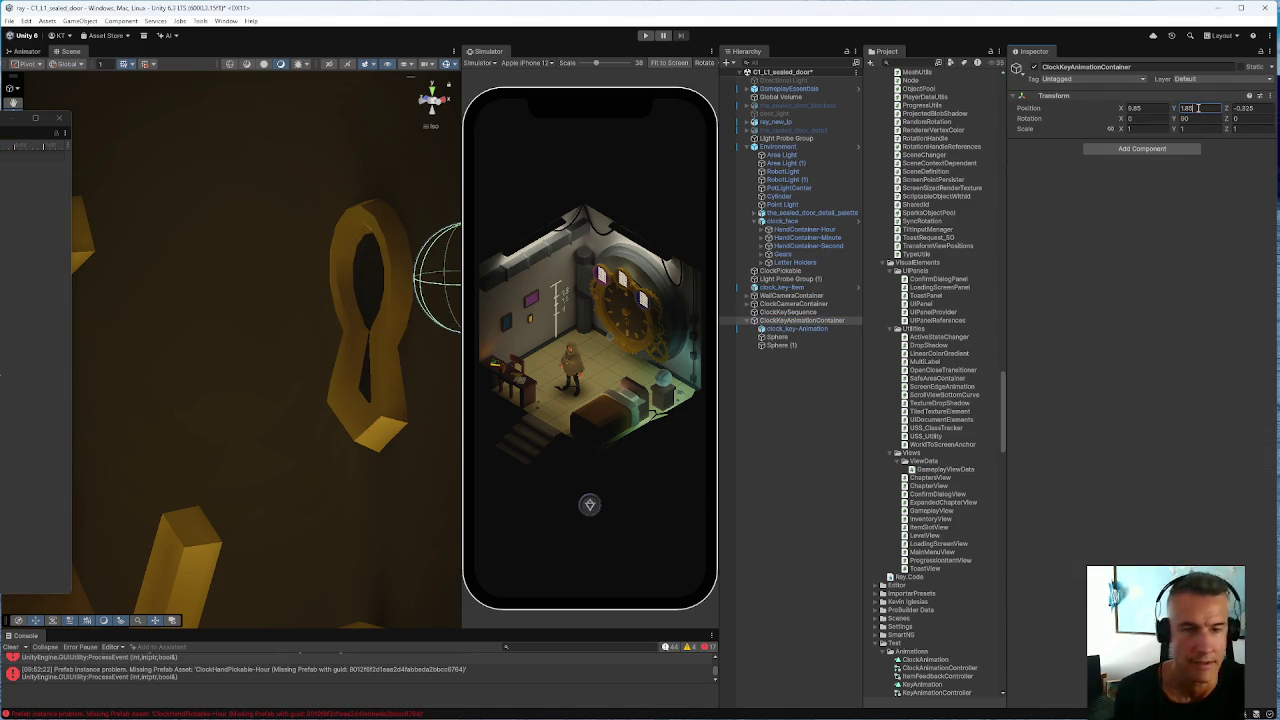
pyautogui.write('5')
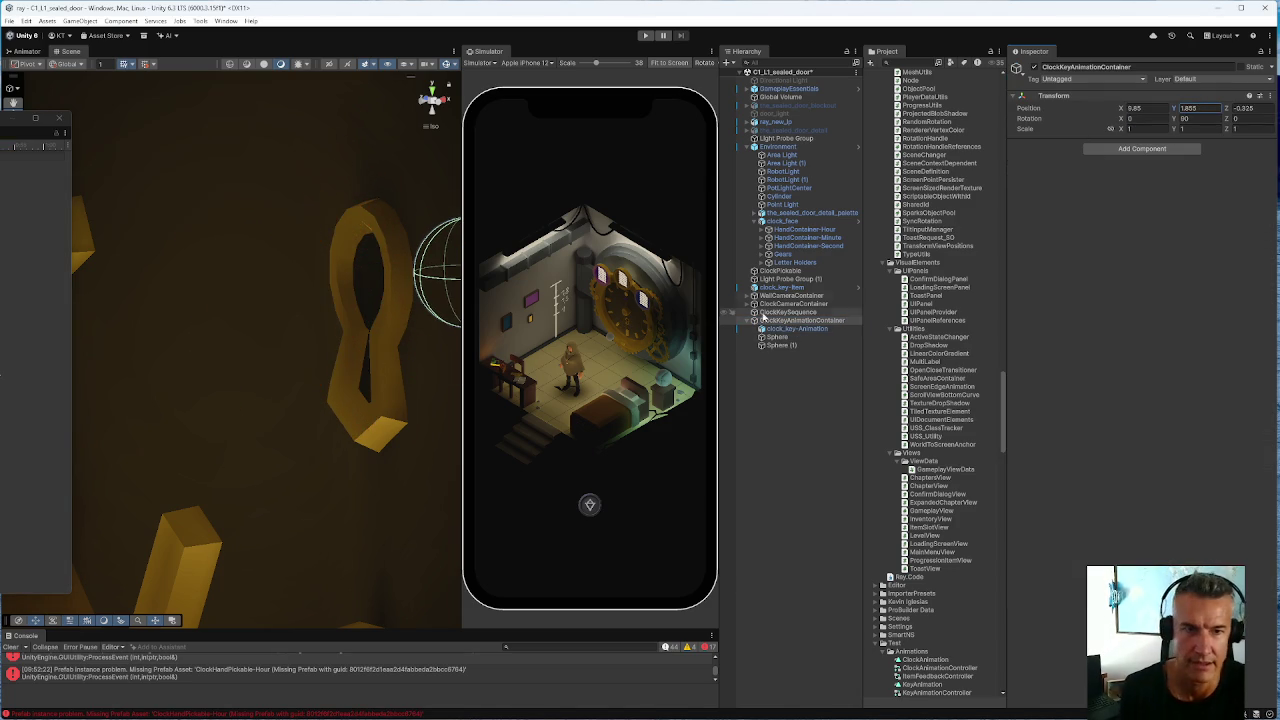
pyautogui.click(781, 331)
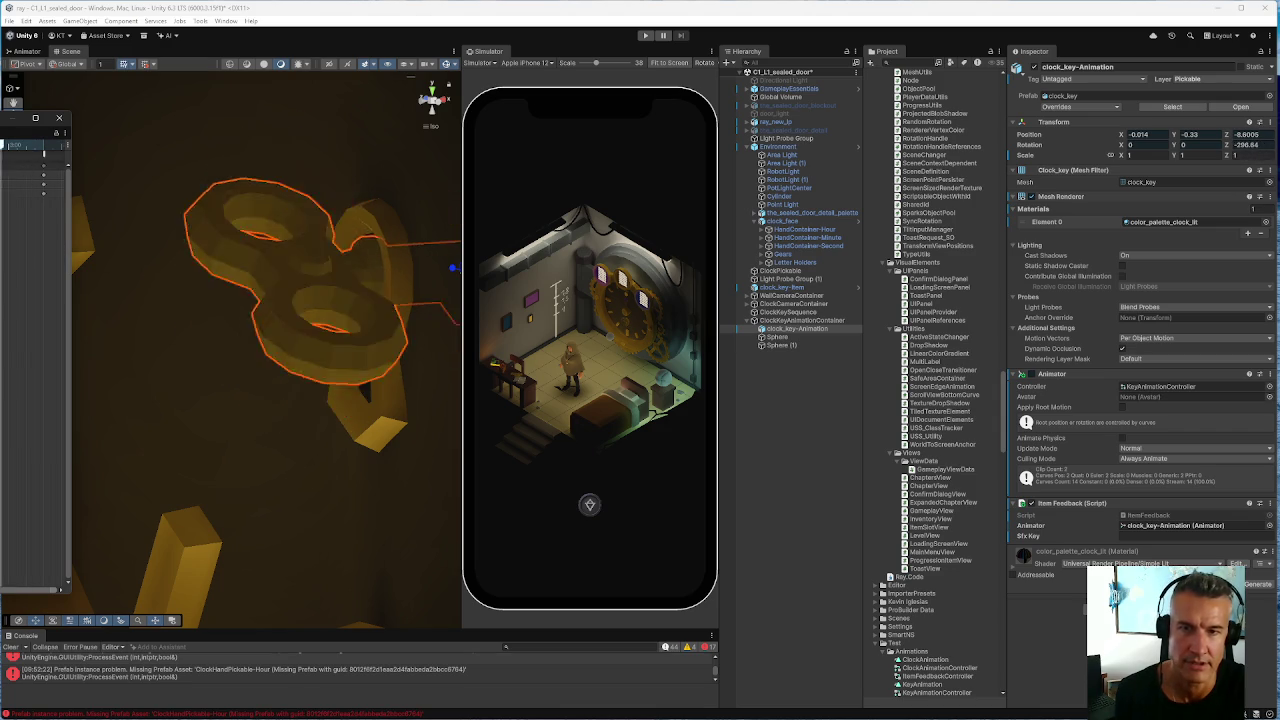
pyautogui.moveTo(230, 332)
pyautogui.mouseDown()
pyautogui.moveTo(320, 357)
pyautogui.moveTo(434, 357)
pyautogui.mouseUp()
pyautogui.moveTo(312, 338)
pyautogui.mouseDown()
pyautogui.moveTo(266, 423)
pyautogui.moveTo(257, 337)
pyautogui.moveTo(185, 240)
pyautogui.moveTo(170, 243)
pyautogui.mouseUp()
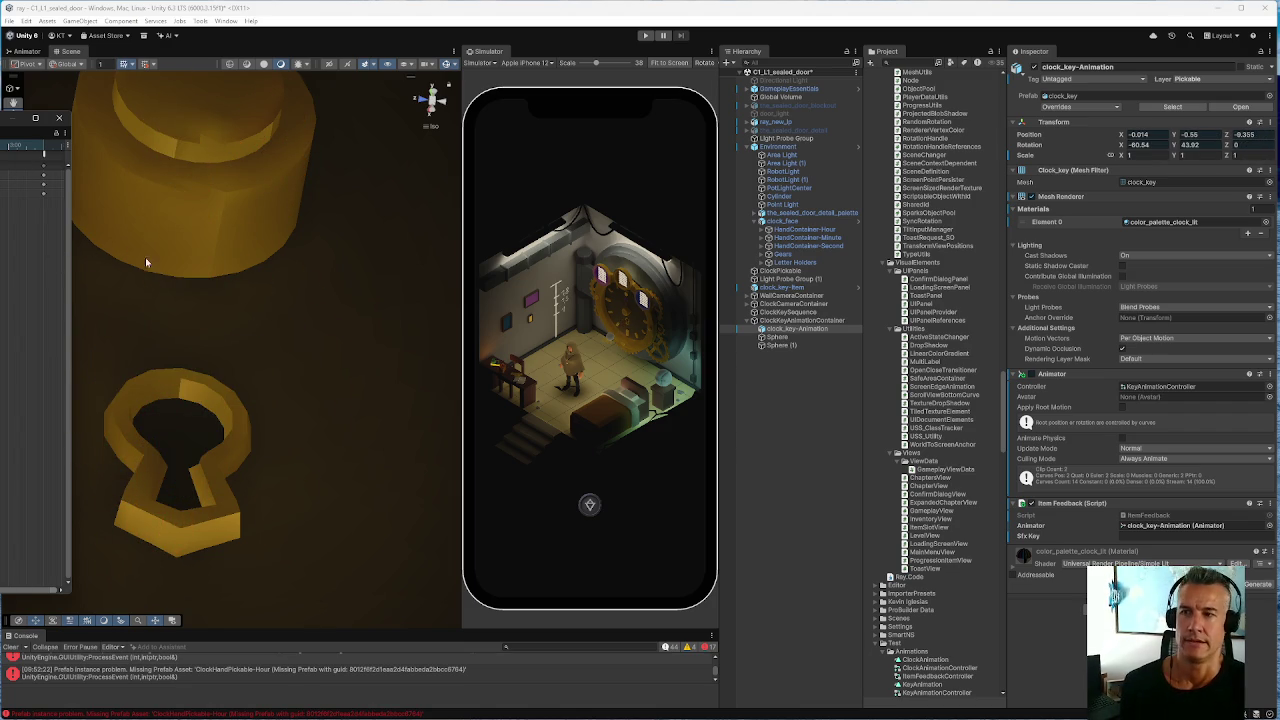
pyautogui.press('f')
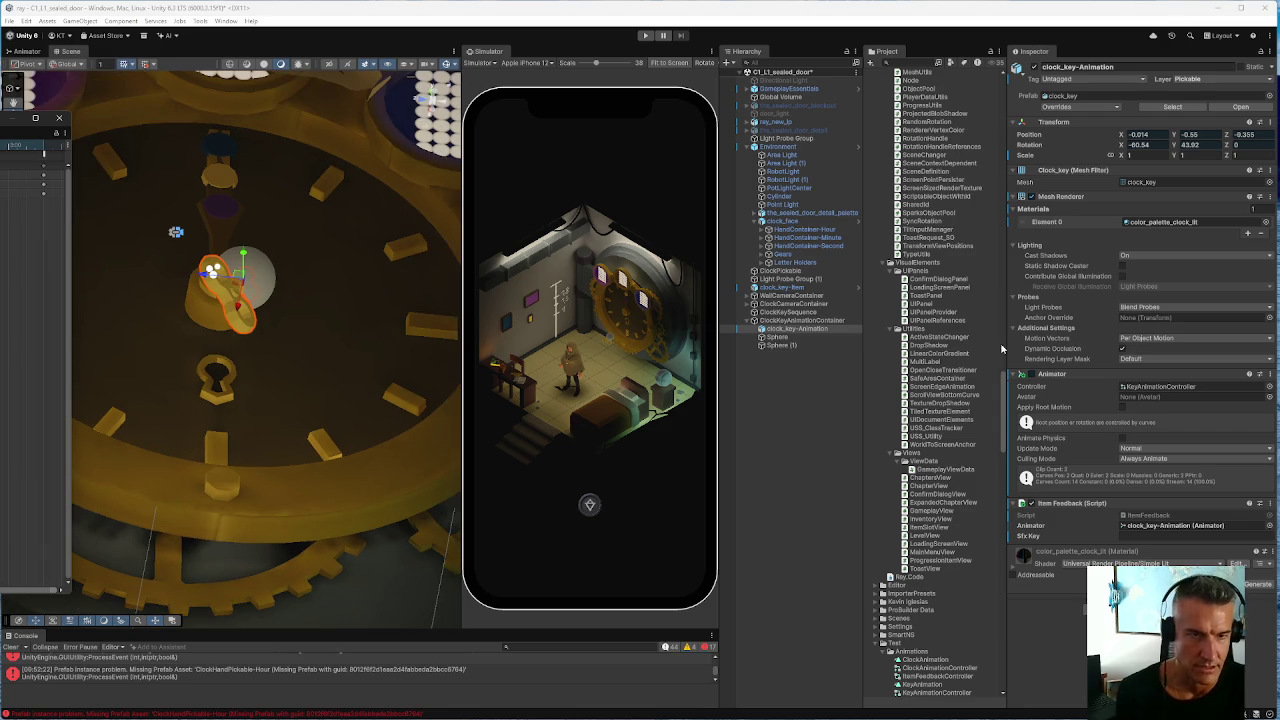
pyautogui.click(785, 345)
# Delete Sphere and Sphere (1) from ClockKeyAnimationContainer
pyautogui.keyDown('ctrl'); pyautogui.click(785, 337); pyautogui.keyUp('ctrl')
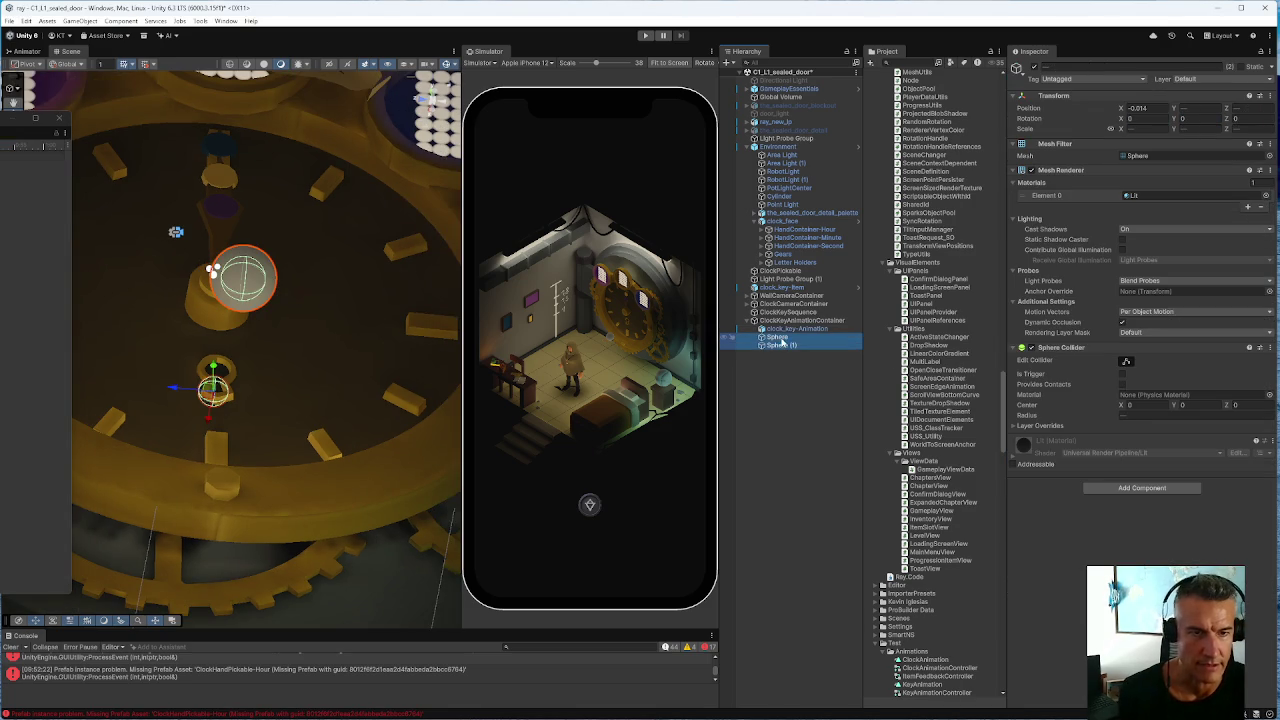
pyautogui.rightClick(785, 339)
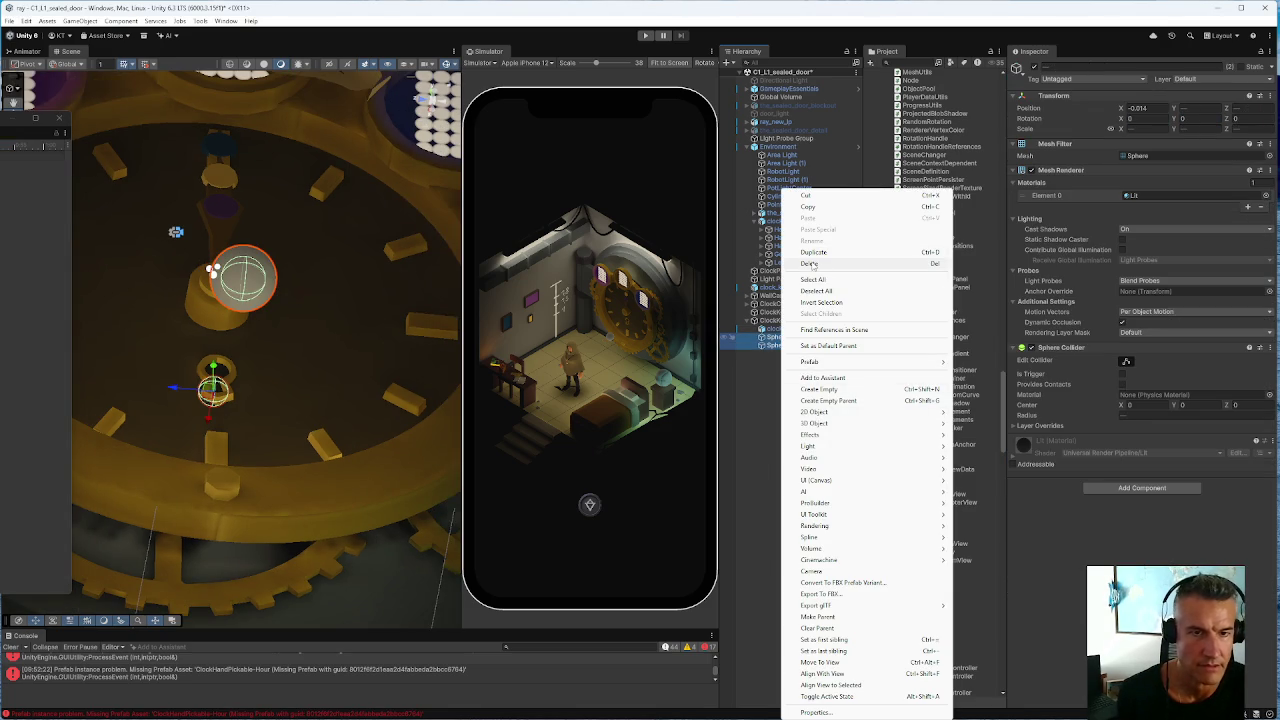
pyautogui.click(812, 264)
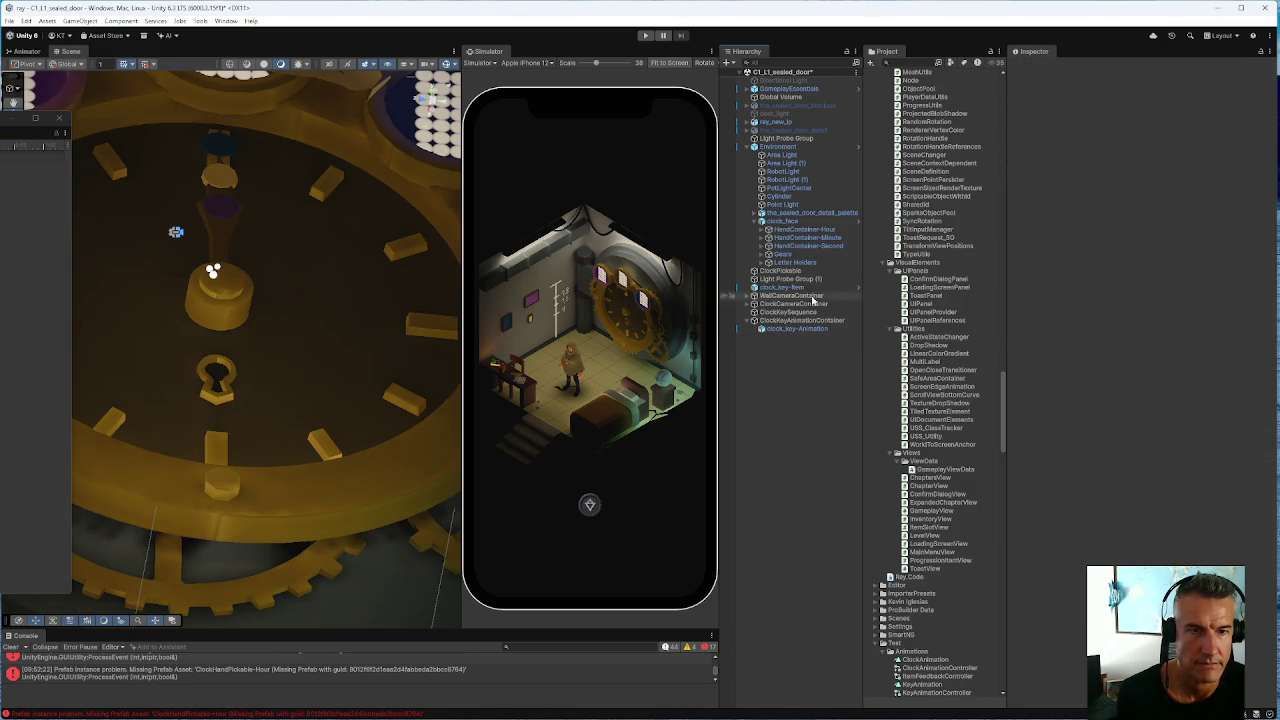
# Inspect the clock key, its animation container, clock_key-Item and Letter Holders objects
pyautogui.click(768, 329)
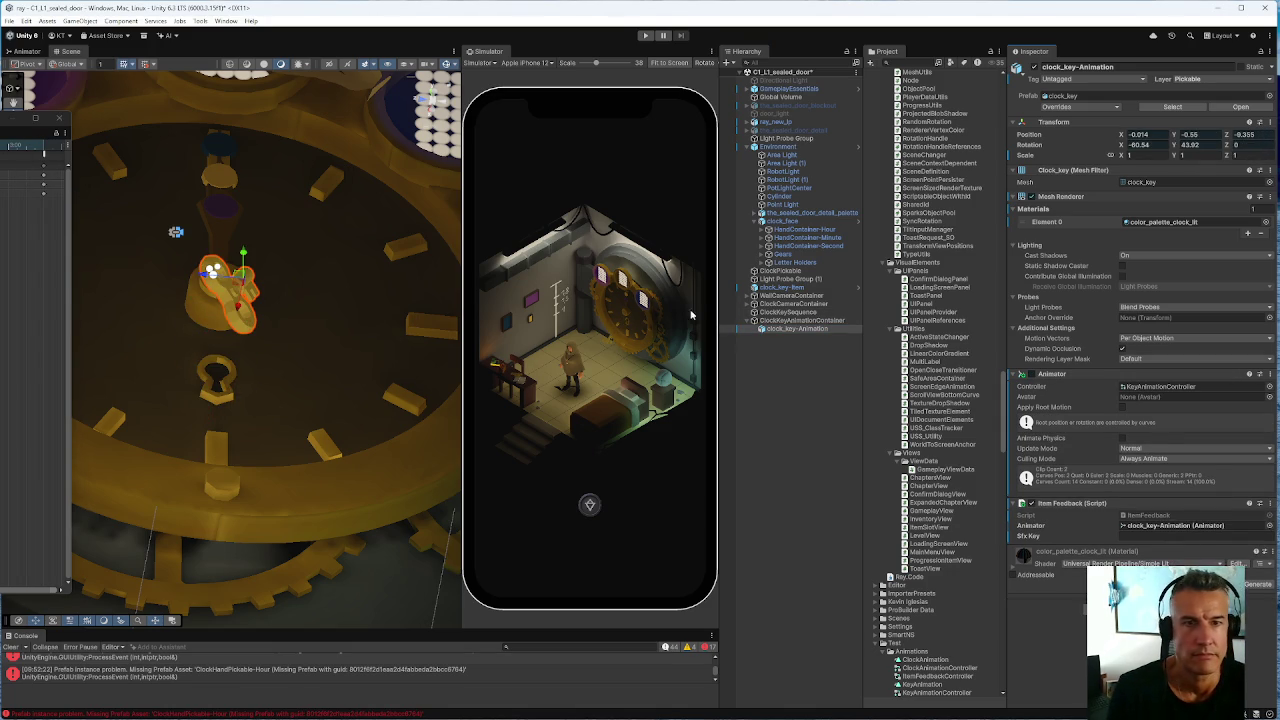
pyautogui.click(796, 321)
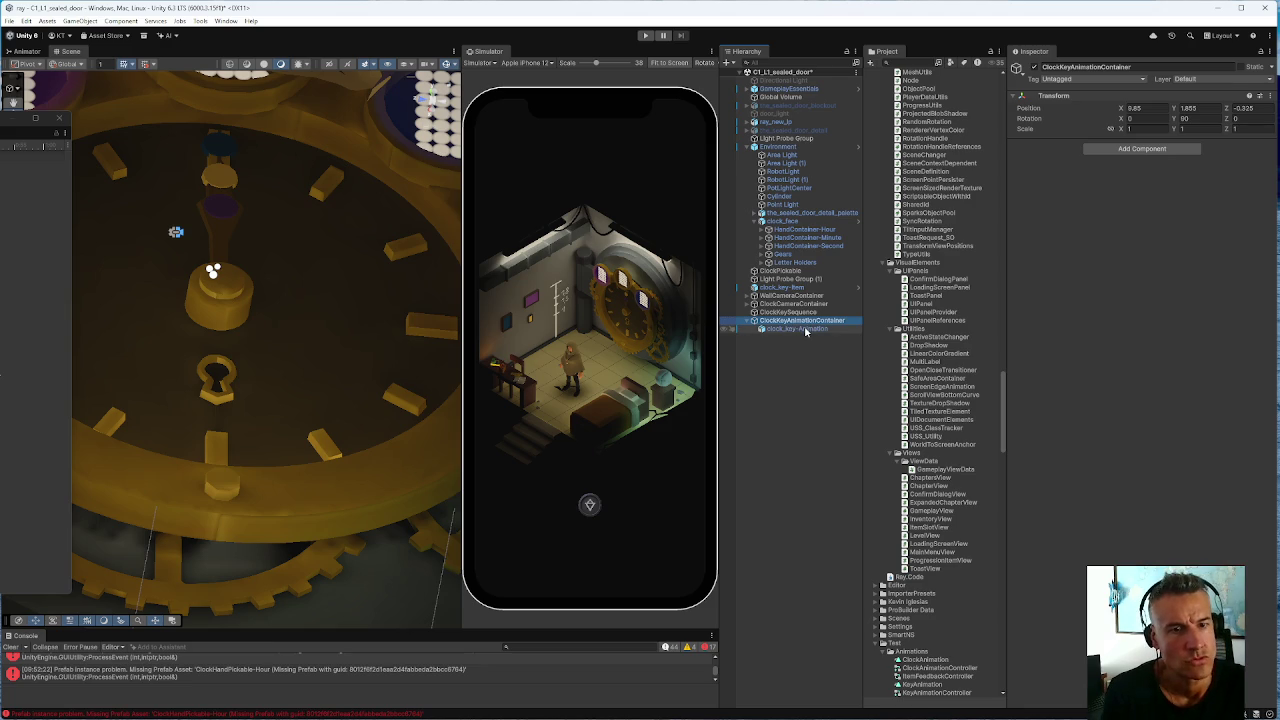
pyautogui.click(797, 288)
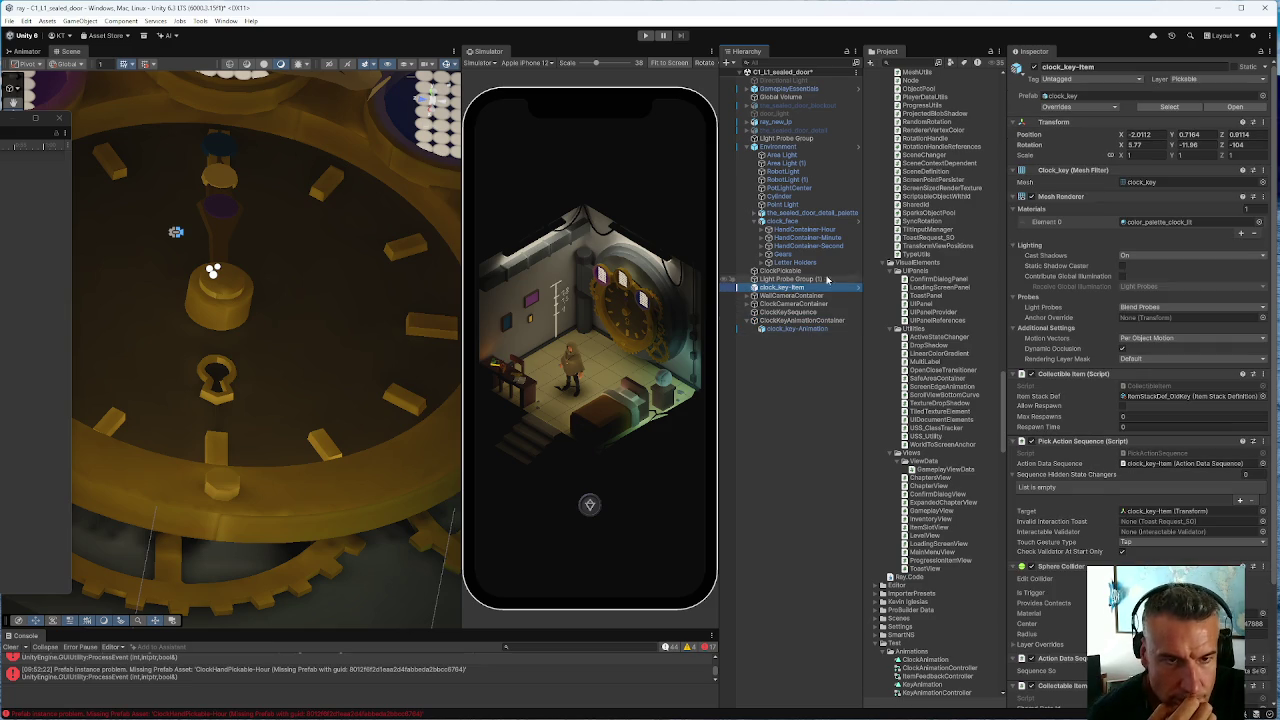
pyautogui.click(790, 262)
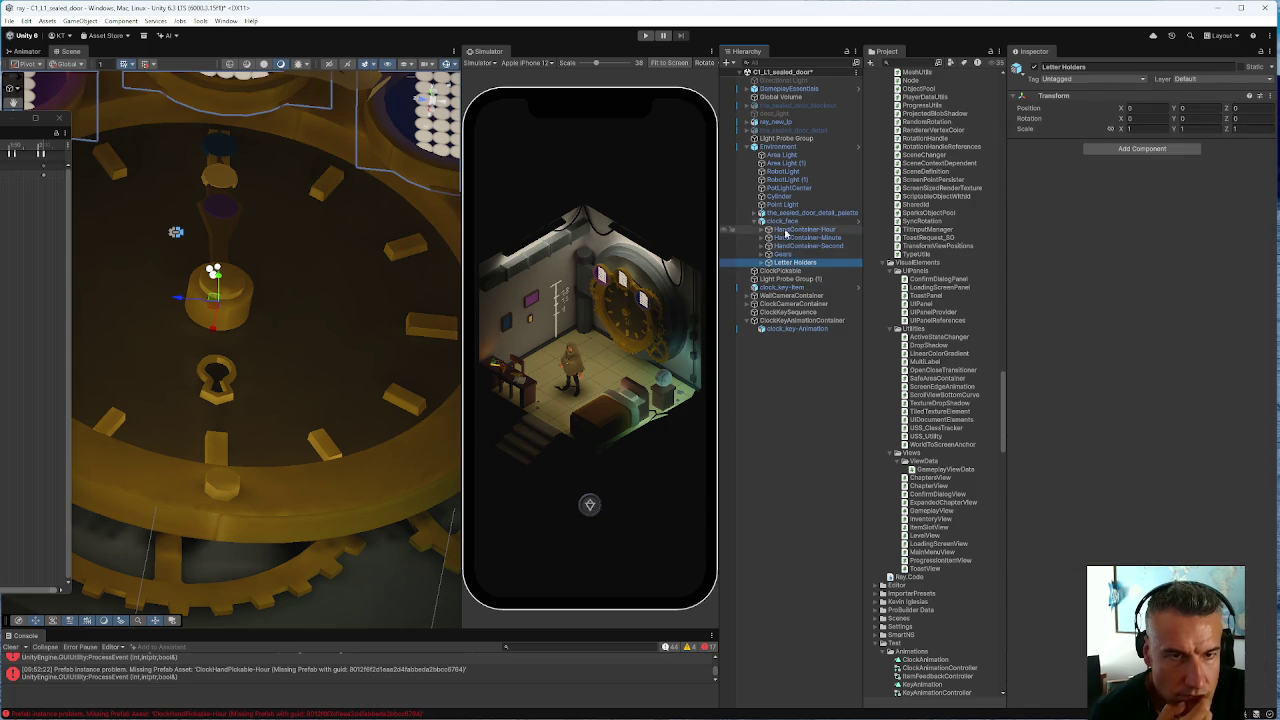
# From clock_face, trace its feedback Animator and controller references to the ClockAnimation clip
pyautogui.click(782, 221)
pyautogui.scroll(-5, 1080, 398)
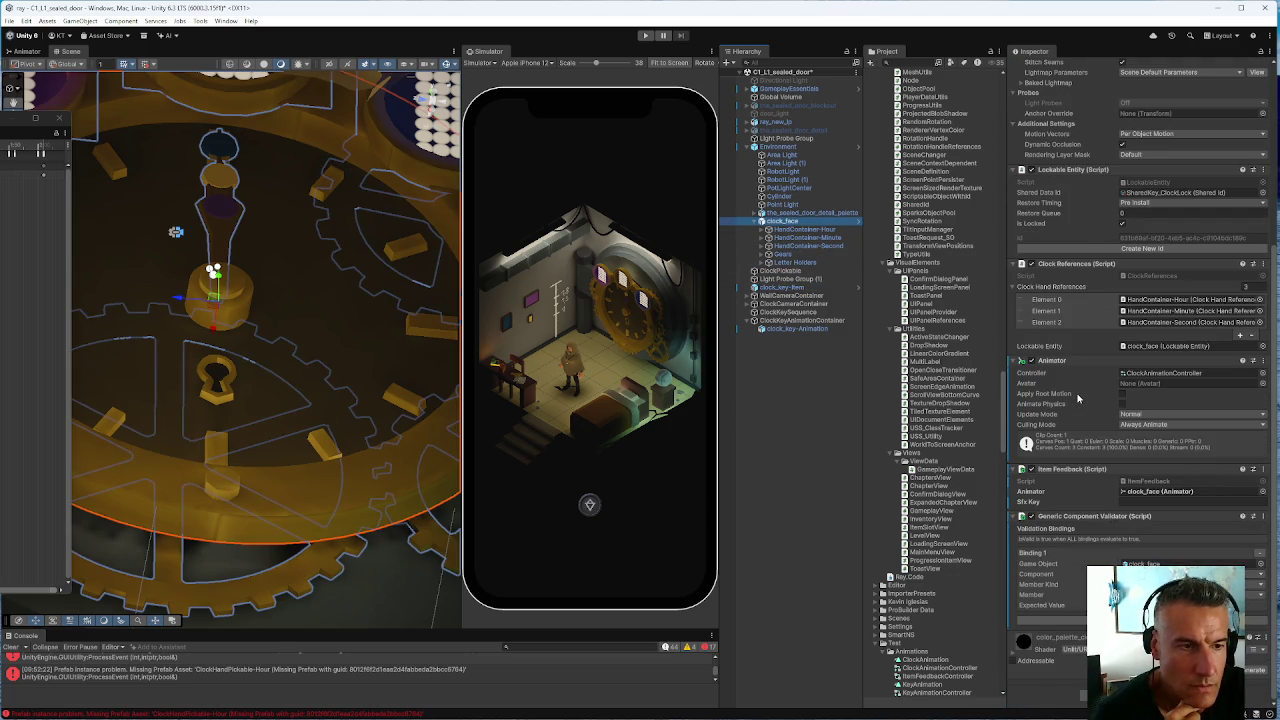
pyautogui.click(1157, 492)
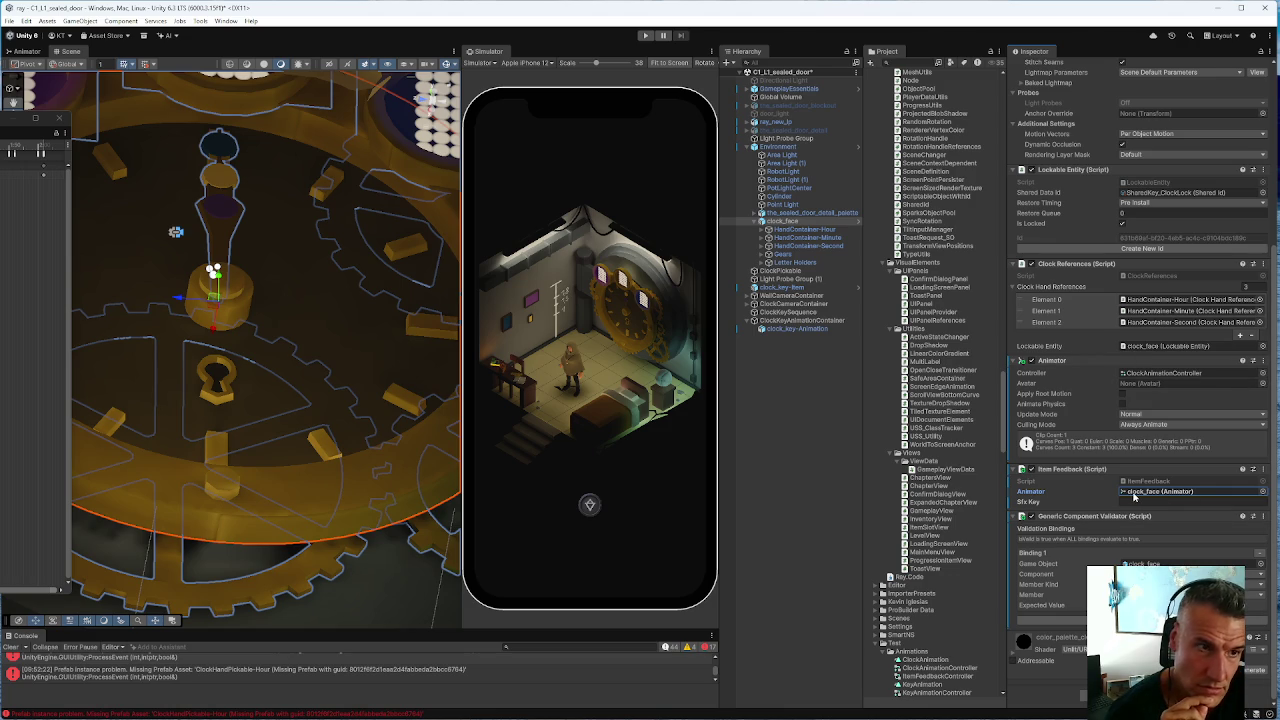
pyautogui.click(1122, 492)
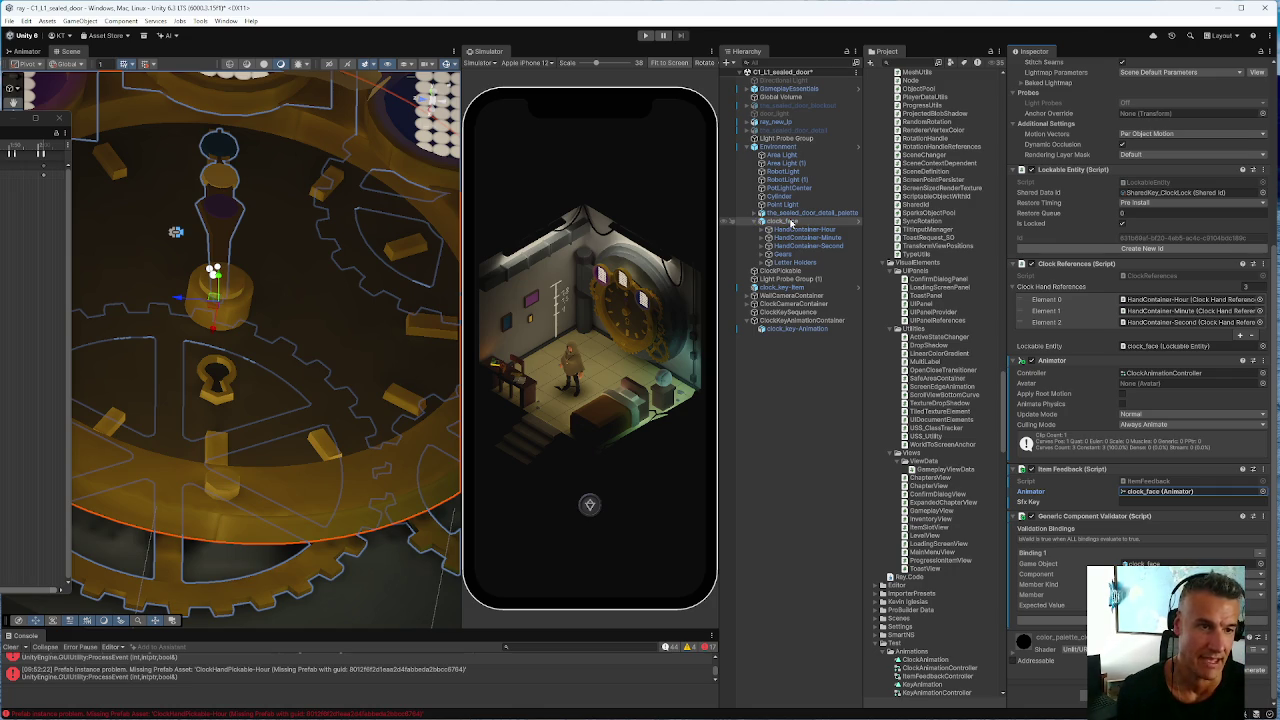
pyautogui.click(1162, 492)
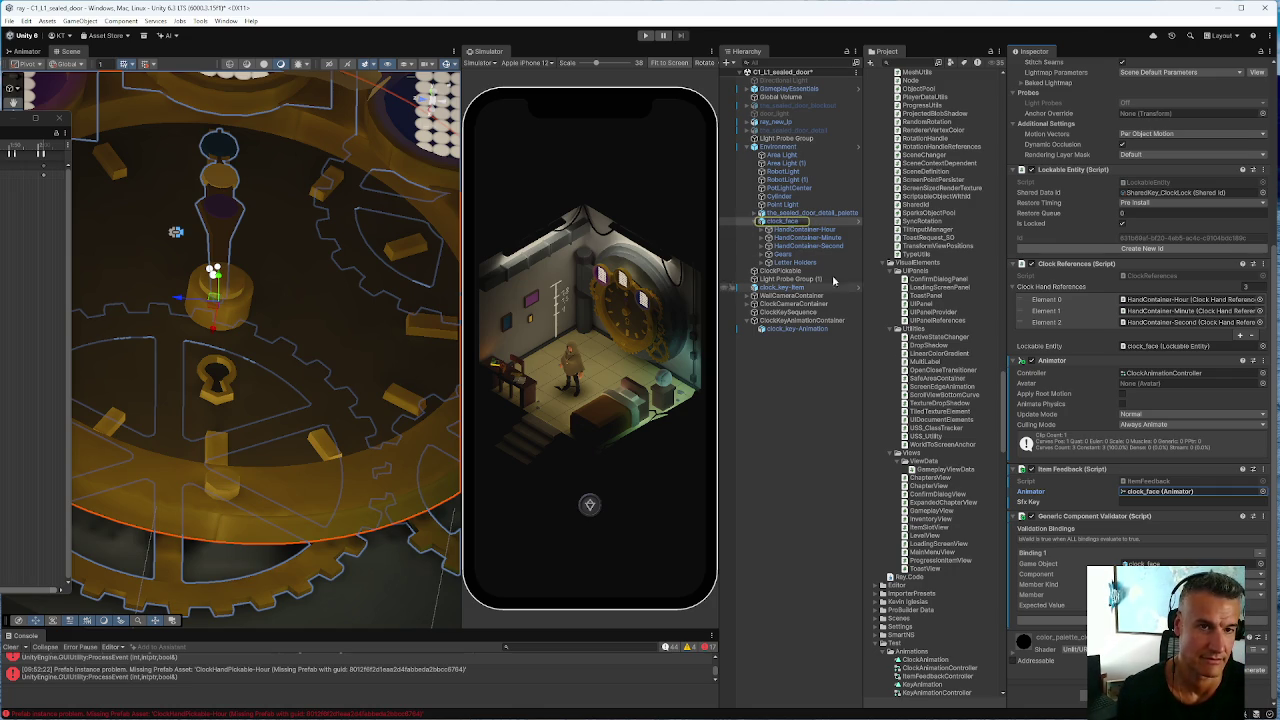
pyautogui.click(1162, 374)
pyautogui.click(927, 660)
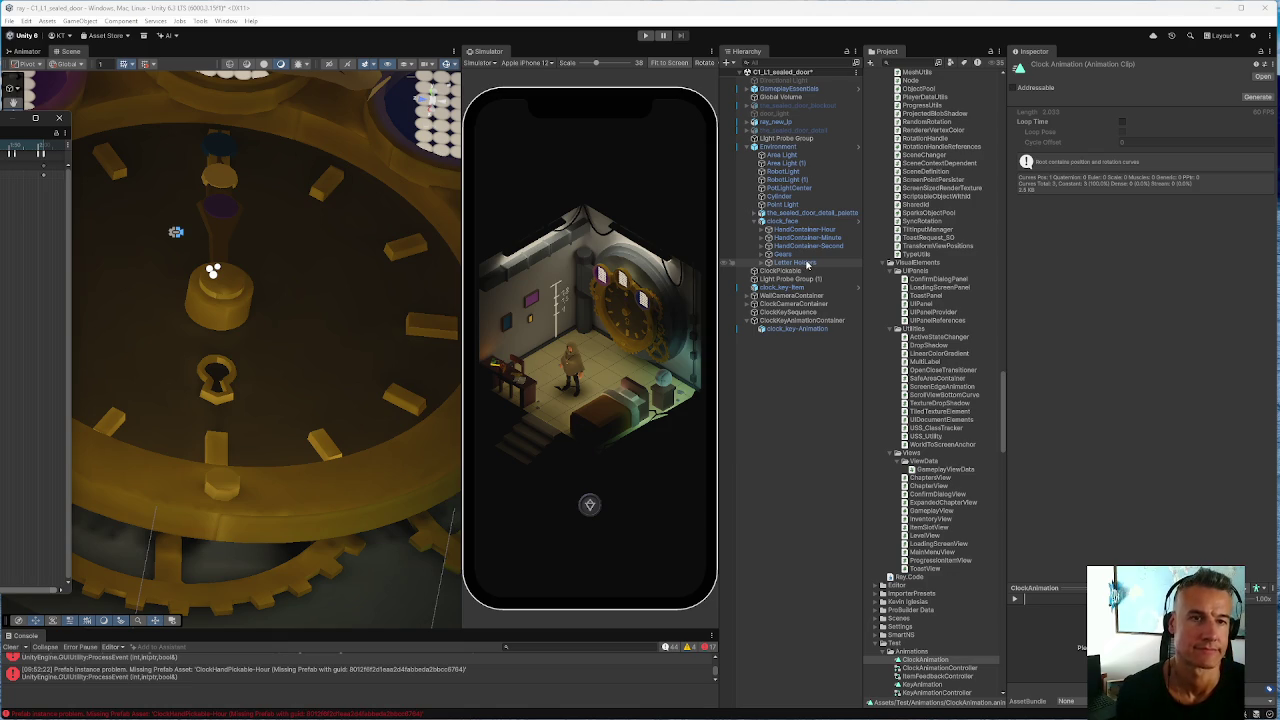
# Inspect GameplayEssentials and go to Element 0 of C1_L1_References' Rotational Connections
pyautogui.click(790, 89)
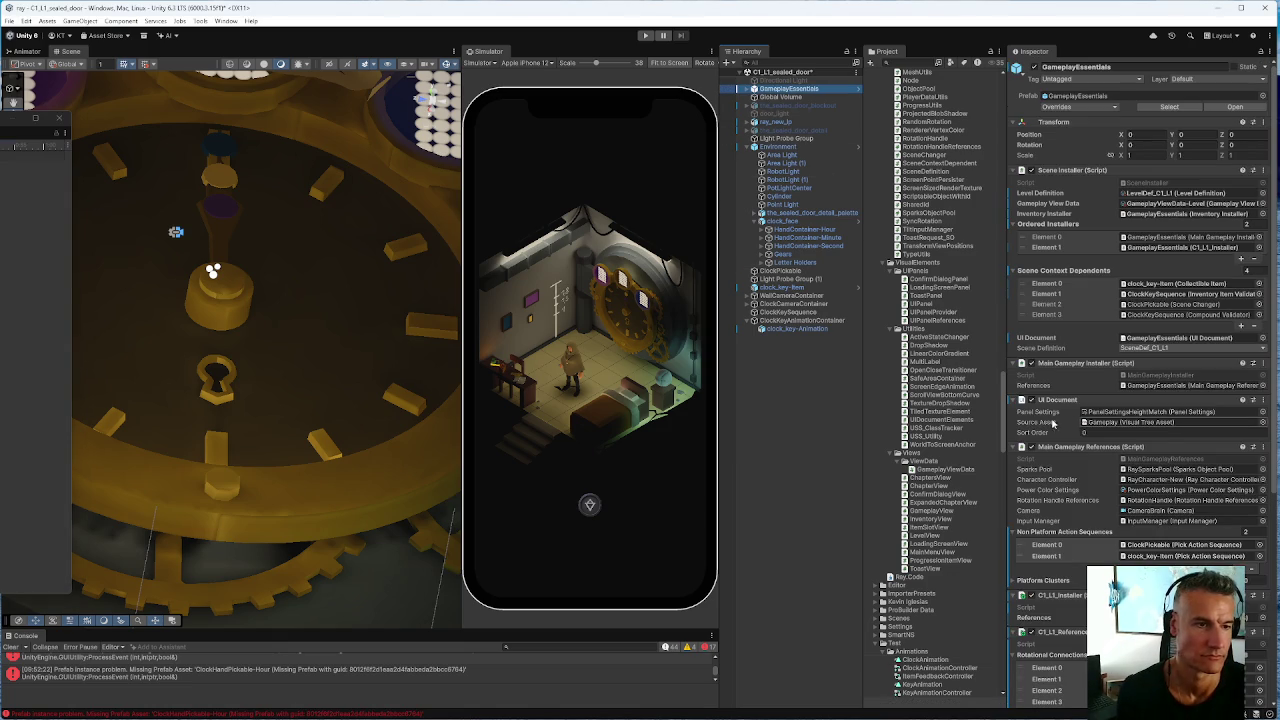
pyautogui.click(1147, 316)
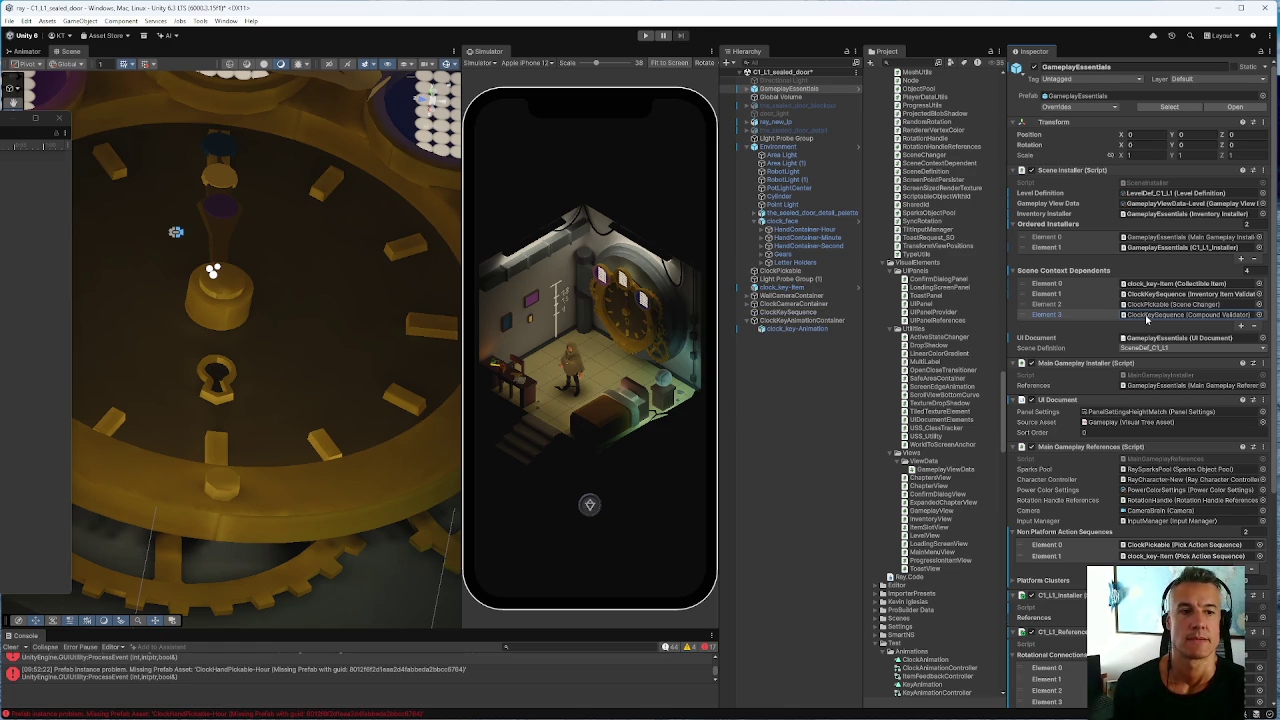
pyautogui.scroll(-5, 1146, 320)
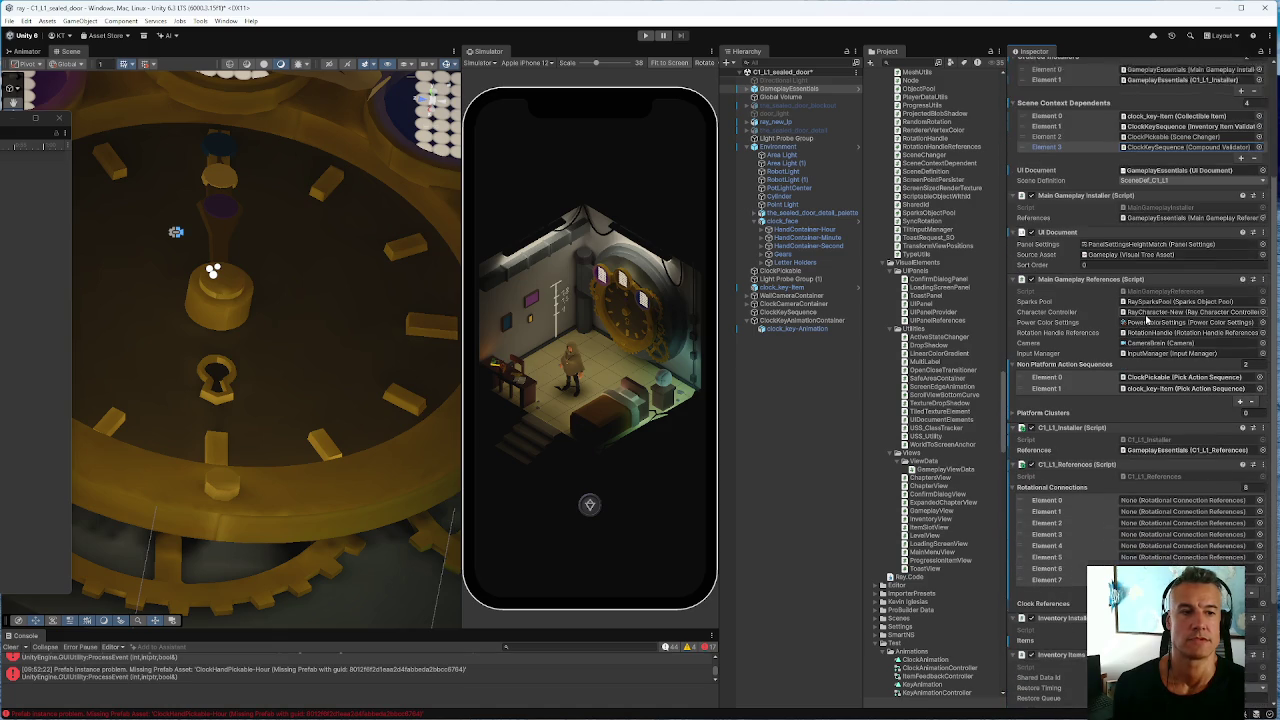
pyautogui.click(1146, 476)
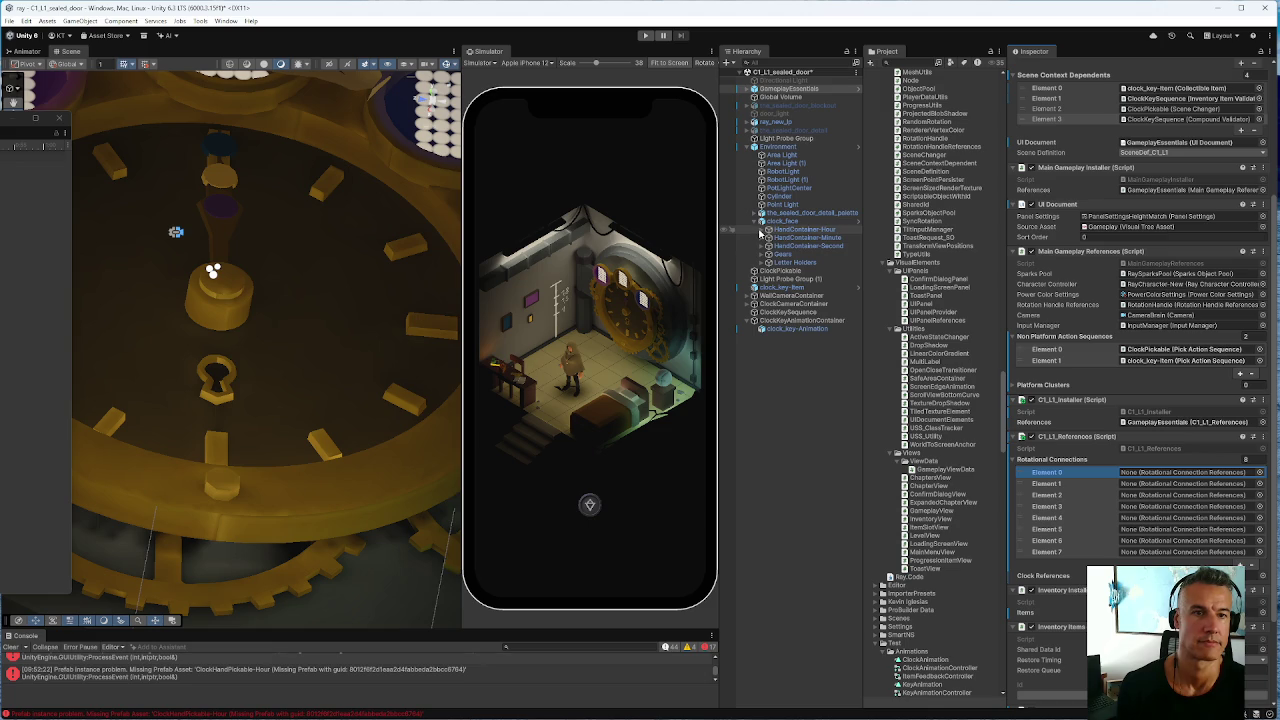
# Assign HandContainer-Hour, -Minute and -Second to Rotational Connections Elements 0–2
pyautogui.moveTo(791, 231)
pyautogui.mouseDown()
pyautogui.moveTo(1085, 472)
pyautogui.moveTo(1160, 476)
pyautogui.mouseUp()
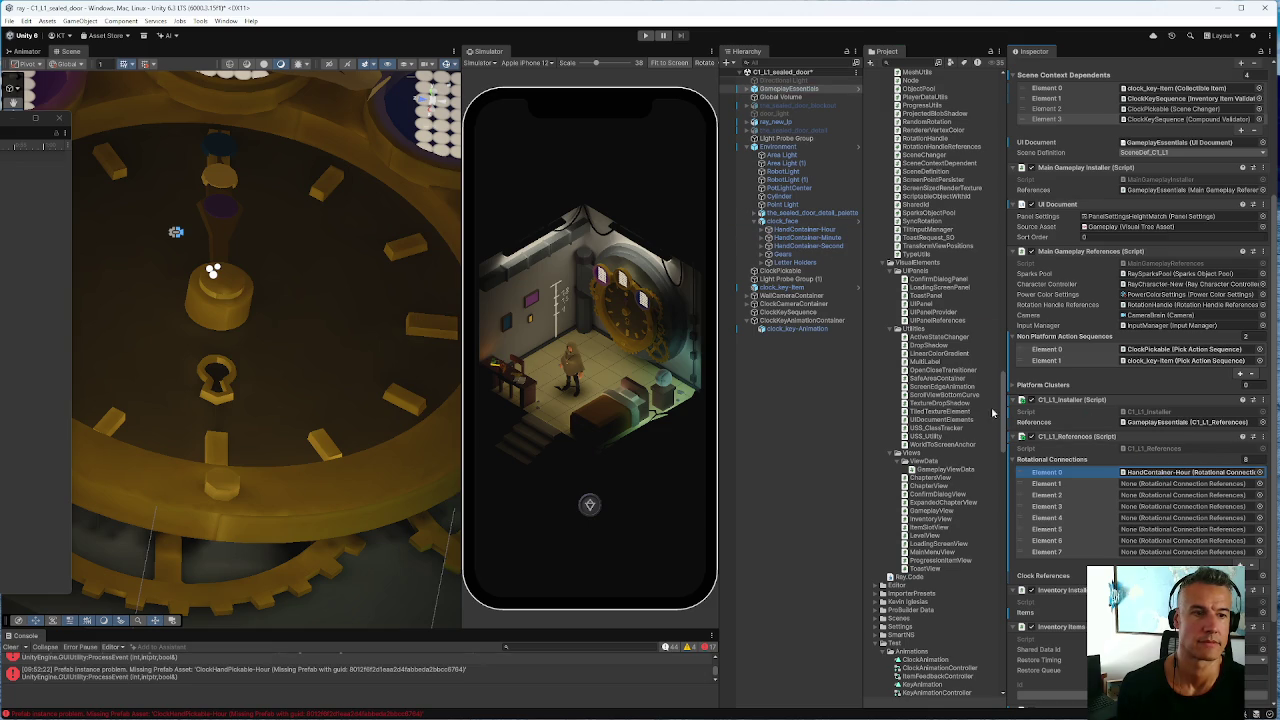
pyautogui.moveTo(797, 237)
pyautogui.mouseDown()
pyautogui.moveTo(950, 360)
pyautogui.moveTo(1183, 486)
pyautogui.mouseUp()
pyautogui.moveTo(787, 246)
pyautogui.mouseDown()
pyautogui.moveTo(1000, 420)
pyautogui.moveTo(1145, 497)
pyautogui.mouseUp()
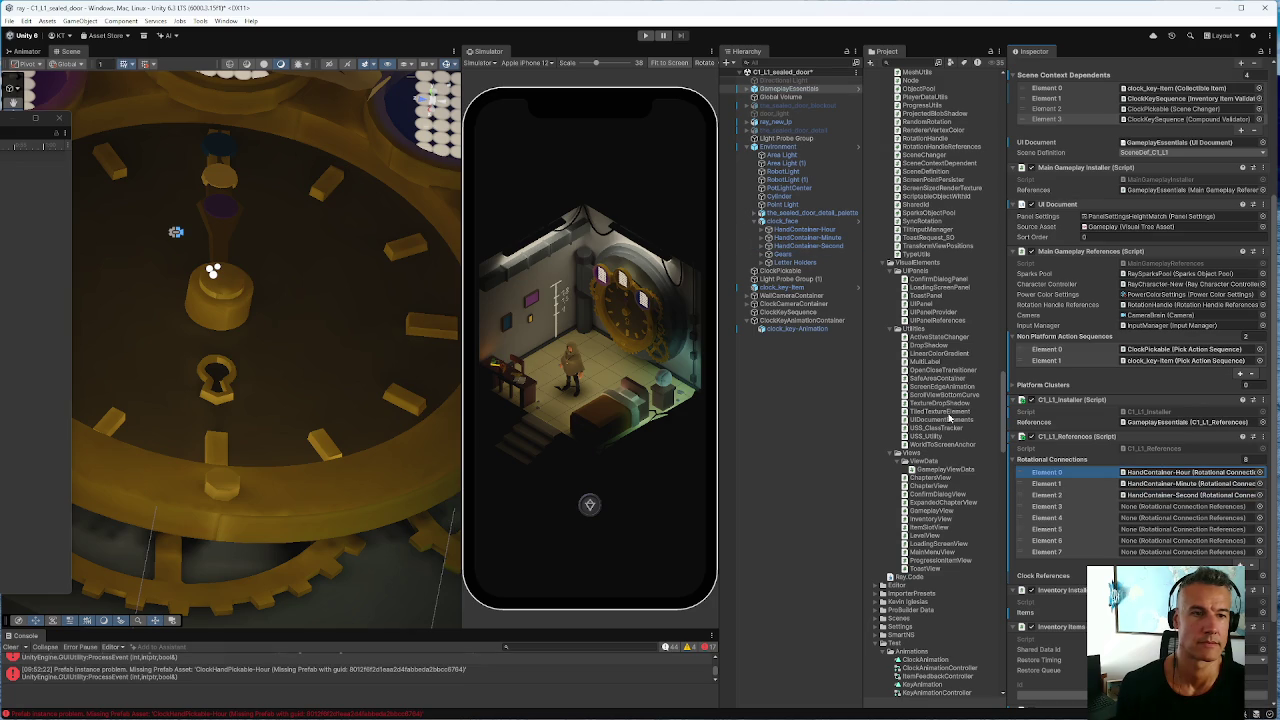
# Expand Gears and assign gear_30, two gear_8 and gear_20 to the next connection elements
pyautogui.click(762, 254)
pyautogui.click(790, 263)
pyautogui.moveTo(790, 263)
pyautogui.mouseDown()
pyautogui.moveTo(1150, 500)
pyautogui.moveTo(1185, 507)
pyautogui.mouseUp()
pyautogui.moveTo(790, 271)
pyautogui.mouseDown()
pyautogui.moveTo(1100, 472)
pyautogui.moveTo(1128, 521)
pyautogui.mouseUp()
pyautogui.moveTo(790, 289)
pyautogui.mouseDown()
pyautogui.moveTo(1100, 474)
pyautogui.moveTo(1140, 531)
pyautogui.mouseUp()
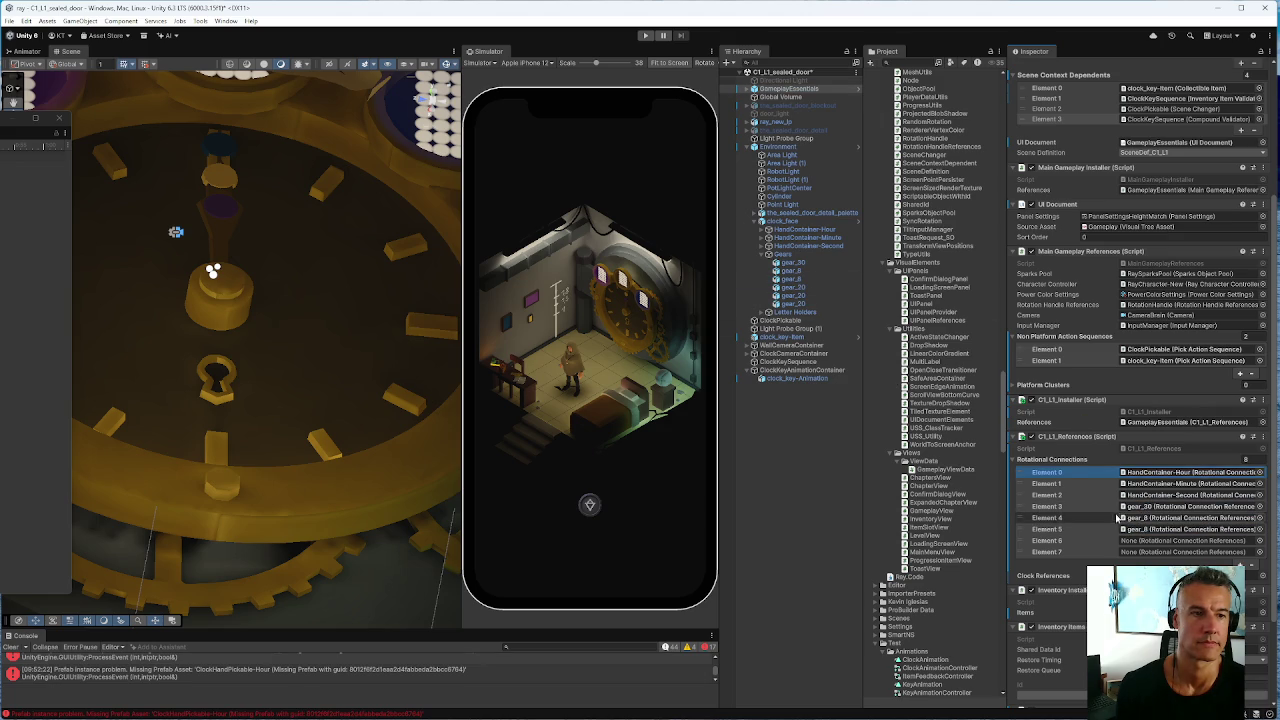
pyautogui.moveTo(790, 289)
pyautogui.mouseDown()
pyautogui.moveTo(1100, 474)
pyautogui.moveTo(1140, 540)
pyautogui.mouseUp()
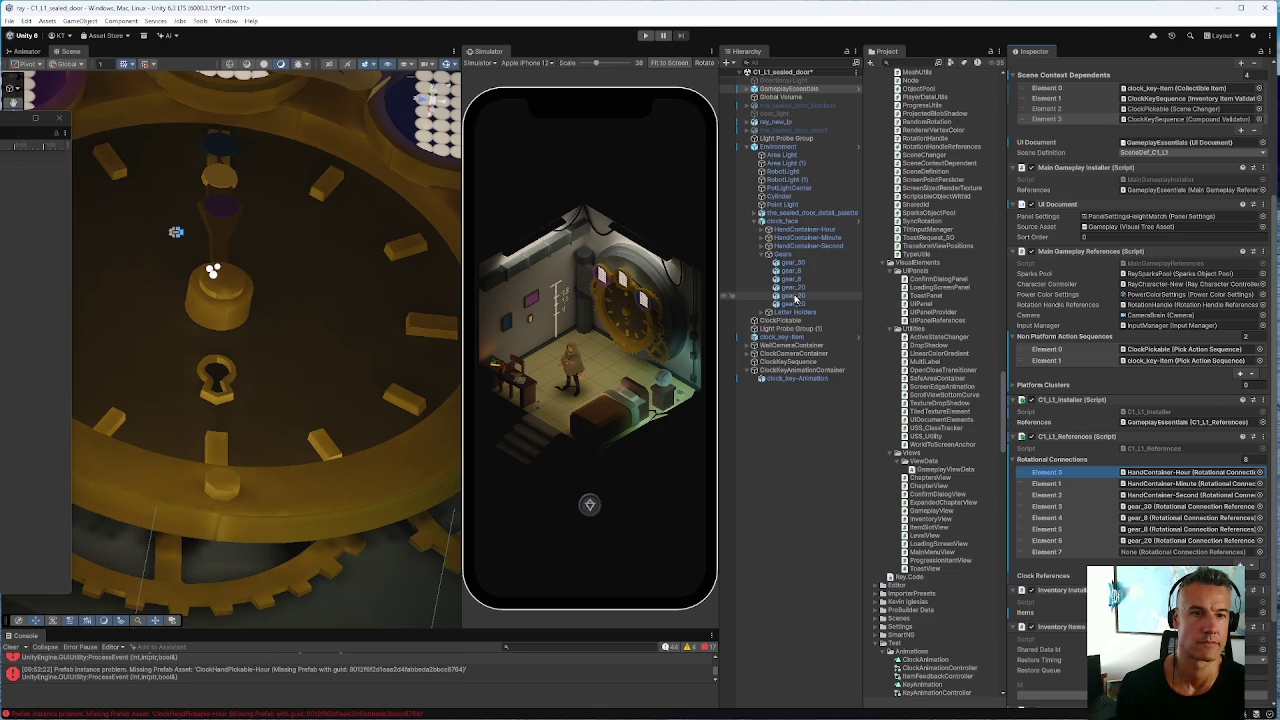
pyautogui.moveTo(793, 296)
pyautogui.mouseDown()
pyautogui.moveTo(1100, 478)
pyautogui.moveTo(1127, 543)
pyautogui.mouseUp()
pyautogui.moveTo(800, 304)
pyautogui.mouseDown()
pyautogui.moveTo(1100, 472)
pyautogui.moveTo(1075, 520)
pyautogui.moveTo(1133, 553)
pyautogui.mouseUp()
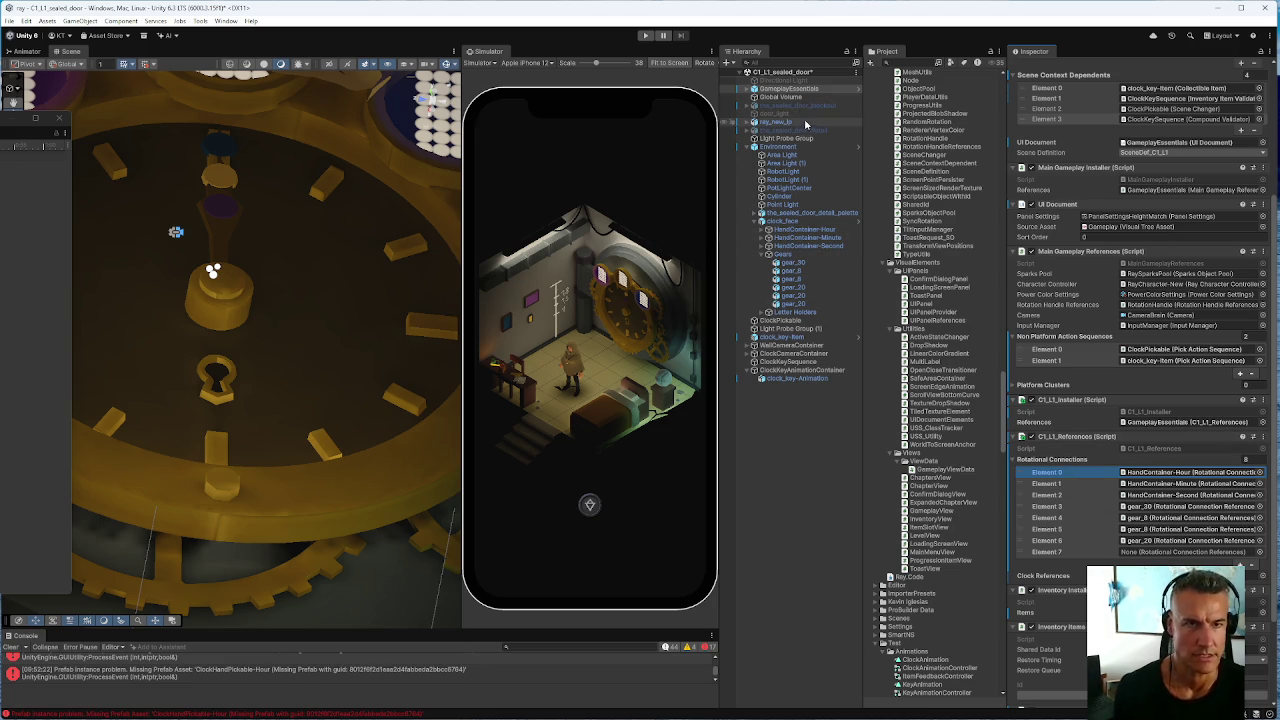
# Save the sealed-door scene and open the C1_L1_M1 scene
pyautogui.hotkey('ctrl', 's')
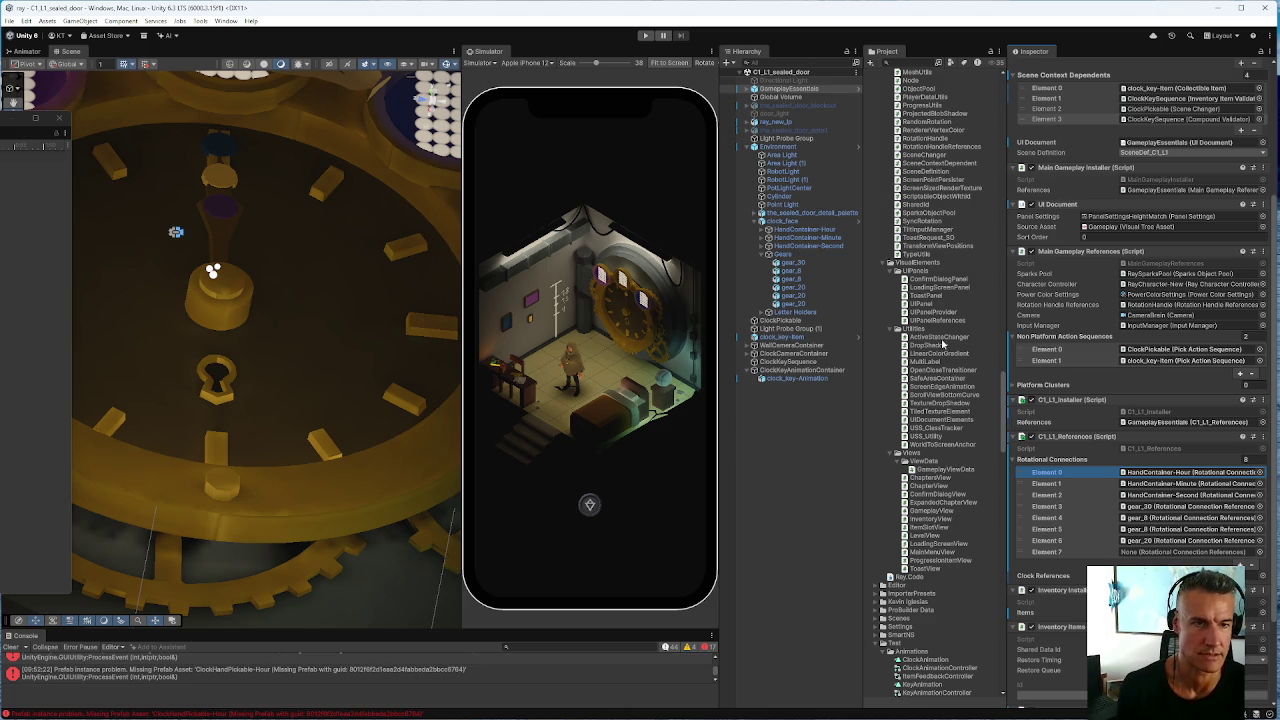
pyautogui.scroll(15, 937, 360)
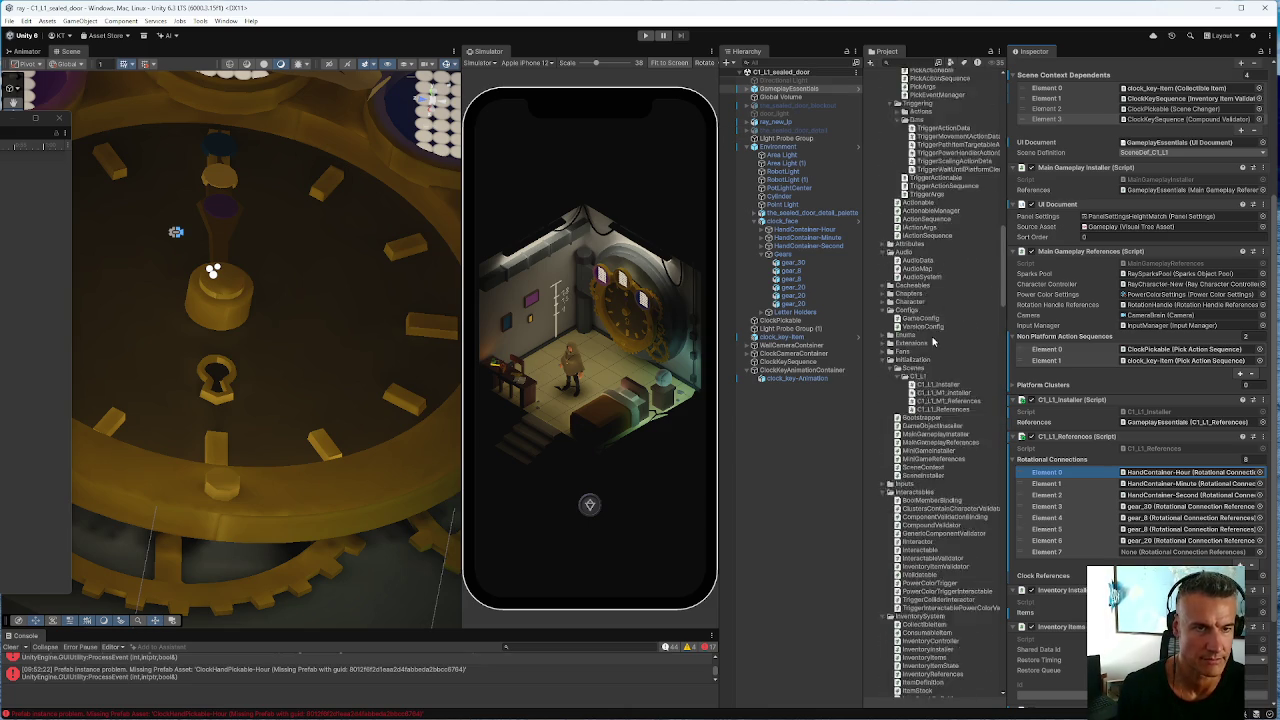
pyautogui.scroll(15, 933, 345)
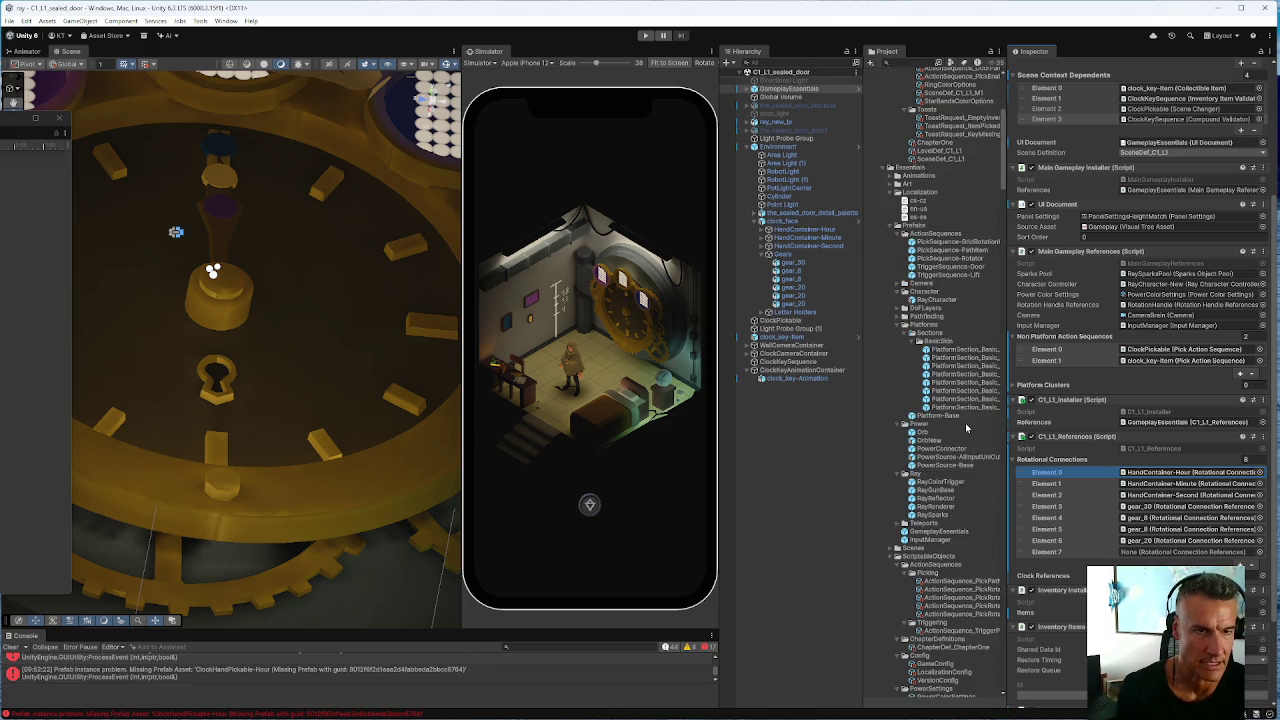
pyautogui.click(931, 275)
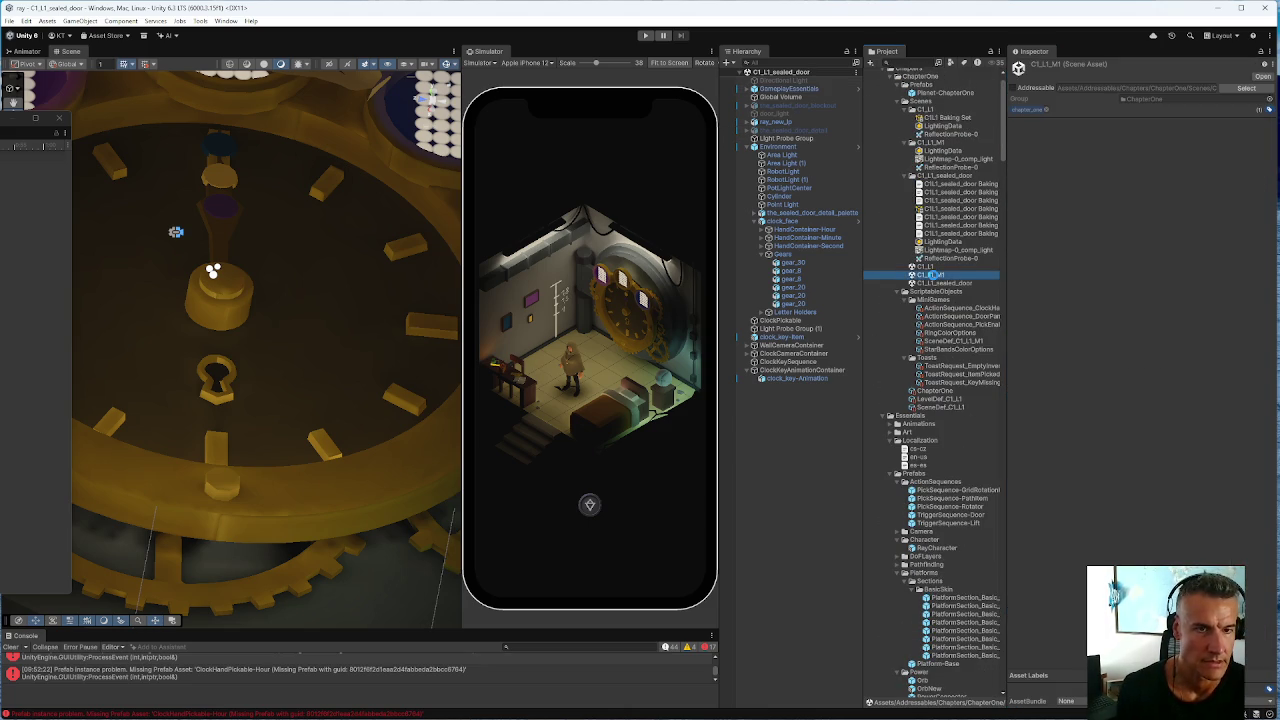
pyautogui.doubleClick(933, 275)
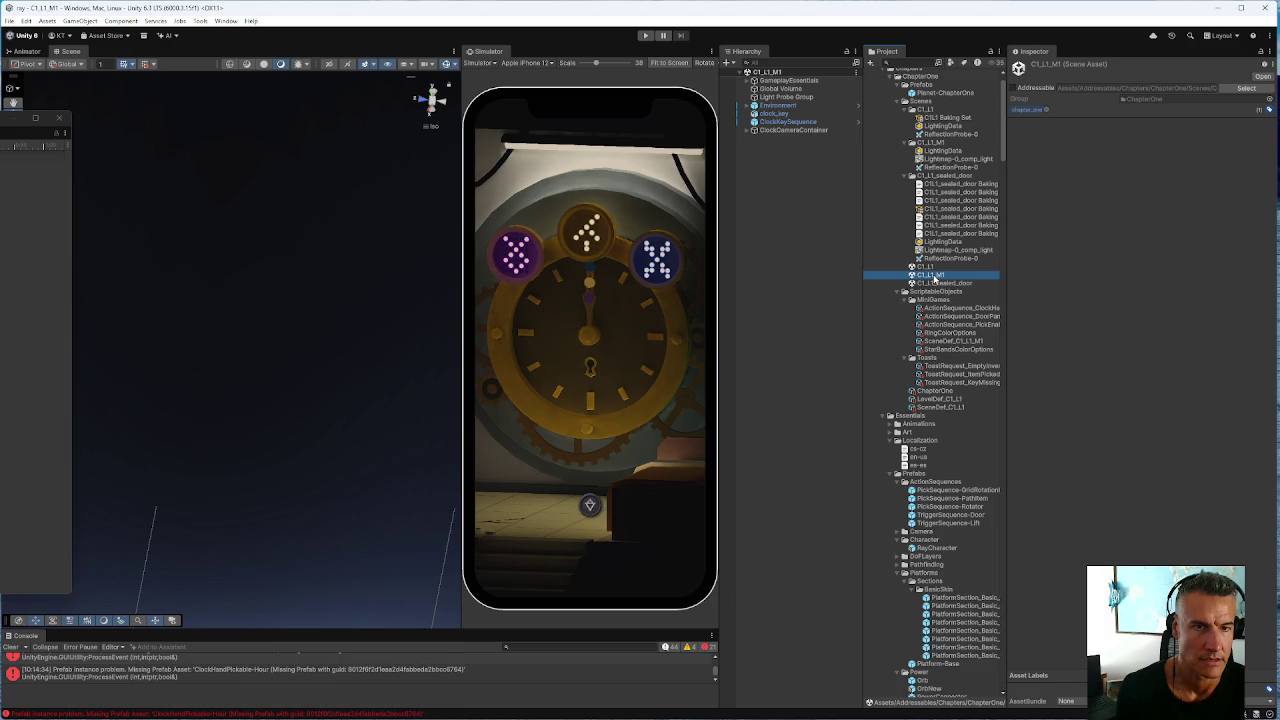
# In C1_L1_M1, check which hands and gears each GameplayEssentials Rotational Connection references
pyautogui.click(771, 82)
pyautogui.scroll(-5, 1148, 295)
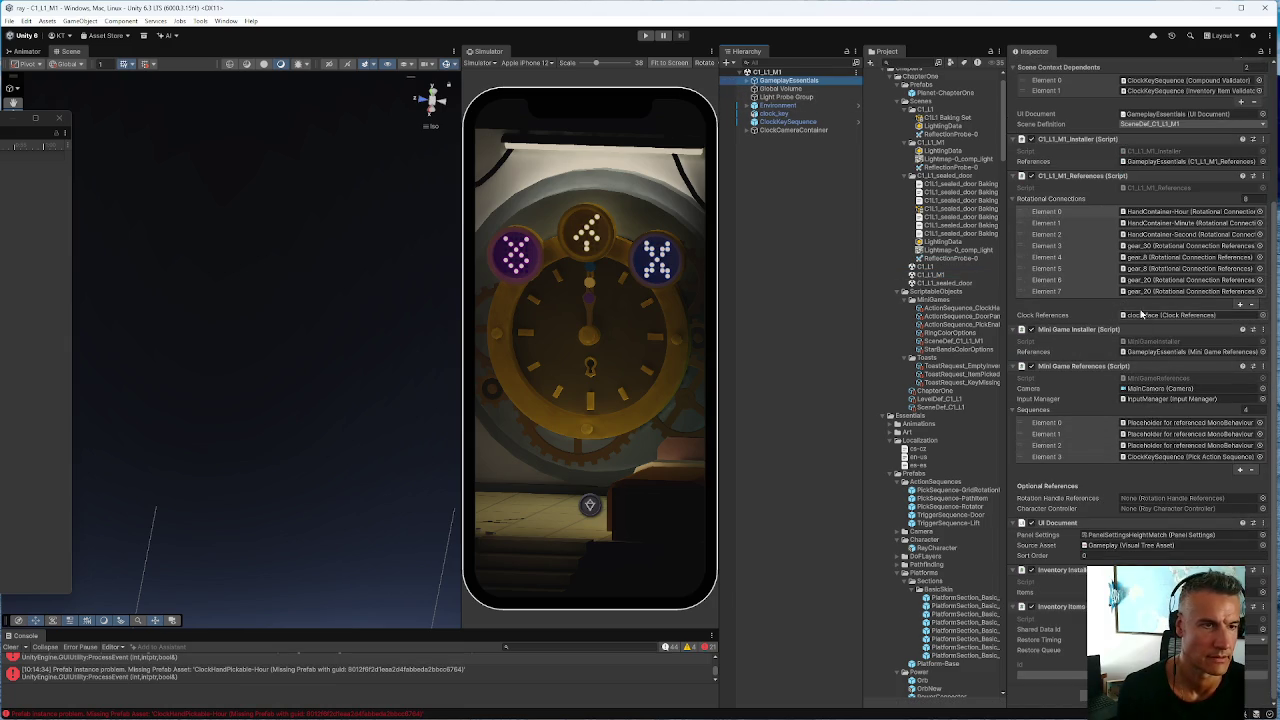
pyautogui.click(1148, 293)
pyautogui.click(1146, 285)
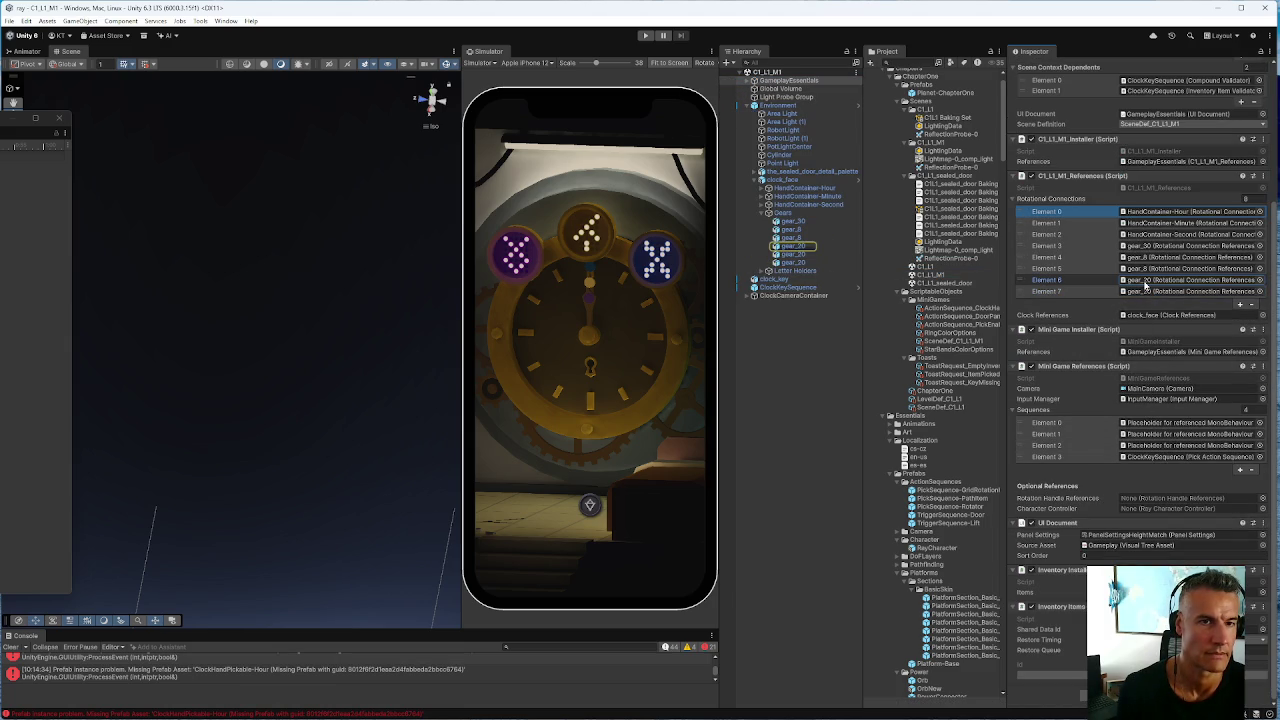
pyautogui.click(1142, 268)
pyautogui.click(1140, 258)
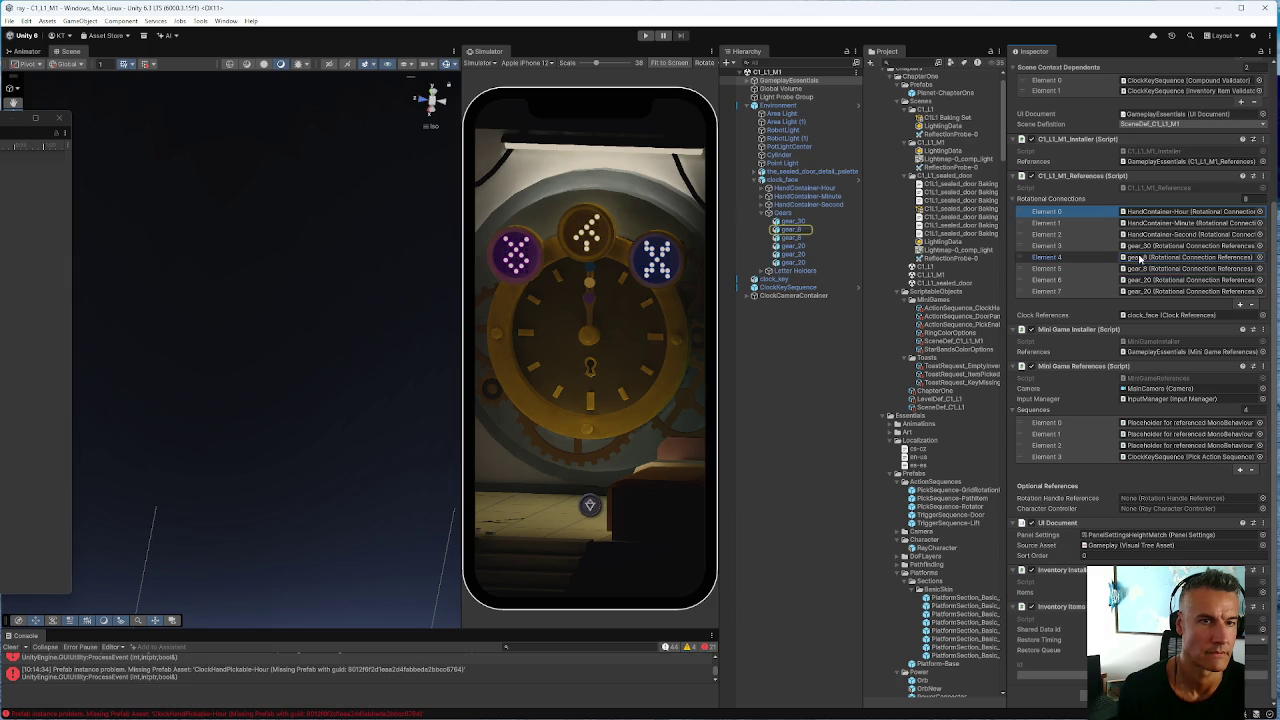
pyautogui.click(1140, 246)
pyautogui.click(1139, 234)
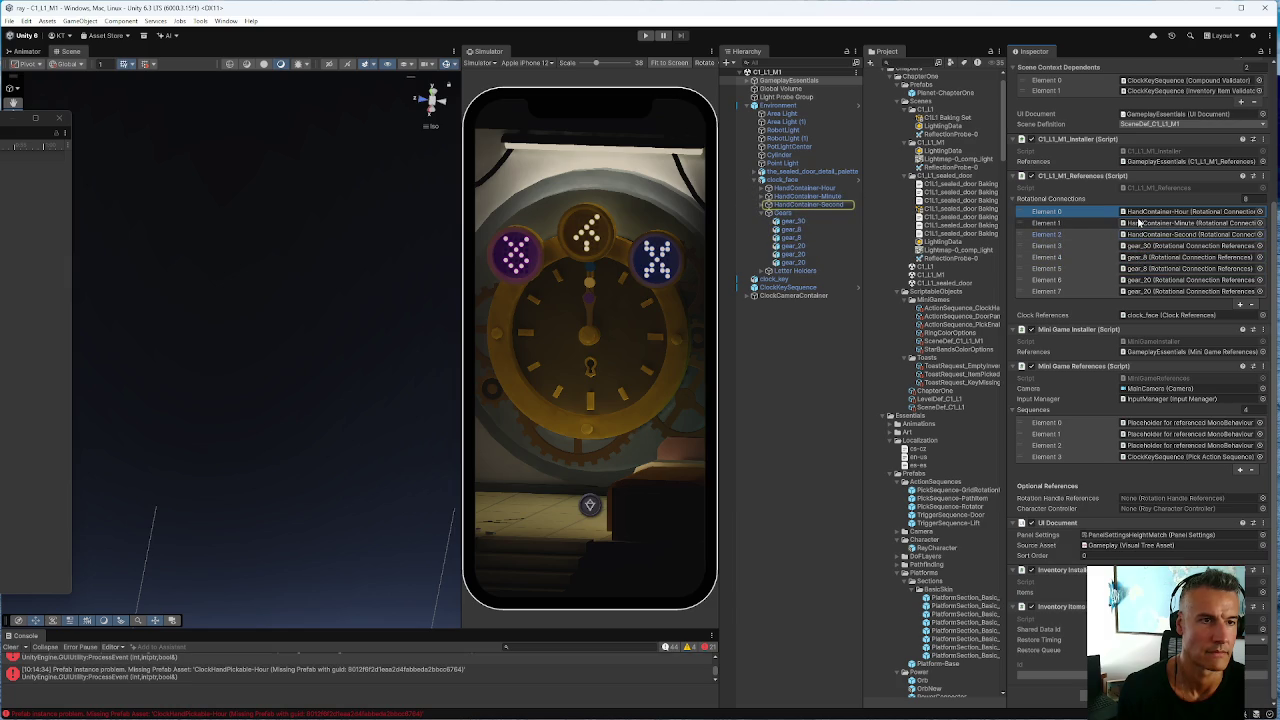
pyautogui.click(1138, 224)
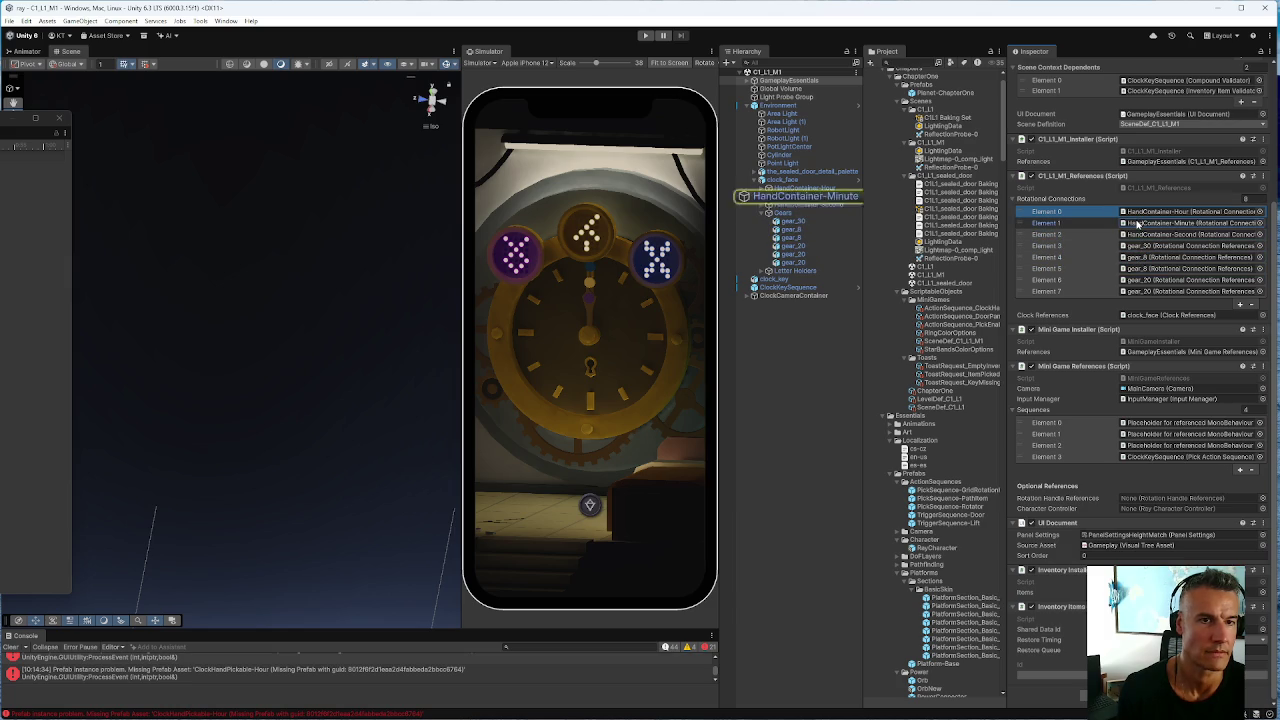
pyautogui.click(1143, 246)
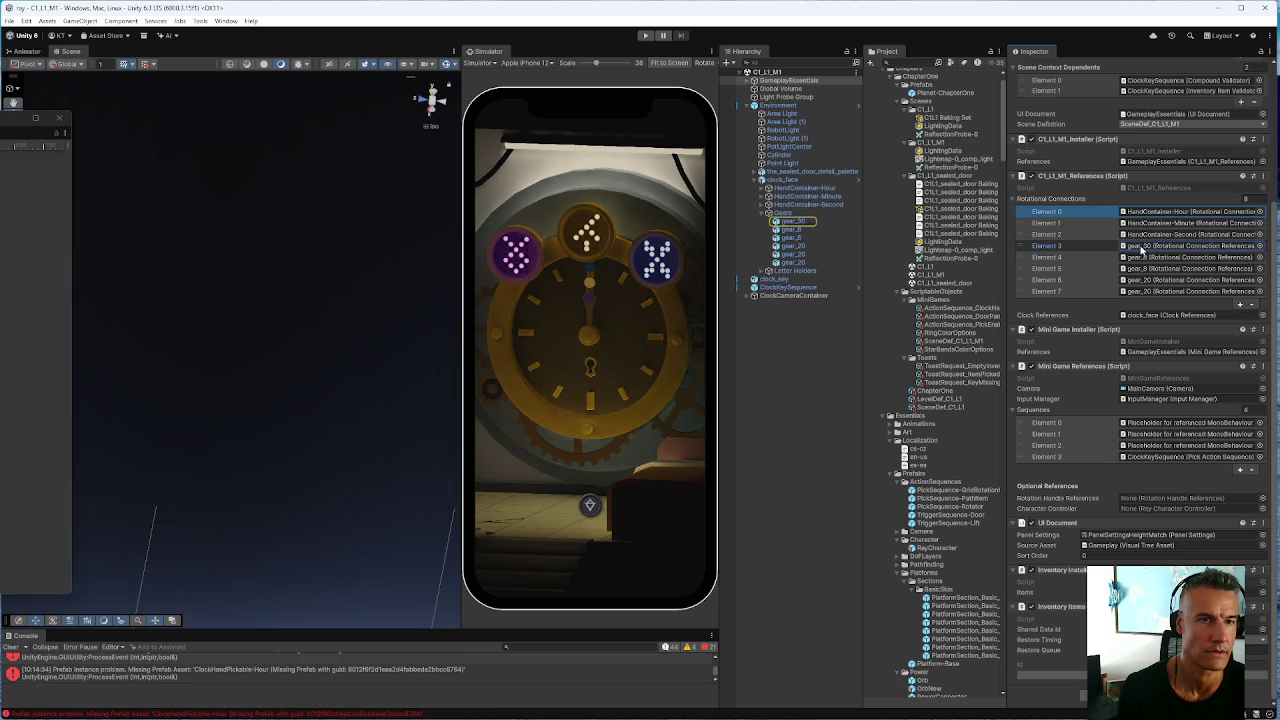
pyautogui.click(1143, 257)
pyautogui.click(1147, 269)
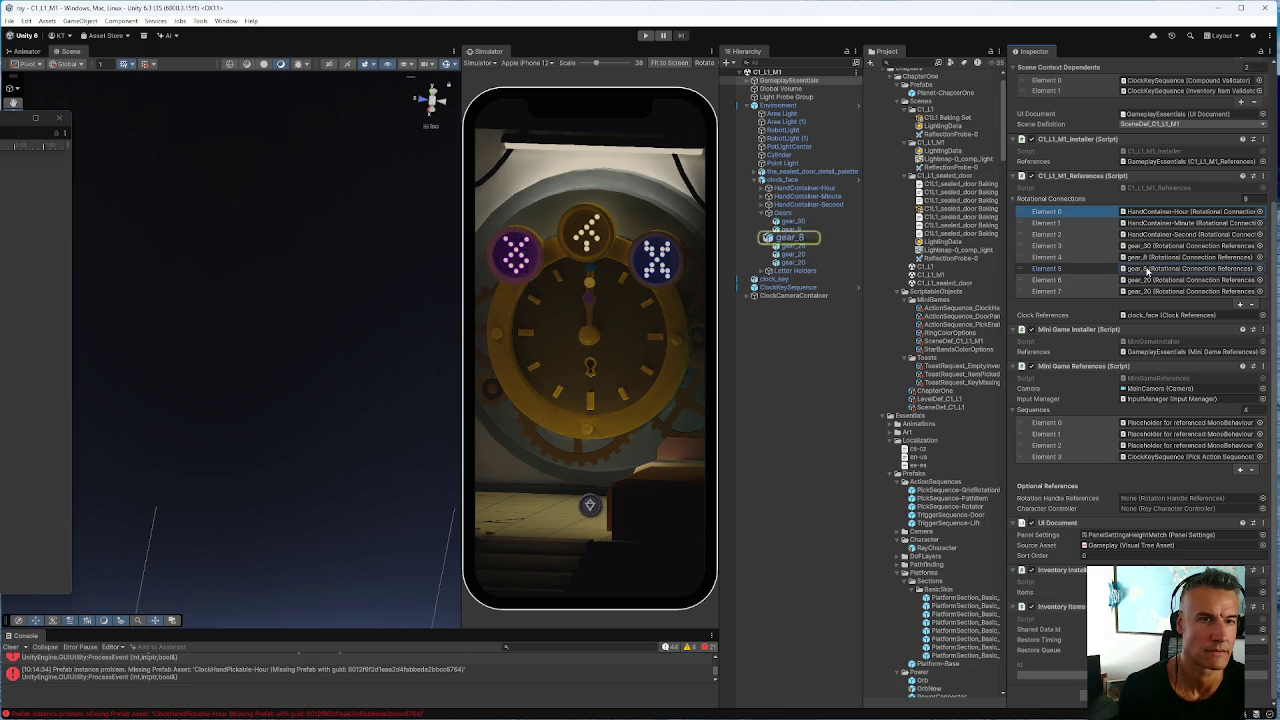
pyautogui.click(1148, 280)
pyautogui.click(1148, 291)
# Copy gear_20's rotational connection component, then reopen C1_L1_sealed_door
pyautogui.click(788, 263)
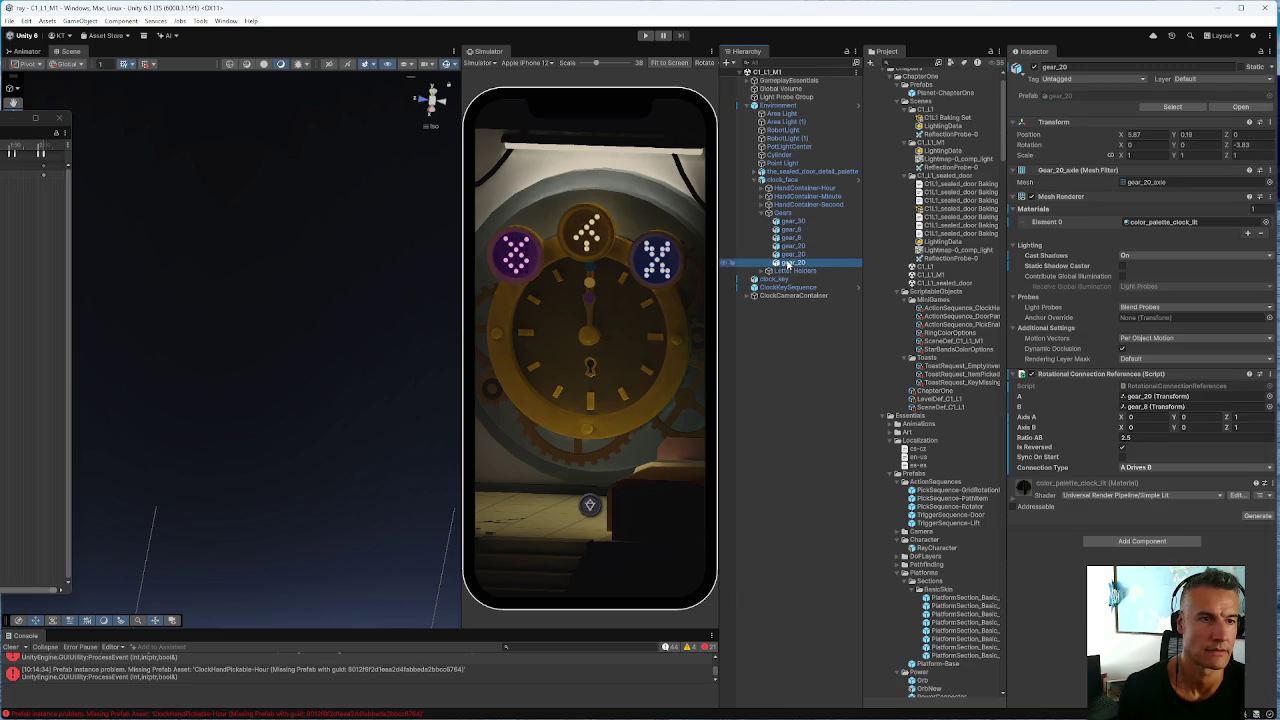
pyautogui.click(1268, 373)
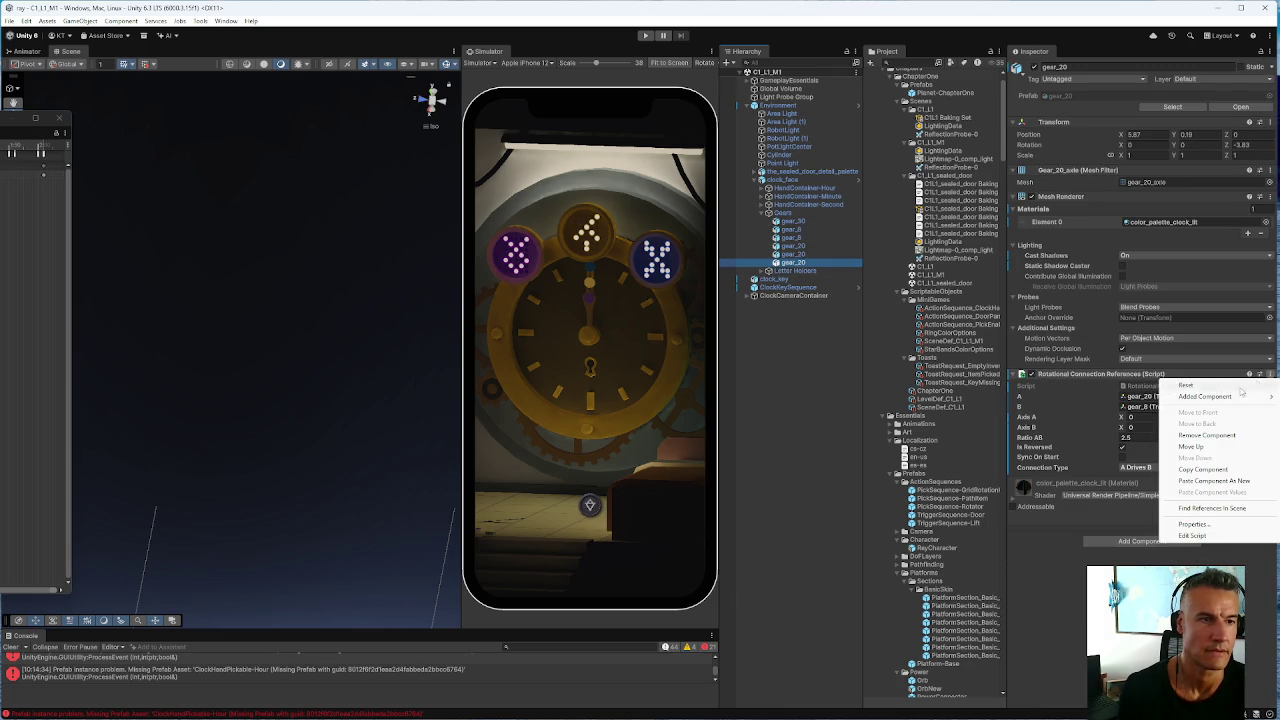
pyautogui.click(1202, 469)
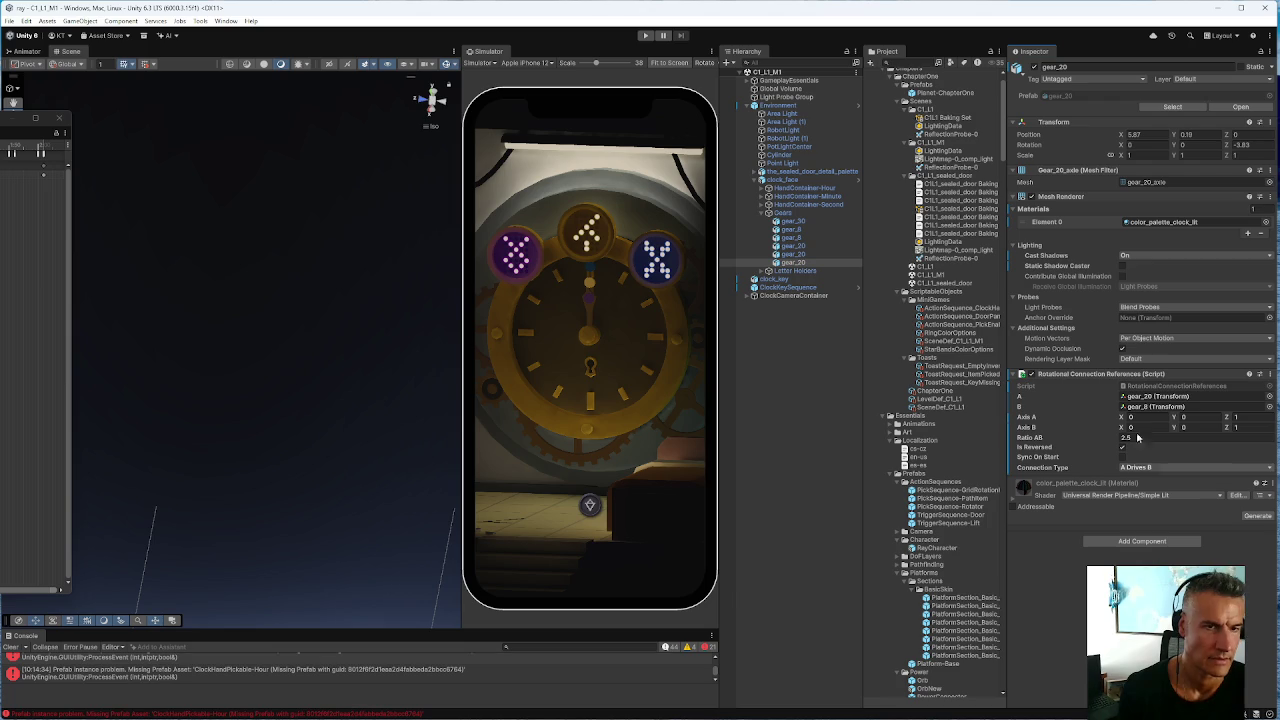
pyautogui.doubleClick(934, 284)
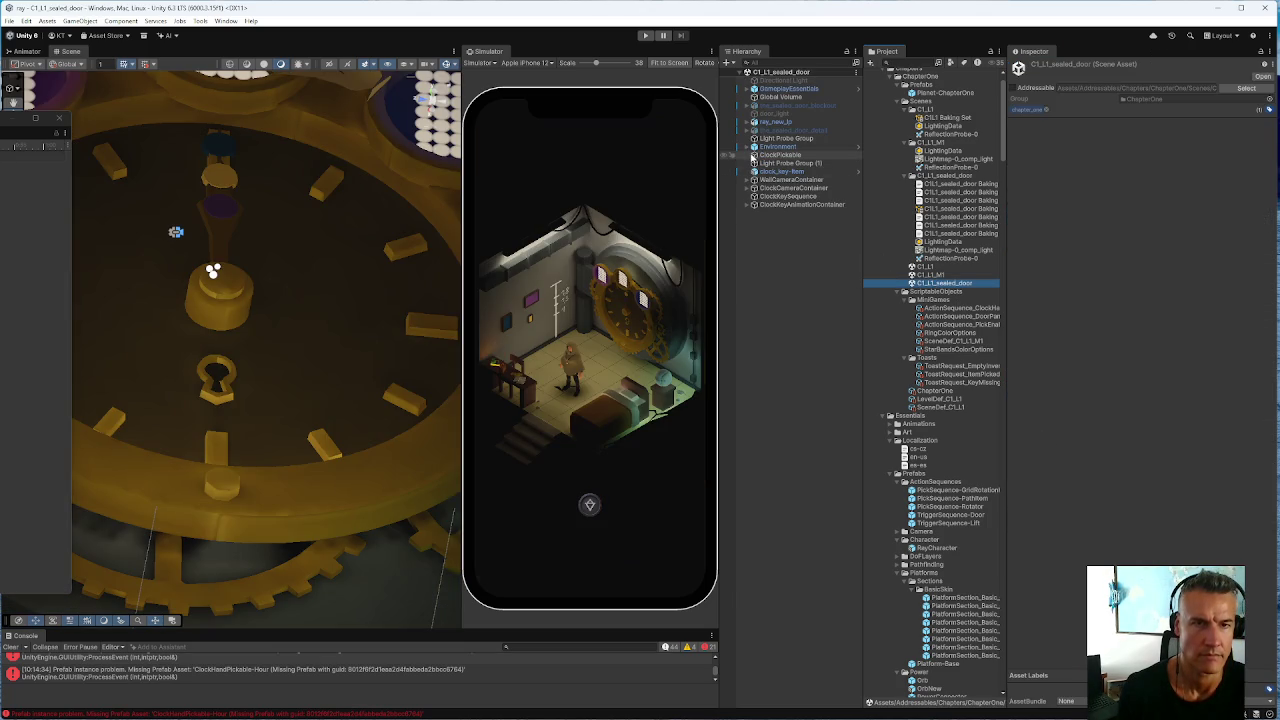
# Paste the copied connection component onto the sealed-door gear_20 and set its A field to gear_20
pyautogui.click(754, 147)
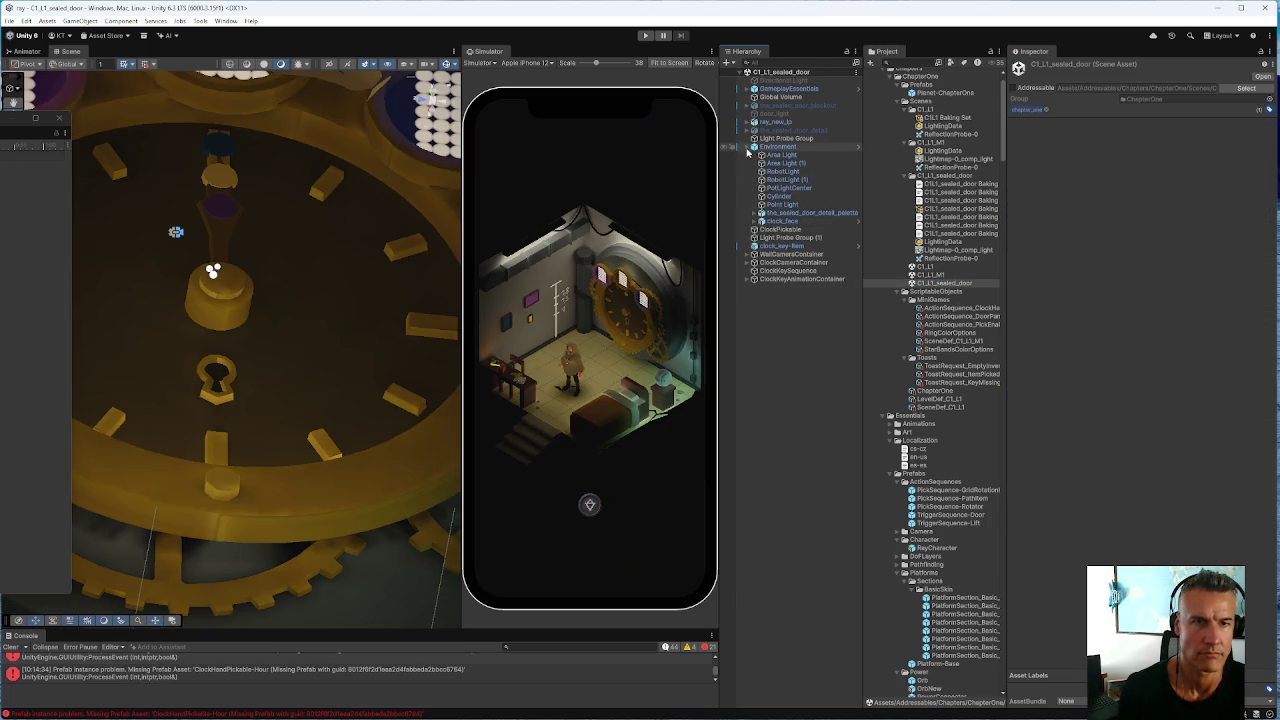
pyautogui.click(756, 222)
pyautogui.click(766, 254)
pyautogui.click(788, 304)
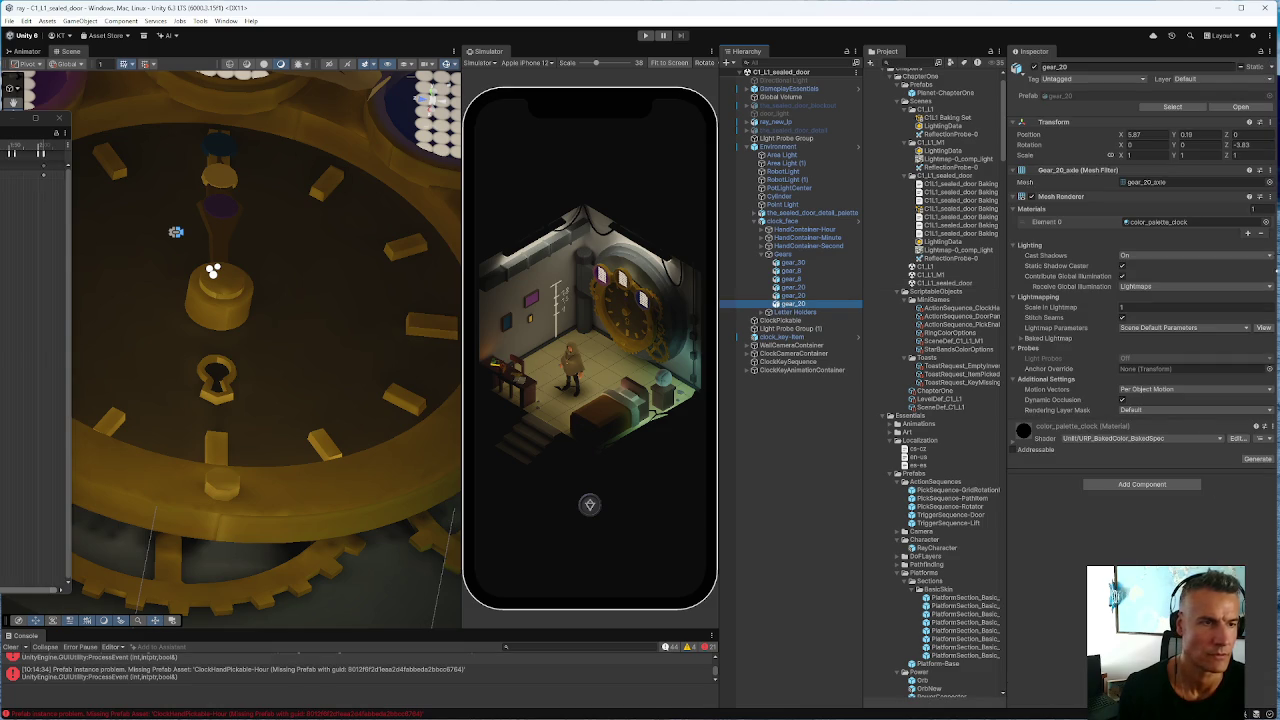
pyautogui.click(1268, 197)
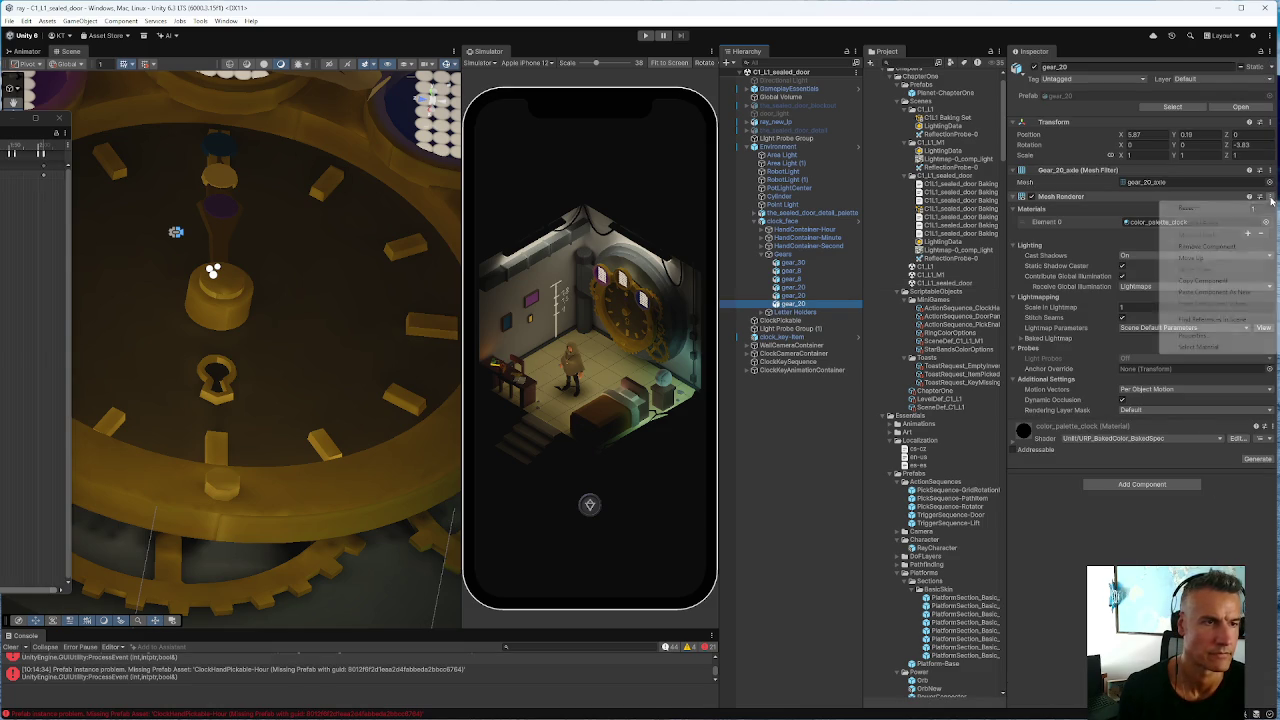
pyautogui.click(1210, 292)
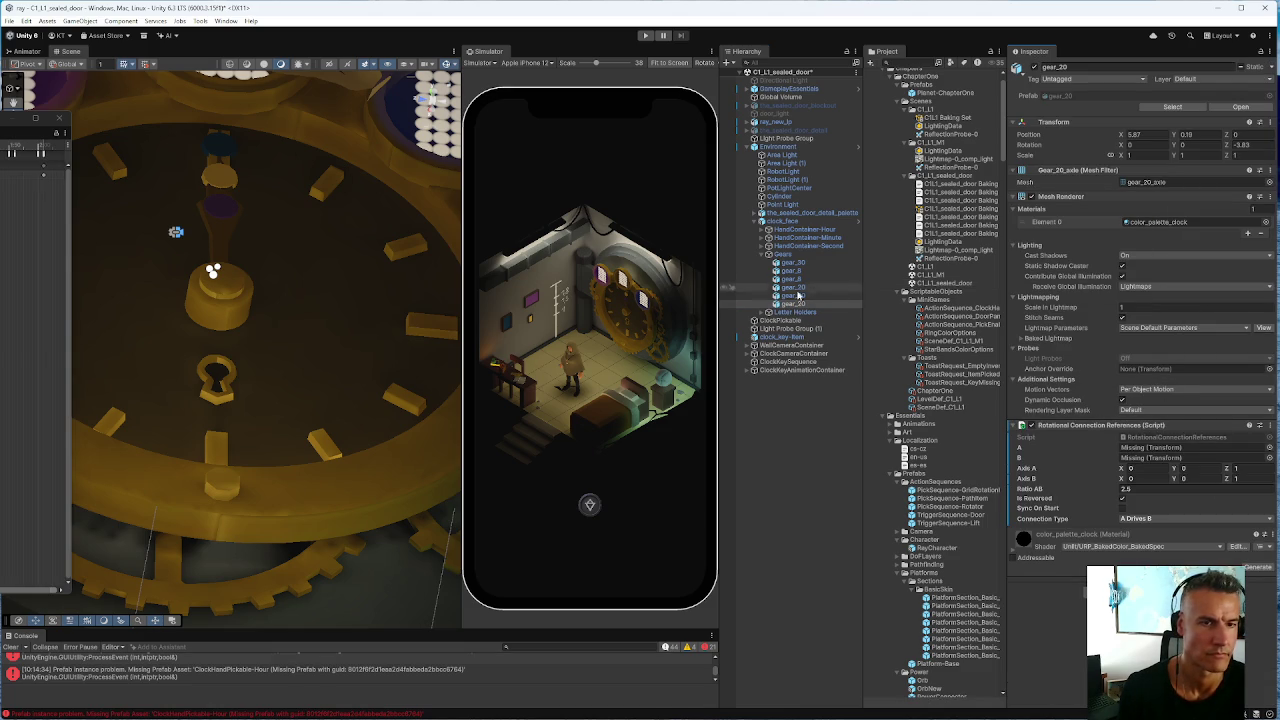
pyautogui.moveTo(1075, 383); pyautogui.dragTo(1140, 450)
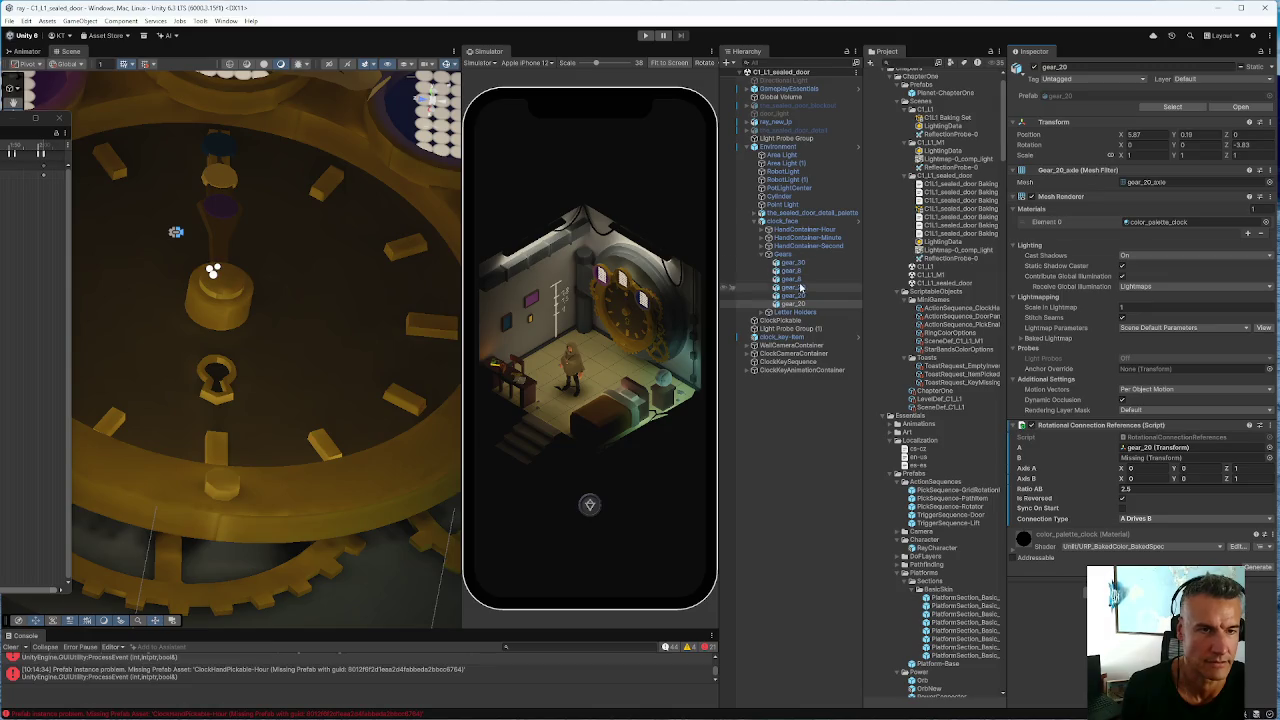
pyautogui.doubleClick(932, 276)
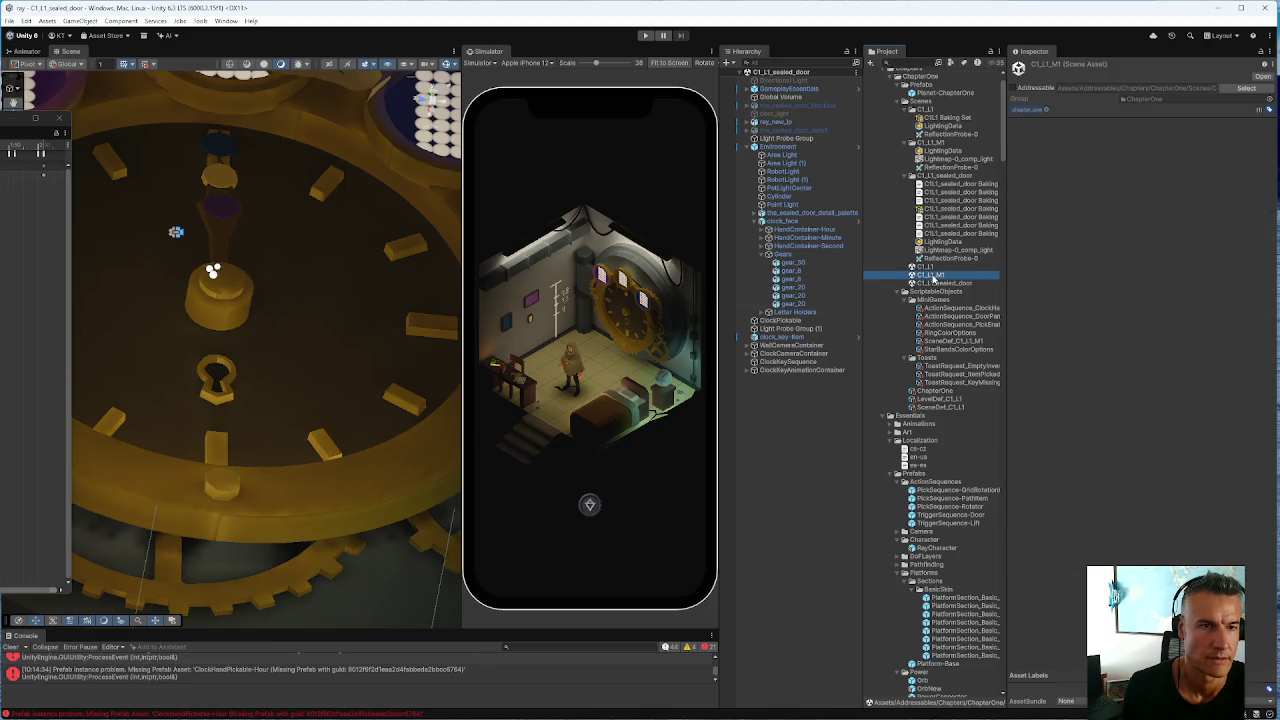
pyautogui.click(748, 105)
pyautogui.click(755, 180)
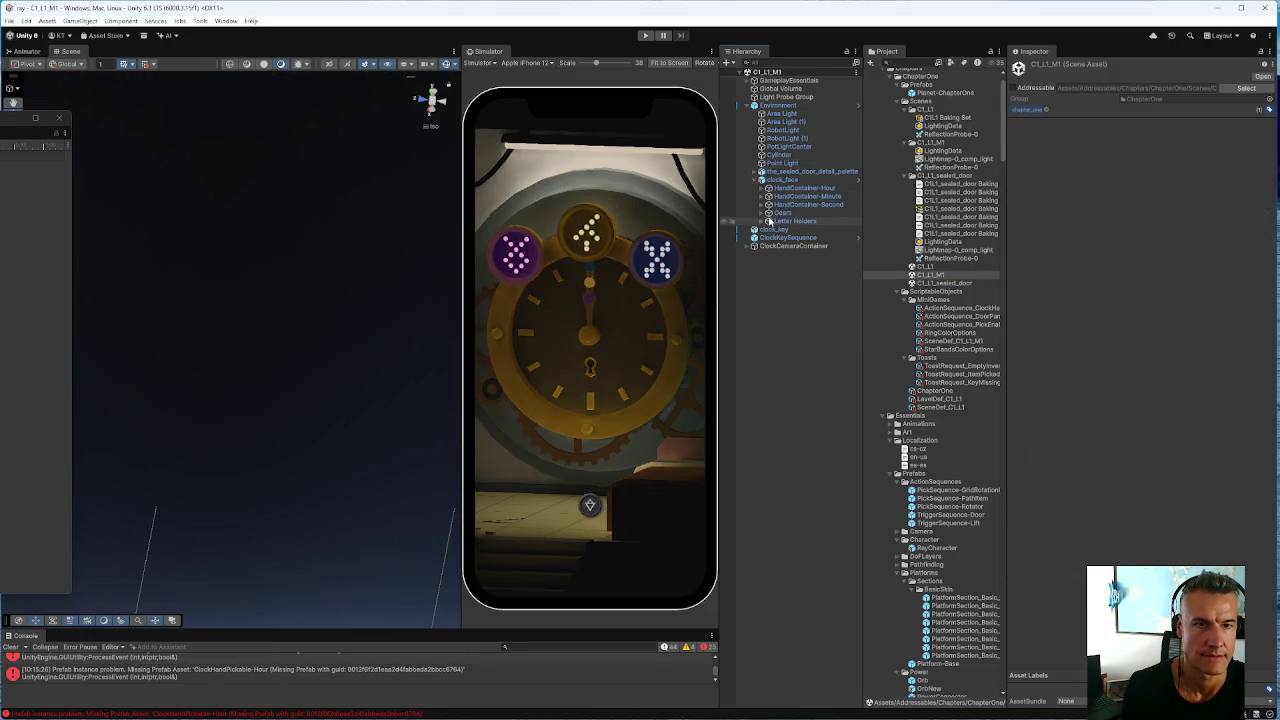
pyautogui.click(767, 213)
pyautogui.click(792, 262)
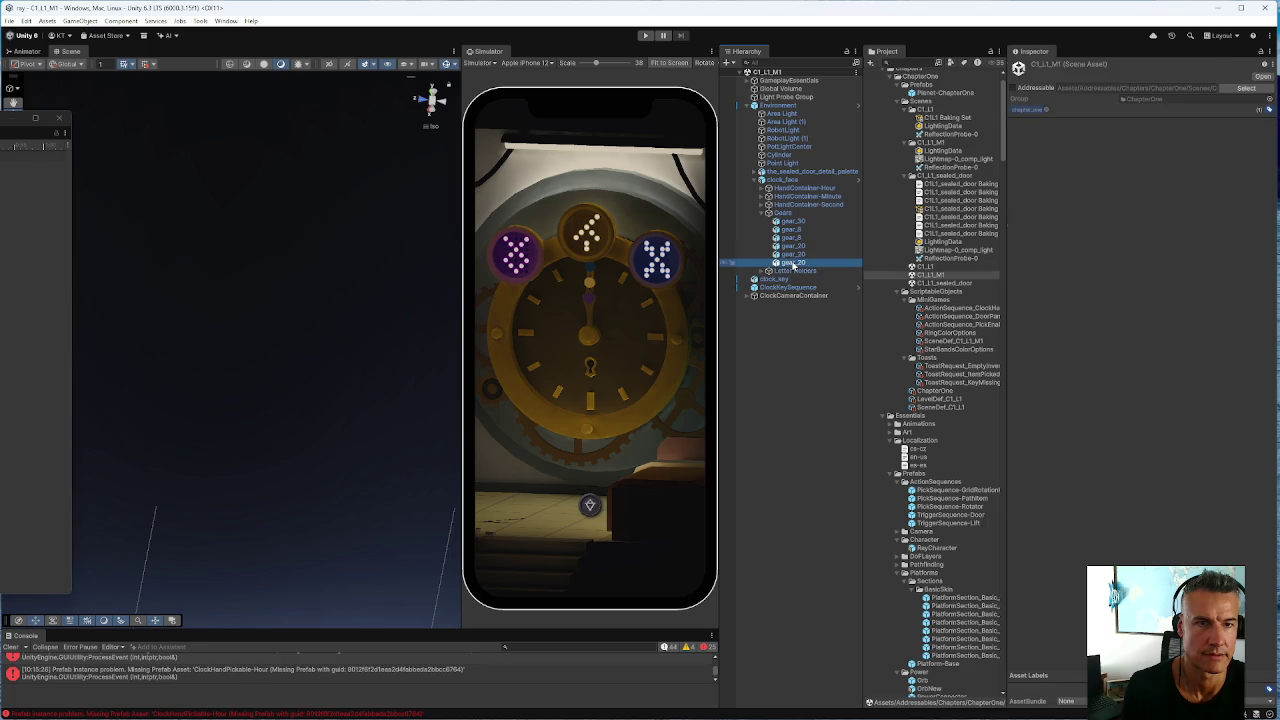
pyautogui.click(1154, 407)
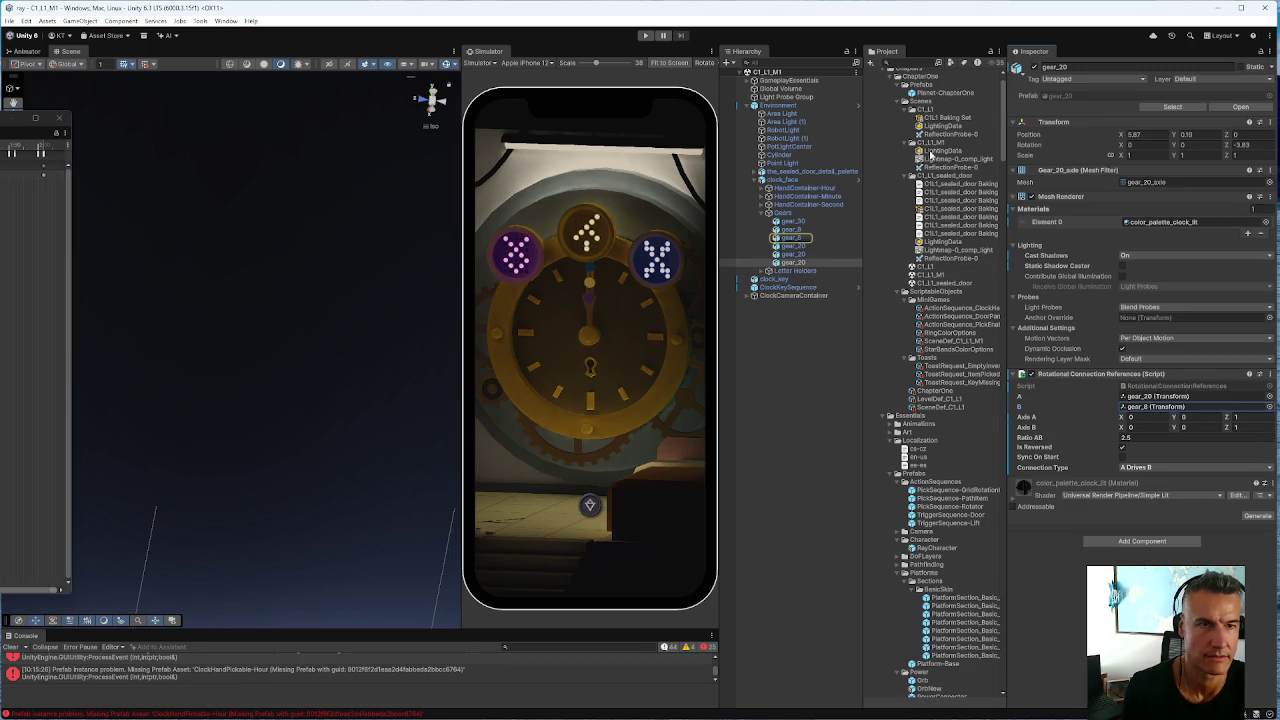
pyautogui.click(929, 275)
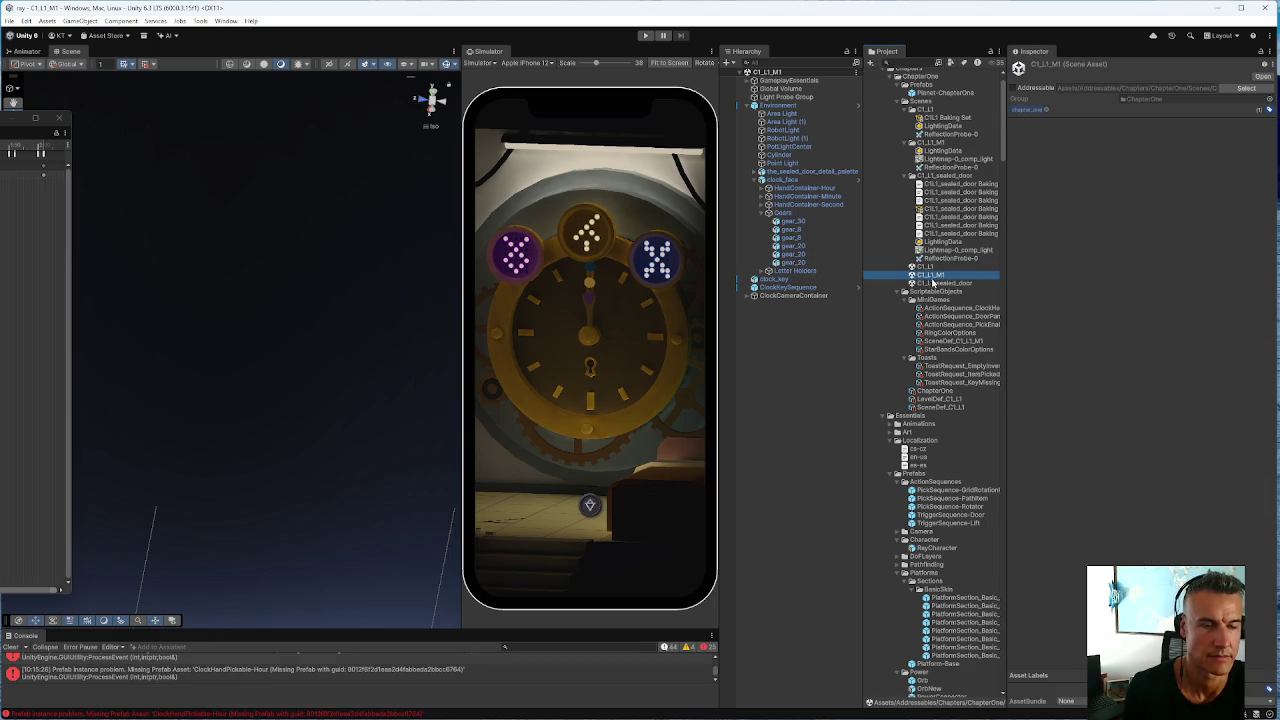
pyautogui.click(936, 284)
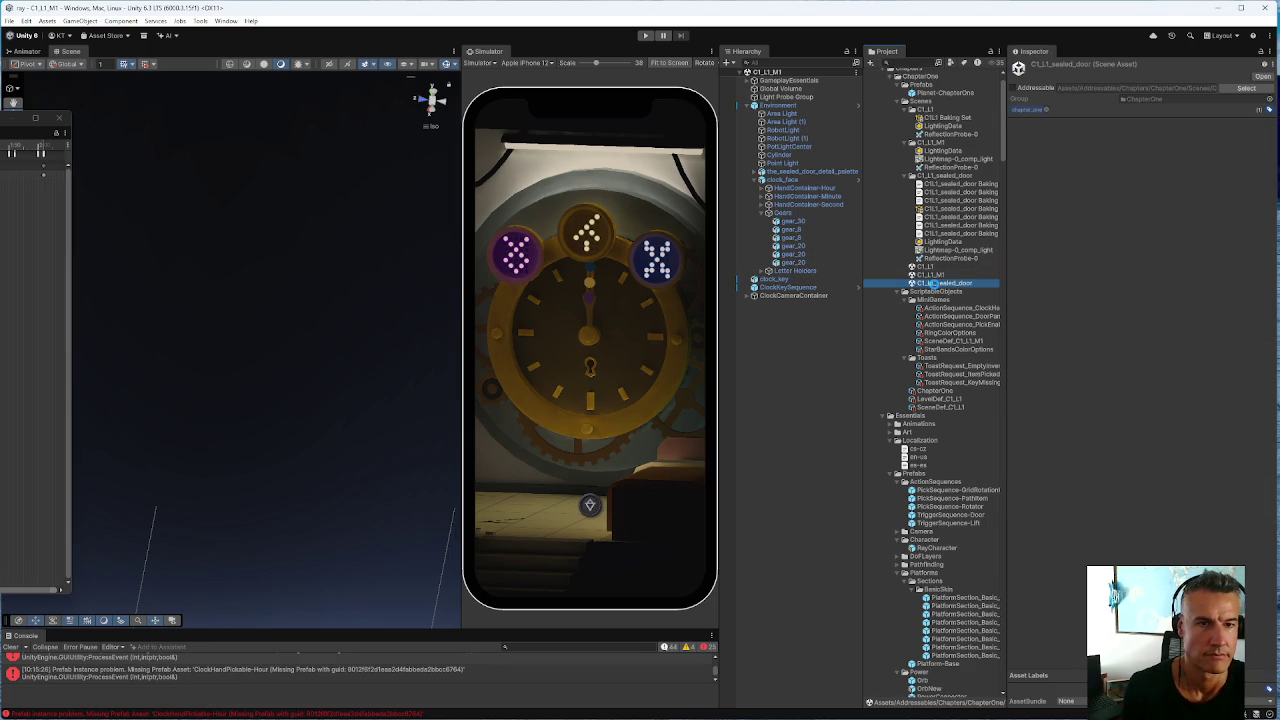
pyautogui.doubleClick(934, 284)
pyautogui.click(755, 221)
pyautogui.click(768, 254)
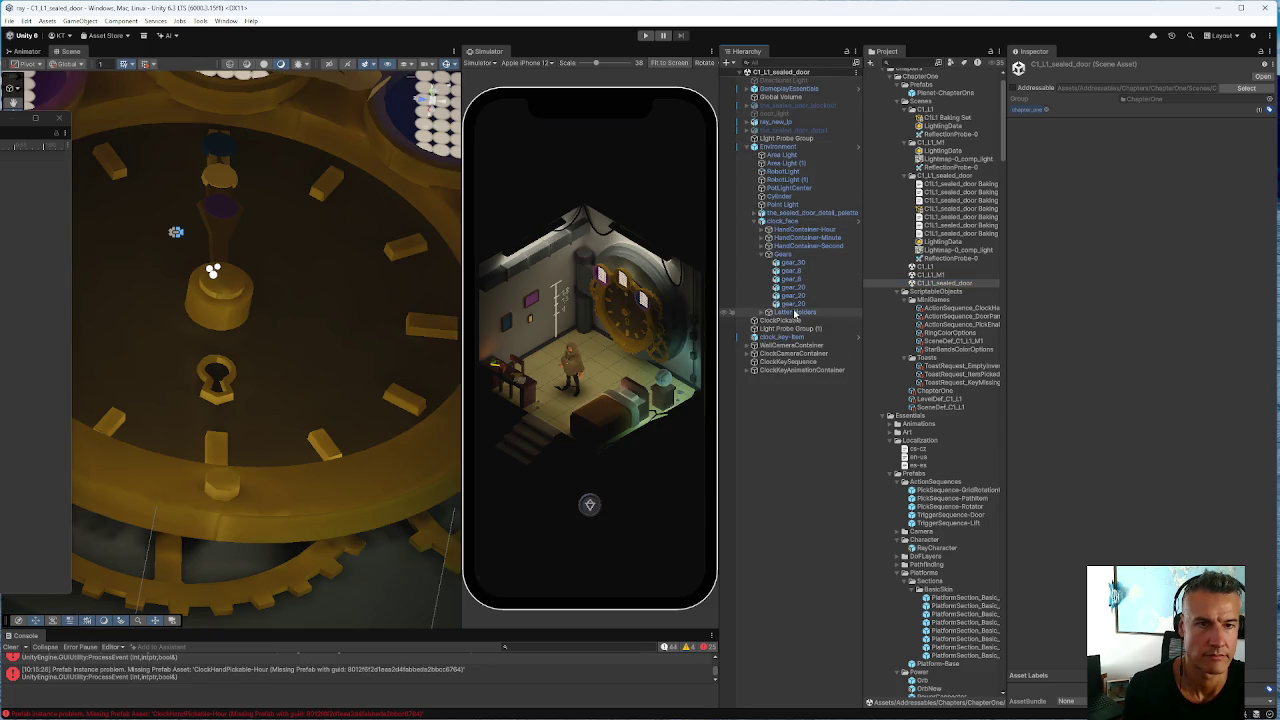
# Set gear_8 as the B reference of gear_20's Rotational Connection References
pyautogui.click(811, 304)
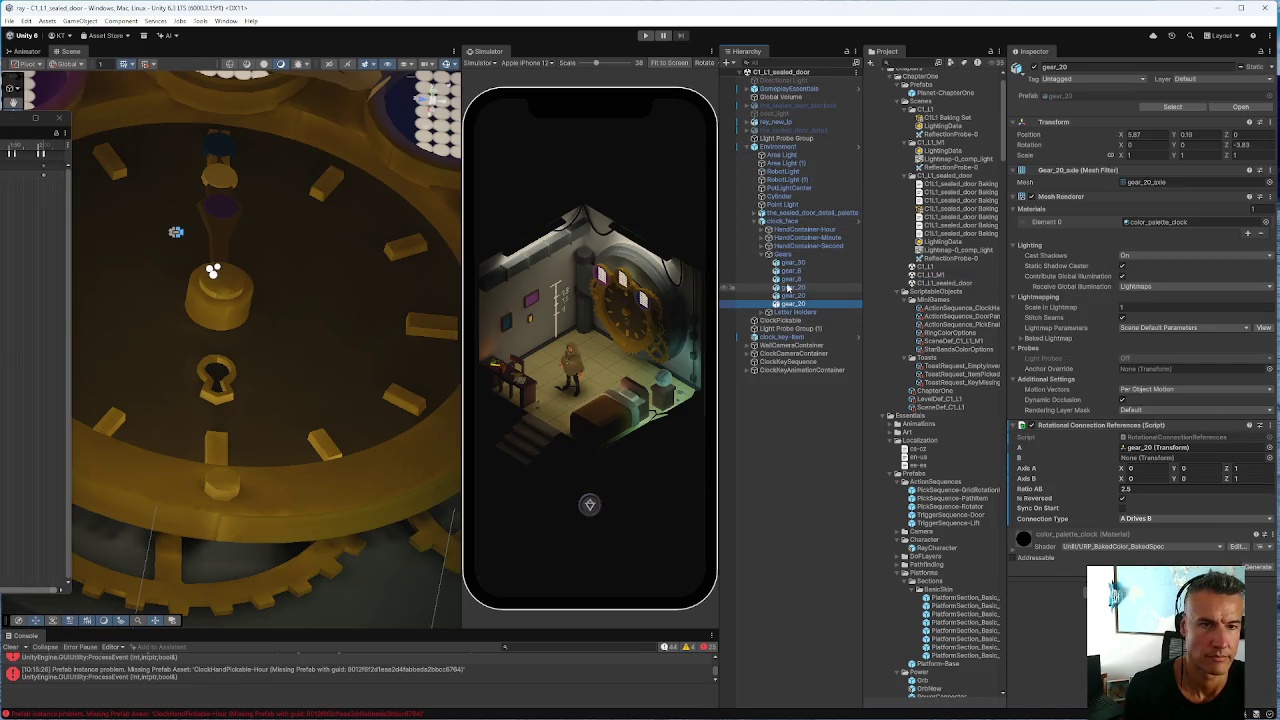
pyautogui.click(792, 281)
pyautogui.moveTo(792, 284); pyautogui.dragTo(1160, 460)
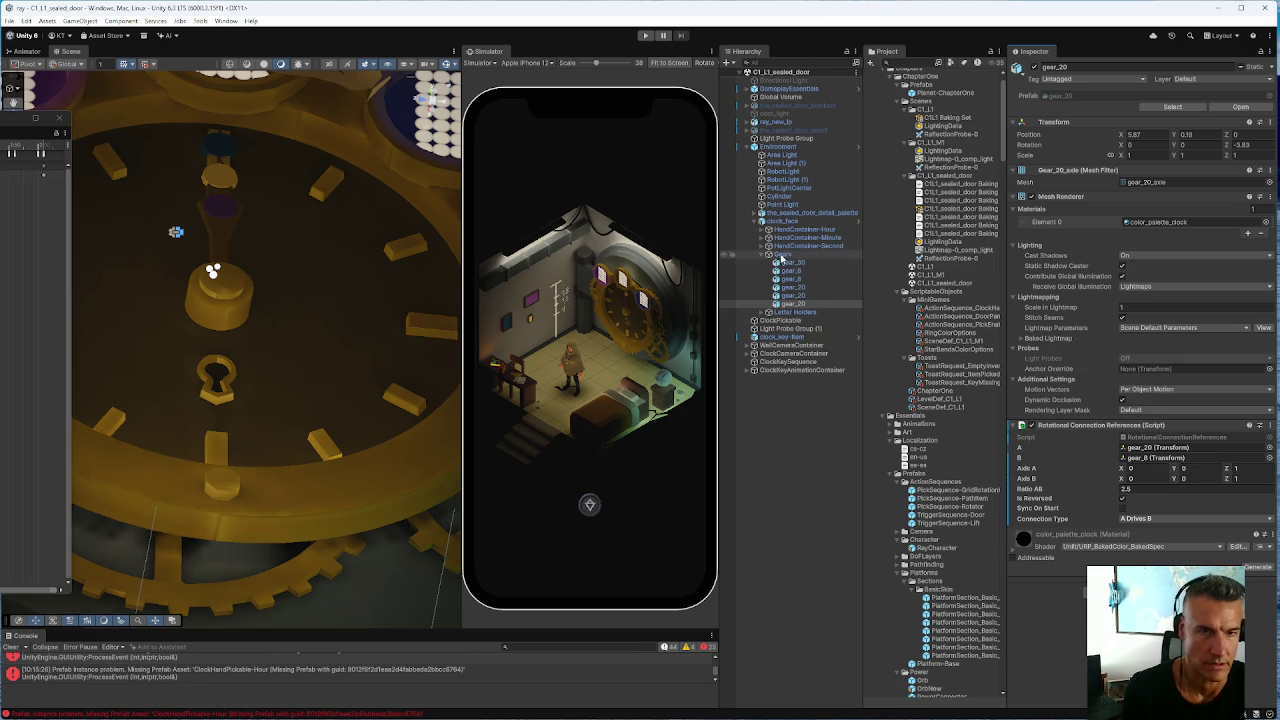
# Add gear_20 to the last GameplayEssentials Rotational Connections element
pyautogui.click(785, 89)
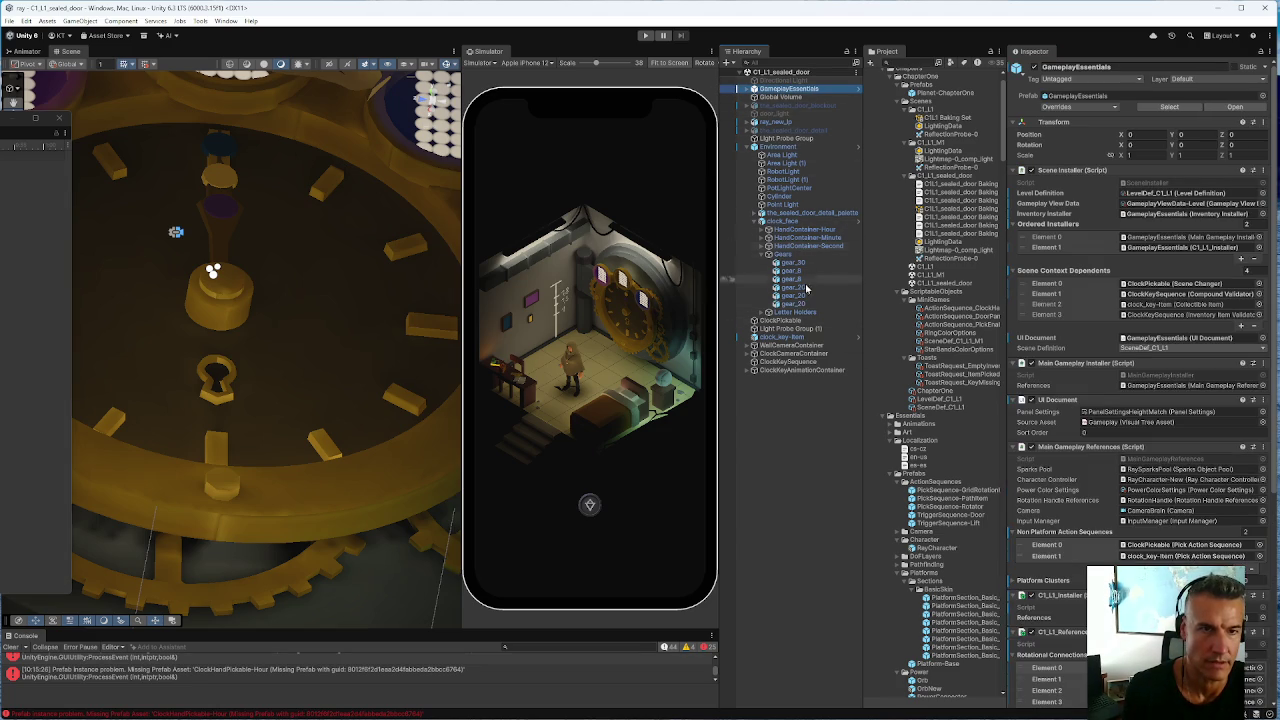
pyautogui.click(793, 306)
pyautogui.moveTo(793, 310)
pyautogui.mouseDown()
pyautogui.moveTo(960, 390)
pyautogui.moveTo(1140, 450)
pyautogui.moveTo(1140, 439)
pyautogui.mouseUp()
pyautogui.scroll(-6, 1140, 450)
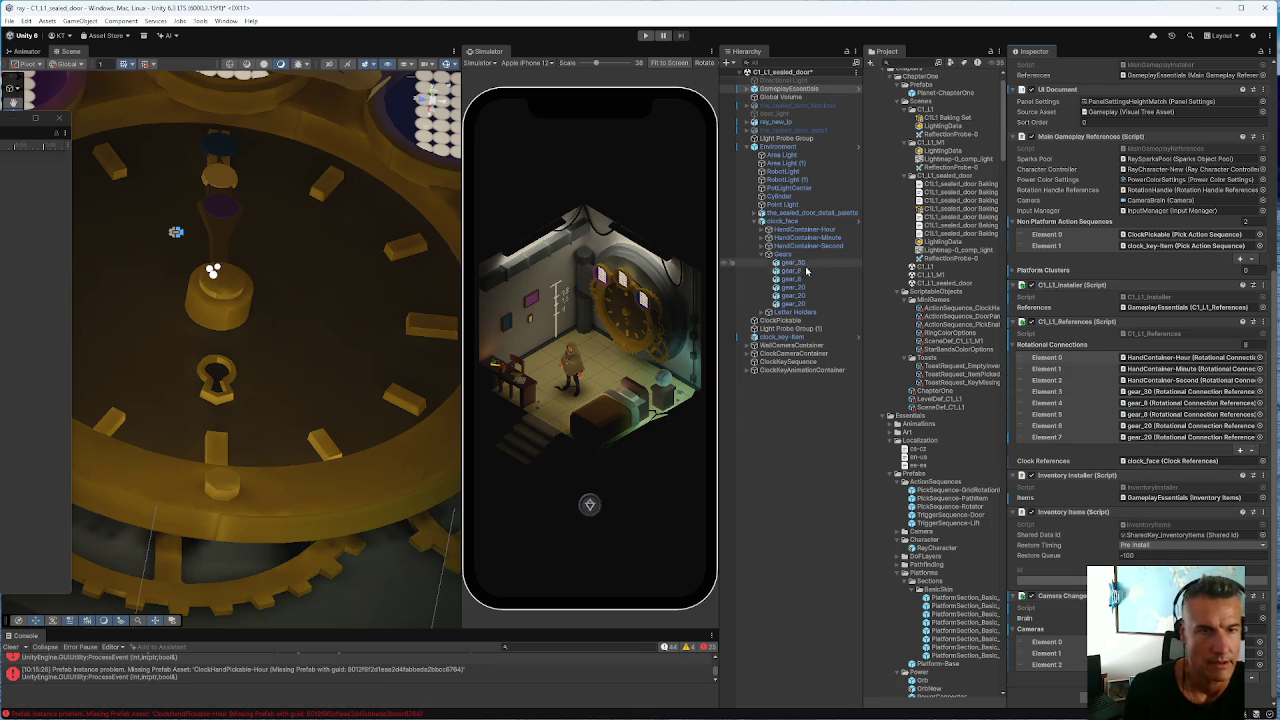
pyautogui.click(790, 262)
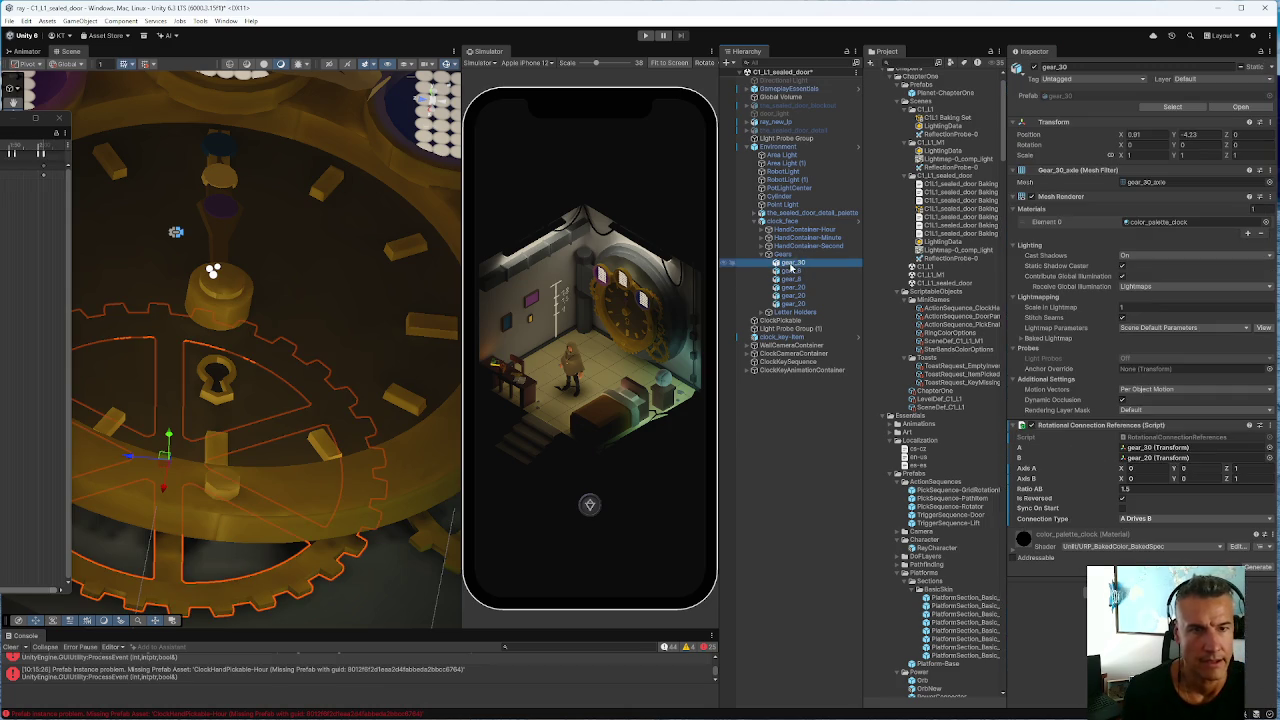
# Set all gears' Receive Global Illumination to Light Probes and uncheck Contribute Global Illumination
pyautogui.keyDown('shift'); pyautogui.click(788, 304); pyautogui.keyUp('shift')
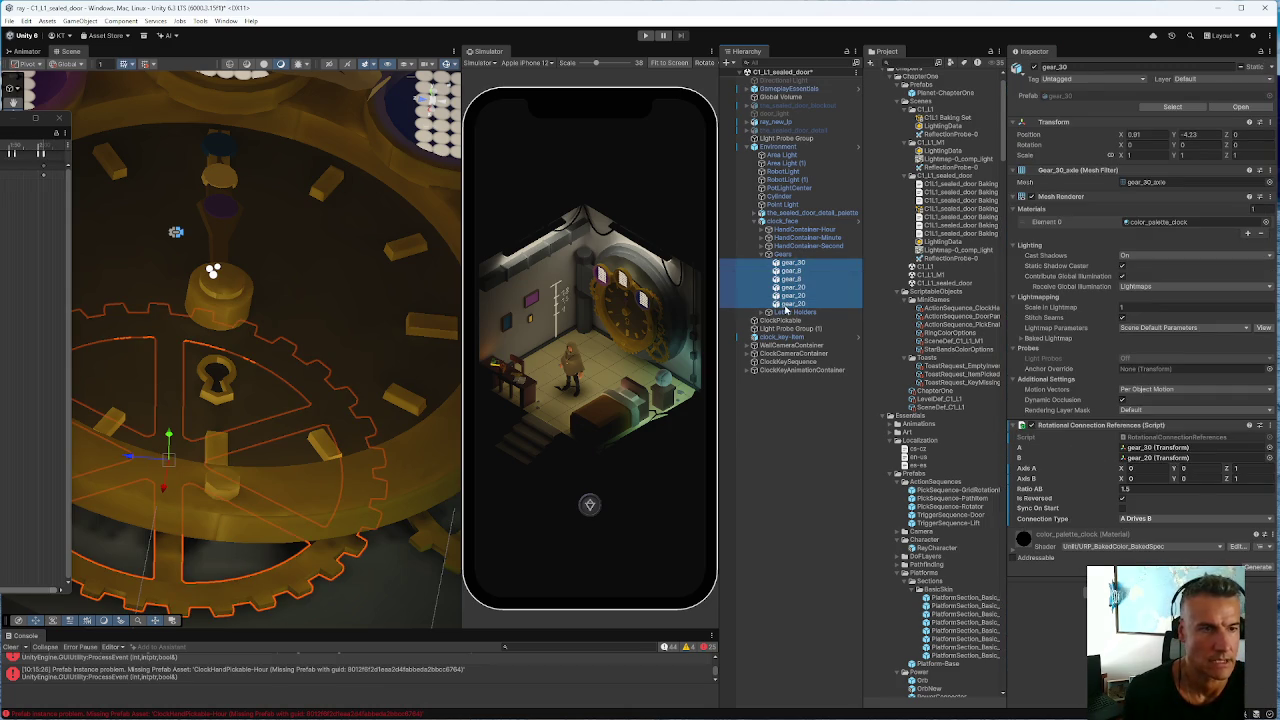
pyautogui.click(1136, 286)
pyautogui.click(1155, 310)
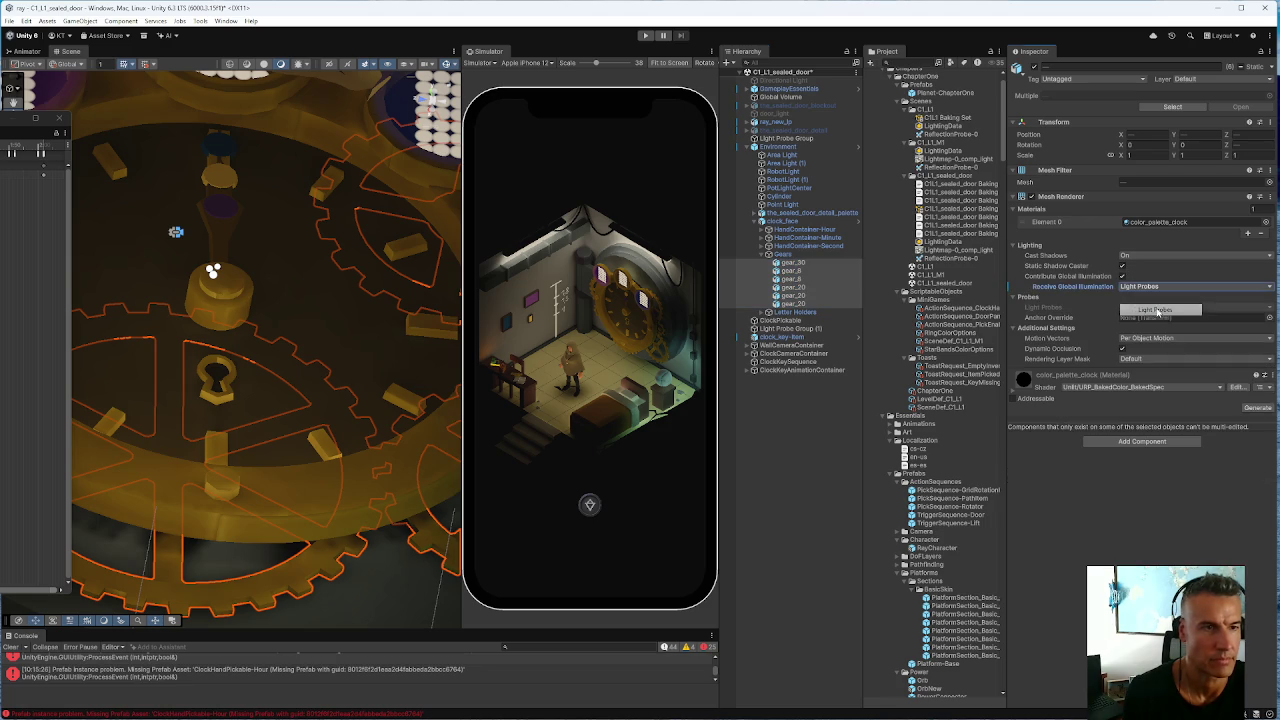
pyautogui.click(1132, 288)
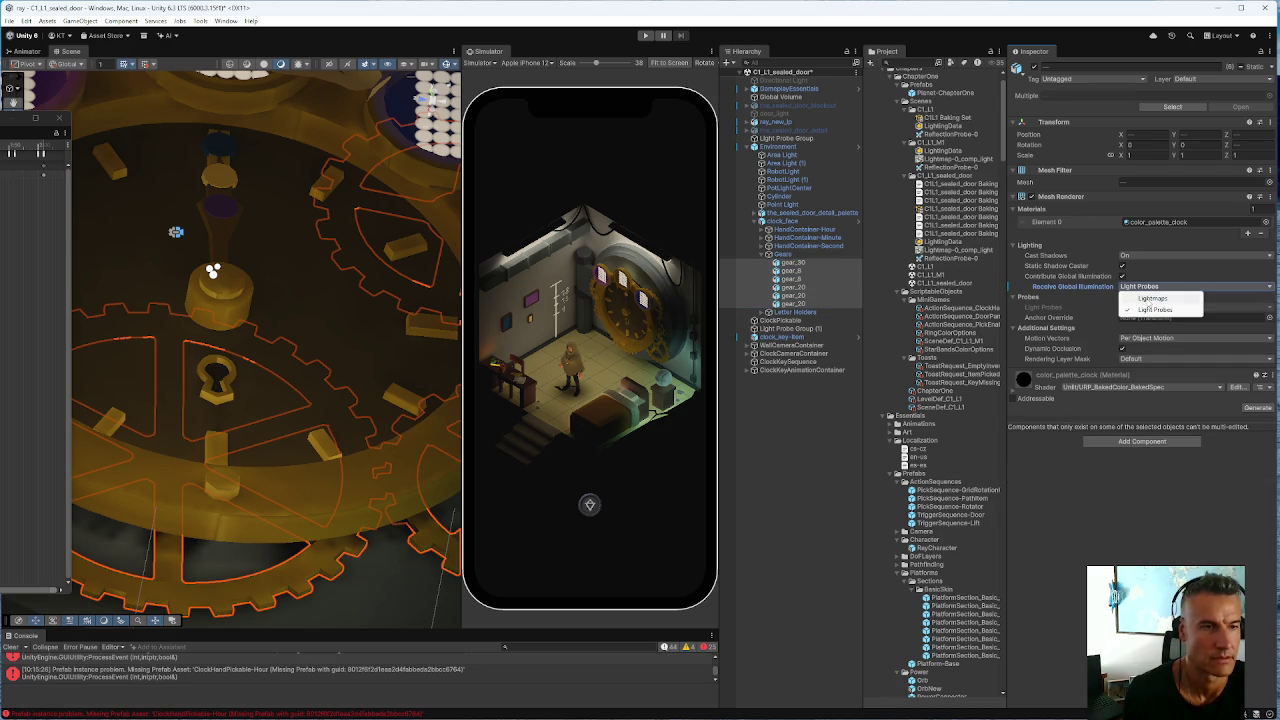
pyautogui.click(1064, 309)
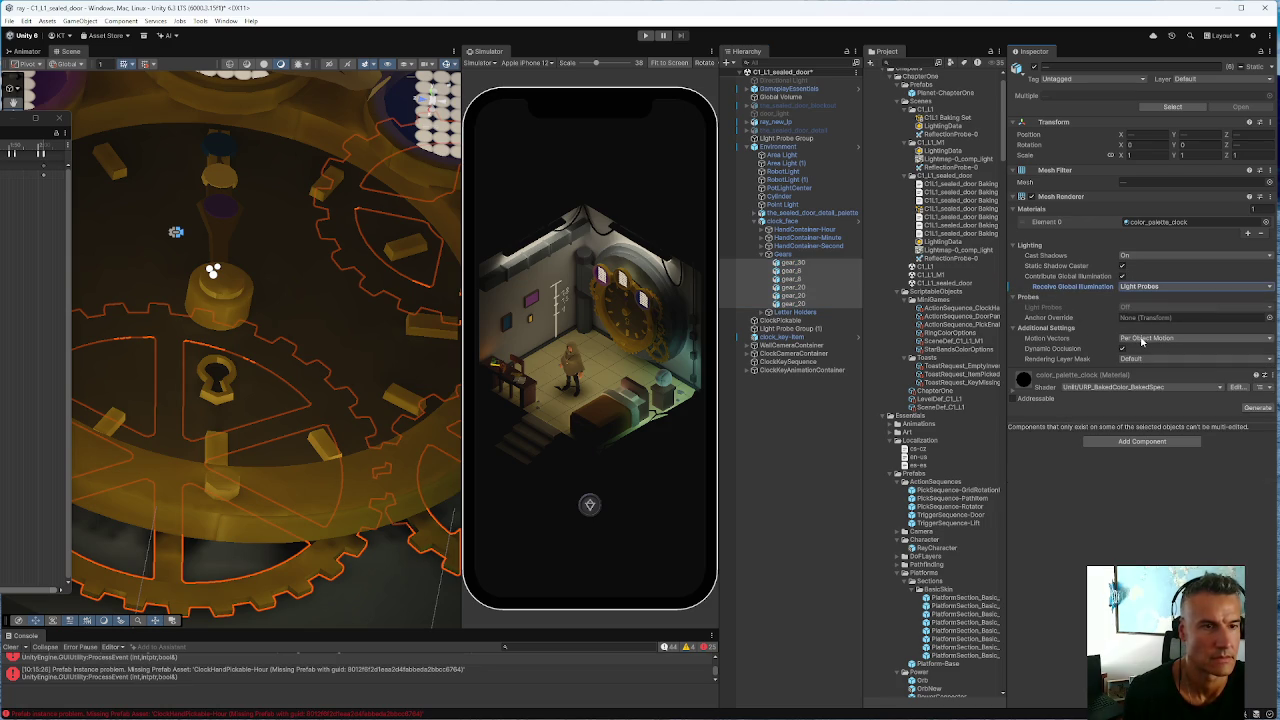
pyautogui.click(1122, 276)
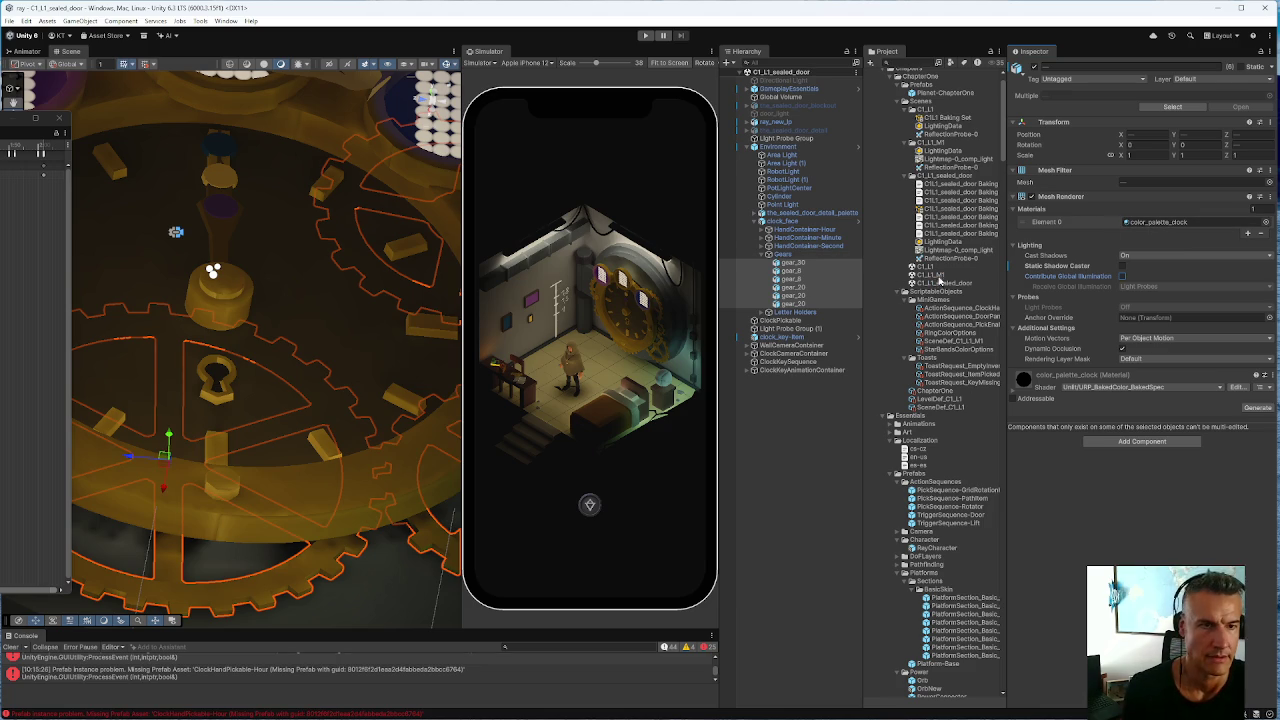
pyautogui.click(938, 274)
pyautogui.doubleClick(938, 274)
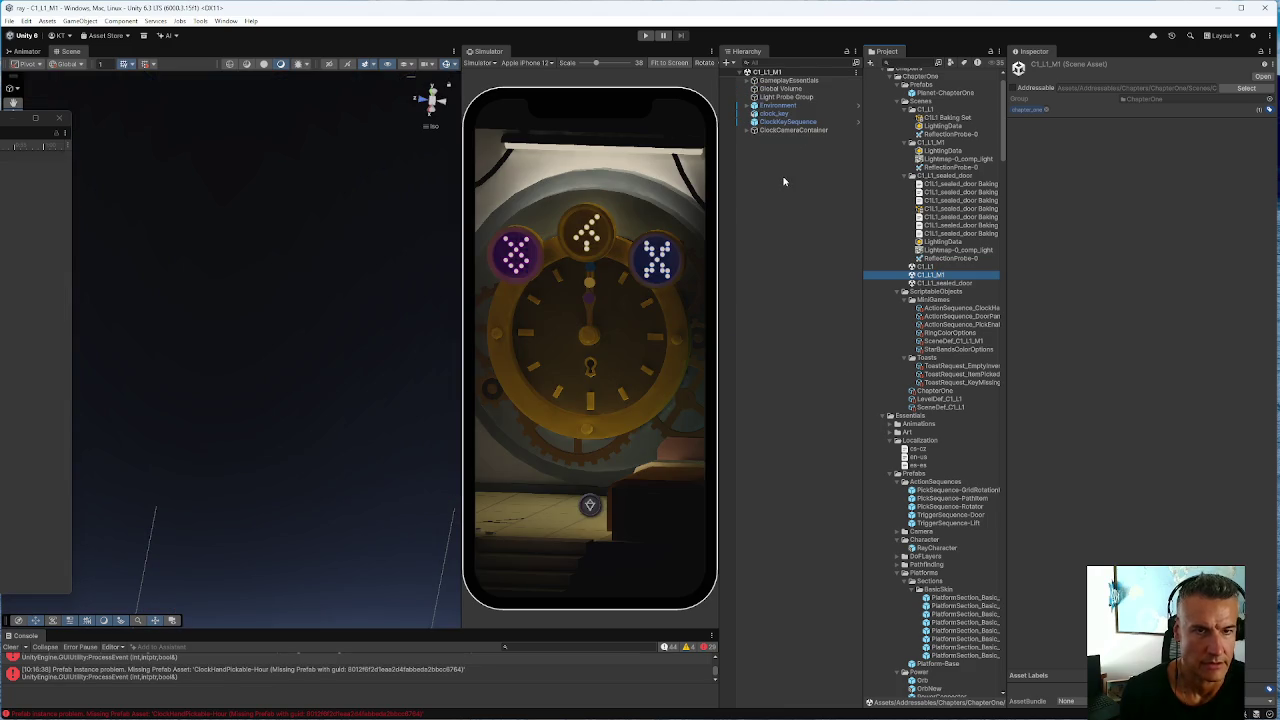
pyautogui.click(749, 105)
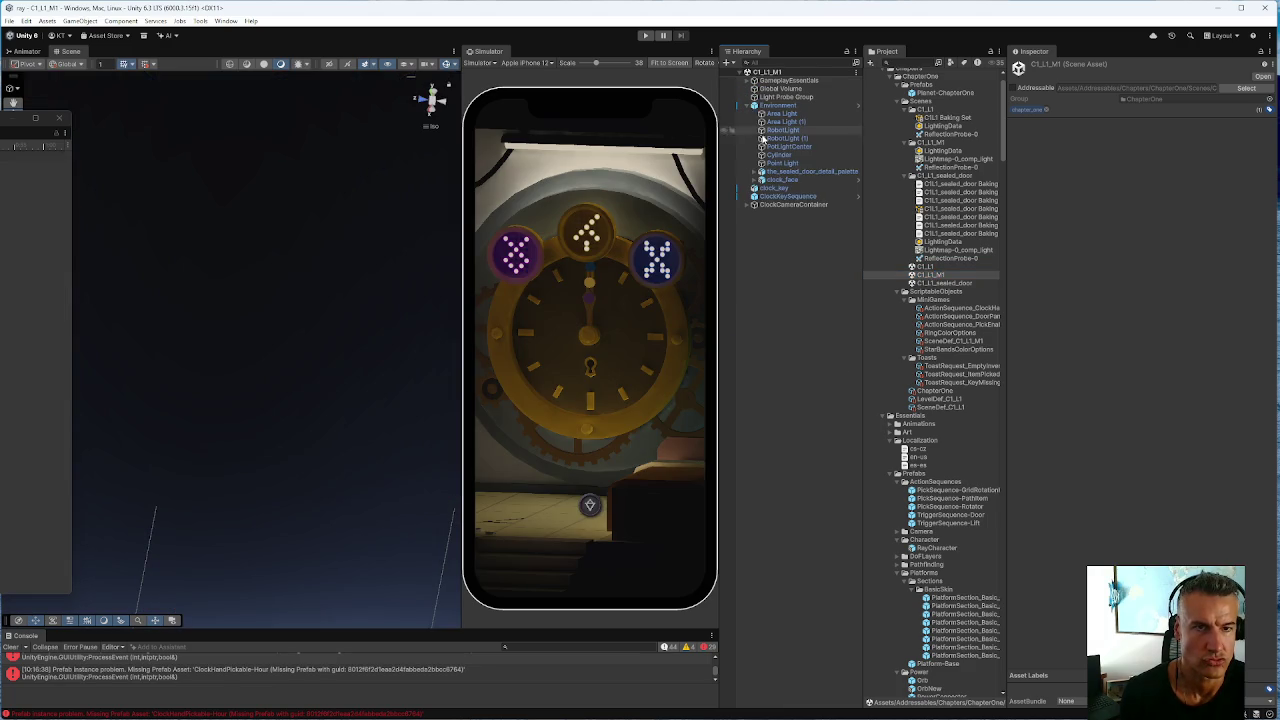
pyautogui.click(756, 179)
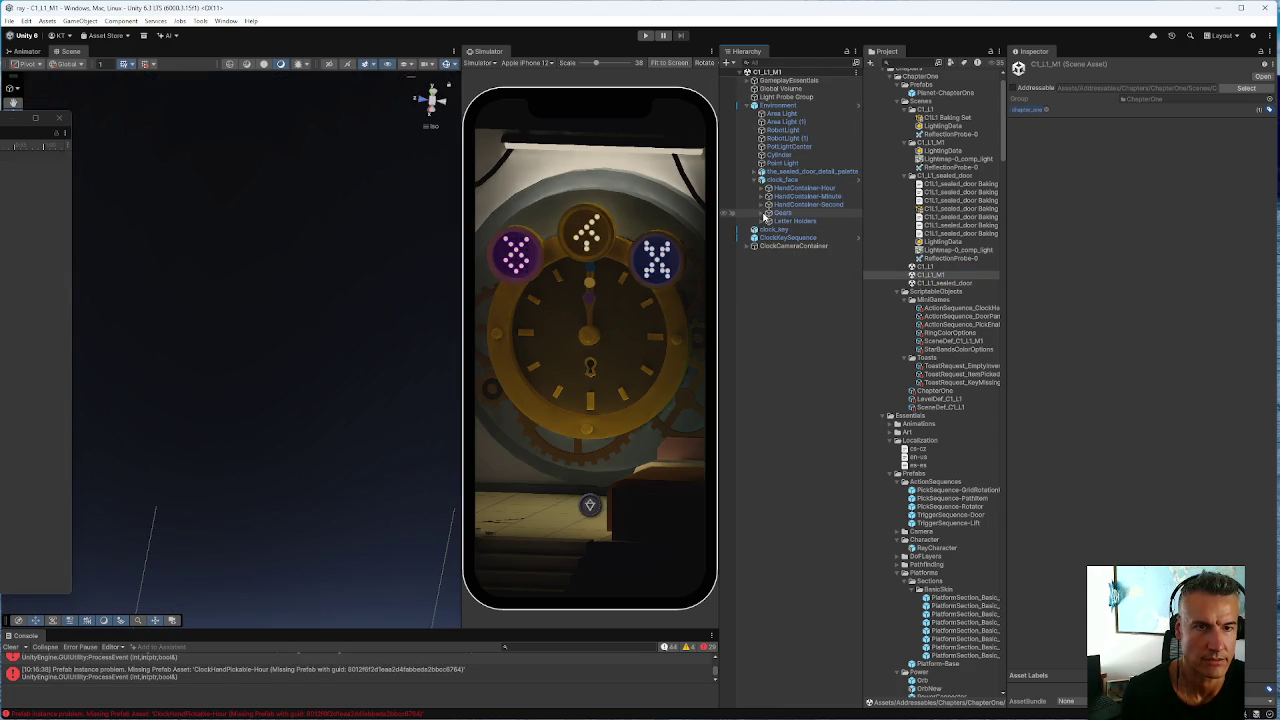
pyautogui.click(767, 213)
pyautogui.click(792, 223)
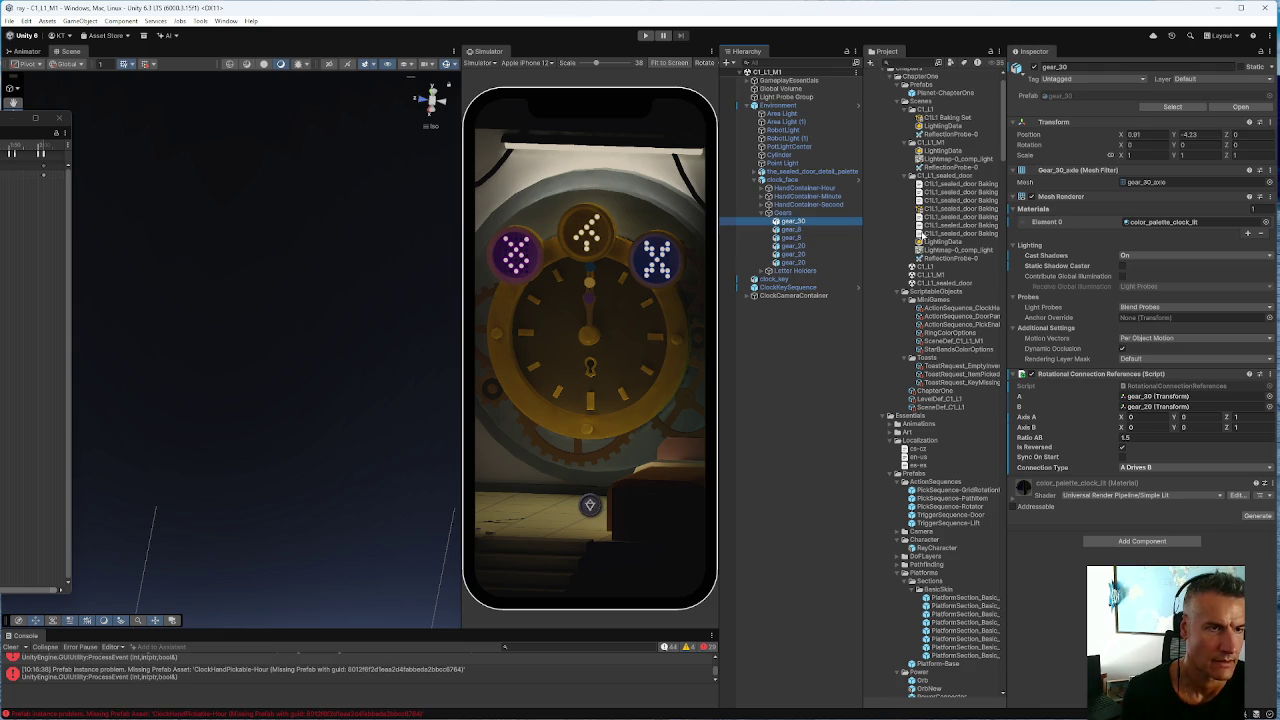
pyautogui.click(1163, 226)
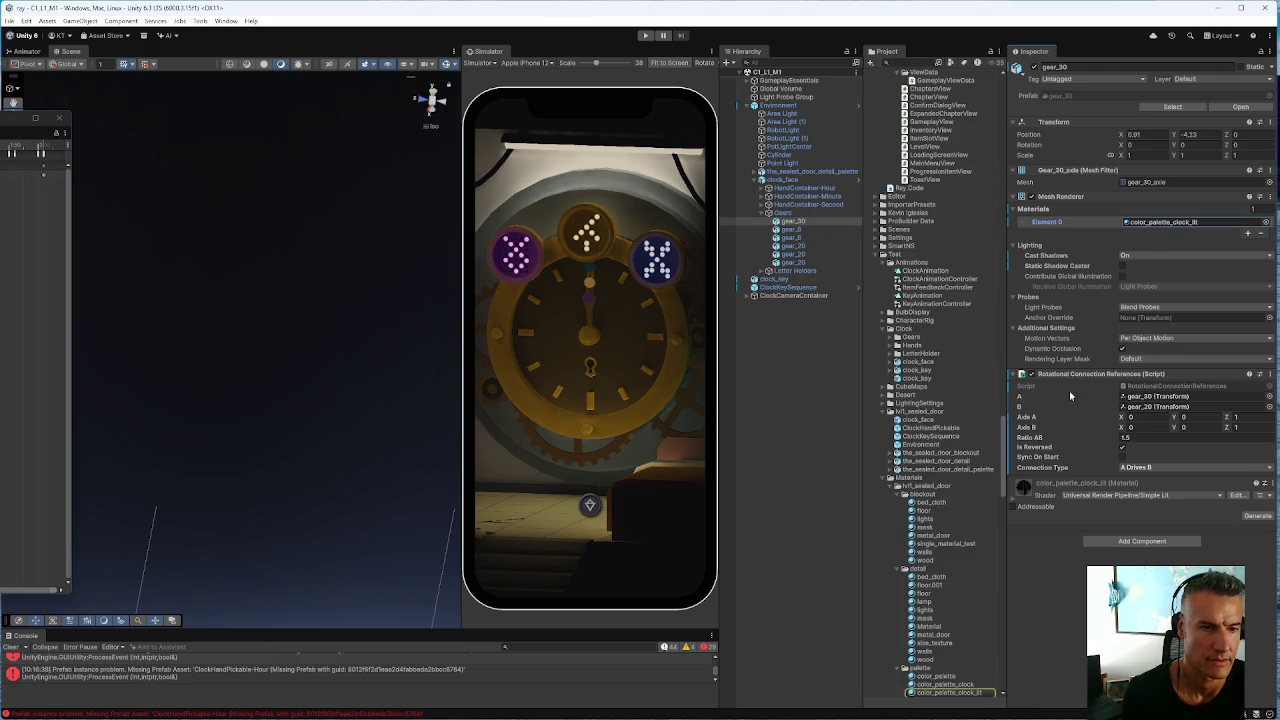
pyautogui.scroll(-2, 948, 680)
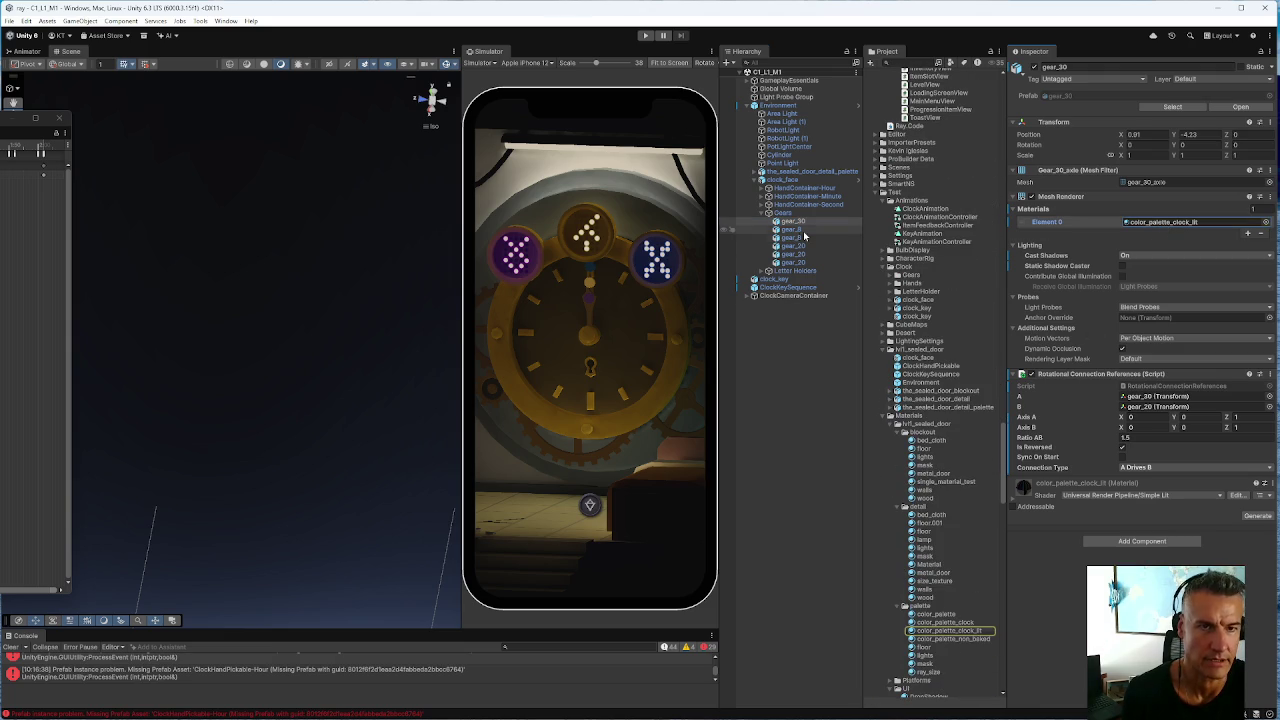
pyautogui.moveTo(1004, 482); pyautogui.dragTo(980, 76)
pyautogui.click(940, 316)
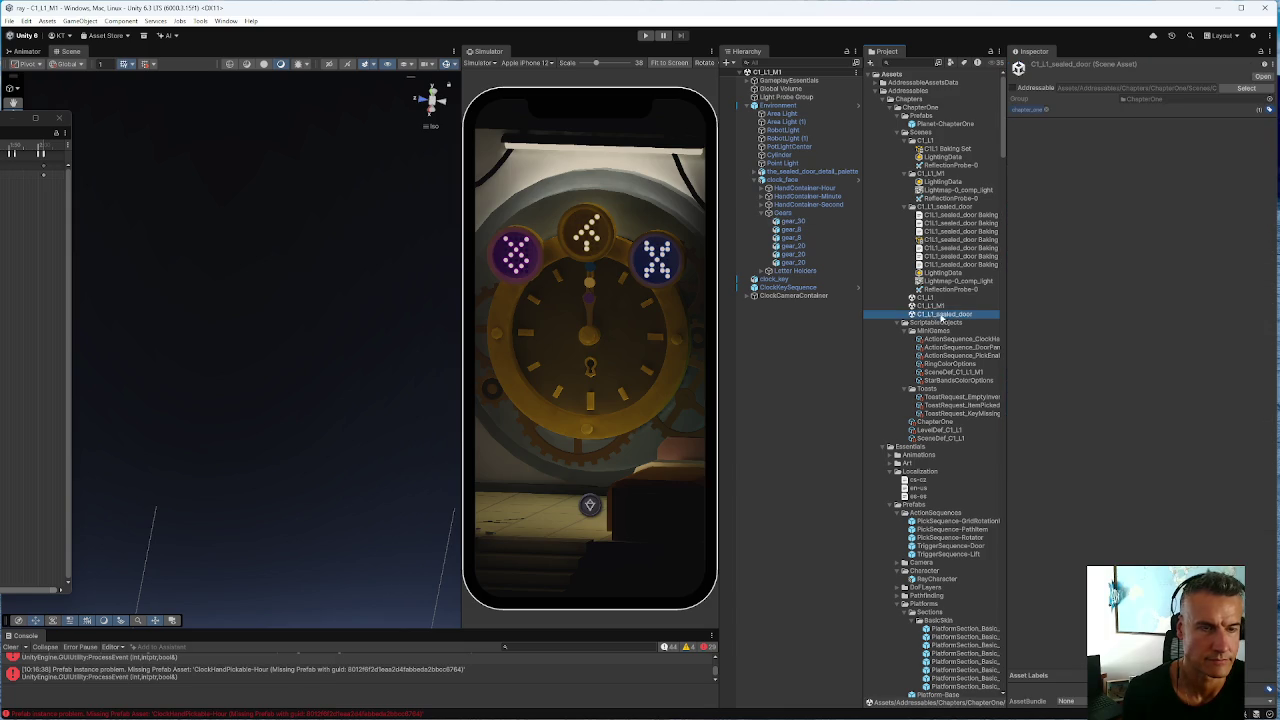
pyautogui.doubleClick(936, 315)
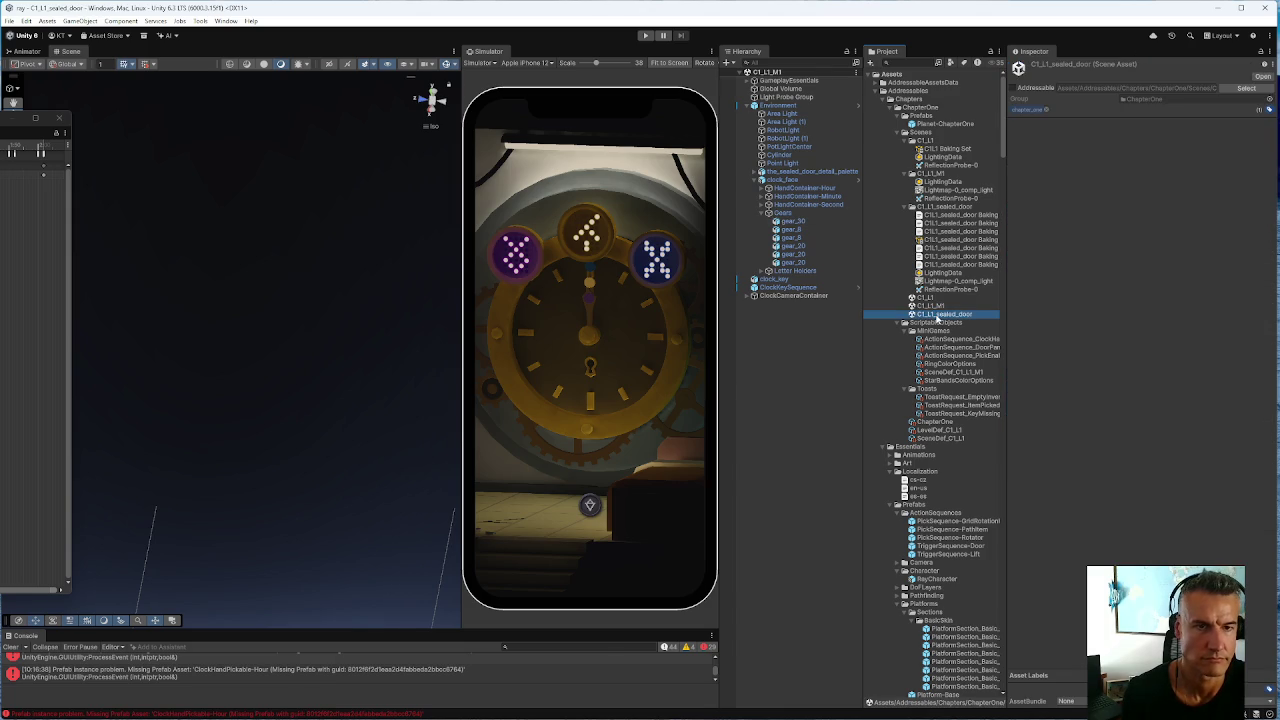
pyautogui.click(754, 147)
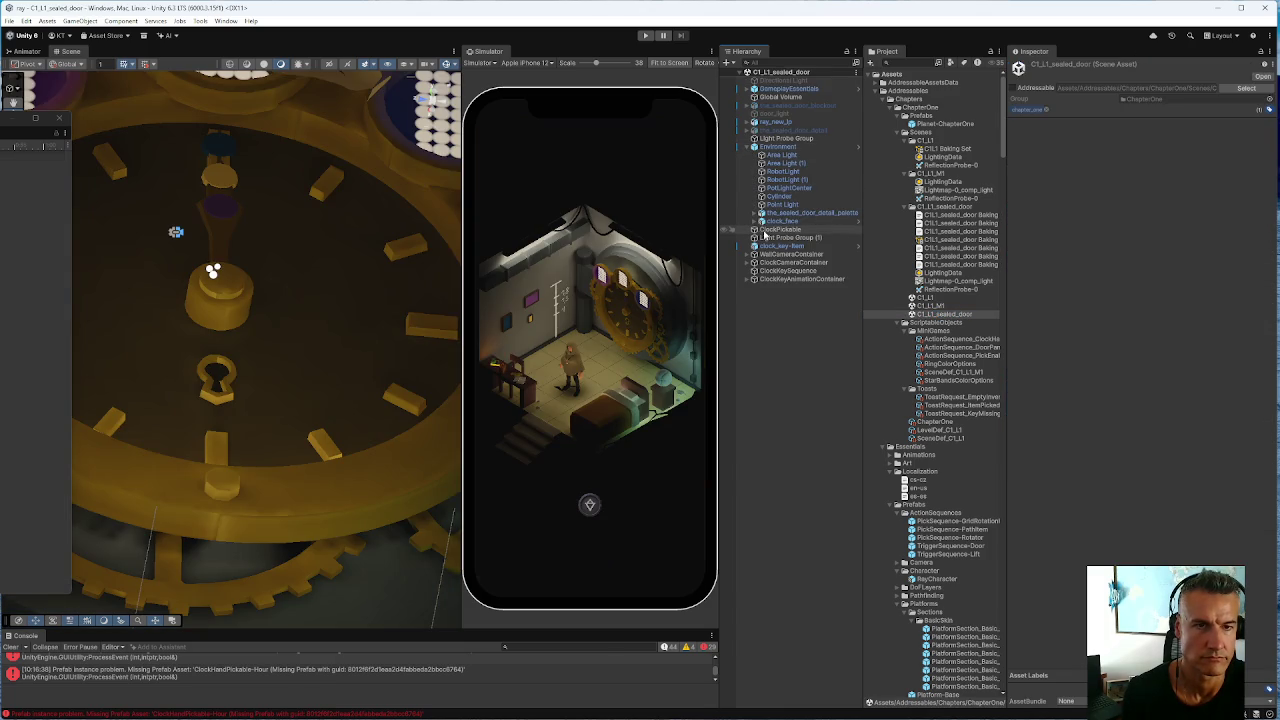
# Select all six gears under clock_face and drag color_palette_clock_lit onto their Mesh Renderer material
pyautogui.click(756, 221)
pyautogui.click(765, 254)
pyautogui.click(791, 263)
pyautogui.keyDown('shift'); pyautogui.click(791, 304); pyautogui.keyUp('shift')
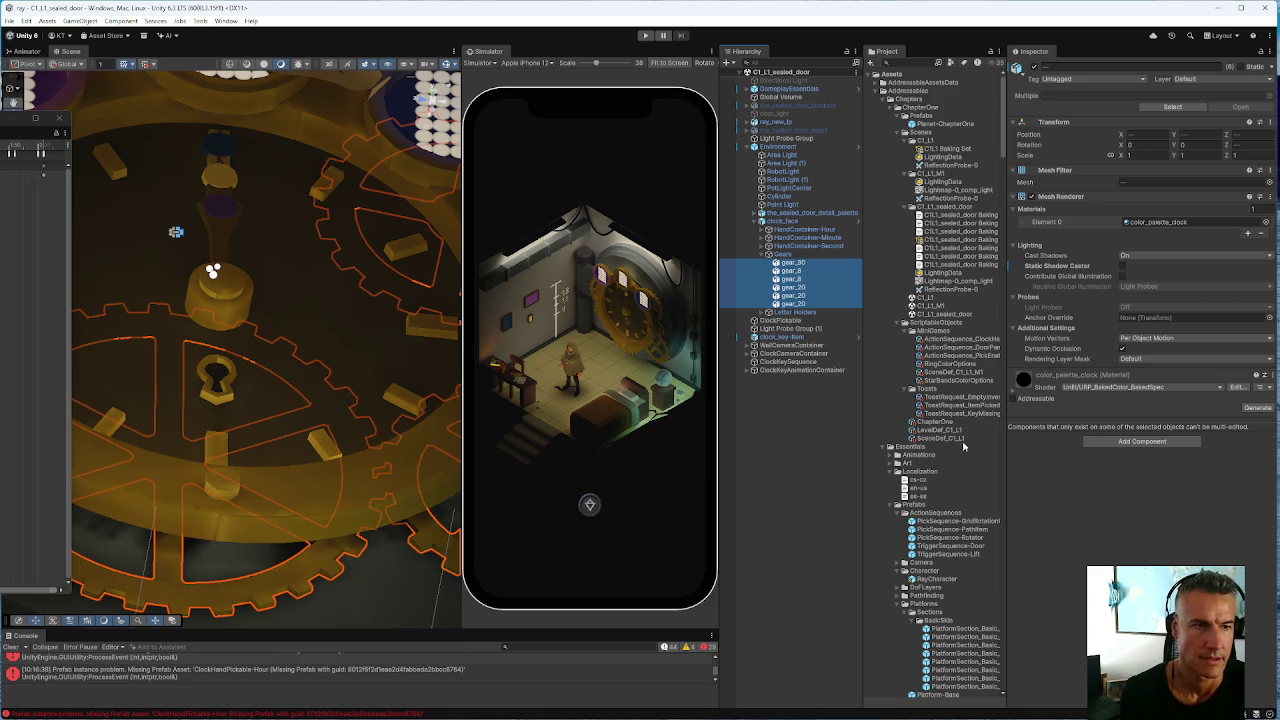
pyautogui.scroll(-5, 926, 475)
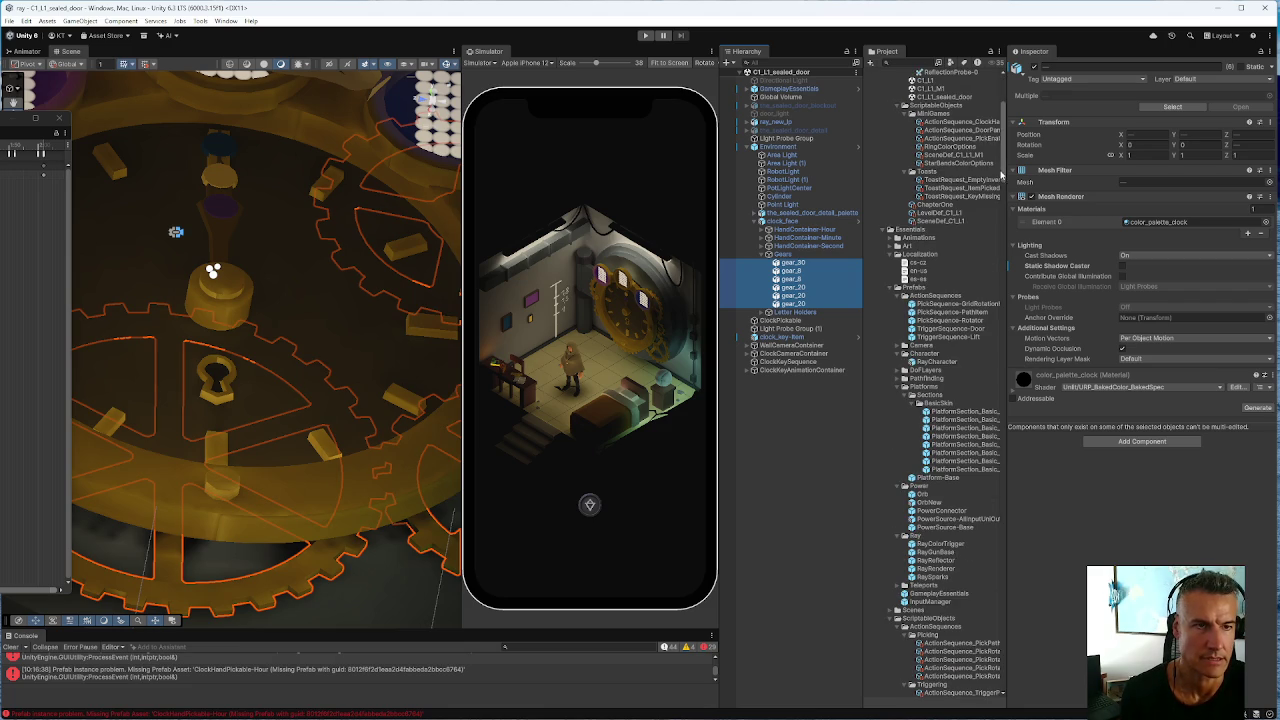
pyautogui.click(1004, 172)
pyautogui.click(1155, 221)
pyautogui.scroll(-2, 940, 632)
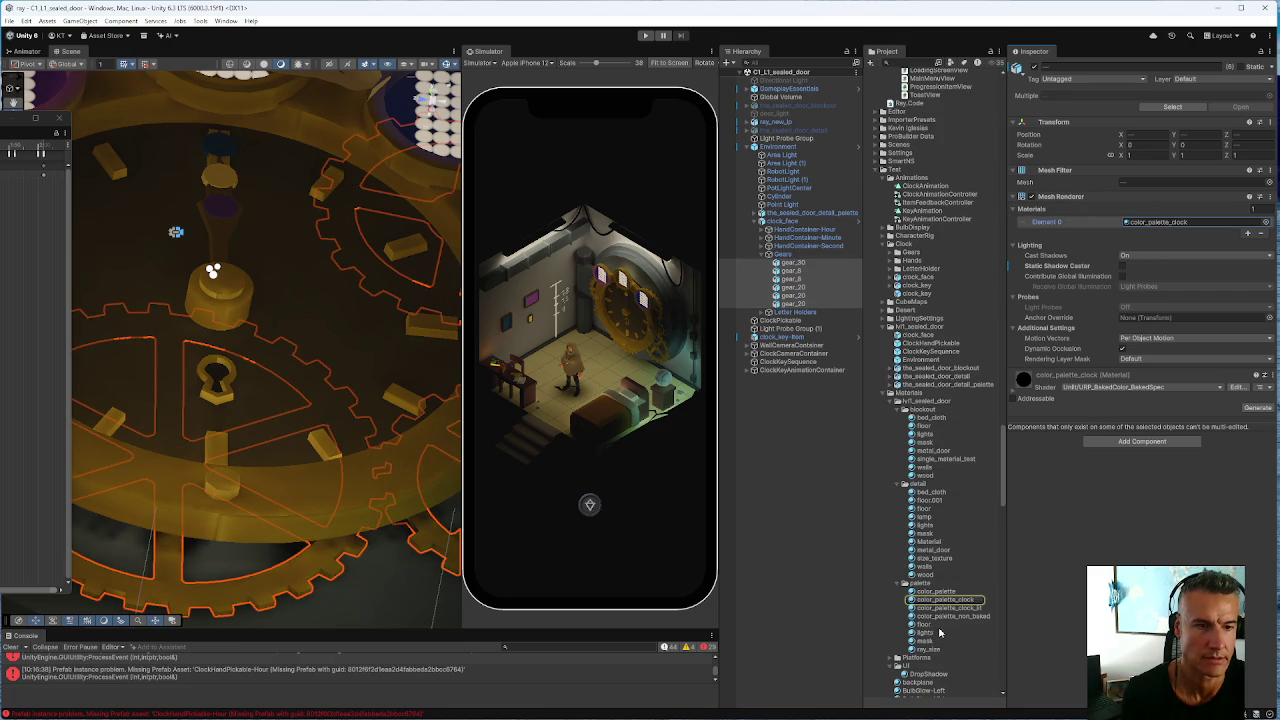
pyautogui.moveTo(940, 607); pyautogui.dragTo(1155, 222)
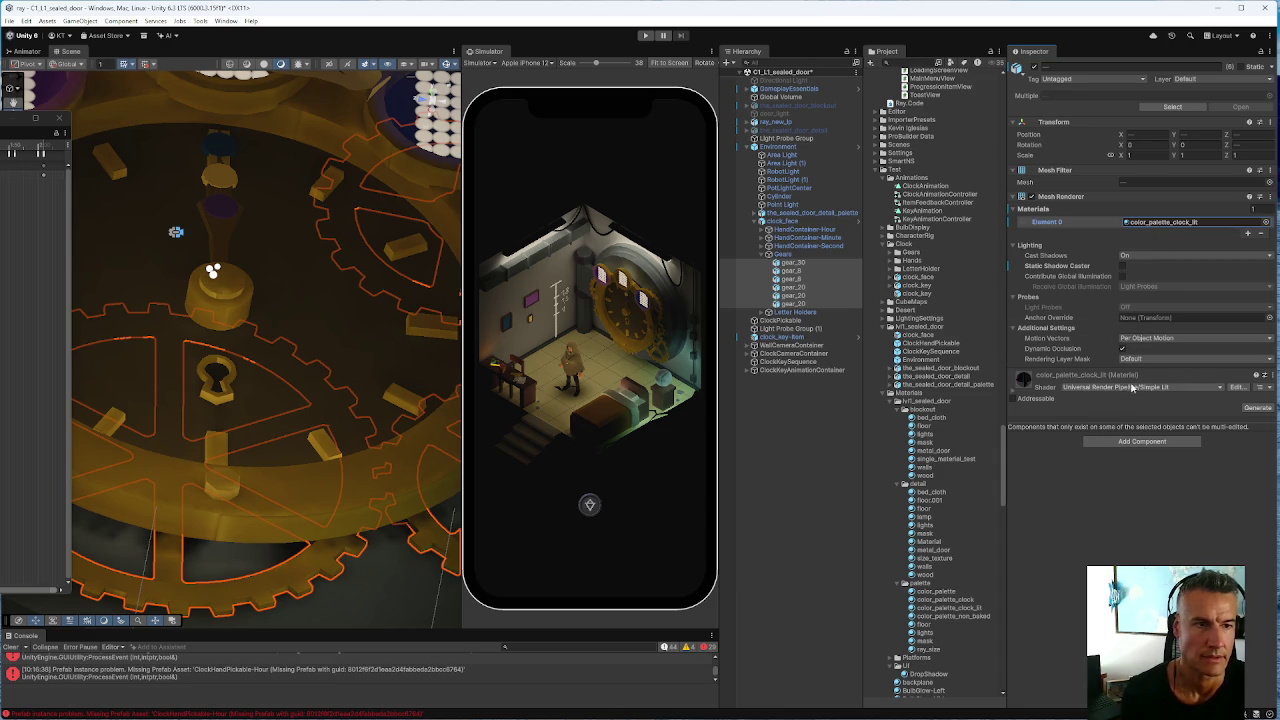
pyautogui.click(800, 245)
pyautogui.click(800, 262)
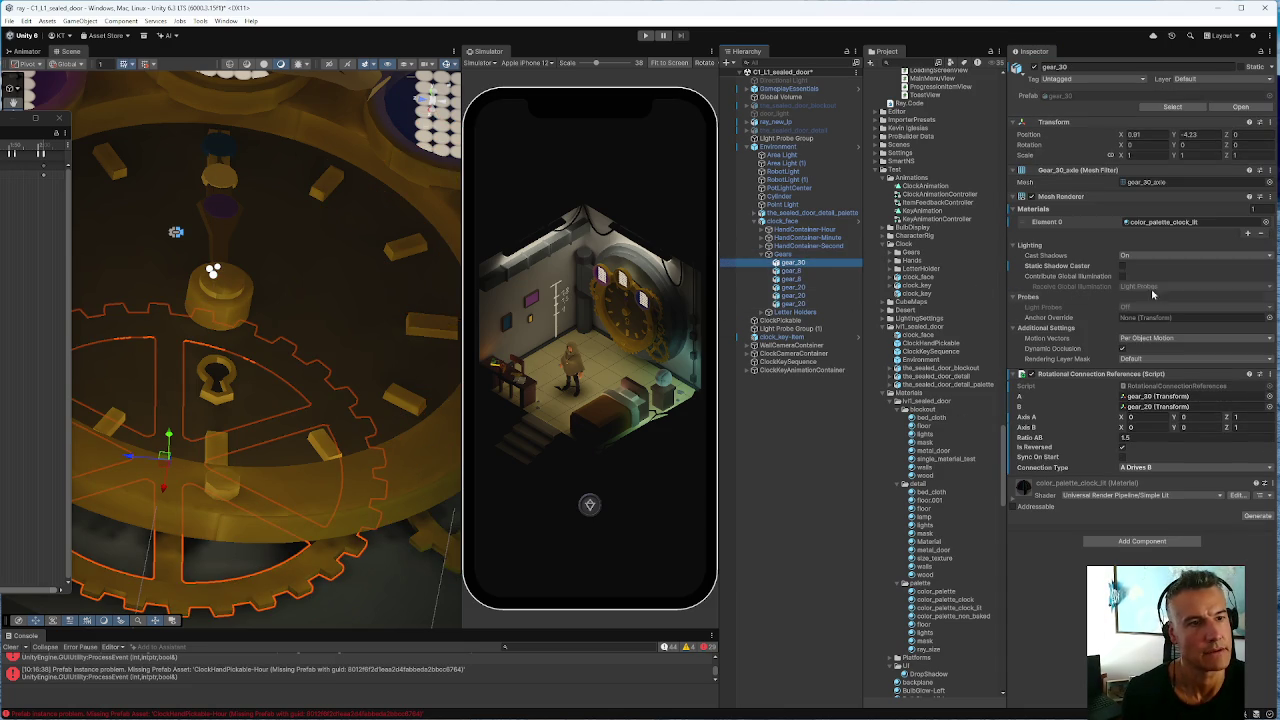
# Set gear_8's Mesh Renderer light probe mode to Blend Probes
pyautogui.click(790, 270)
pyautogui.click(795, 279)
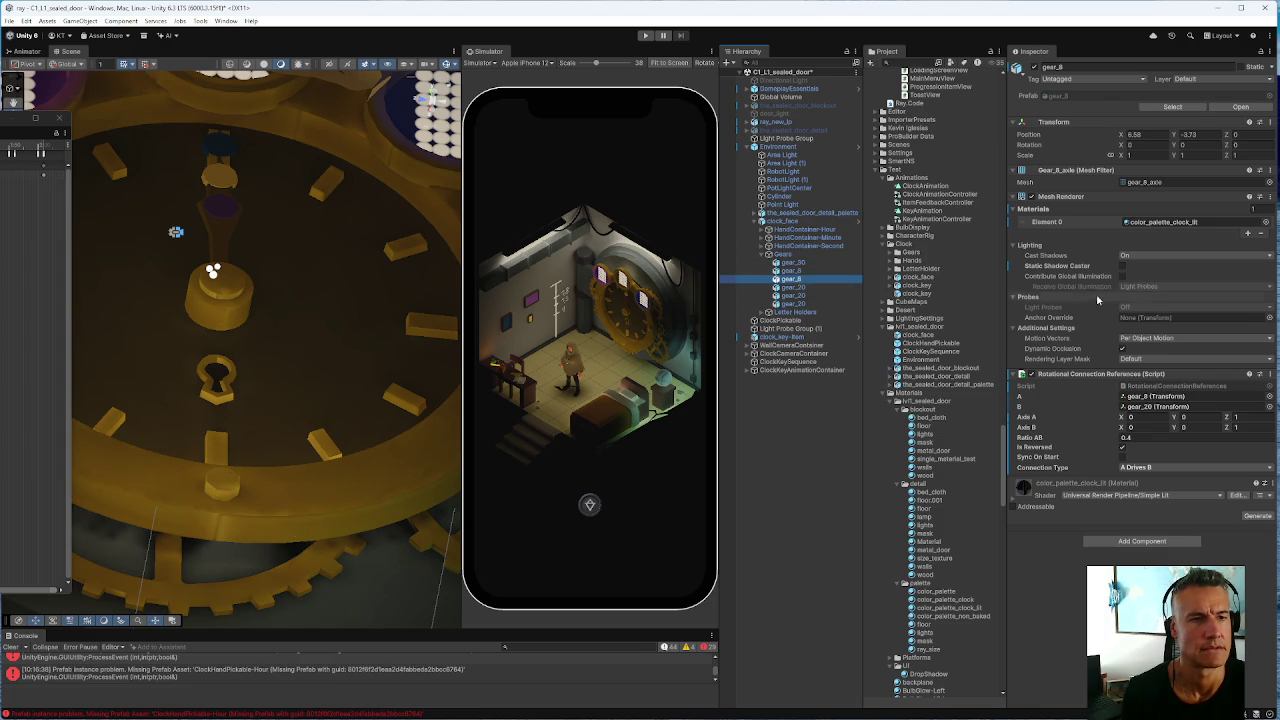
pyautogui.click(1122, 305)
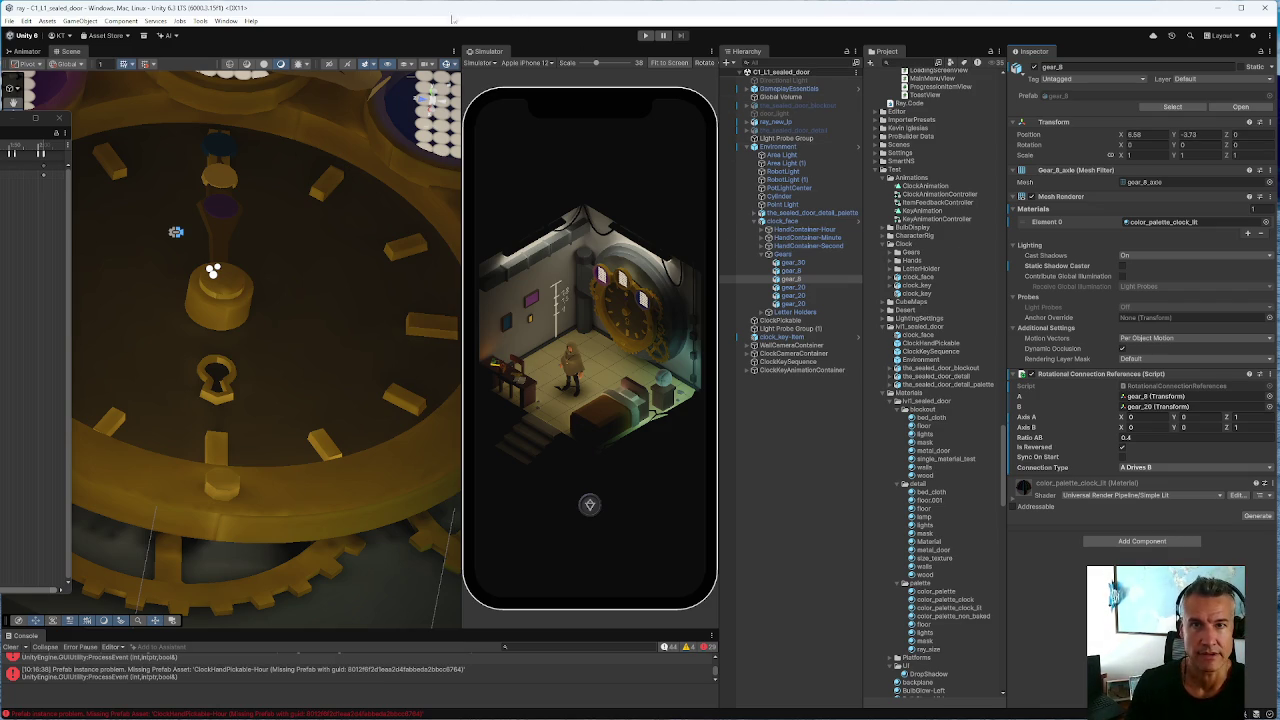
# Open the Light Explorer from Window > Rendering
pyautogui.click(226, 21)
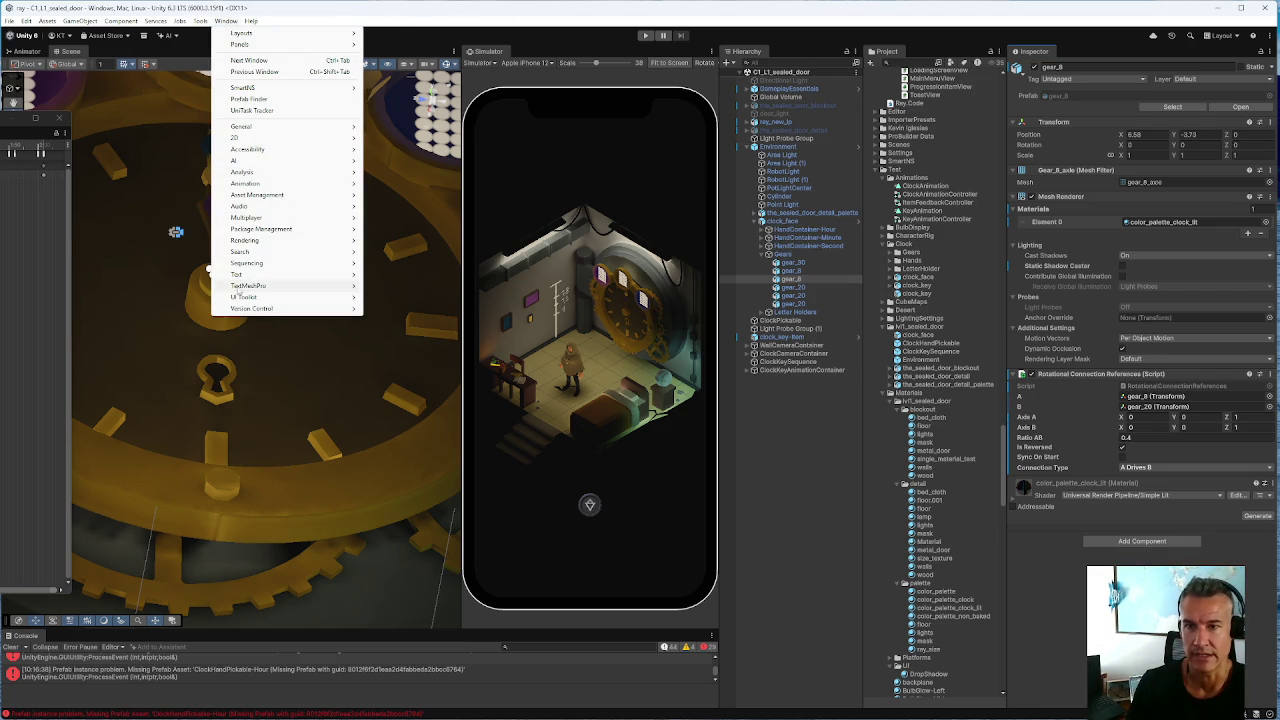
pyautogui.moveTo(255, 312)
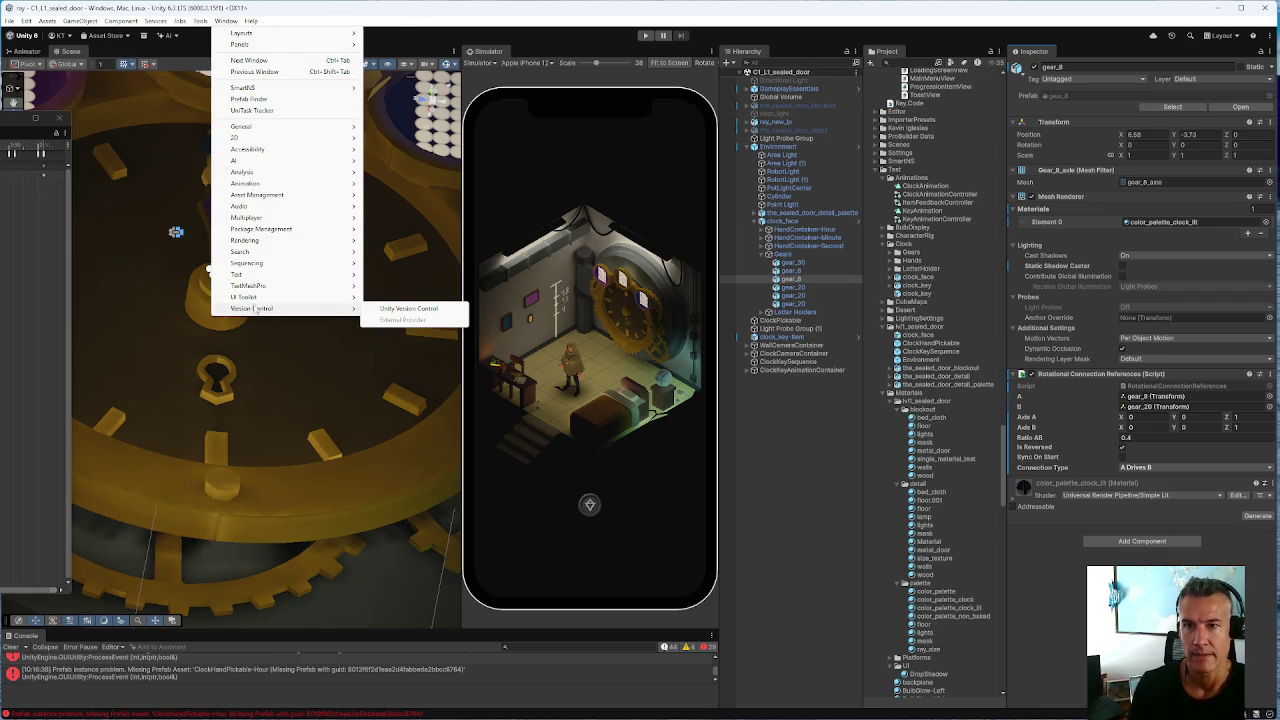
pyautogui.moveTo(290, 241)
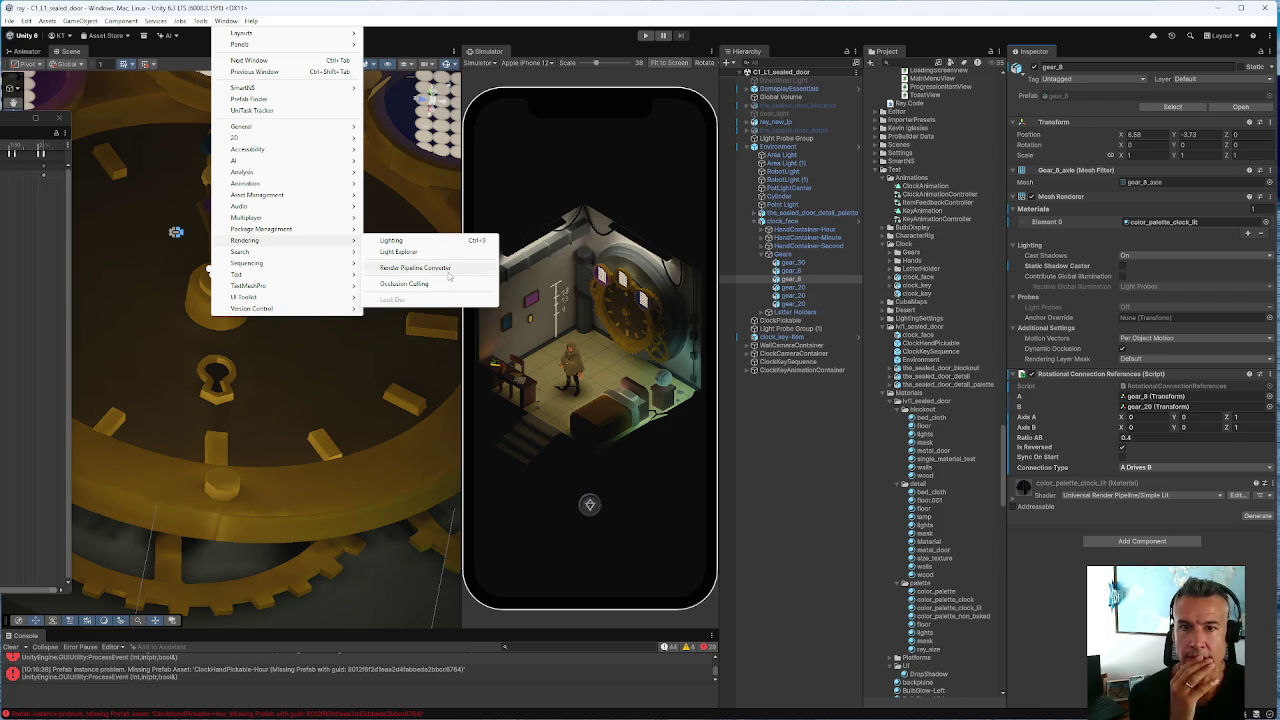
pyautogui.click(398, 253)
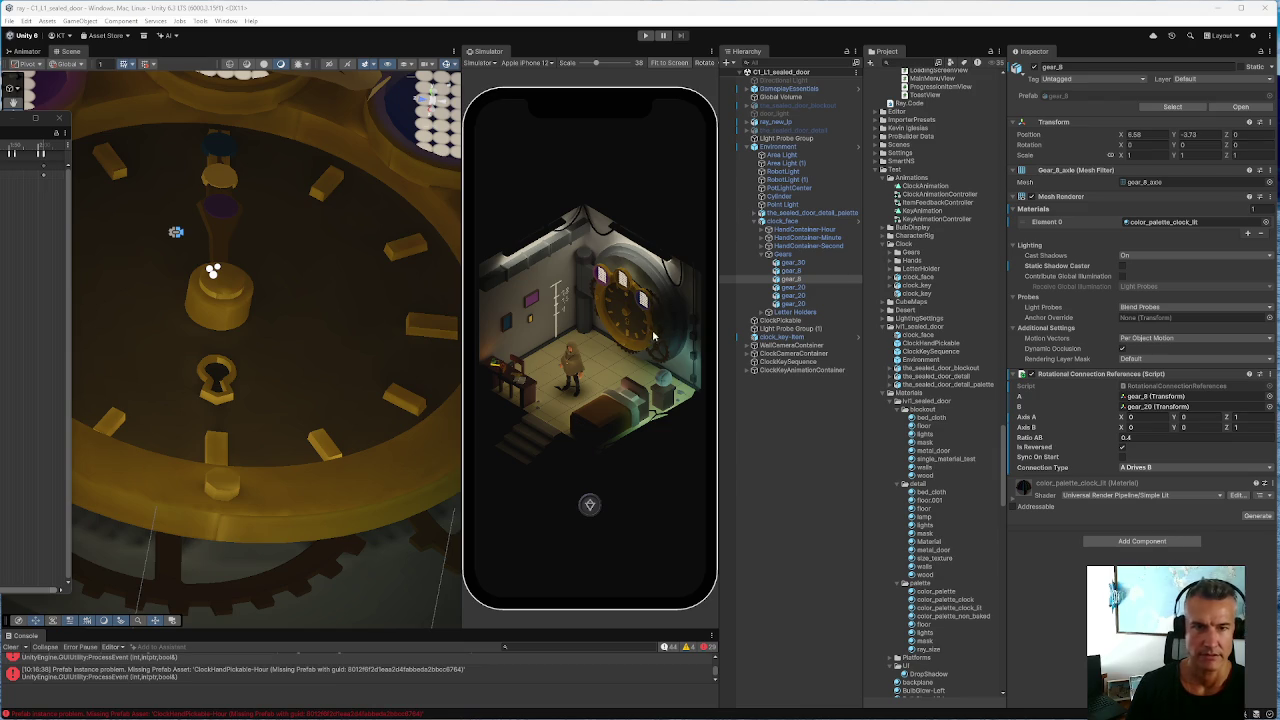
# Zoom out, orbit to face the clock nearly head-on, and select Light Probe Group to show its probes
pyautogui.scroll(-10, 223, 478)
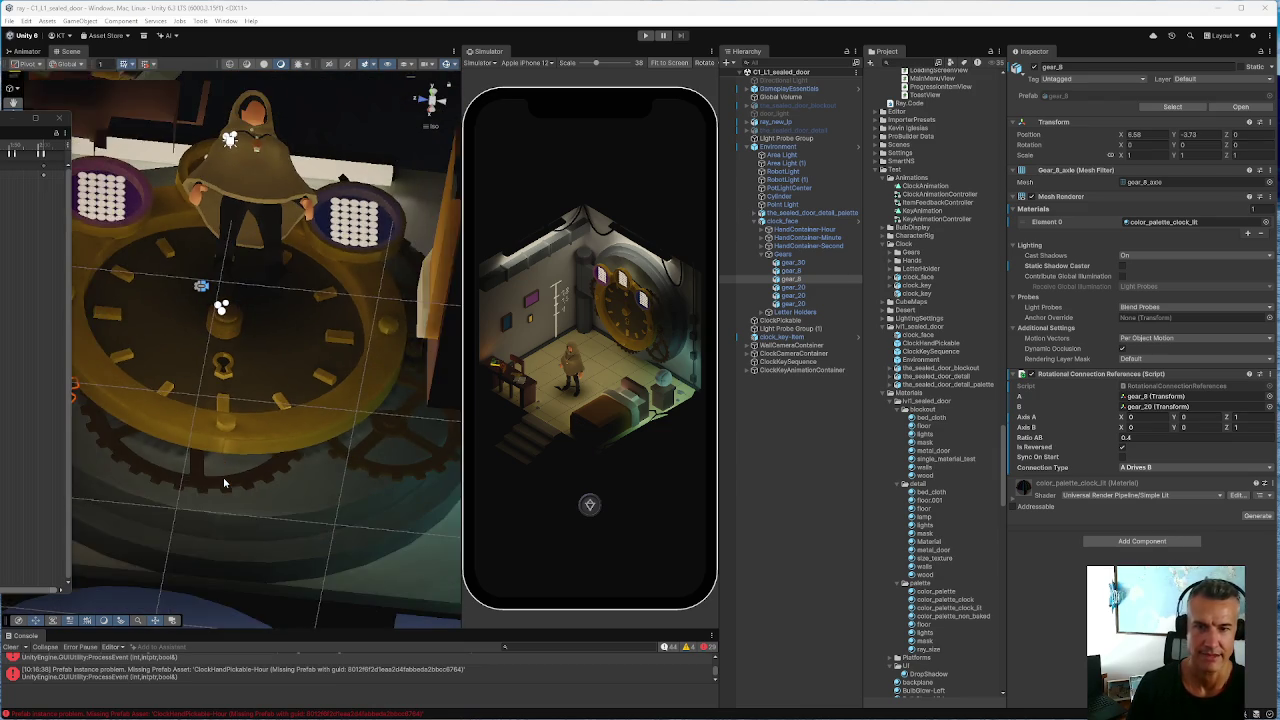
pyautogui.moveTo(223, 477)
pyautogui.mouseDown()
pyautogui.moveTo(226, 467)
pyautogui.moveTo(253, 553)
pyautogui.moveTo(139, 545)
pyautogui.moveTo(443, 561)
pyautogui.moveTo(292, 554)
pyautogui.mouseUp()
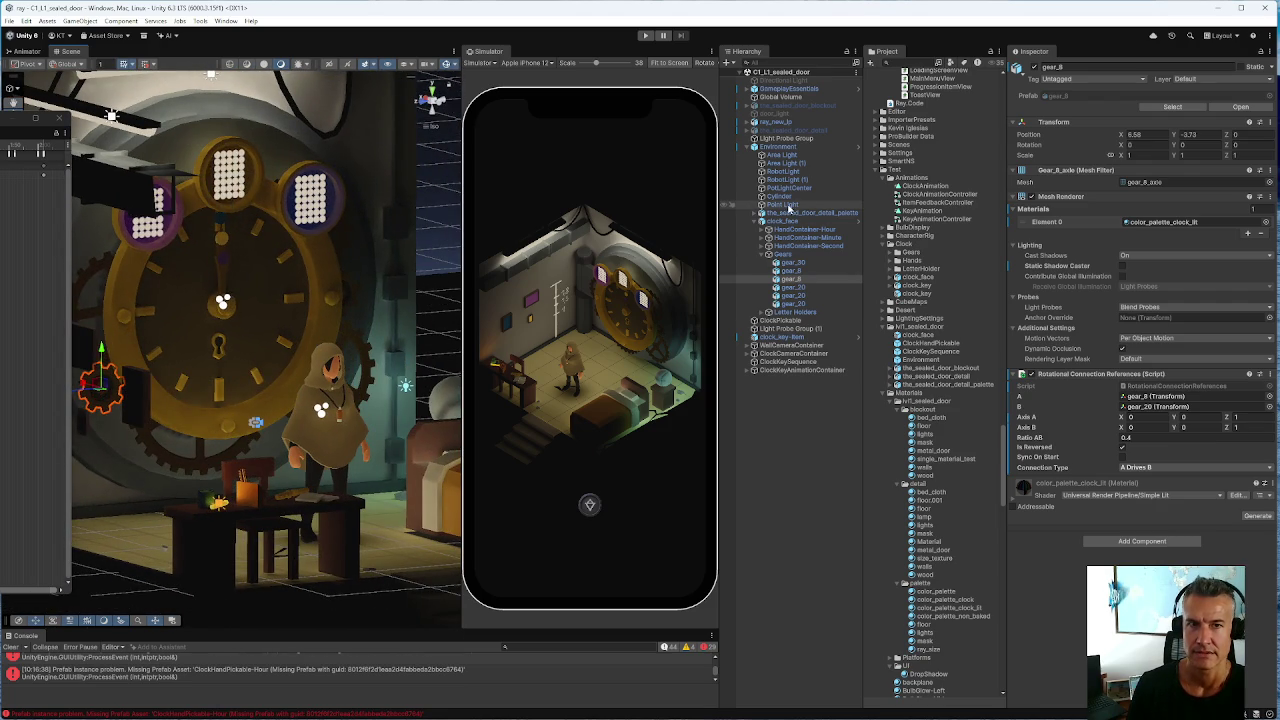
pyautogui.click(783, 140)
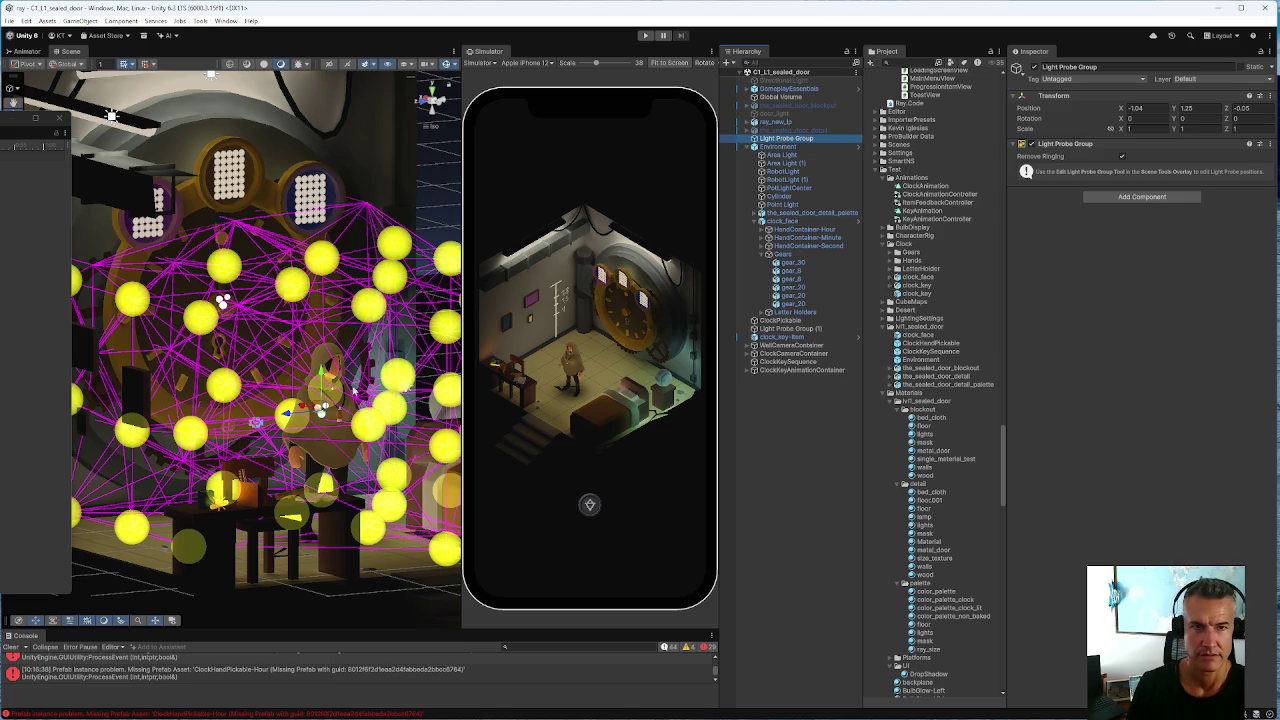
# Select and frame Light Probe Group (1), viewing its probes from the front and from above
pyautogui.click(775, 329)
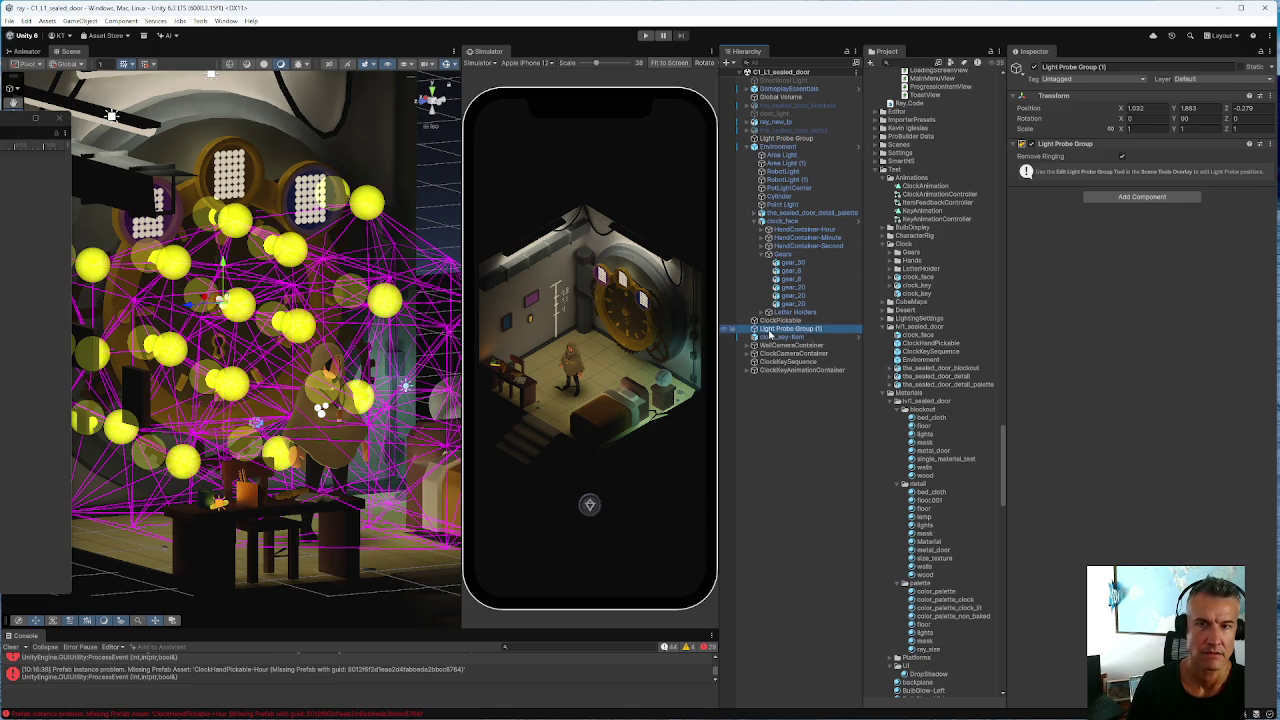
pyautogui.press('f')
pyautogui.moveTo(302, 375); pyautogui.dragTo(299, 438)
pyautogui.moveTo(88, 376); pyautogui.dragTo(350, 404)
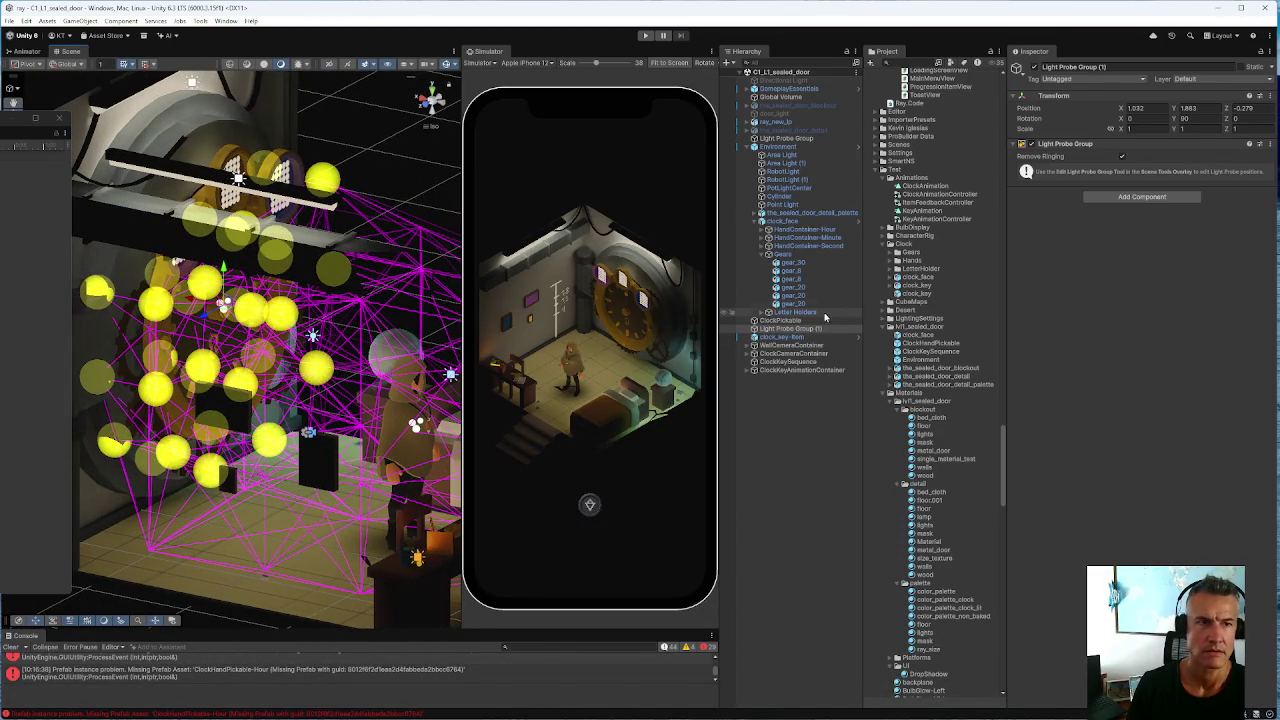
# Select both probe groups and open their context menu, then dismiss it unused
pyautogui.keyDown('ctrl'); pyautogui.click(785, 138); pyautogui.keyUp('ctrl')
pyautogui.rightClick(780, 139)
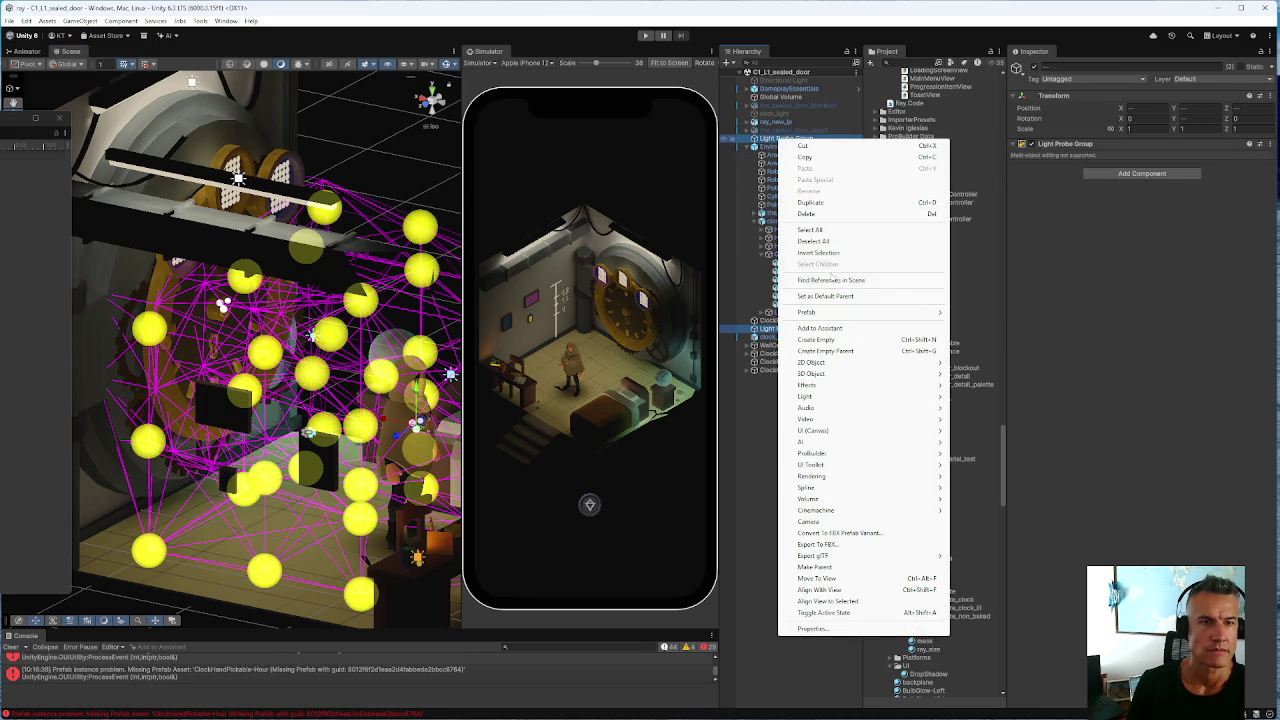
pyautogui.moveTo(834, 431)
pyautogui.click(1158, 555)
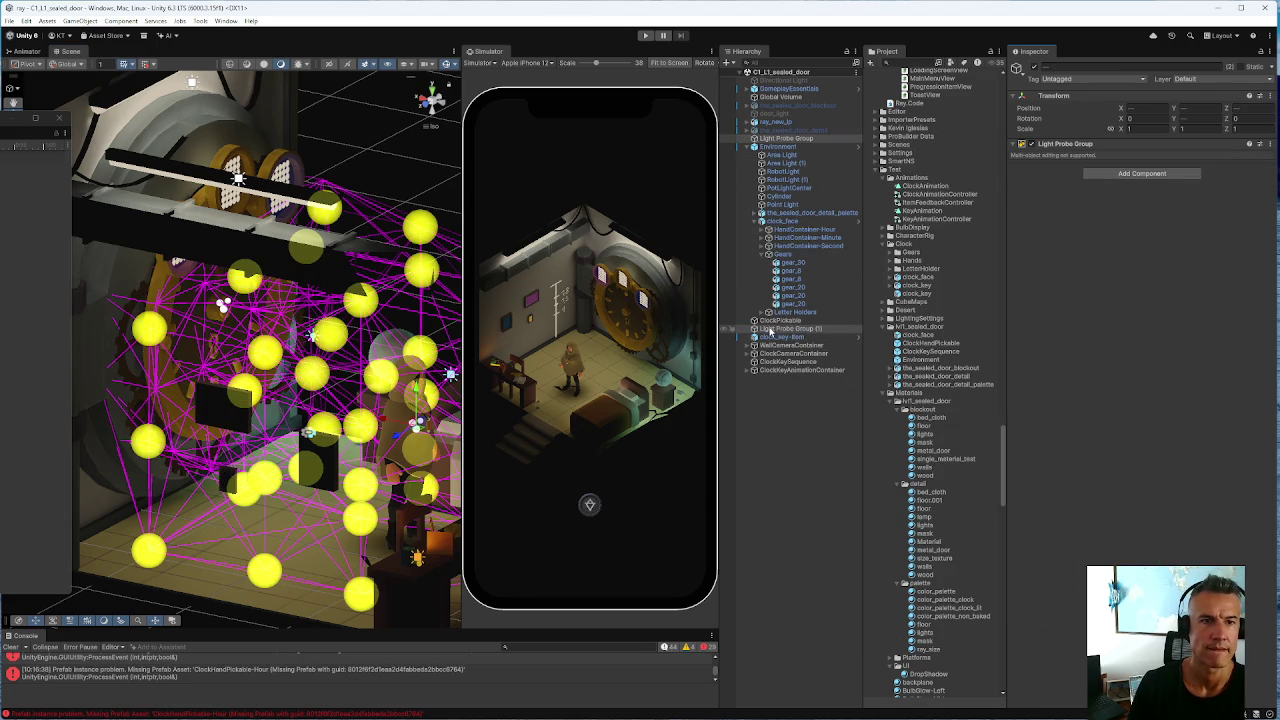
# Compare the two probe groups, then reselect the original Light Probe Group and enable Edit Light Probe Group
pyautogui.click(780, 138)
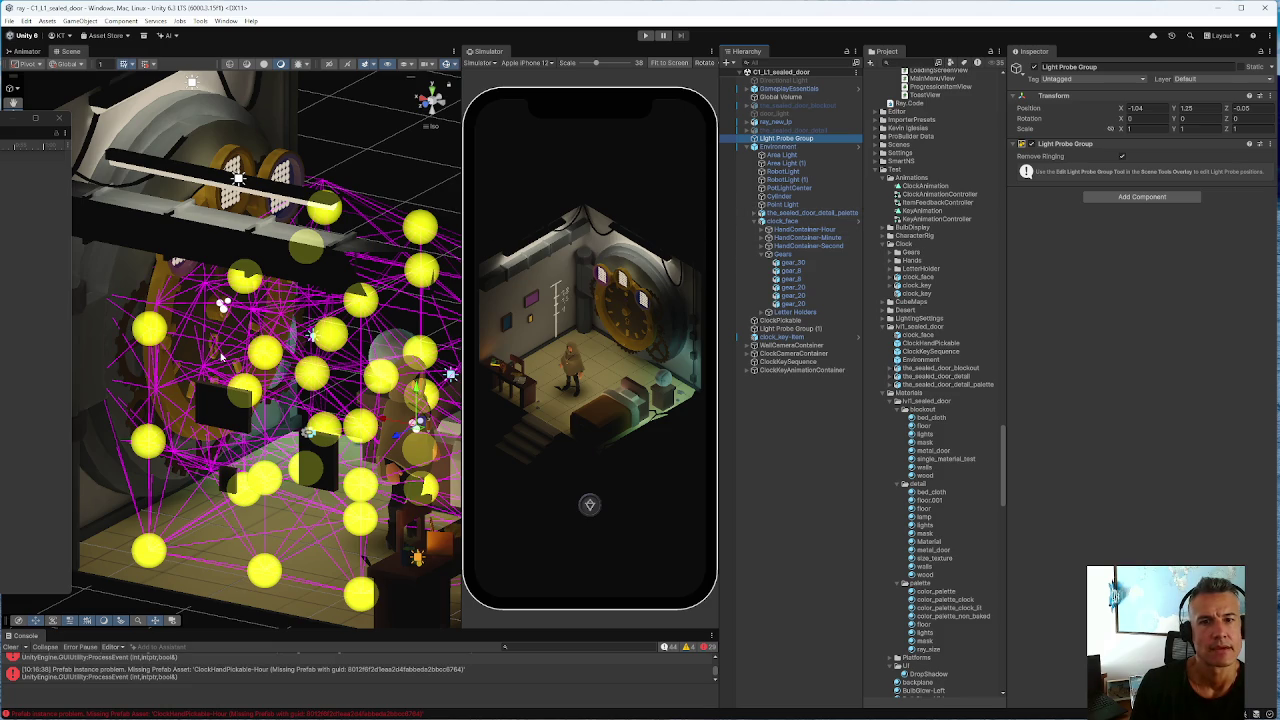
pyautogui.click(785, 329)
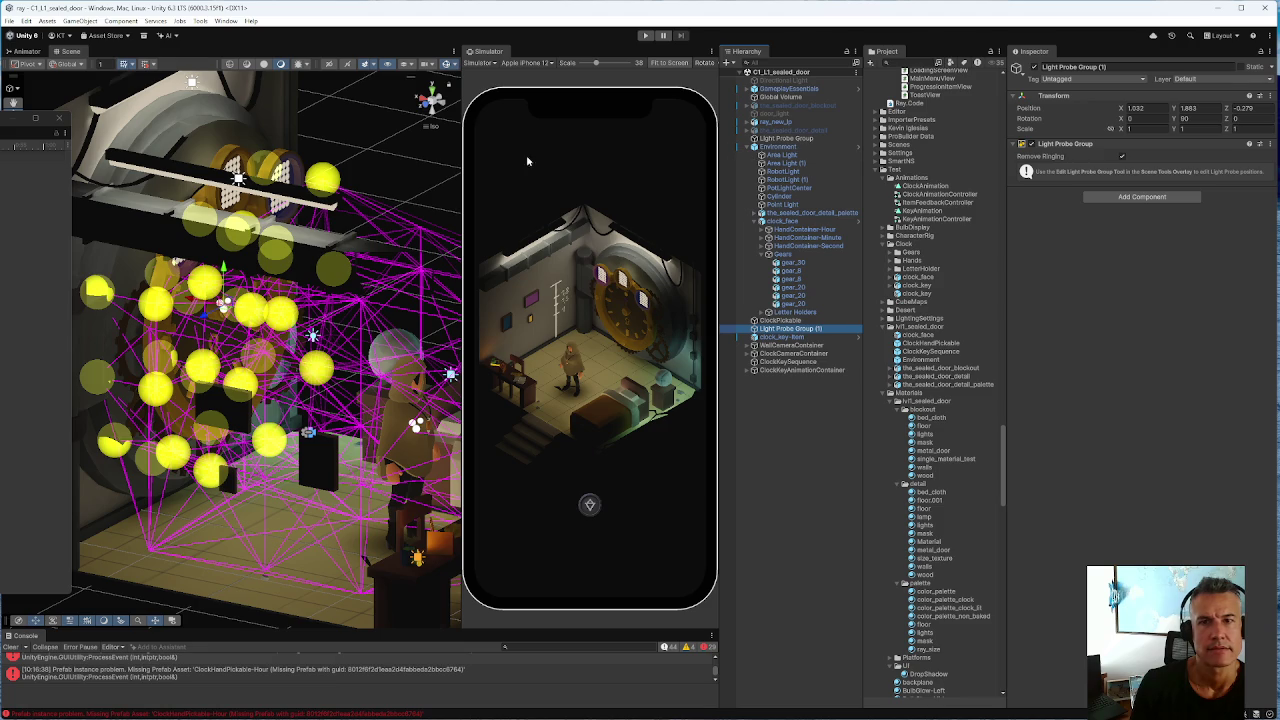
pyautogui.click(155, 306)
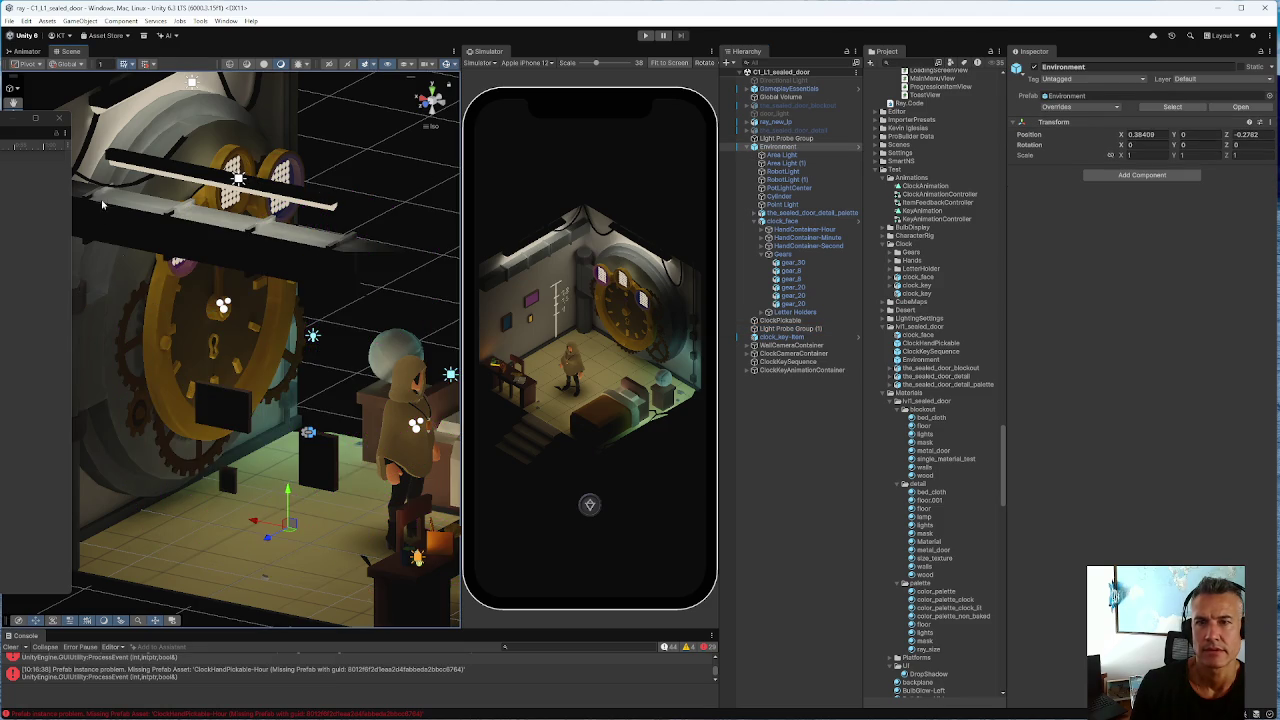
pyautogui.click(795, 139)
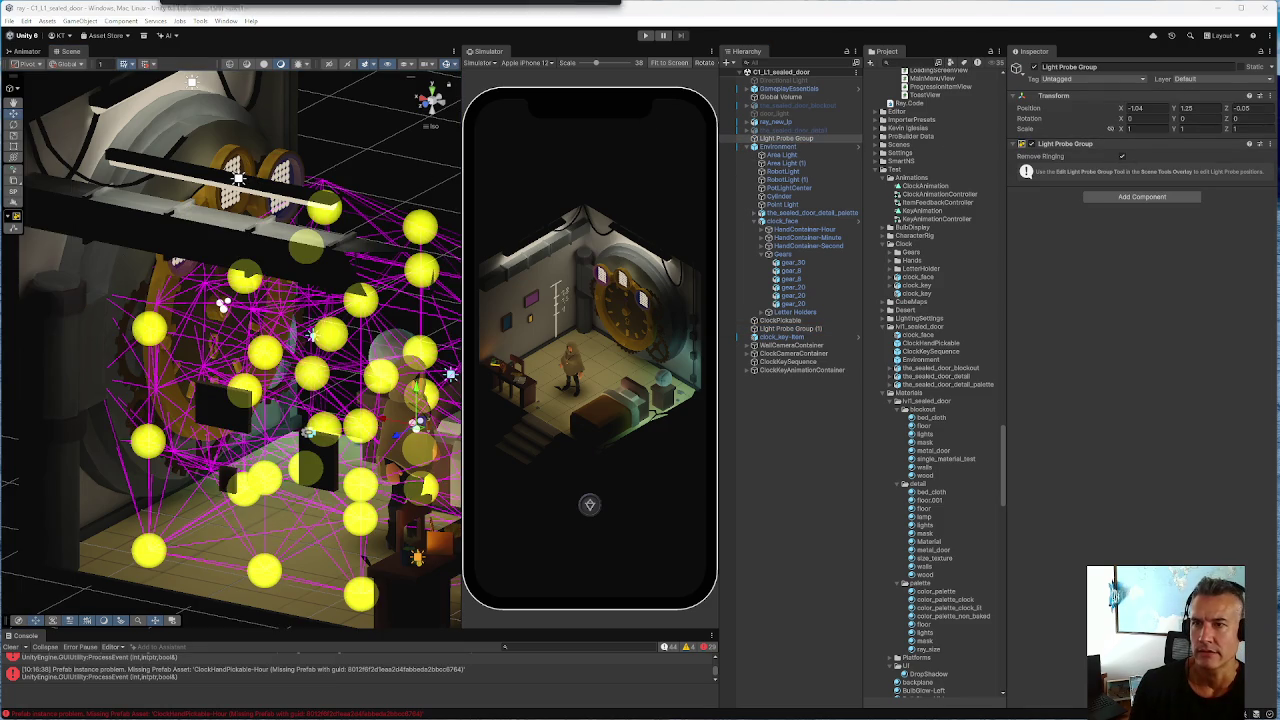
pyautogui.click(14, 229)
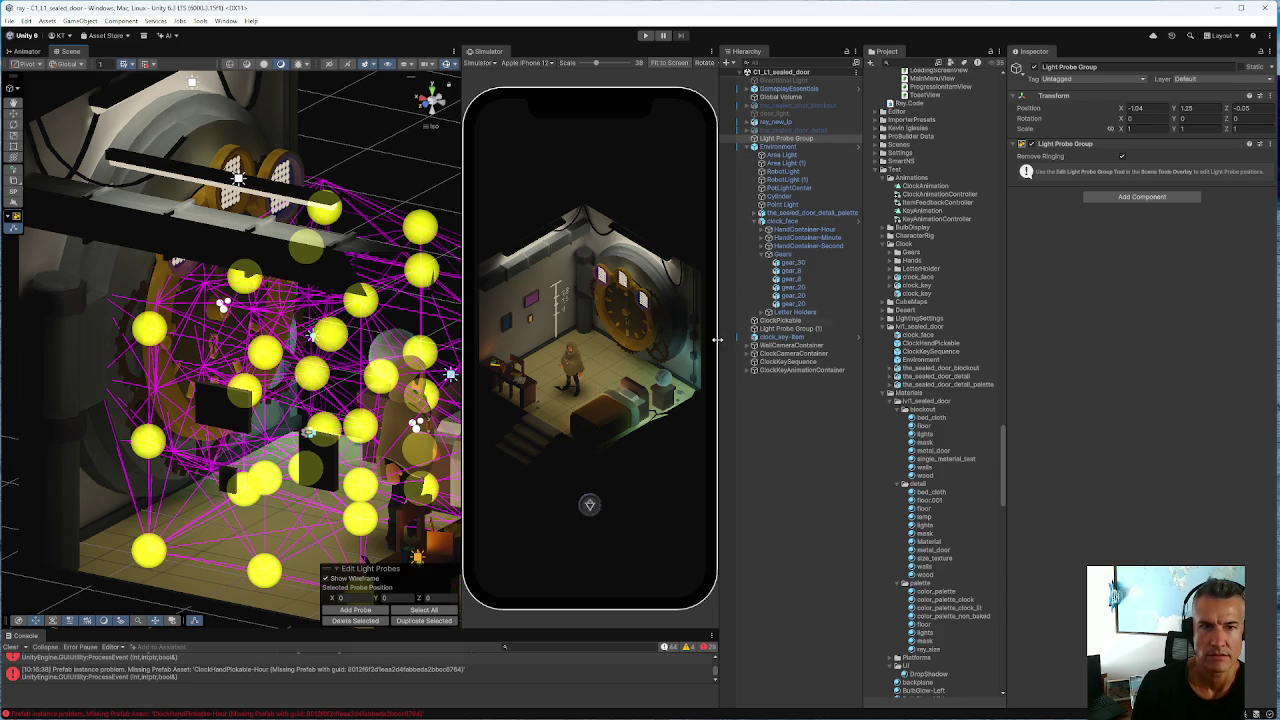
# Switch probe editing to Light Probe Group (1), pick one probe, and orbit to a top-down view
pyautogui.click(787, 330)
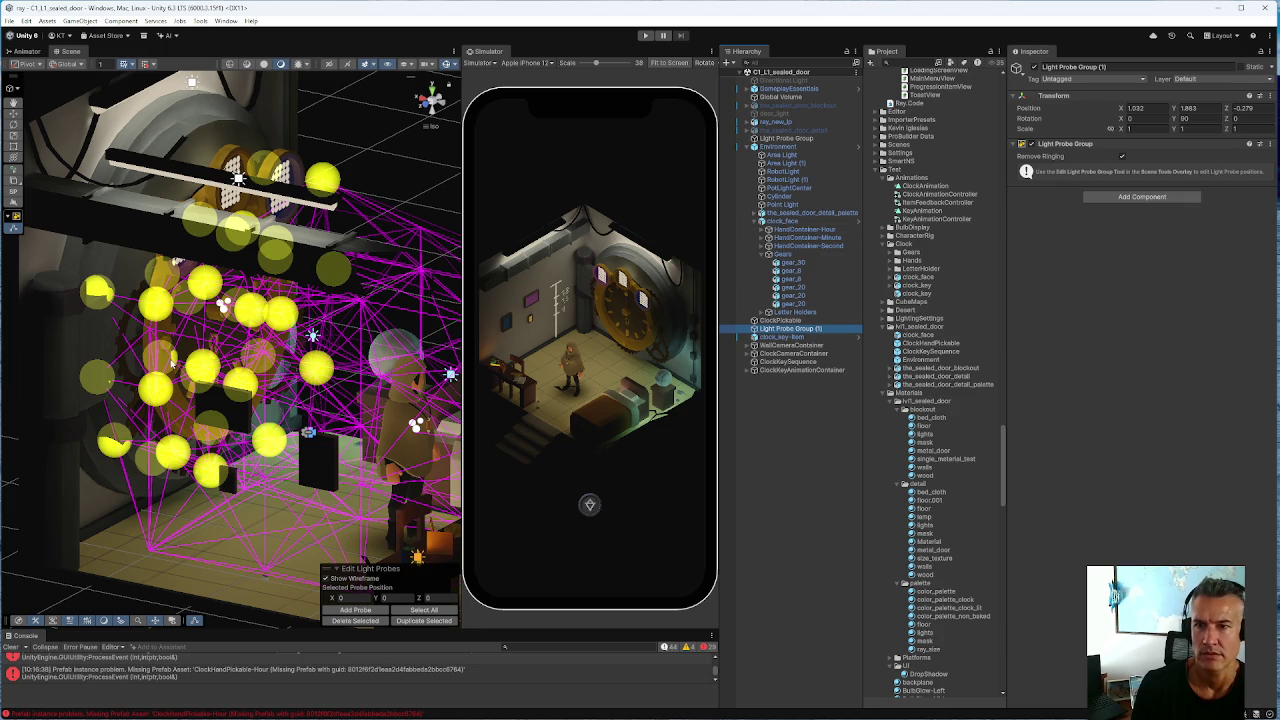
pyautogui.click(160, 311)
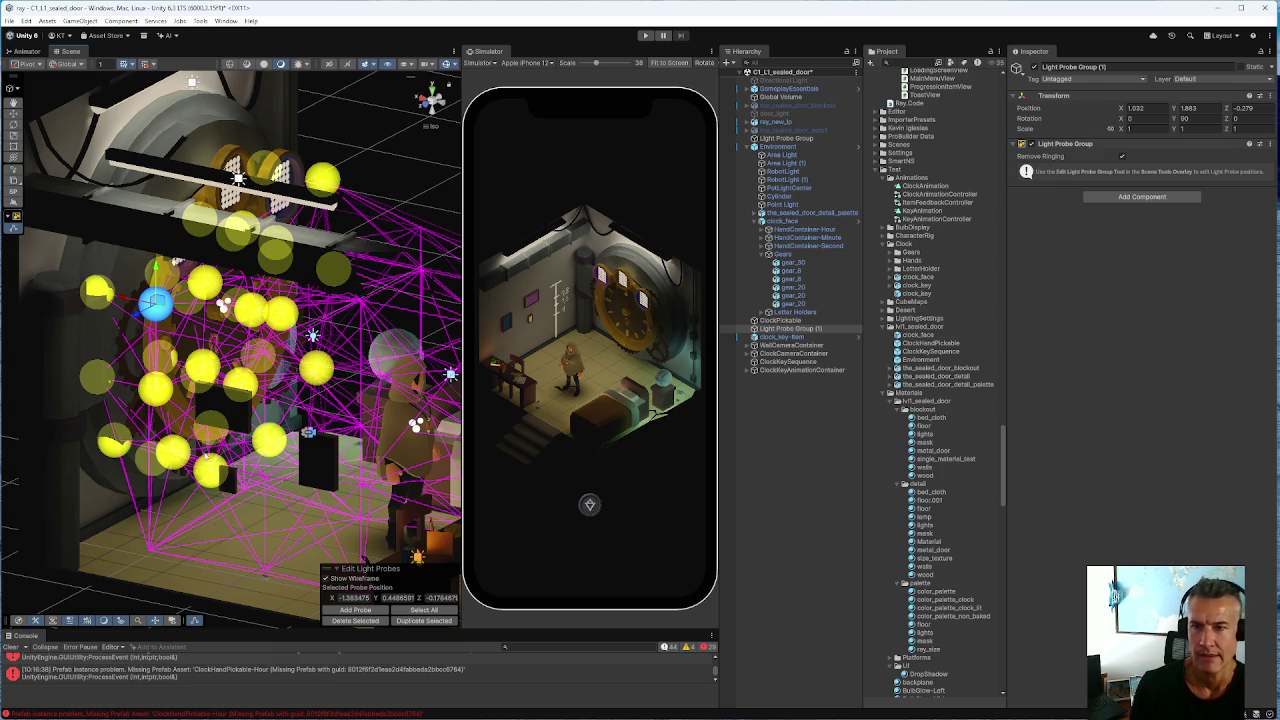
pyautogui.moveTo(172, 458)
pyautogui.mouseDown()
pyautogui.moveTo(183, 430)
pyautogui.moveTo(95, 457)
pyautogui.moveTo(190, 385)
pyautogui.moveTo(49, 435)
pyautogui.moveTo(170, 470)
pyautogui.mouseUp()
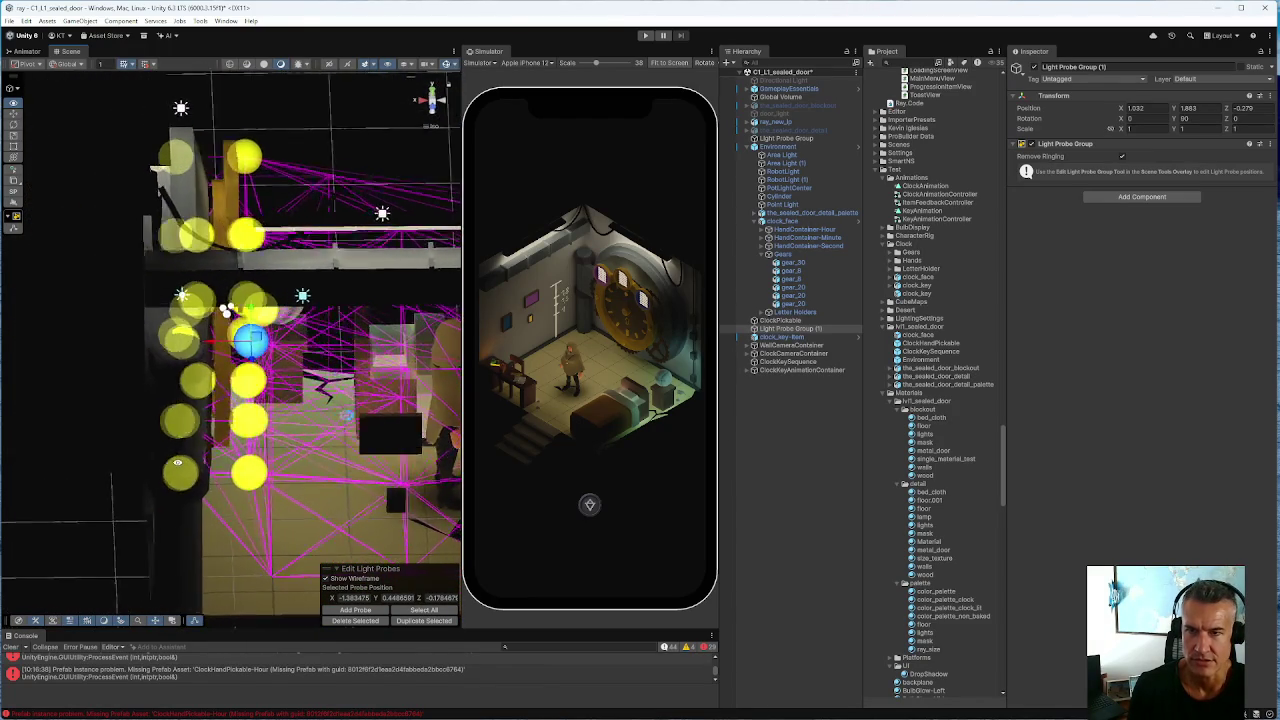
pyautogui.moveTo(141, 447)
pyautogui.mouseDown()
pyautogui.moveTo(120, 452)
pyautogui.moveTo(148, 441)
pyautogui.moveTo(230, 462)
pyautogui.mouseUp()
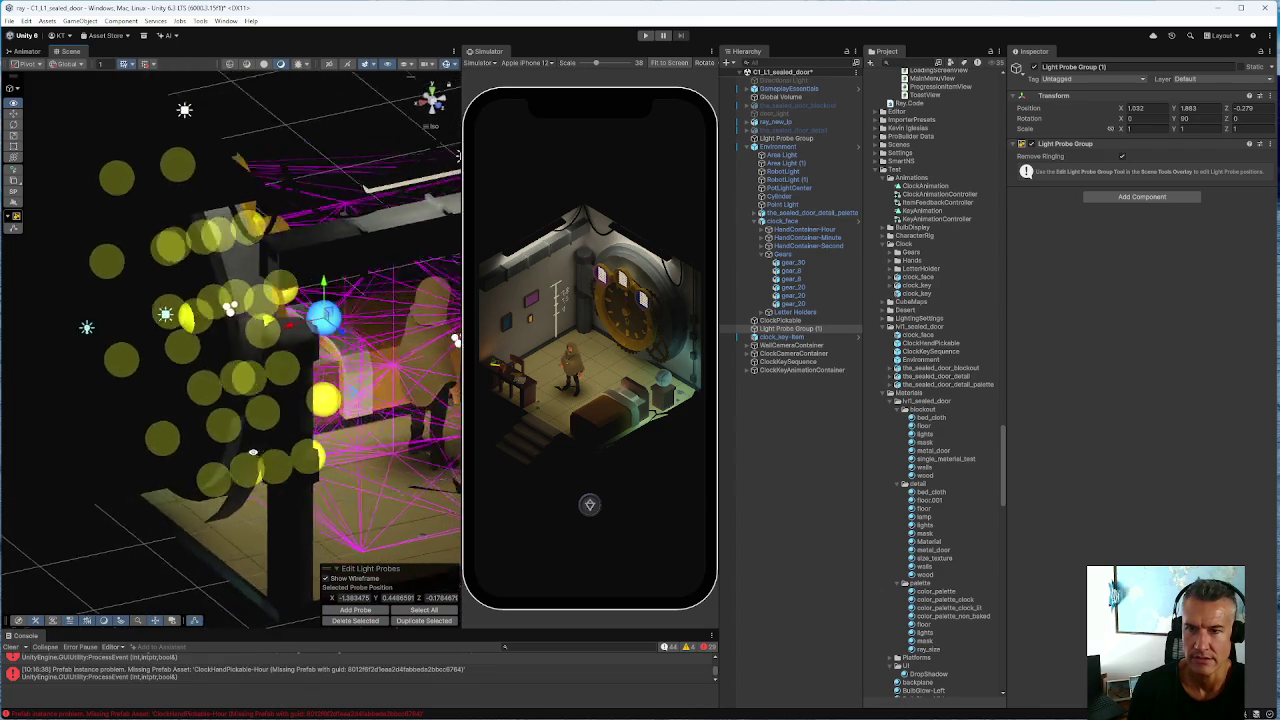
pyautogui.moveTo(130, 440)
pyautogui.mouseDown()
pyautogui.moveTo(68, 418)
pyautogui.moveTo(104, 440)
pyautogui.moveTo(87, 433)
pyautogui.mouseUp()
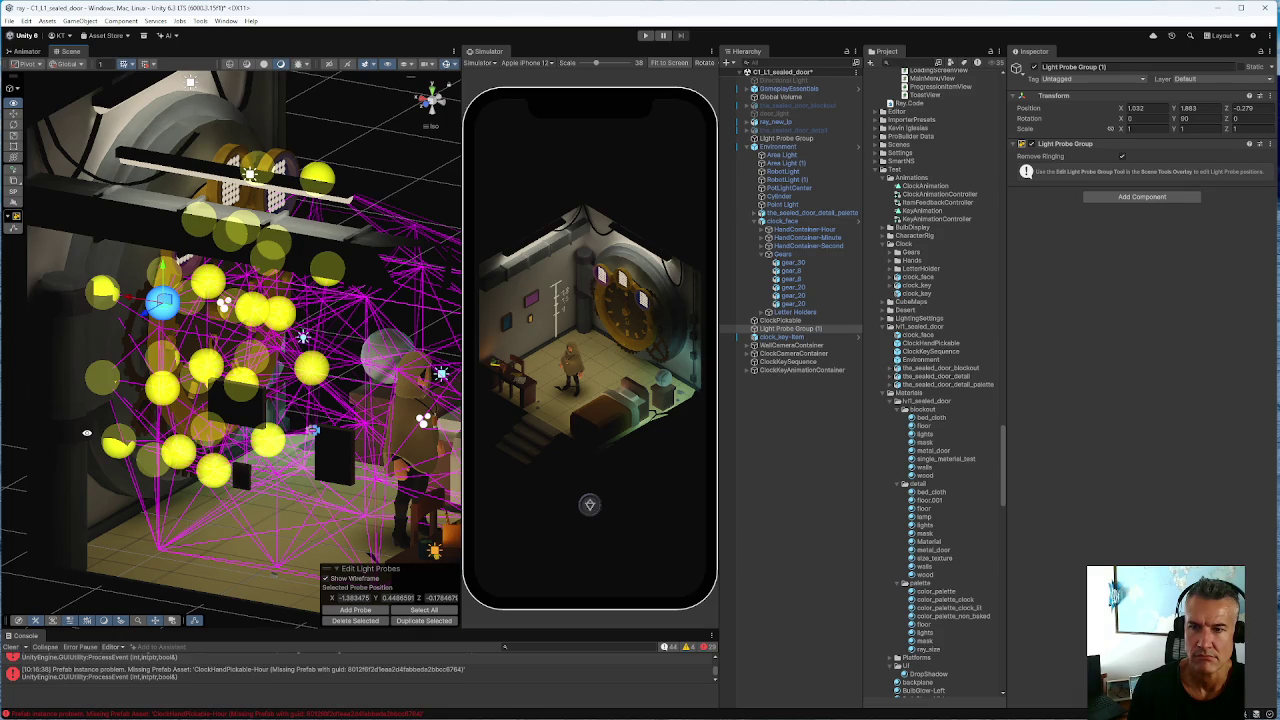
pyautogui.moveTo(87, 433)
pyautogui.mouseDown()
pyautogui.moveTo(158, 466)
pyautogui.moveTo(78, 427)
pyautogui.mouseUp()
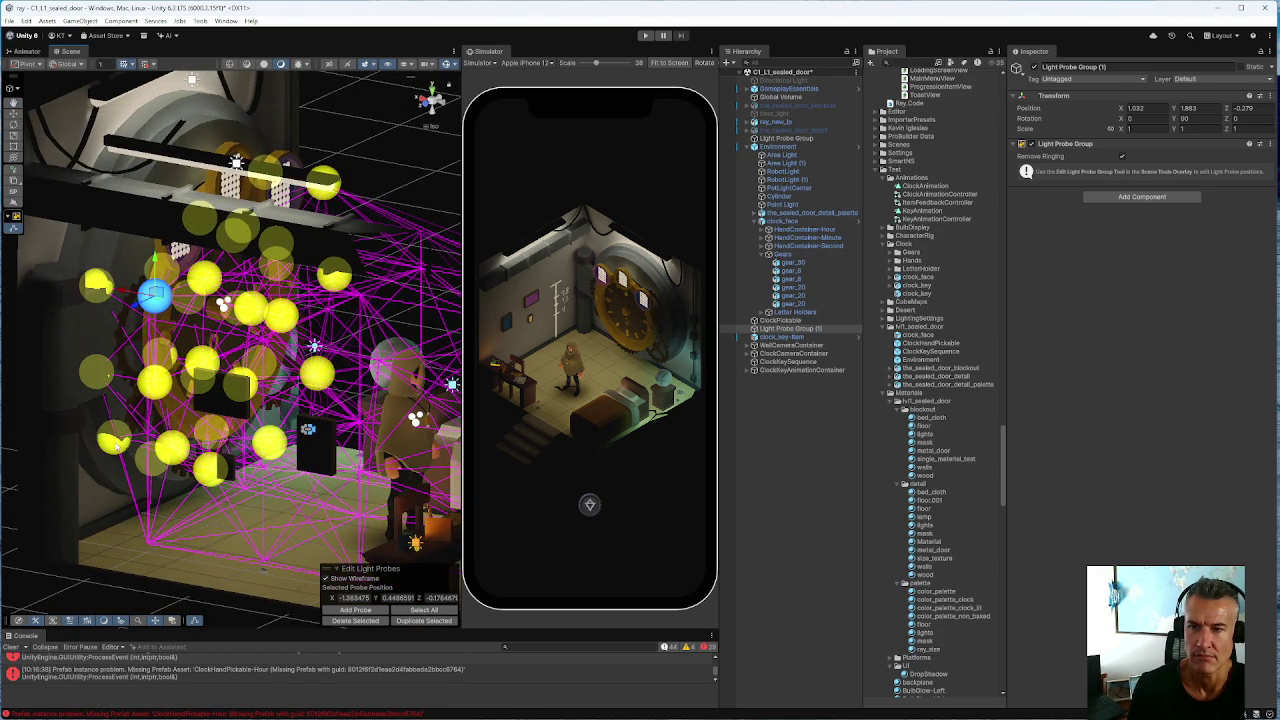
# Multi-select the probes in the left column, from the lowest upward, adjusting the view between picks
pyautogui.click(116, 441)
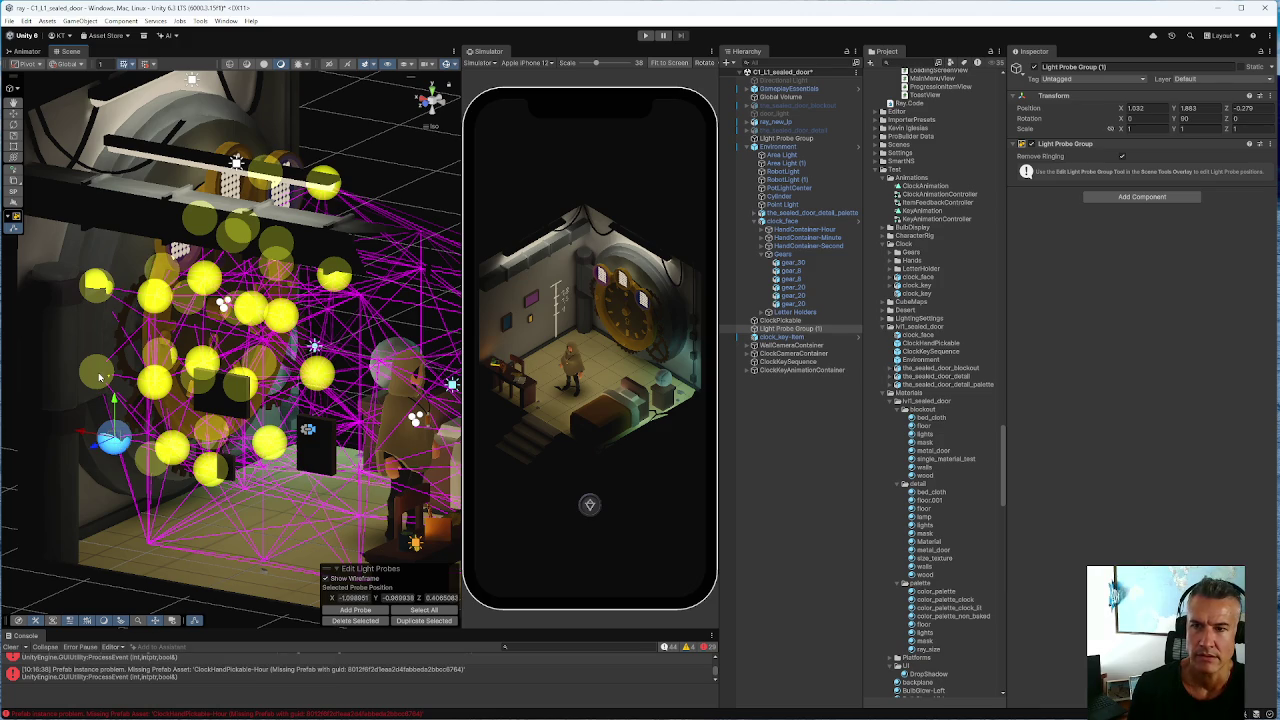
pyautogui.keyDown('shift'); pyautogui.click(101, 290); pyautogui.keyUp('shift')
pyautogui.moveTo(128, 481)
pyautogui.mouseDown()
pyautogui.moveTo(340, 503)
pyautogui.moveTo(270, 462)
pyautogui.mouseUp()
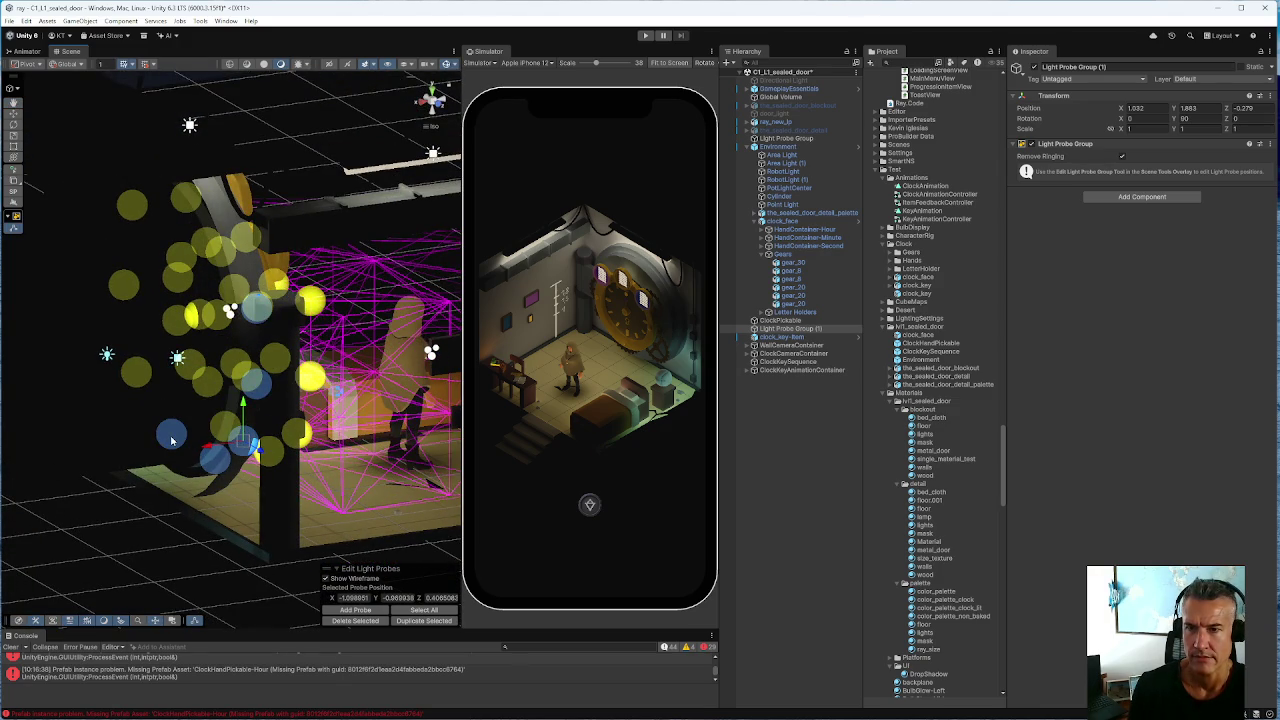
pyautogui.keyDown('shift'); pyautogui.click(134, 377); pyautogui.keyUp('shift')
pyautogui.keyDown('shift'); pyautogui.click(124, 289); pyautogui.keyUp('shift')
pyautogui.keyDown('shift'); pyautogui.click(133, 206); pyautogui.keyUp('shift')
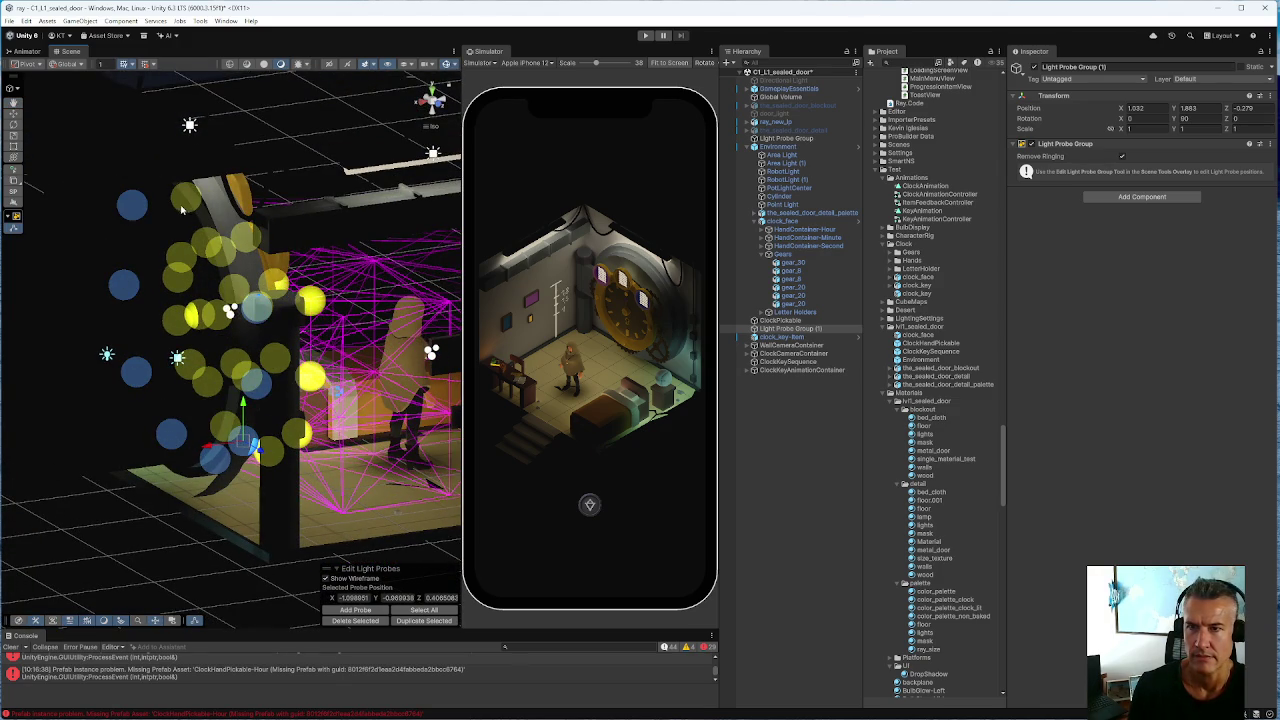
pyautogui.moveTo(234, 320)
pyautogui.mouseDown()
pyautogui.moveTo(280, 310)
pyautogui.moveTo(232, 228)
pyautogui.mouseUp()
pyautogui.keyDown('shift'); pyautogui.click(231, 223); pyautogui.keyUp('shift')
pyautogui.moveTo(203, 321)
pyautogui.mouseDown()
pyautogui.moveTo(147, 389)
pyautogui.moveTo(118, 363)
pyautogui.moveTo(185, 330)
pyautogui.moveTo(211, 268)
pyautogui.mouseUp()
pyautogui.moveTo(203, 320)
pyautogui.mouseDown()
pyautogui.moveTo(214, 390)
pyautogui.moveTo(170, 388)
pyautogui.moveTo(160, 438)
pyautogui.mouseUp()
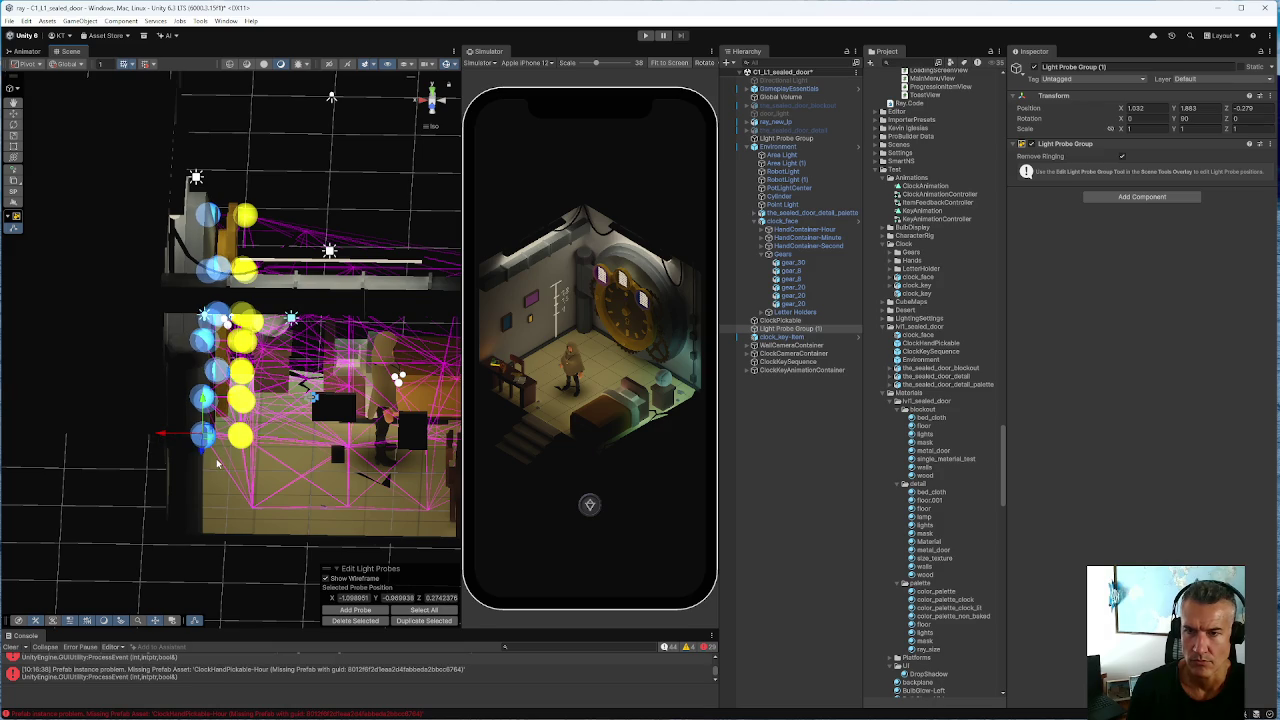
# Zoom out and drag the Z handle to nudge the selected Light Probe Group (1) probes slightly along Z
pyautogui.scroll(-2, 217, 462)
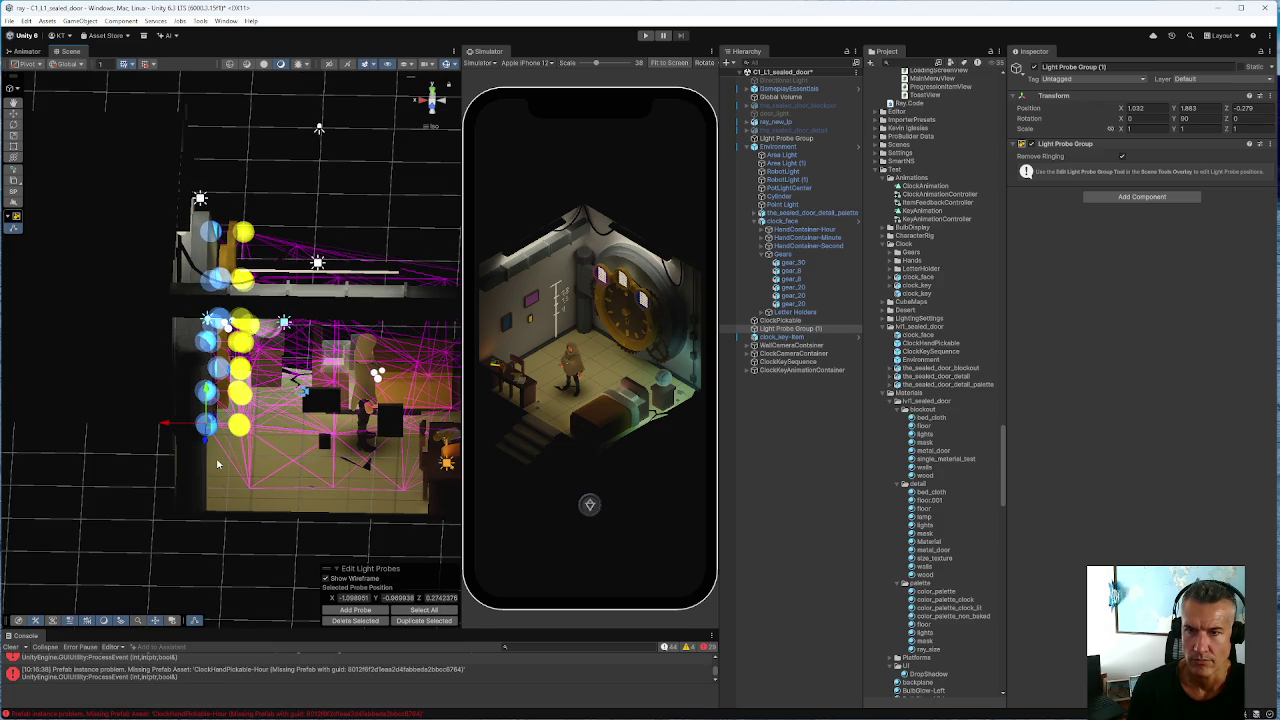
pyautogui.scroll(-2, 217, 462)
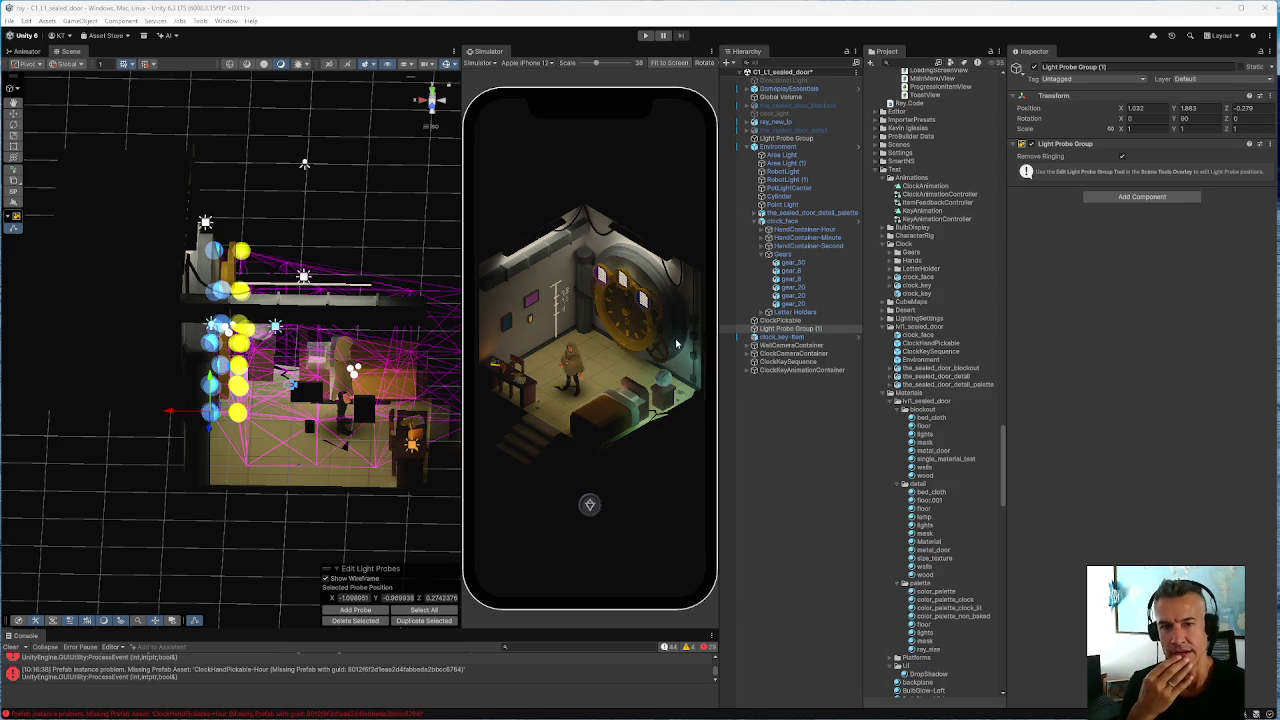
pyautogui.moveTo(170, 418); pyautogui.dragTo(172, 418)
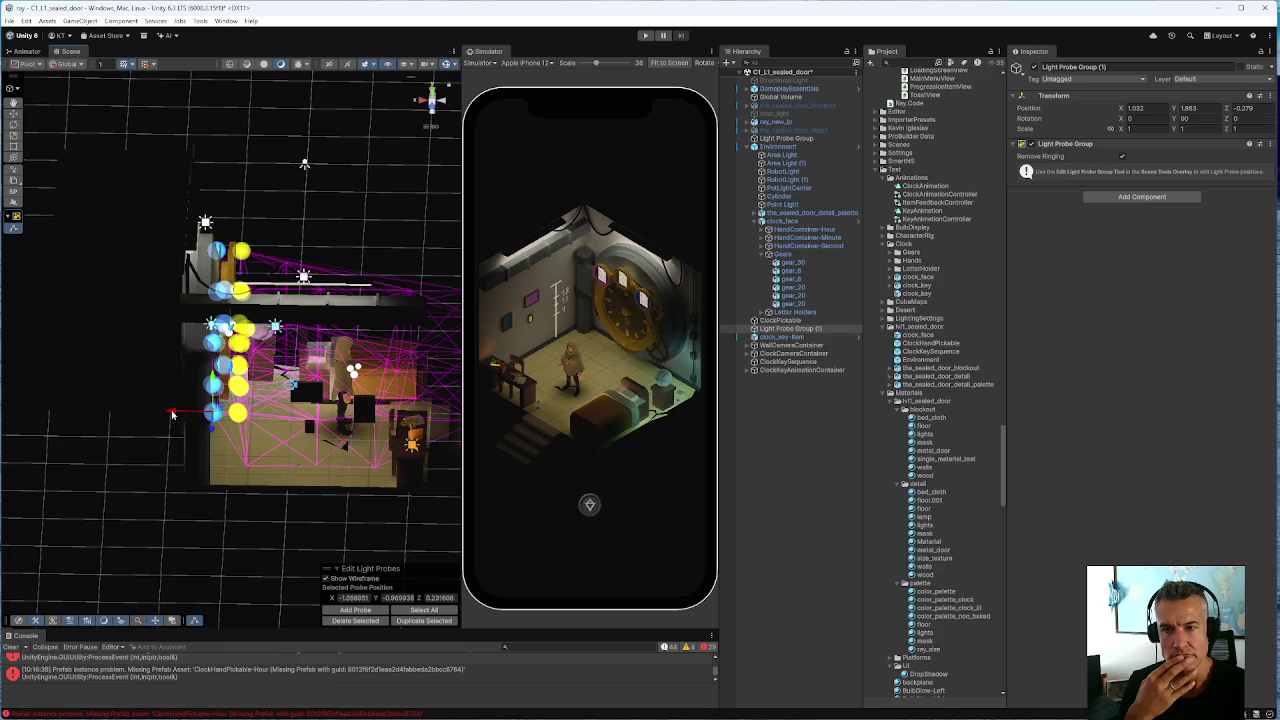
pyautogui.moveTo(172, 414); pyautogui.dragTo(184, 414)
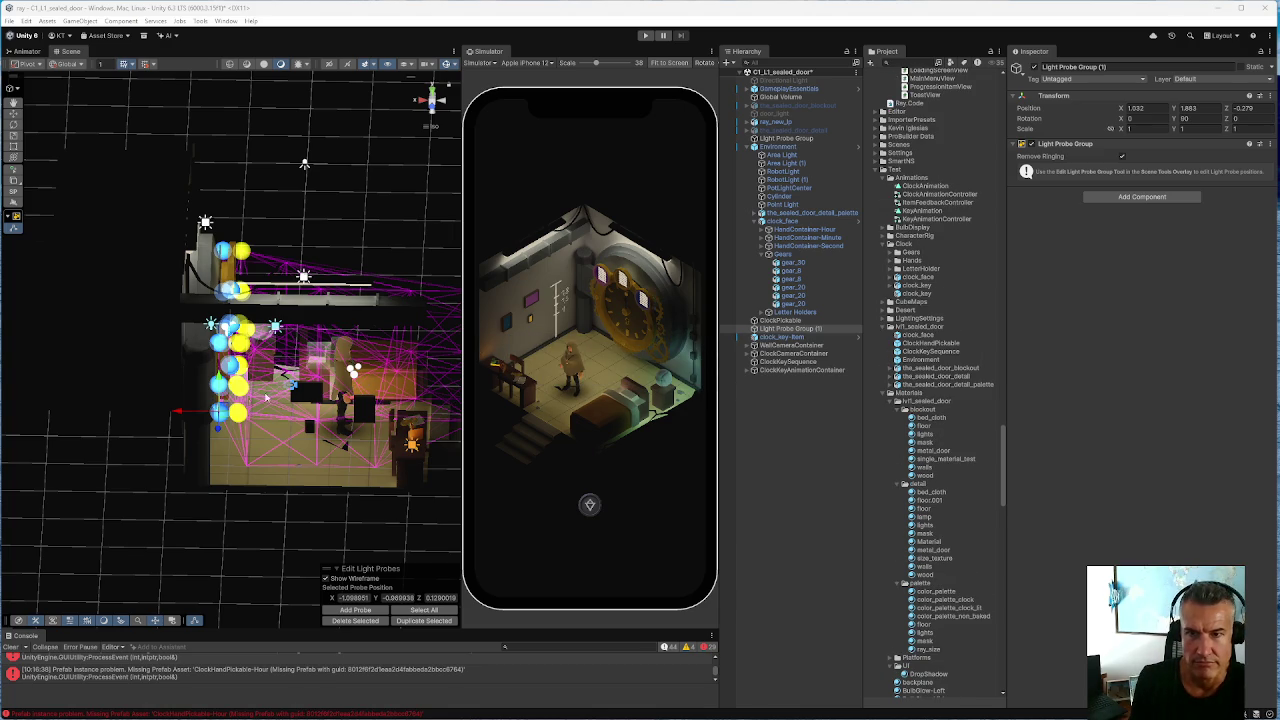
pyautogui.click(790, 354)
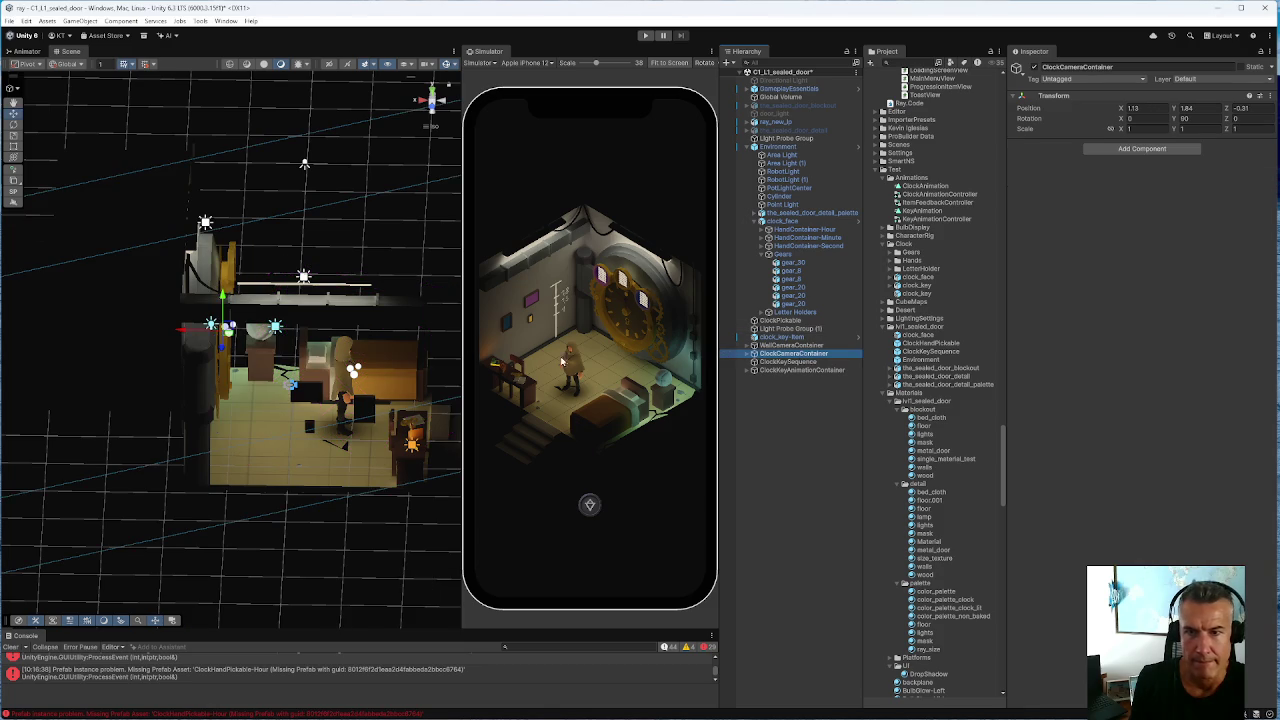
pyautogui.moveTo(335, 398); pyautogui.dragTo(57, 327)
pyautogui.scroll(5, 170, 312)
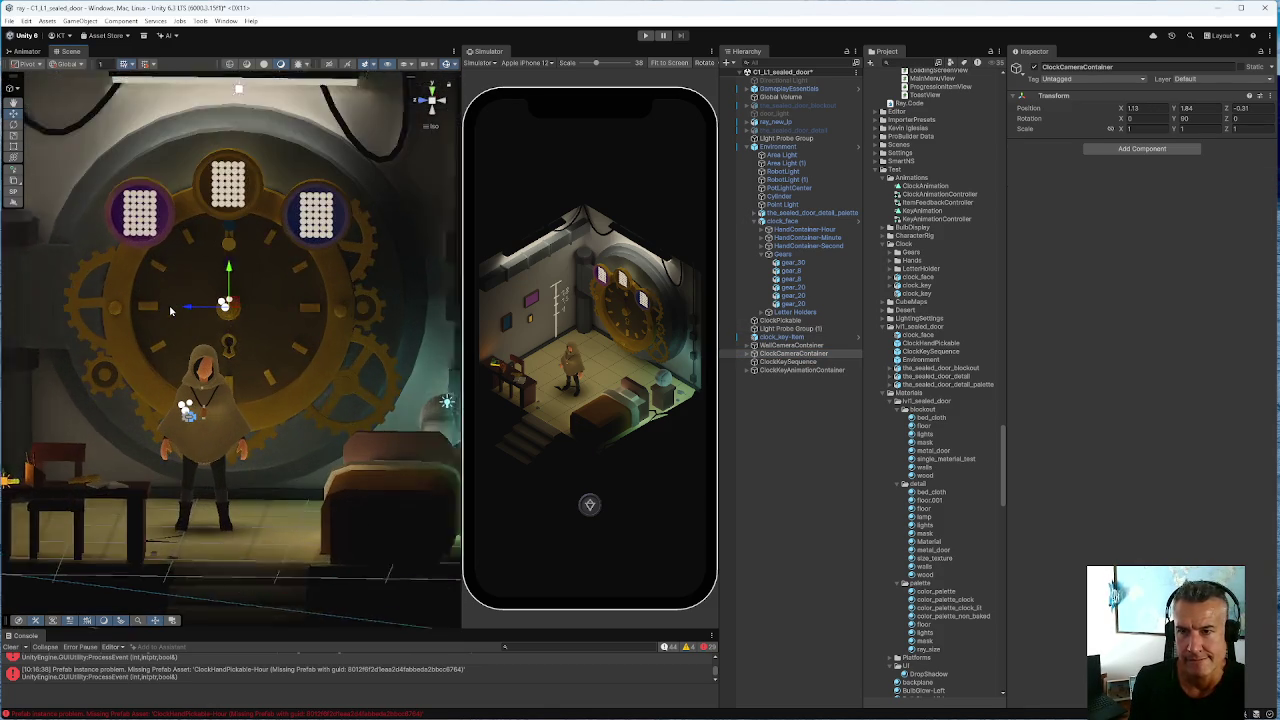
pyautogui.moveTo(168, 322)
pyautogui.mouseDown()
pyautogui.moveTo(260, 360)
pyautogui.moveTo(137, 389)
pyautogui.moveTo(200, 395)
pyautogui.moveTo(130, 385)
pyautogui.moveTo(121, 380)
pyautogui.moveTo(170, 375)
pyautogui.moveTo(123, 362)
pyautogui.moveTo(100, 375)
pyautogui.moveTo(320, 340)
pyautogui.moveTo(287, 343)
pyautogui.mouseUp()
pyautogui.moveTo(230, 266); pyautogui.dragTo(148, 312)
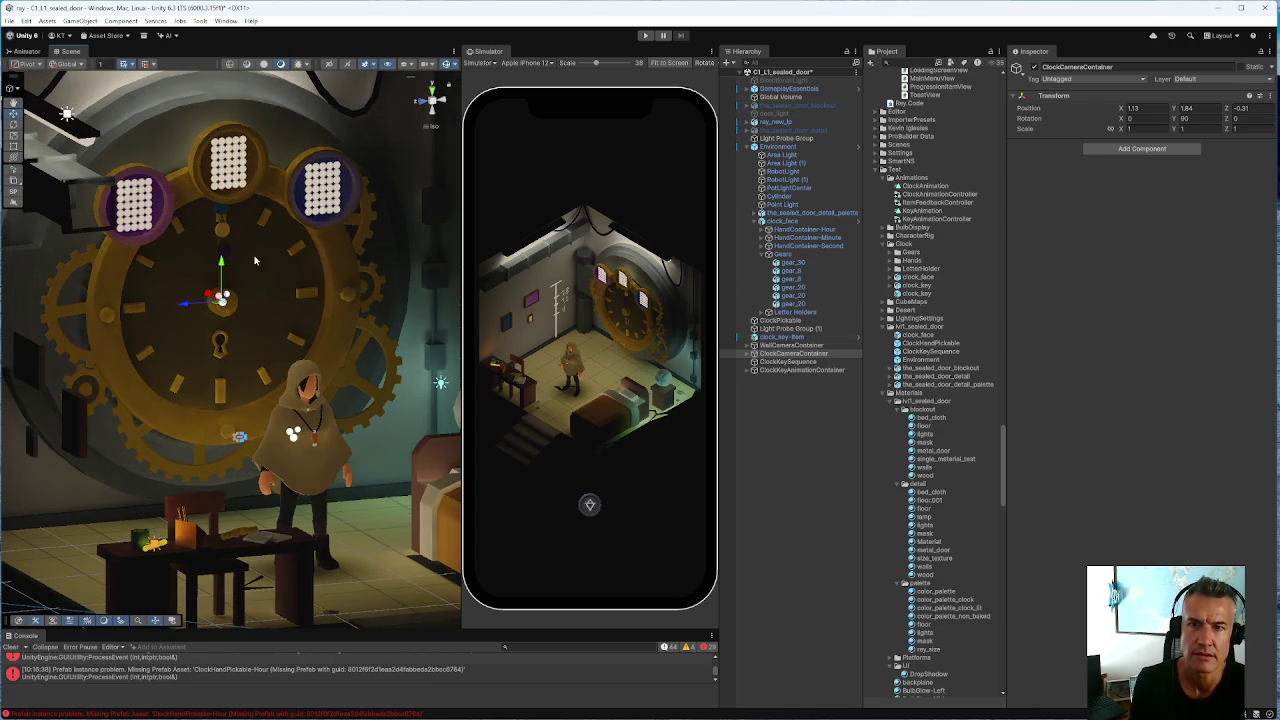
pyautogui.click(225, 272)
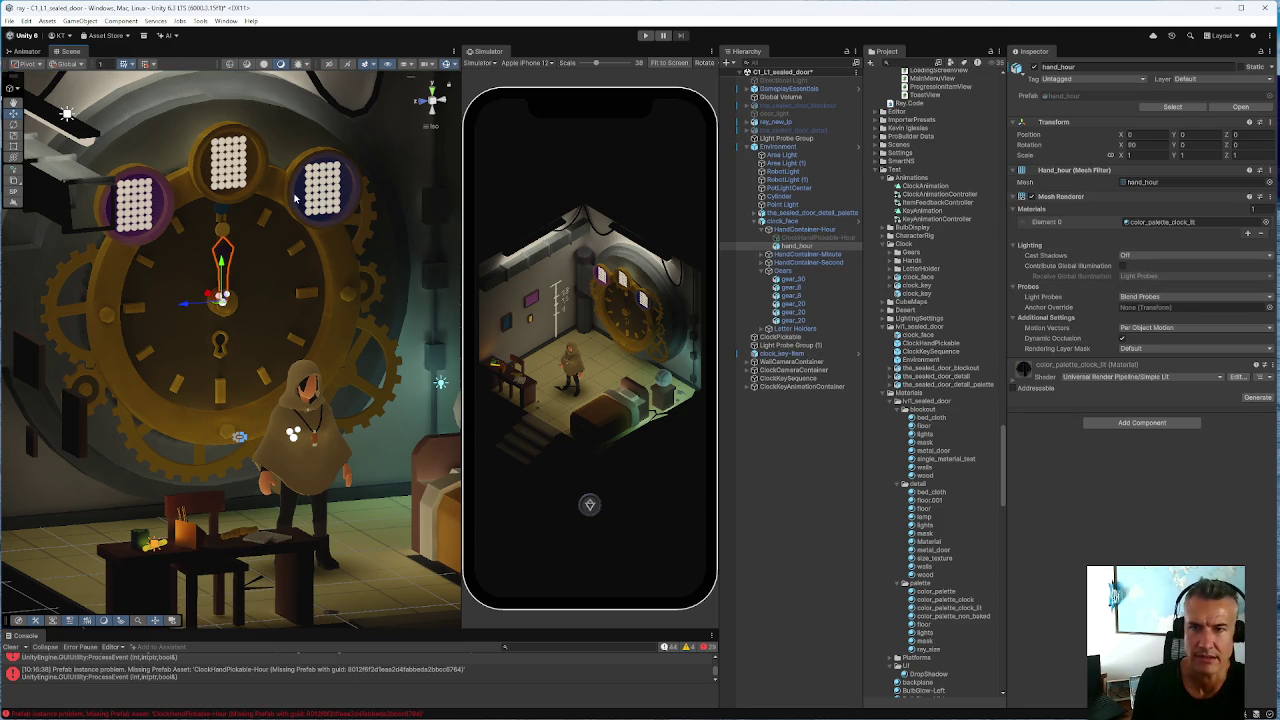
pyautogui.scroll(2, 213, 250)
pyautogui.moveTo(188, 274)
pyautogui.mouseDown()
pyautogui.moveTo(120, 282)
pyautogui.moveTo(226, 307)
pyautogui.moveTo(305, 249)
pyautogui.moveTo(349, 250)
pyautogui.mouseUp()
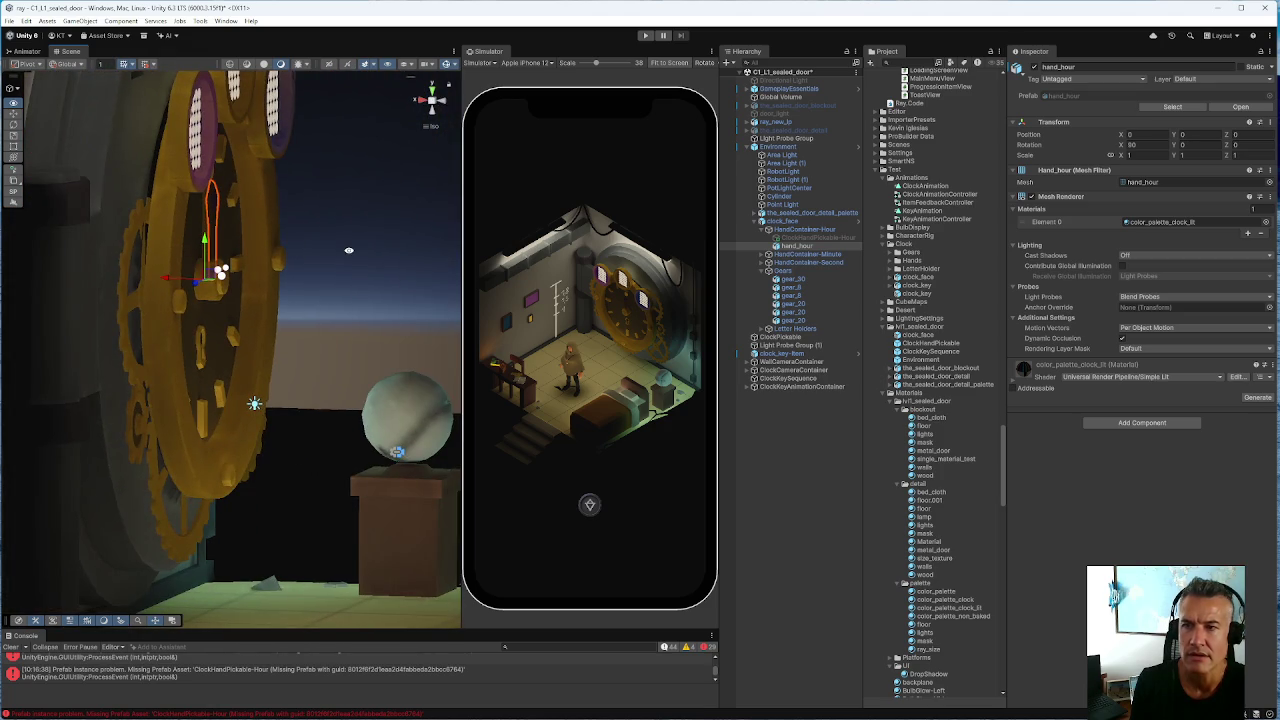
pyautogui.click(778, 346)
pyautogui.moveTo(300, 460); pyautogui.dragTo(256, 488)
pyautogui.moveTo(269, 315)
pyautogui.mouseDown()
pyautogui.moveTo(26, 269)
pyautogui.moveTo(185, 345)
pyautogui.mouseUp()
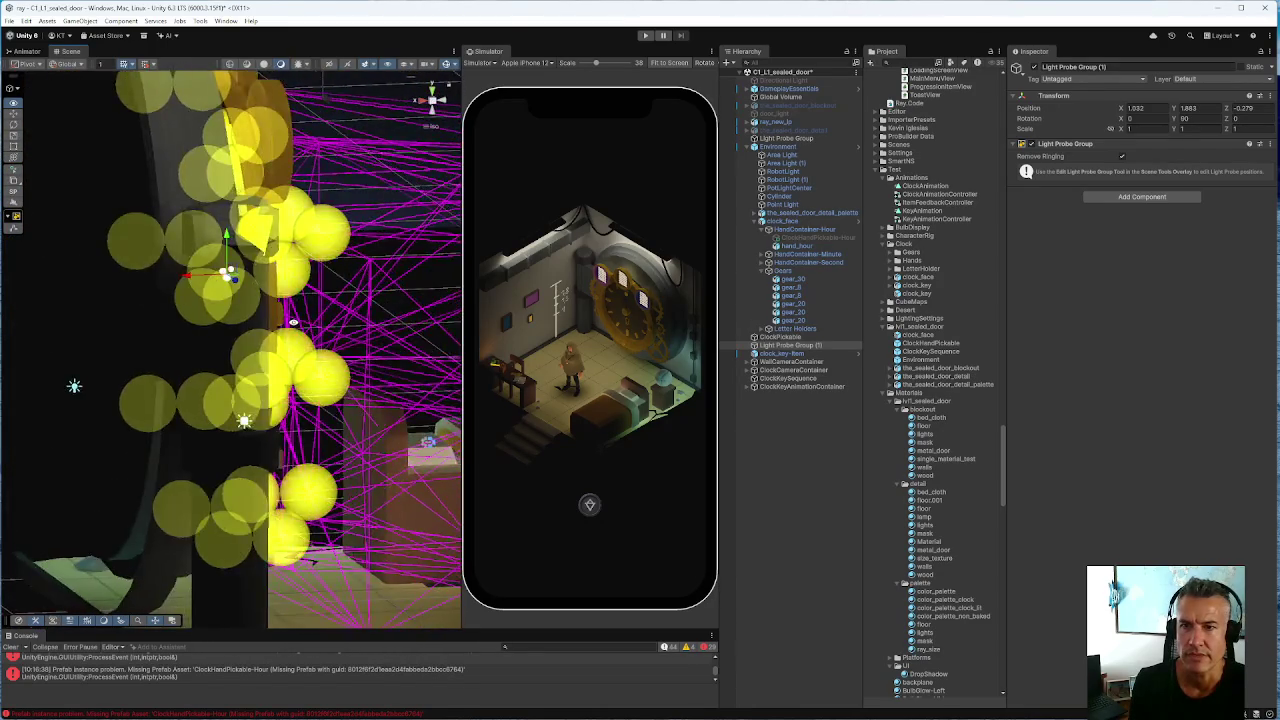
# Inspect the original Light Probe Group's probe cage around the room from a new angle
pyautogui.moveTo(262, 321); pyautogui.dragTo(243, 332)
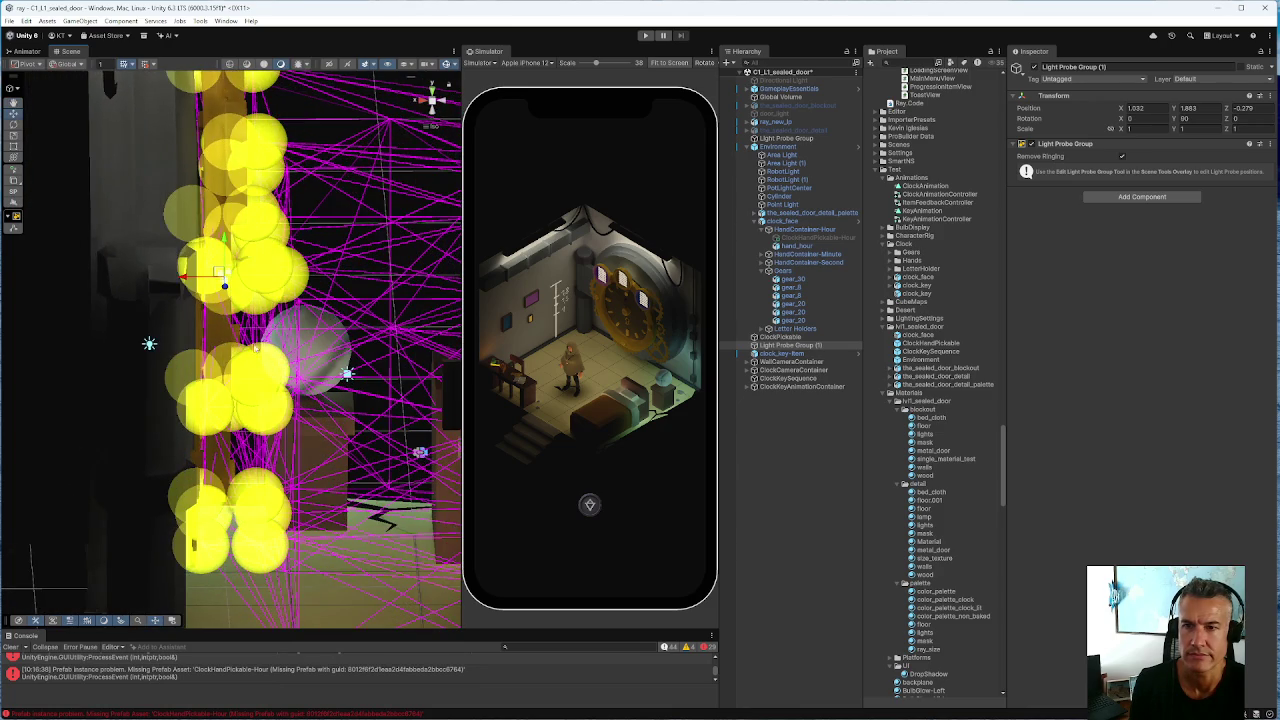
pyautogui.click(204, 424)
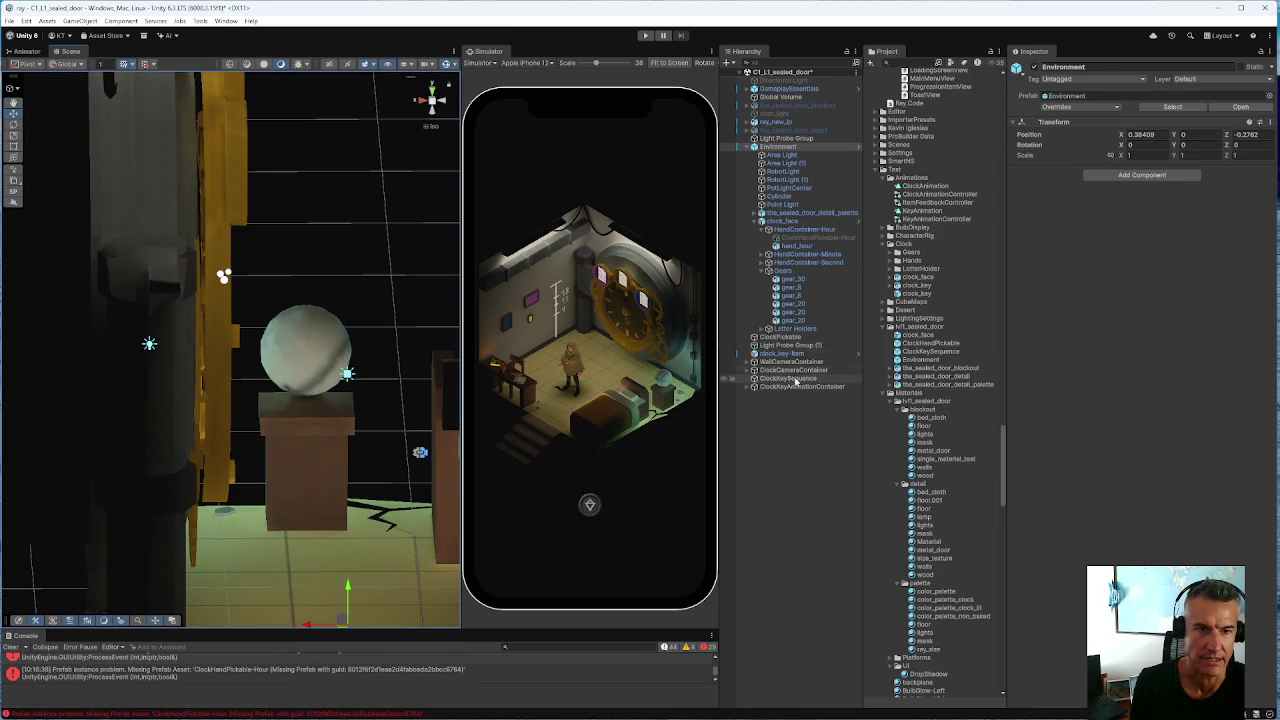
pyautogui.click(773, 139)
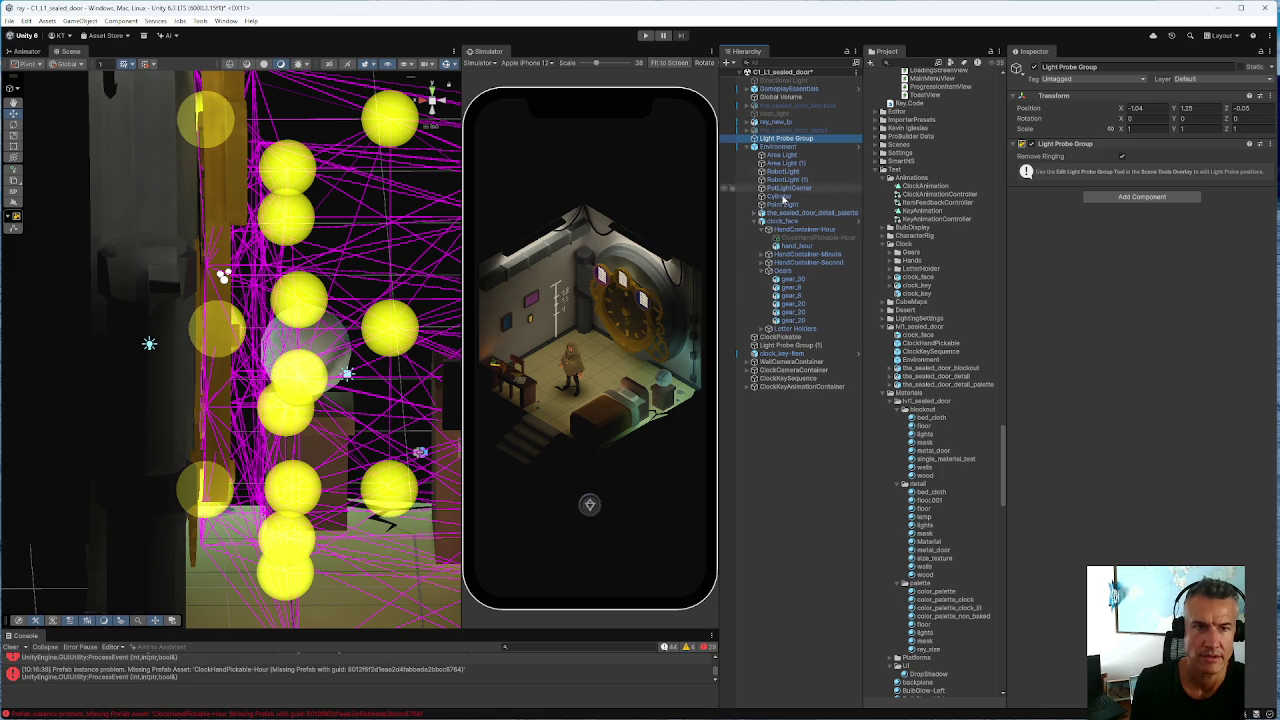
pyautogui.scroll(-6, 455, 355)
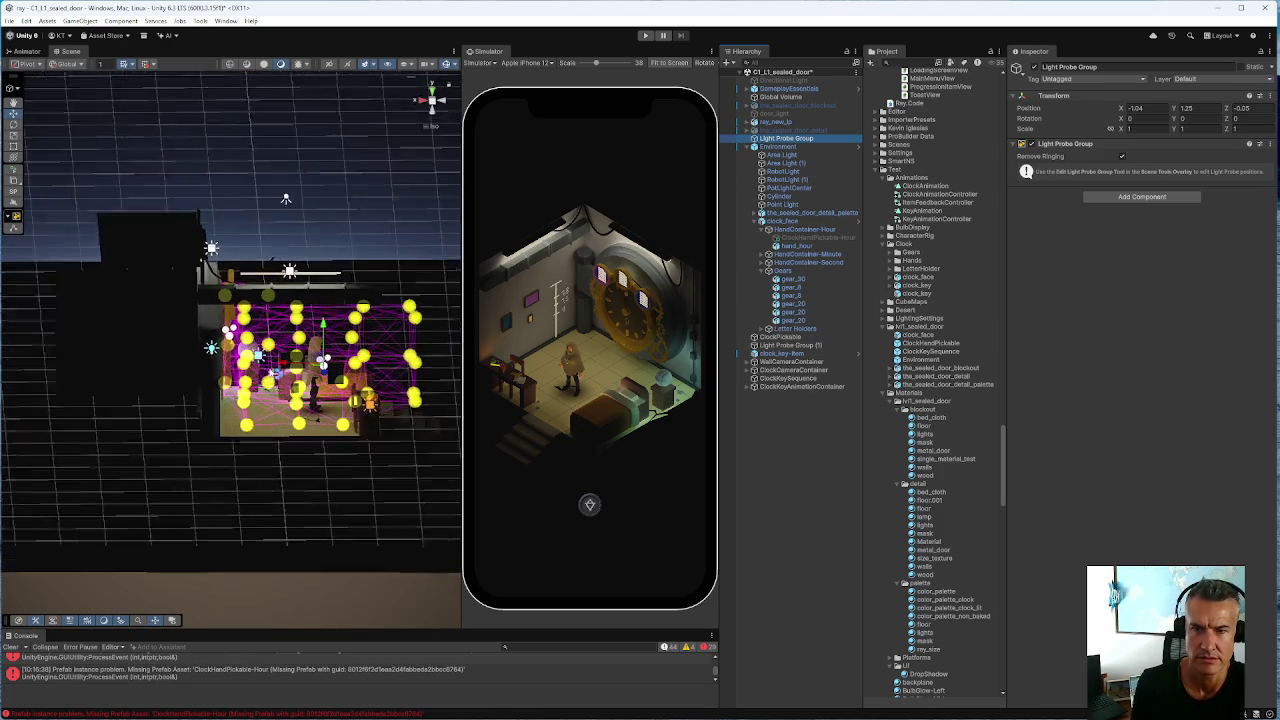
pyautogui.scroll(6, 305, 355)
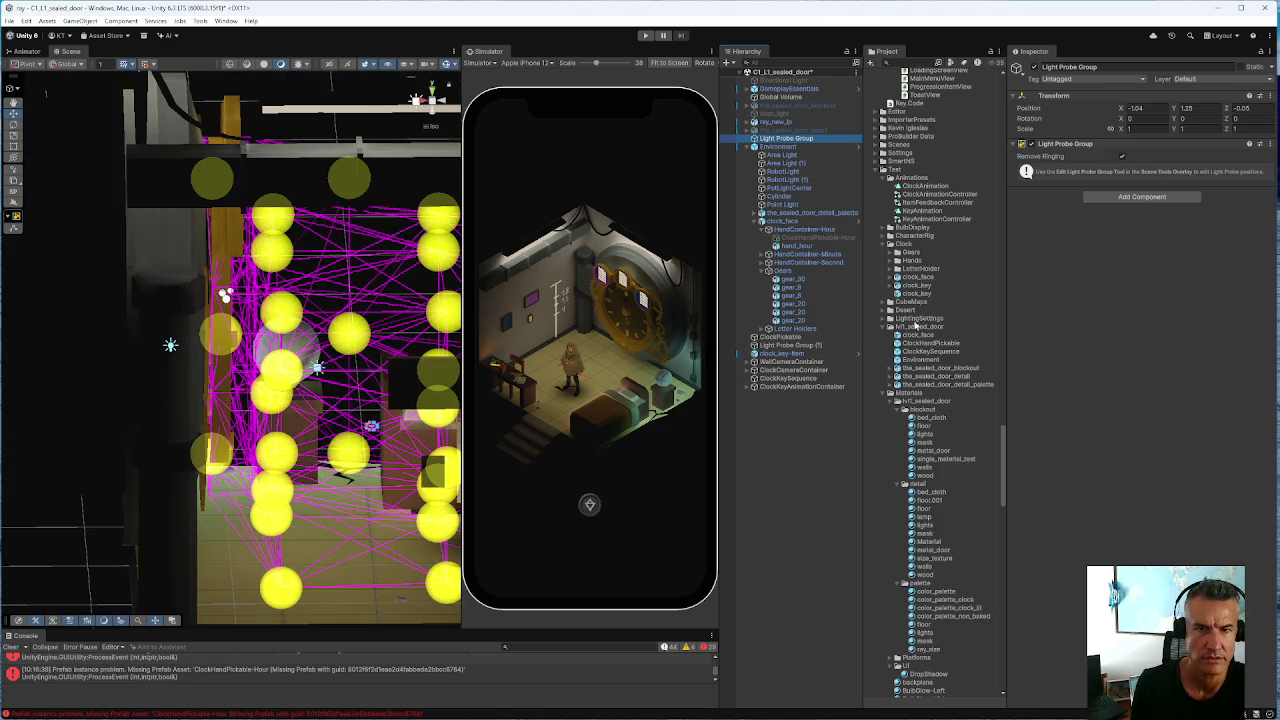
pyautogui.moveTo(282, 388)
pyautogui.mouseDown()
pyautogui.moveTo(177, 343)
pyautogui.moveTo(110, 428)
pyautogui.moveTo(48, 334)
pyautogui.moveTo(111, 292)
pyautogui.mouseUp()
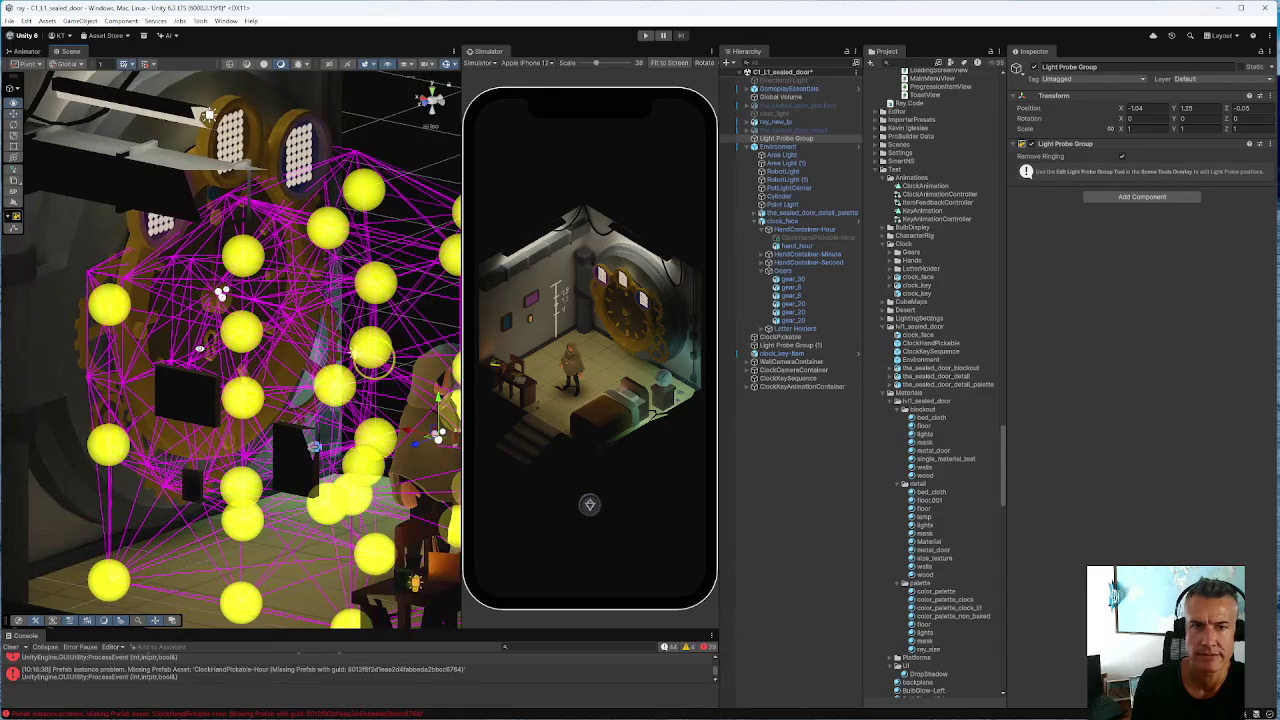
# Deactivate Light Probe Group (1) with its Inspector active checkbox and deselect the individual probe
pyautogui.click(790, 345)
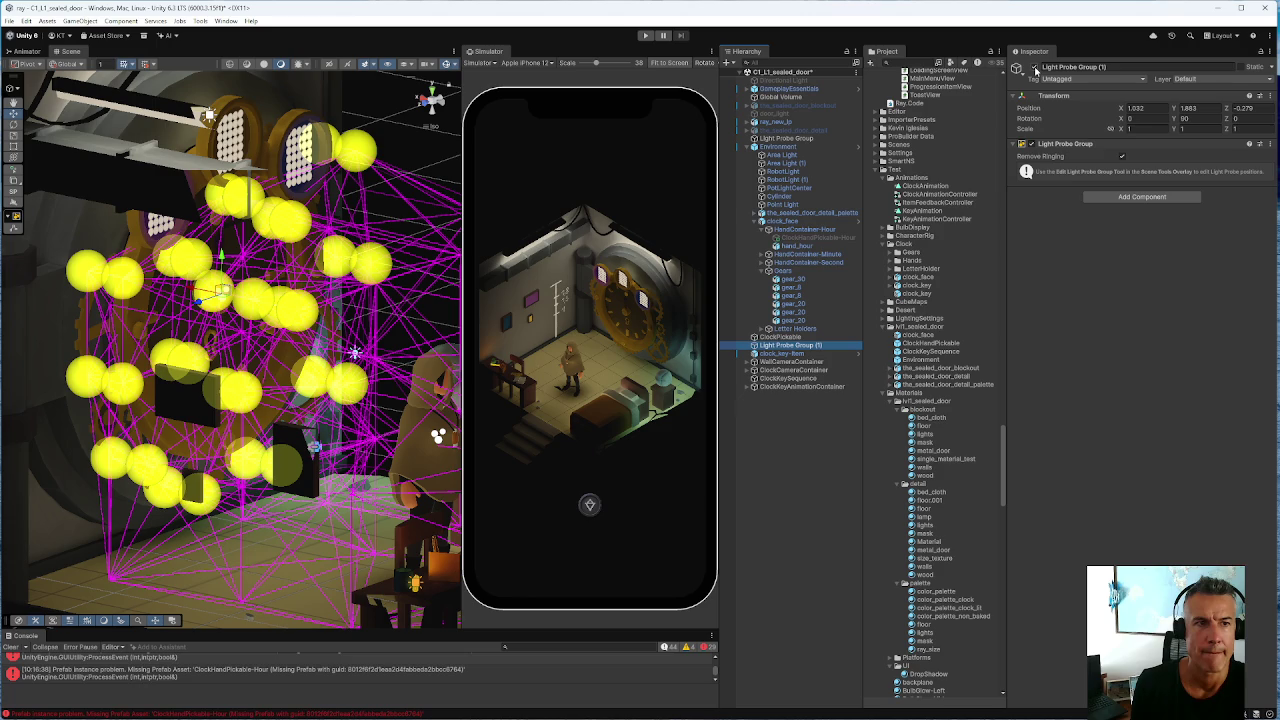
pyautogui.click(1034, 67)
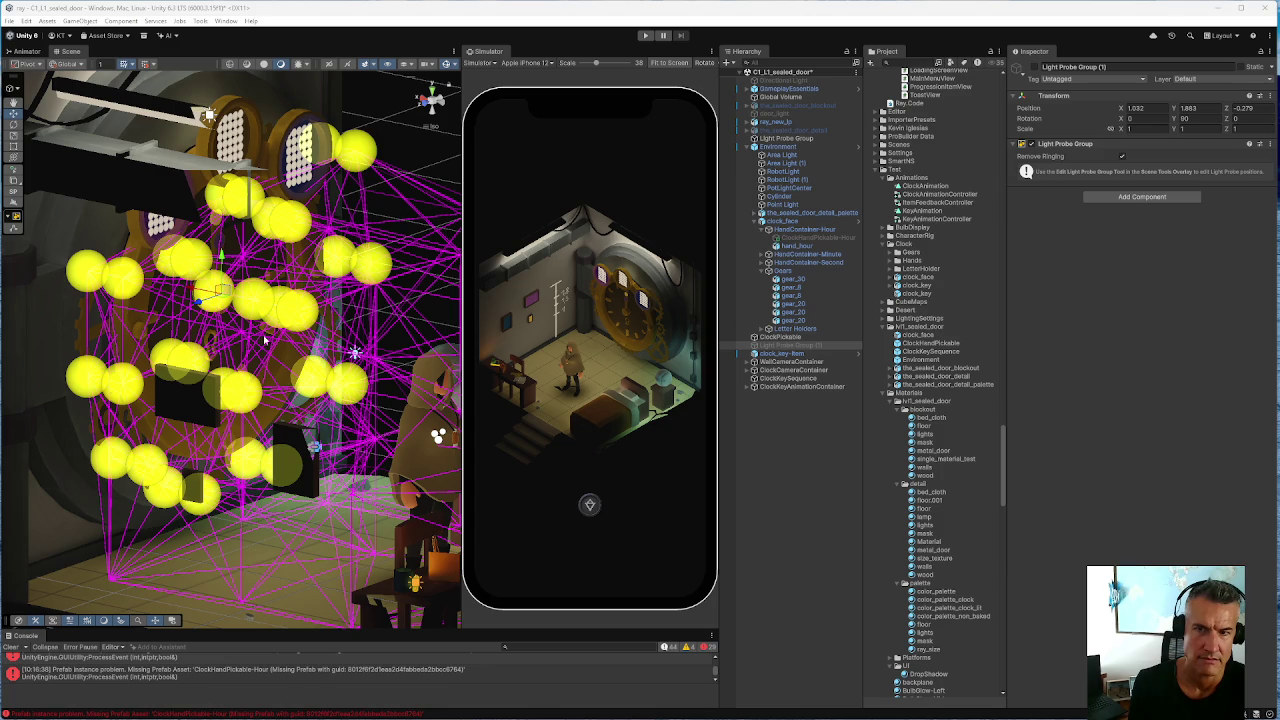
pyautogui.click(193, 288)
pyautogui.hotkey('ctrl', 'z')
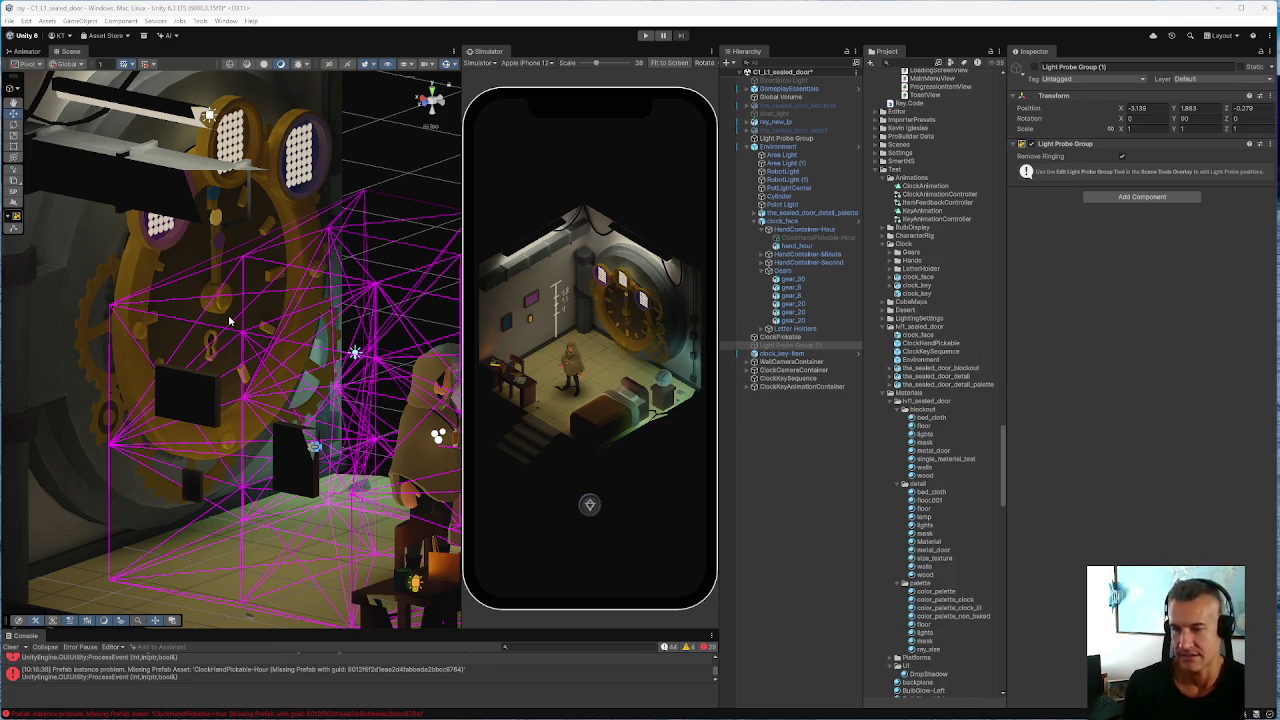
# Orbit to face the clock door and bring up the context menu for Light Probe Group (1)
pyautogui.moveTo(360, 372); pyautogui.dragTo(212, 276)
pyautogui.rightClick(790, 346)
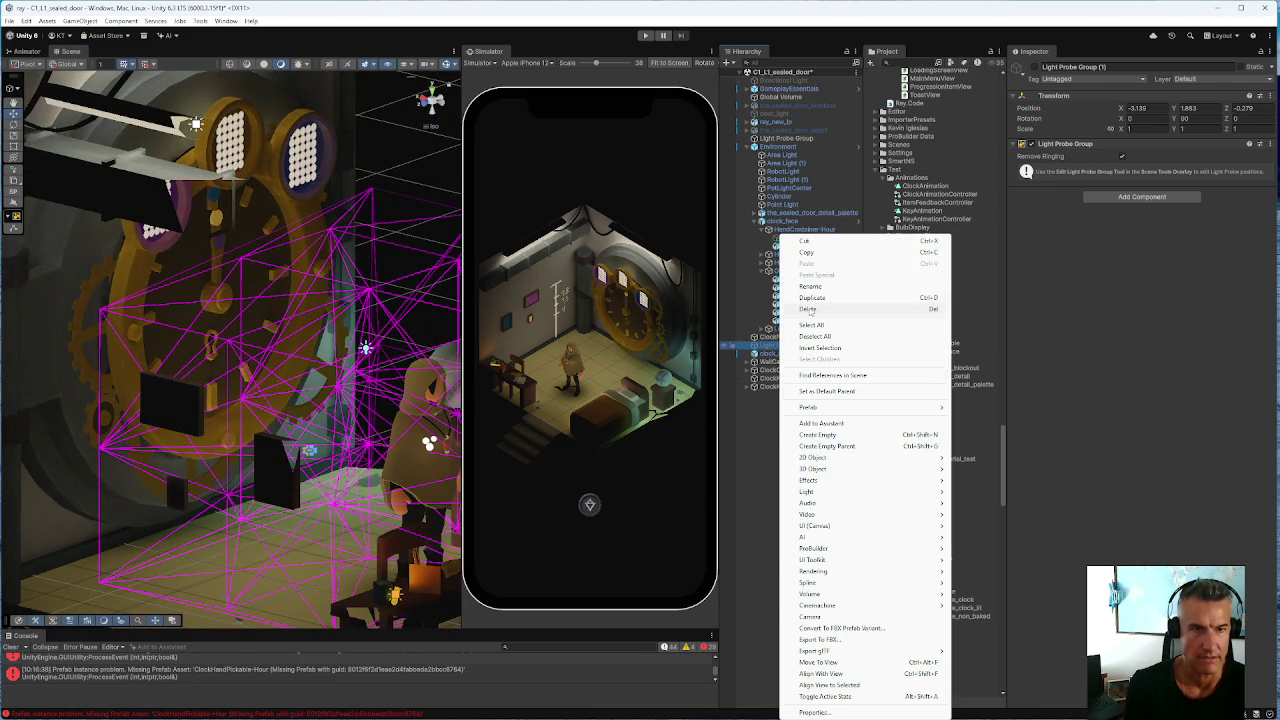
# Delete Light Probe Group (1), then select and frame the original Light Probe Group
pyautogui.click(809, 309)
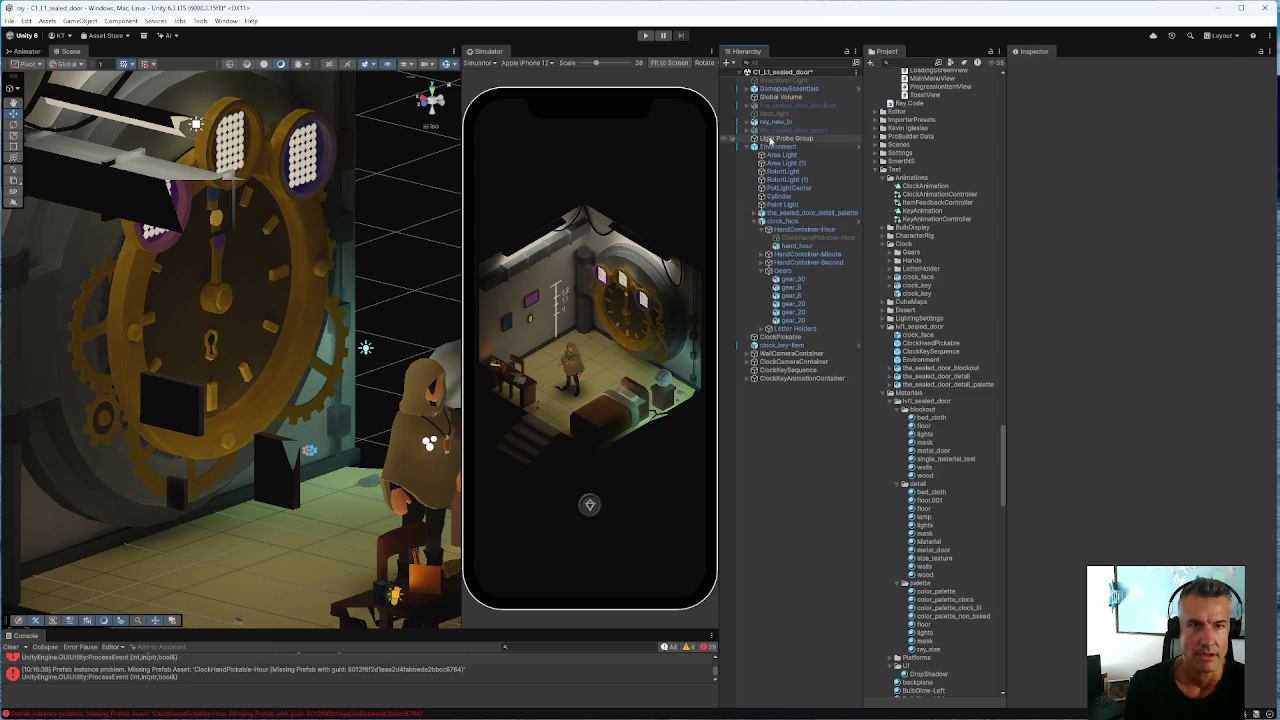
pyautogui.click(771, 140)
pyautogui.press('f')
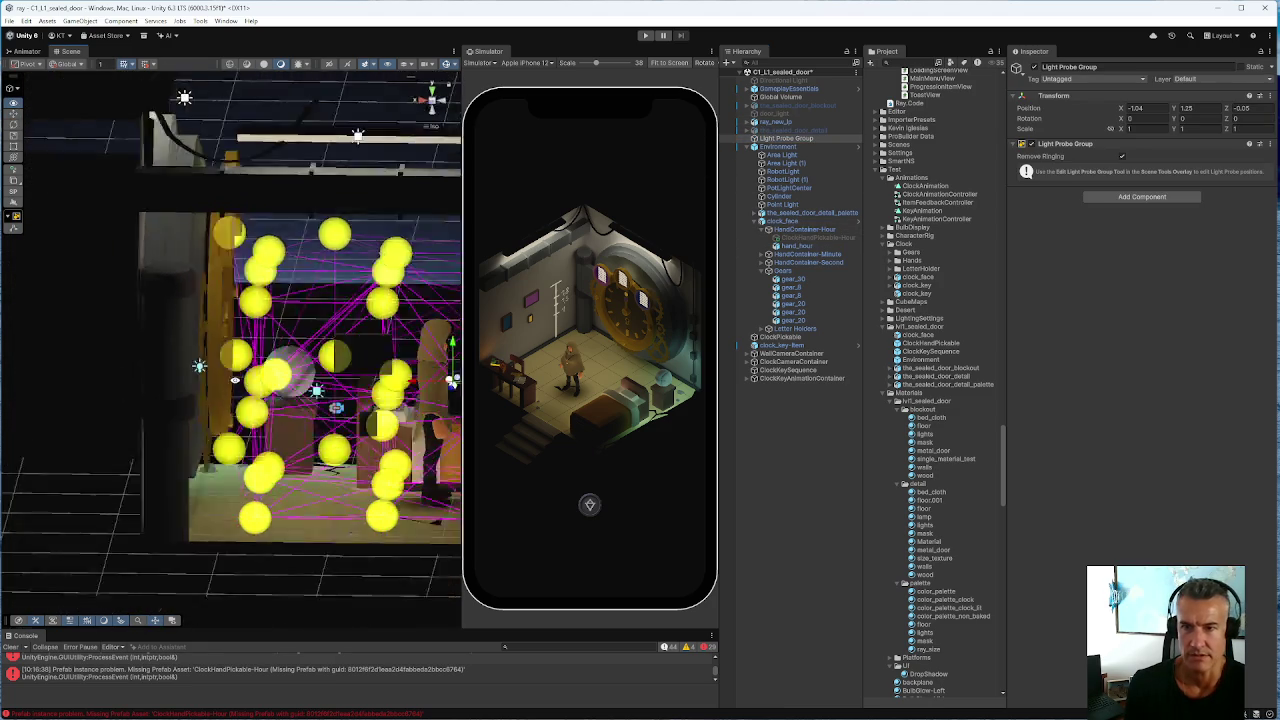
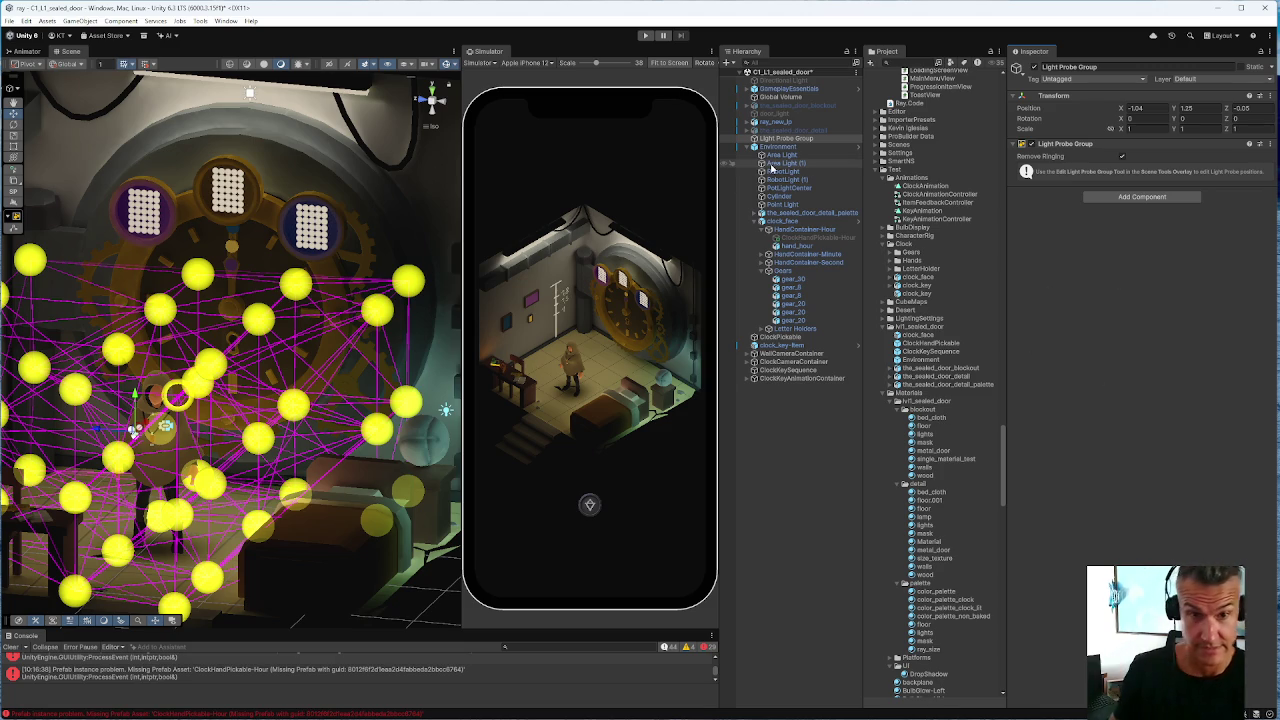
# Select clock_face and review its Lockable Entity, Animator and three clock hand references
pyautogui.click(785, 221)
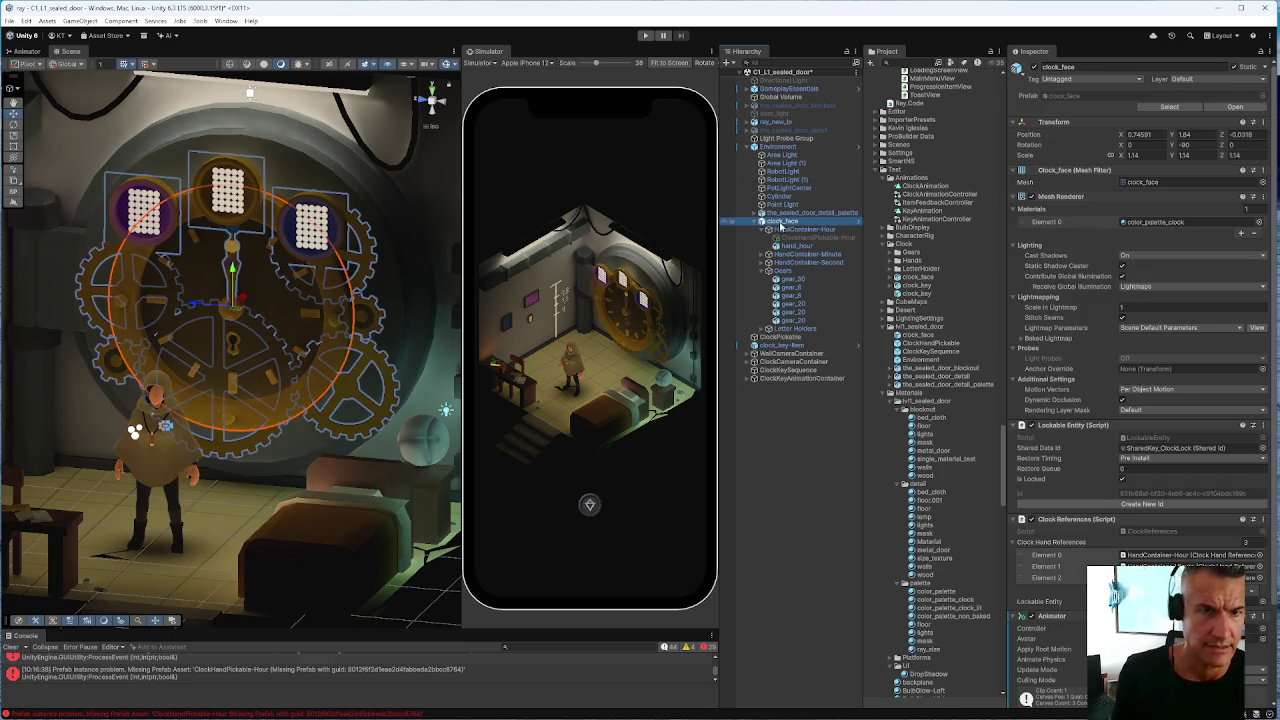
pyautogui.scroll(-5, 1125, 453)
pyautogui.scroll(-1, 1125, 453)
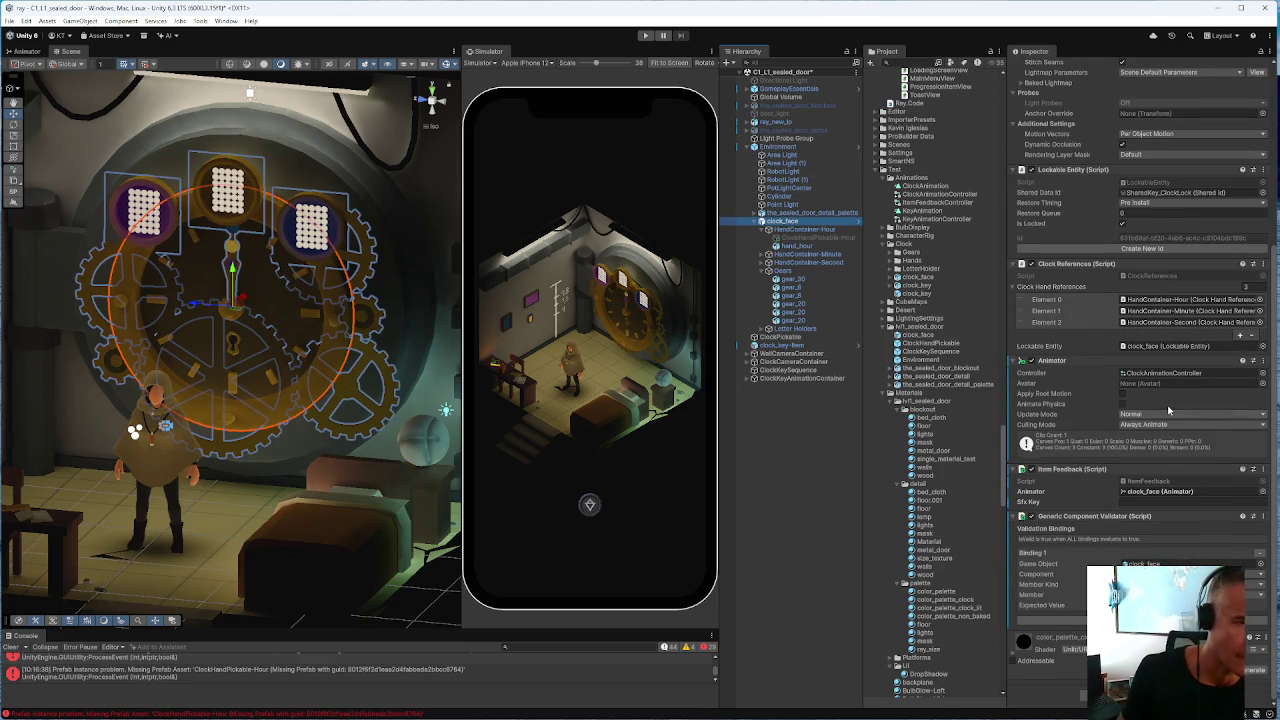
pyautogui.scroll(4, 1143, 351)
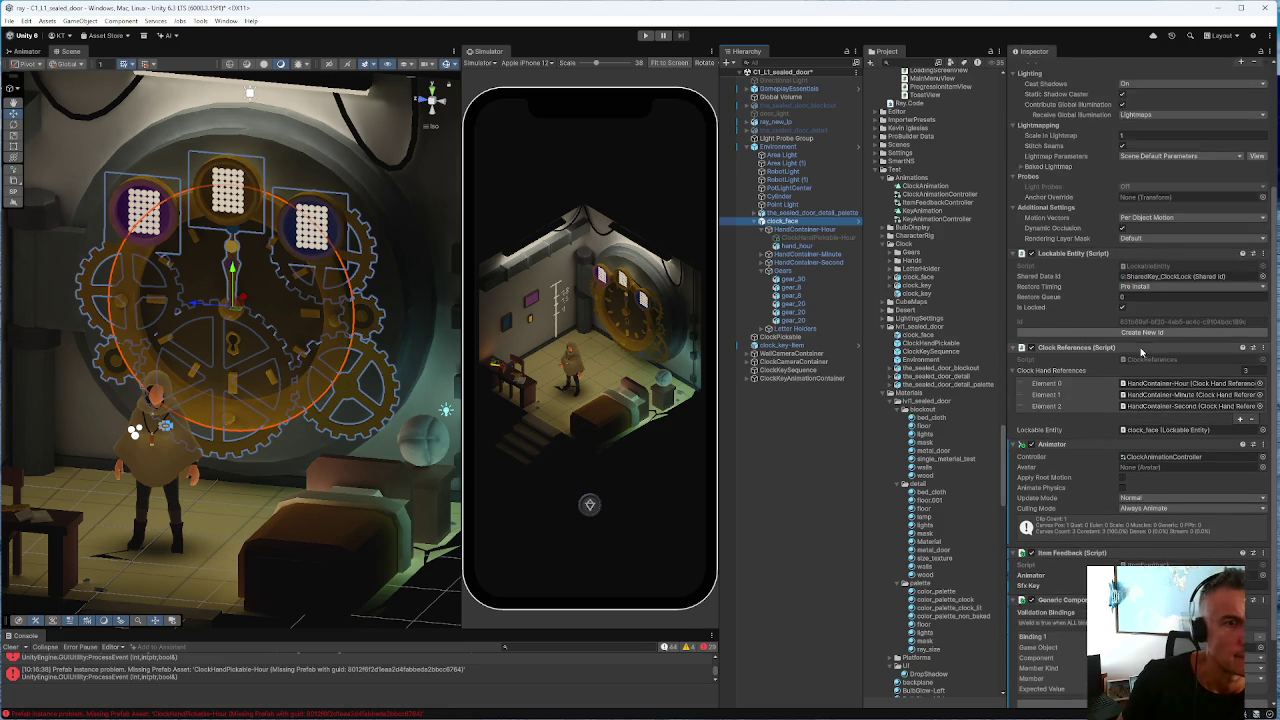
pyautogui.scroll(5, 1093, 480)
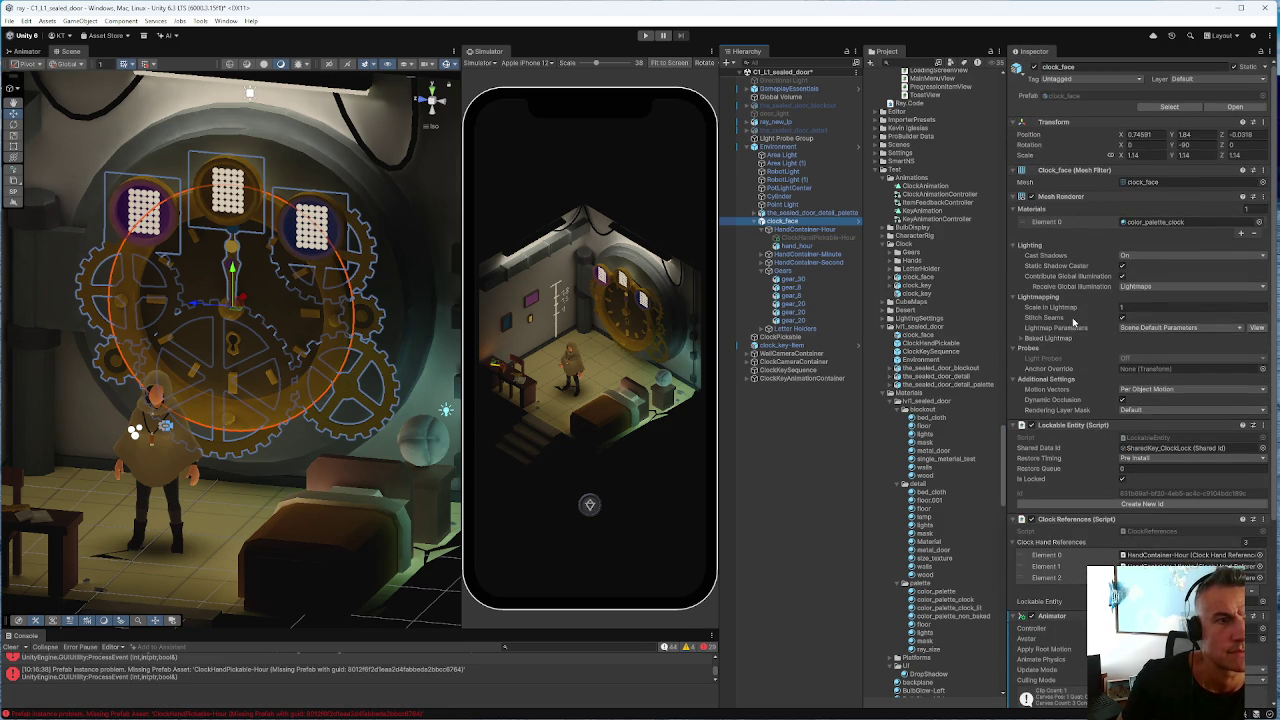
# Select ClockKeySequence and look through its action sequence in the Inspector
pyautogui.click(773, 370)
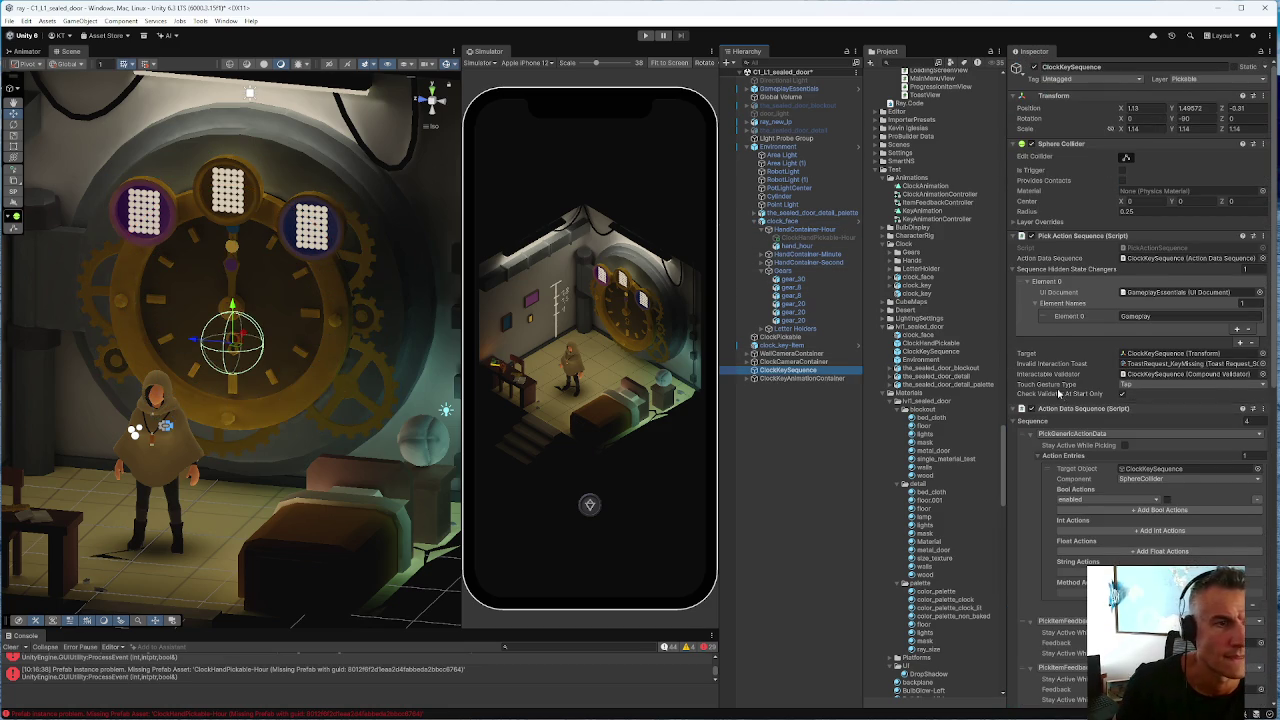
pyautogui.scroll(-5, 1043, 303)
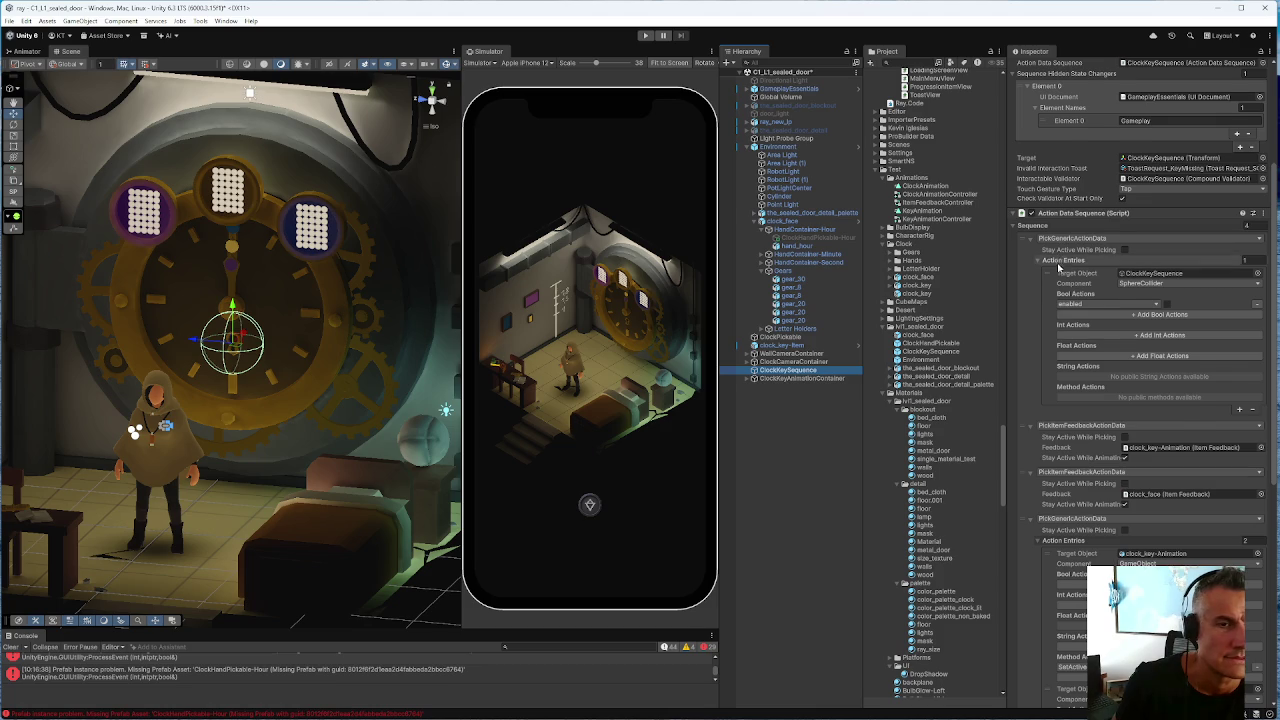
pyautogui.scroll(1, 1060, 262)
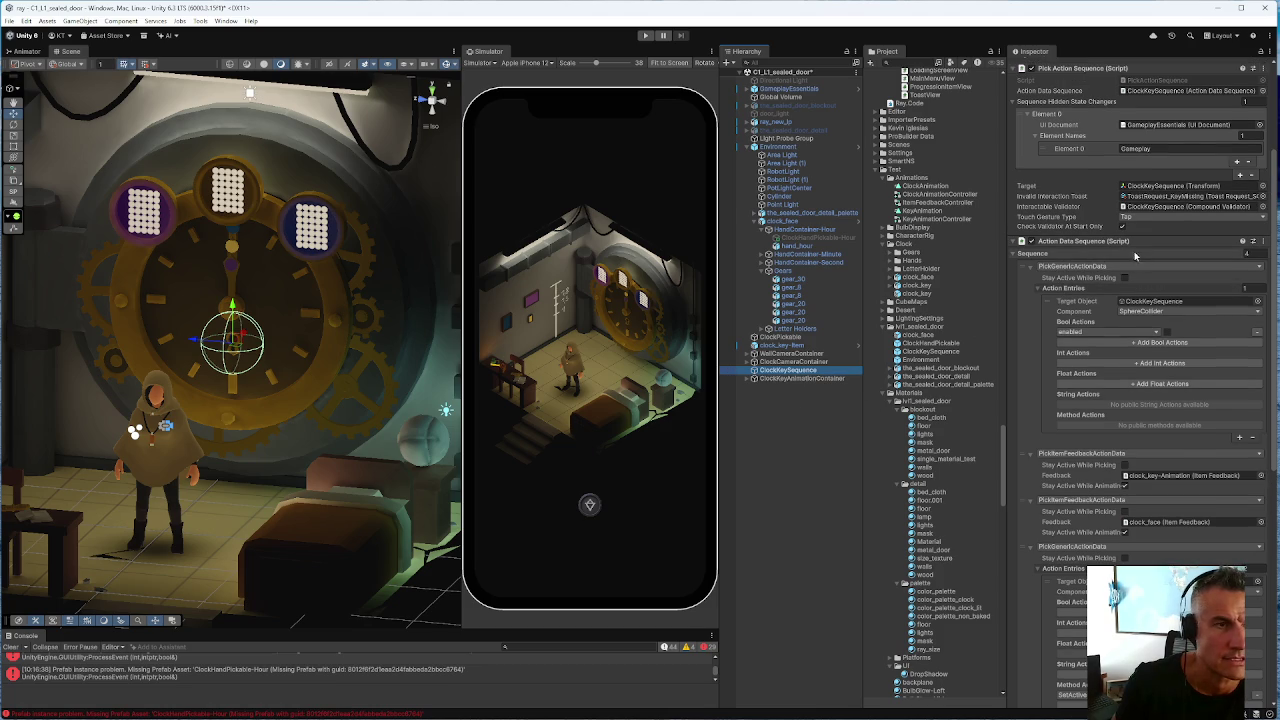
pyautogui.scroll(-10, 1097, 260)
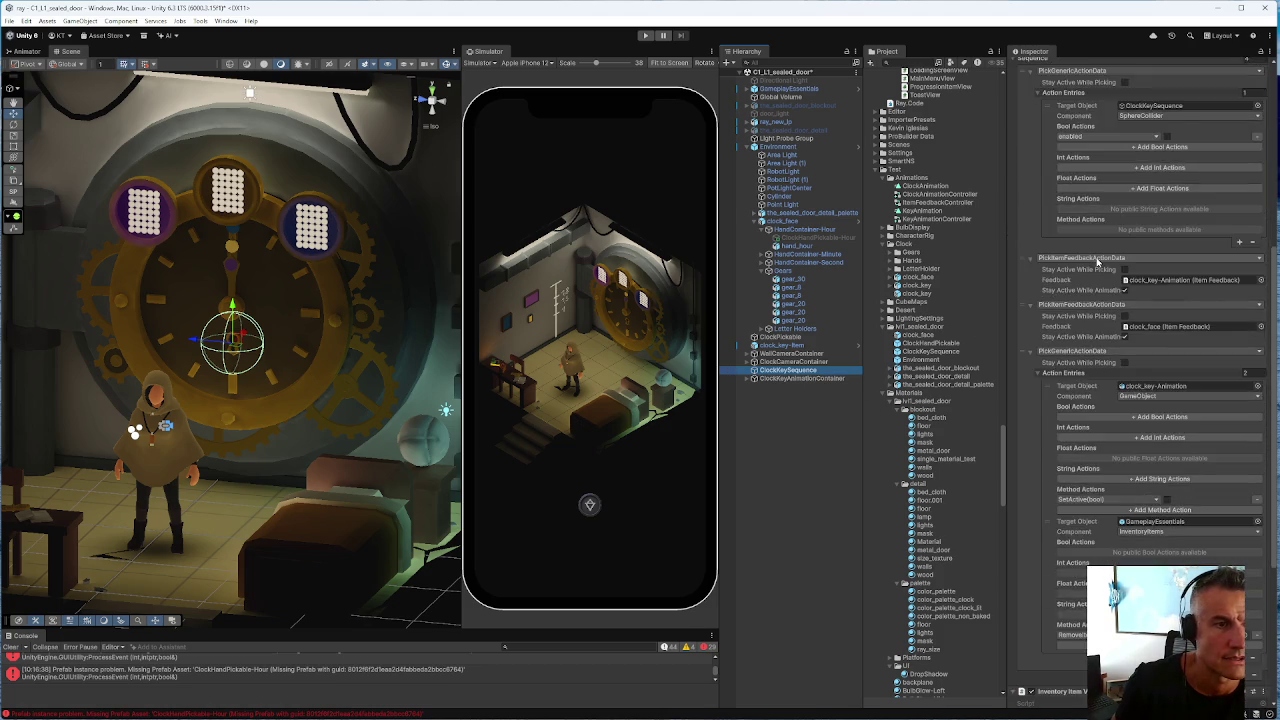
pyautogui.scroll(-1, 1097, 260)
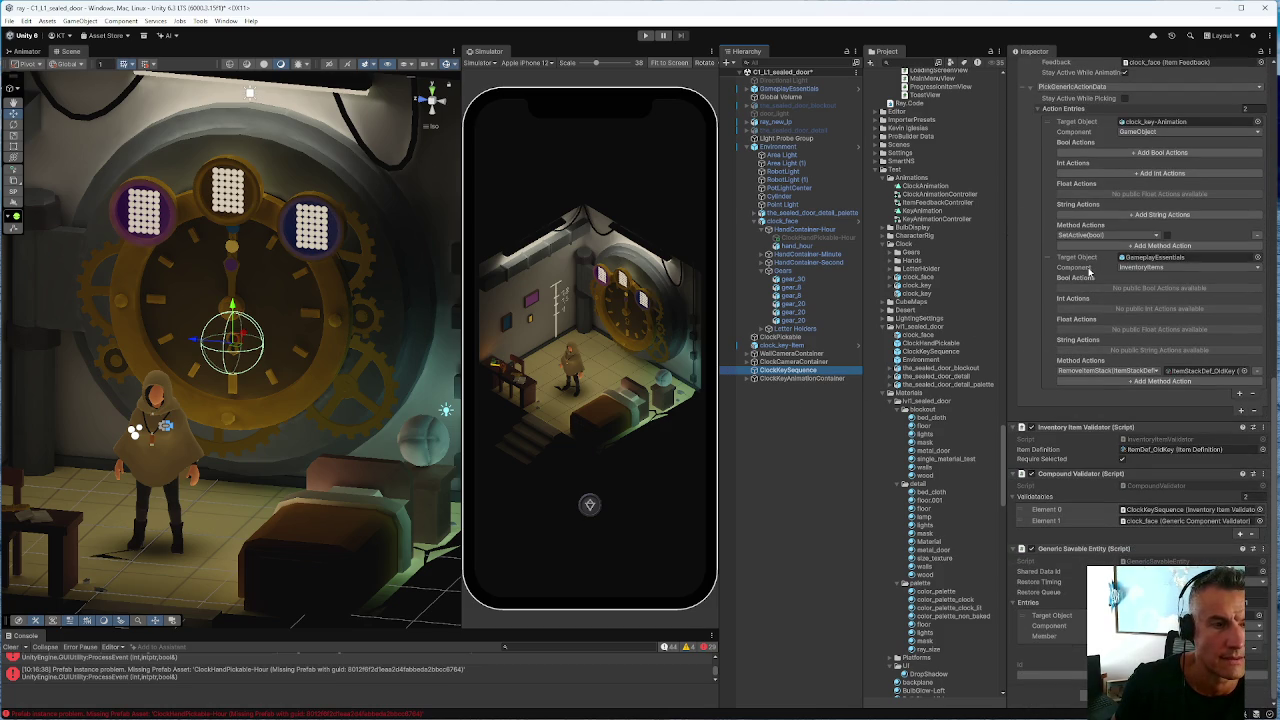
pyautogui.scroll(15, 1089, 272)
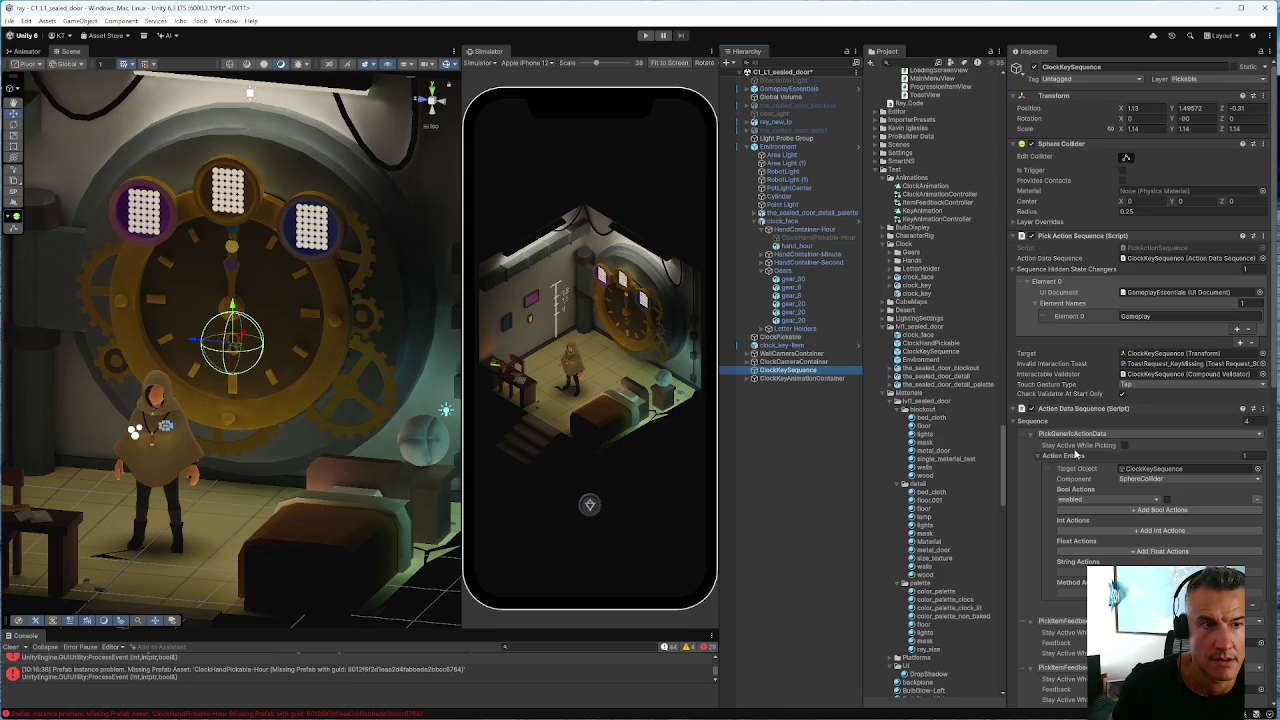
pyautogui.scroll(-5, 1065, 430)
pyautogui.scroll(-8, 1057, 390)
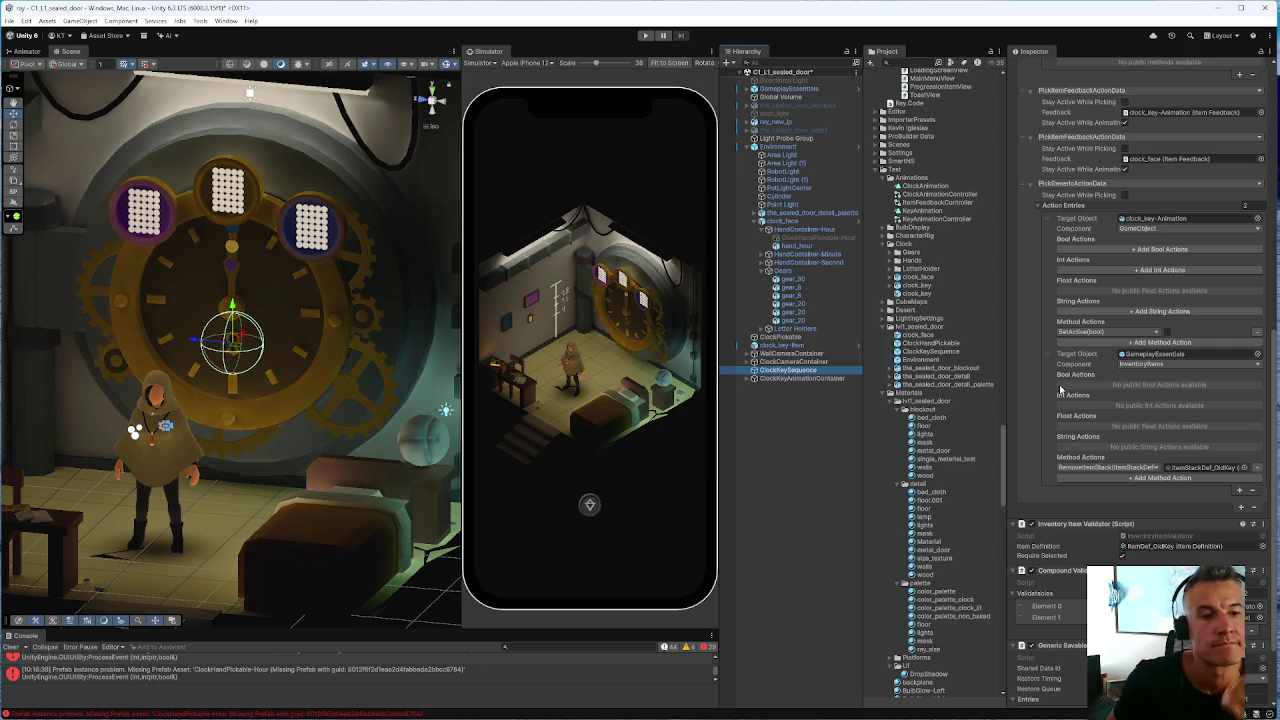
# Review ClockKeySequence's validators and expand ClockCameraContainer to reveal CameraTarget-Wall and ZoomCam-1
pyautogui.scroll(-2, 1102, 450)
pyautogui.scroll(-1, 1102, 450)
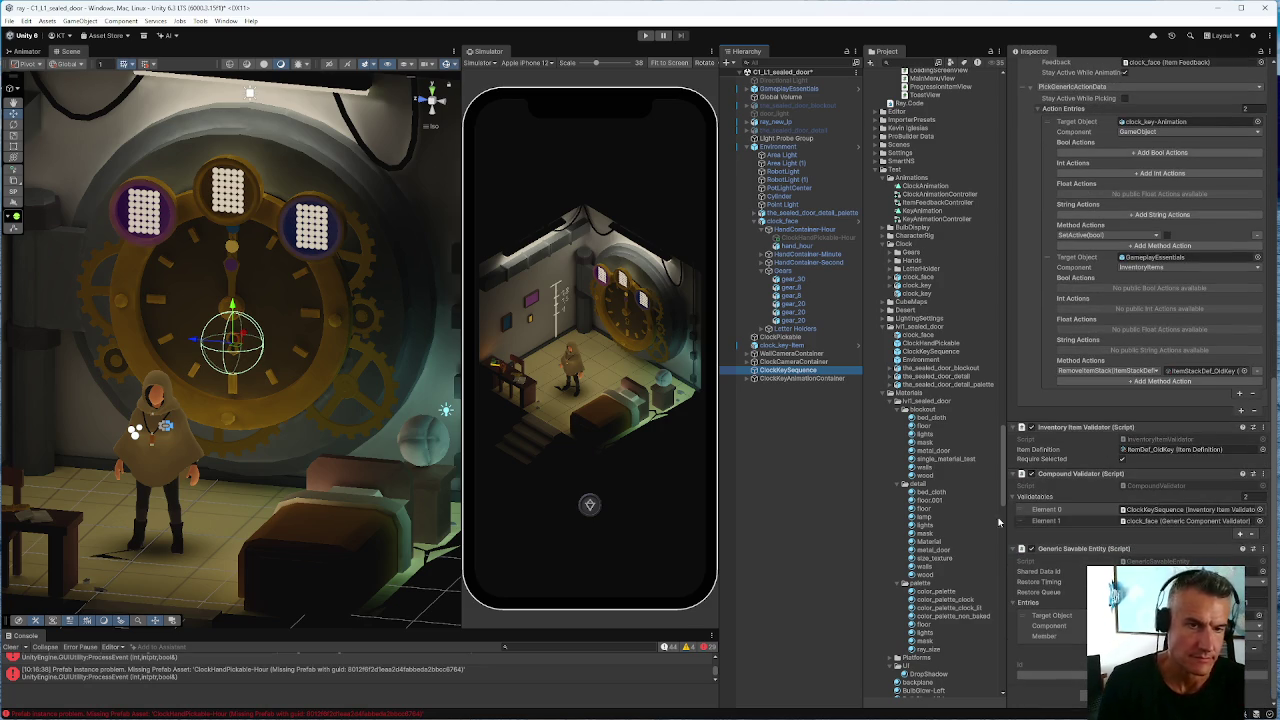
pyautogui.scroll(5, 1130, 468)
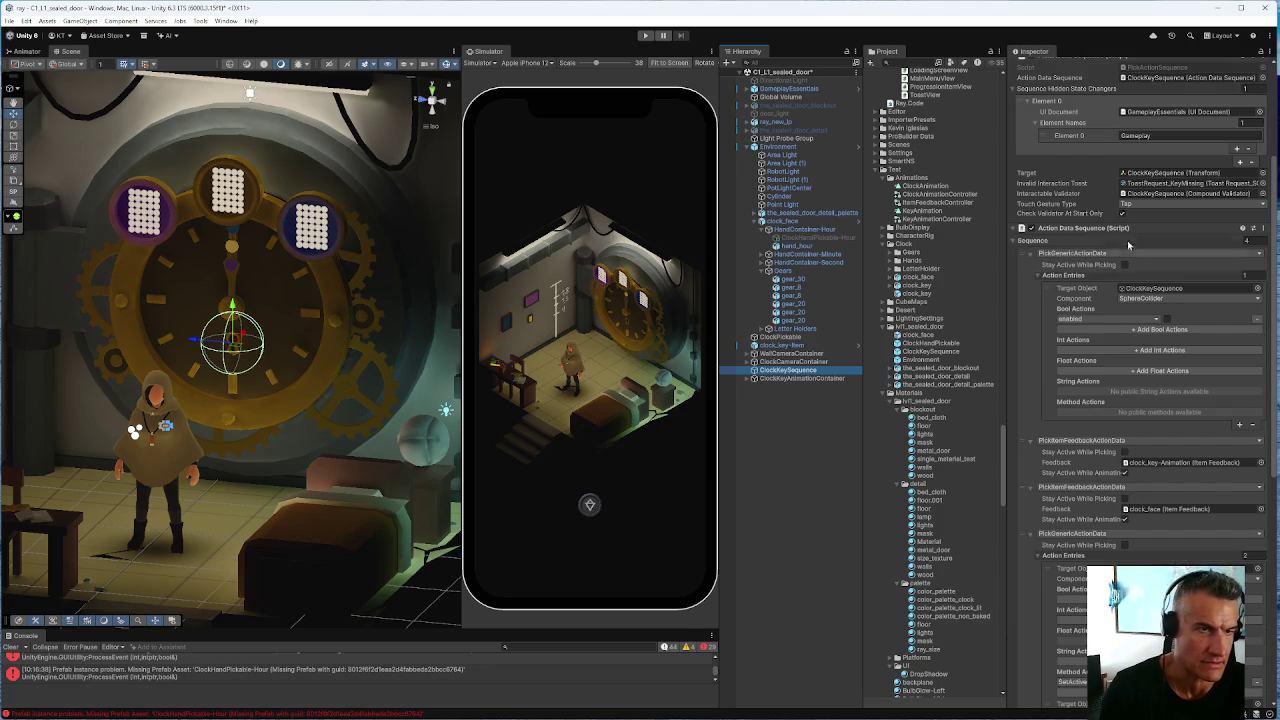
pyautogui.scroll(-8, 1128, 466)
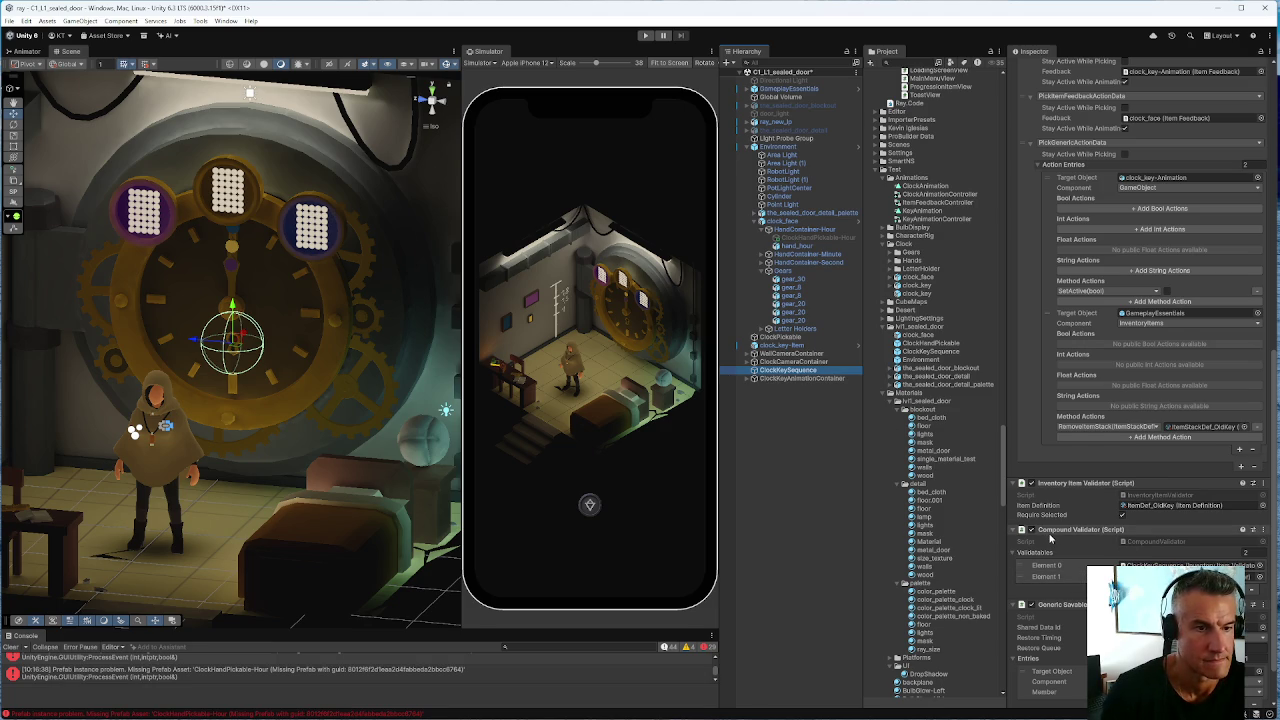
pyautogui.scroll(-3, 1050, 540)
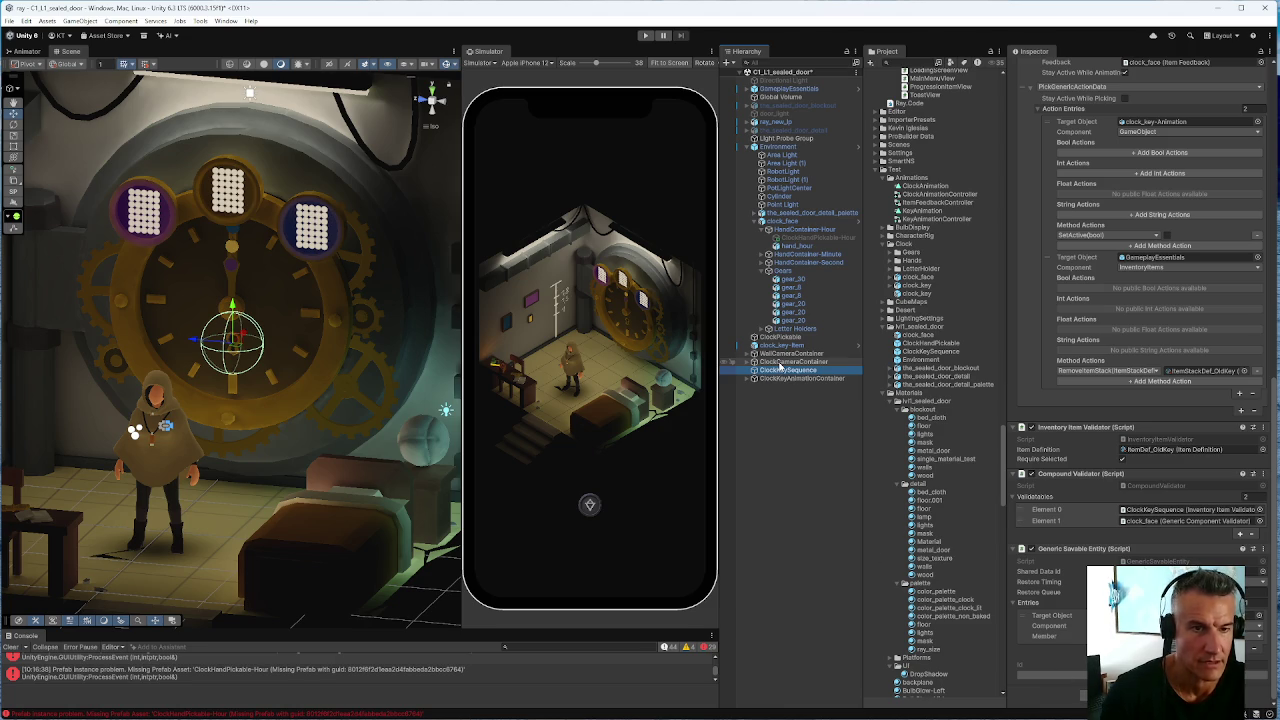
pyautogui.click(746, 362)
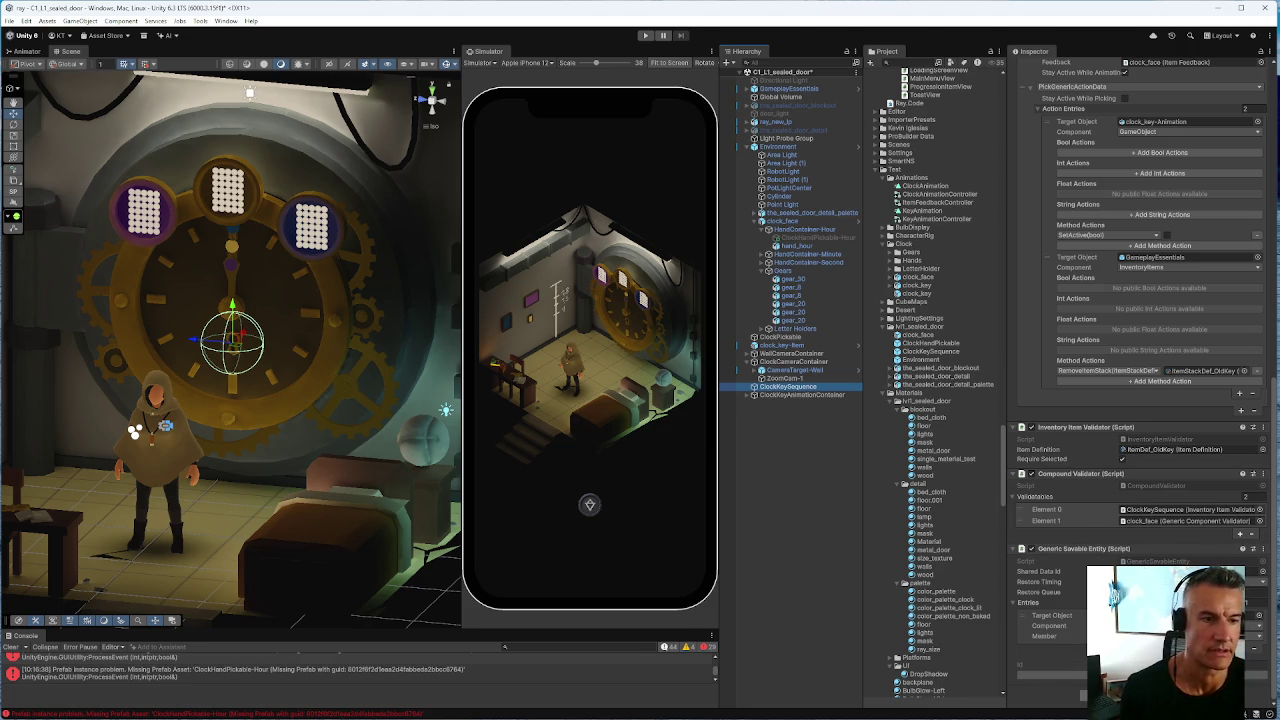
pyautogui.click(1098, 564)
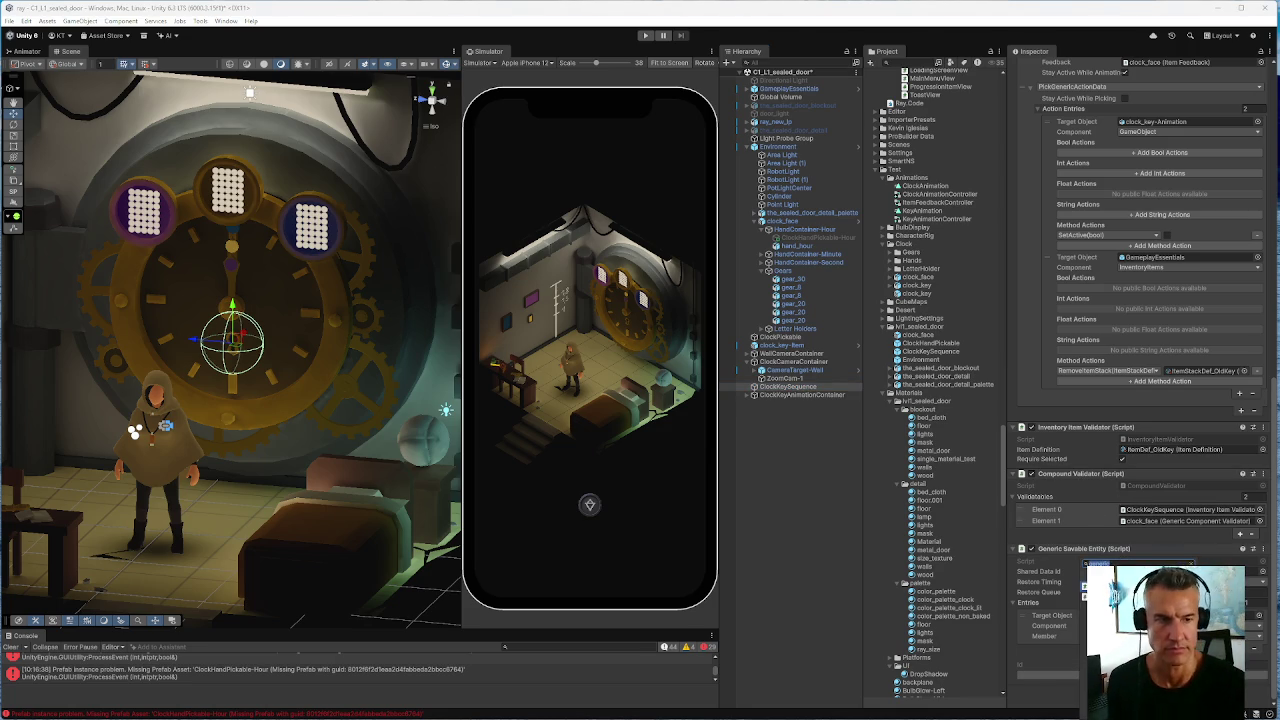
# Assign CameraBrain from GameplayEssentials as Binding 1's Game Object in the Generic Component Validator
pyautogui.scroll(-3, 1140, 380)
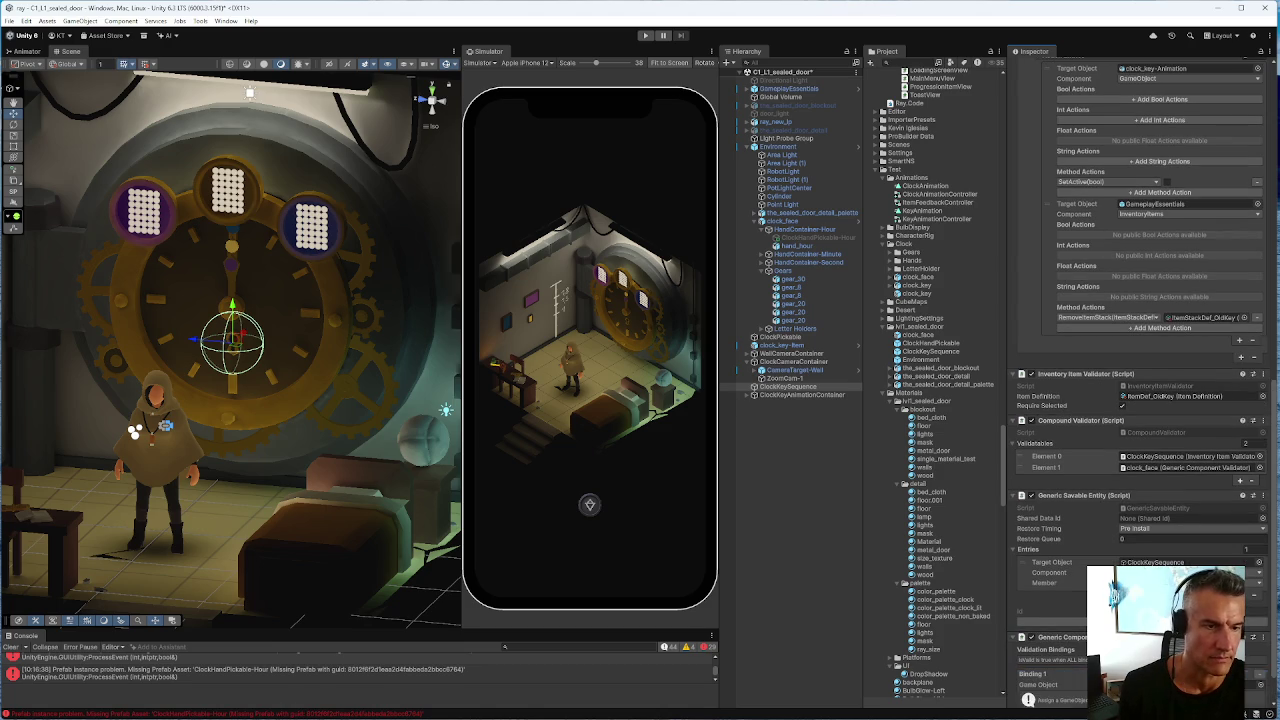
pyautogui.scroll(-2, 1072, 467)
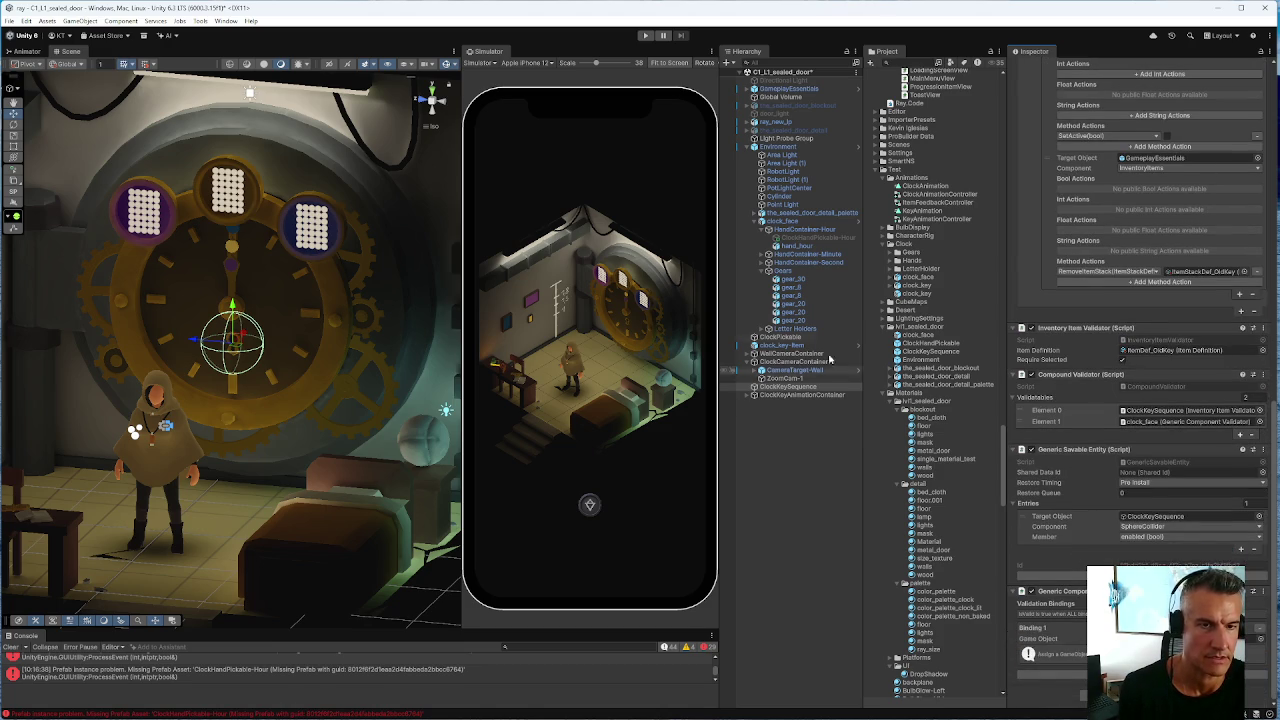
pyautogui.click(748, 90)
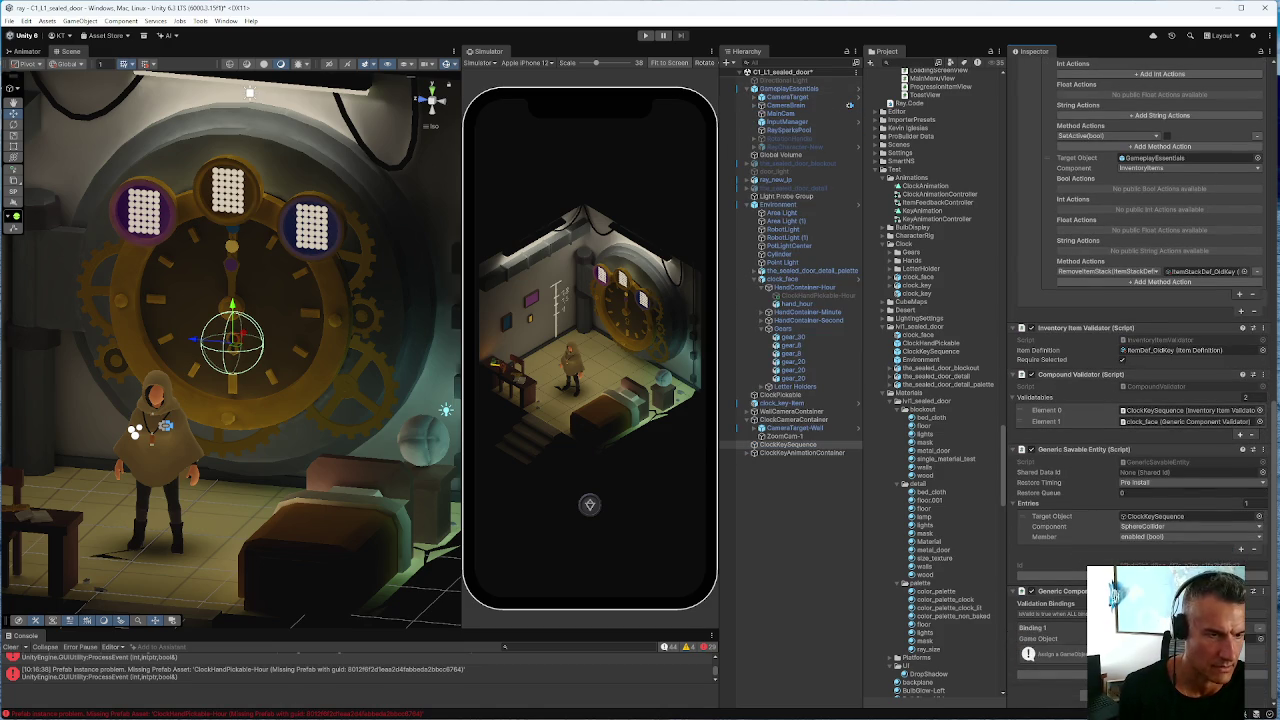
pyautogui.moveTo(790, 444); pyautogui.dragTo(1180, 638)
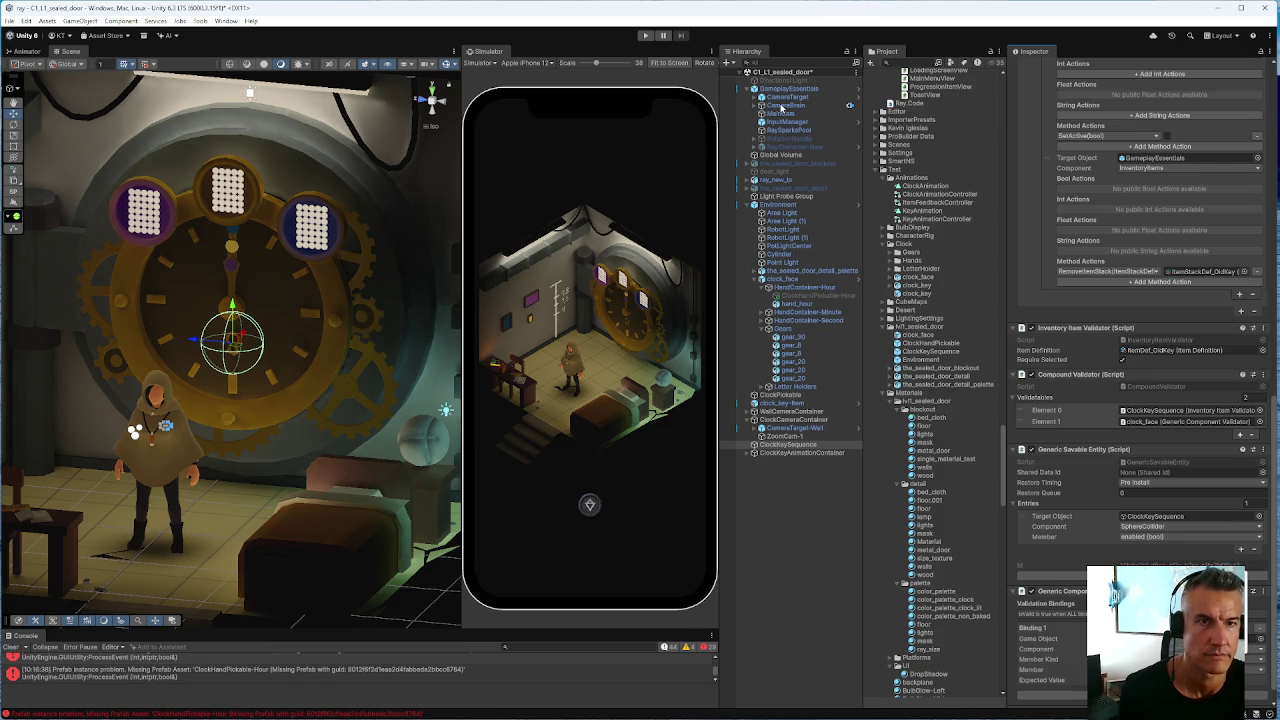
pyautogui.moveTo(783, 108)
pyautogui.mouseDown()
pyautogui.moveTo(1000, 380)
pyautogui.moveTo(1250, 649)
pyautogui.mouseUp()
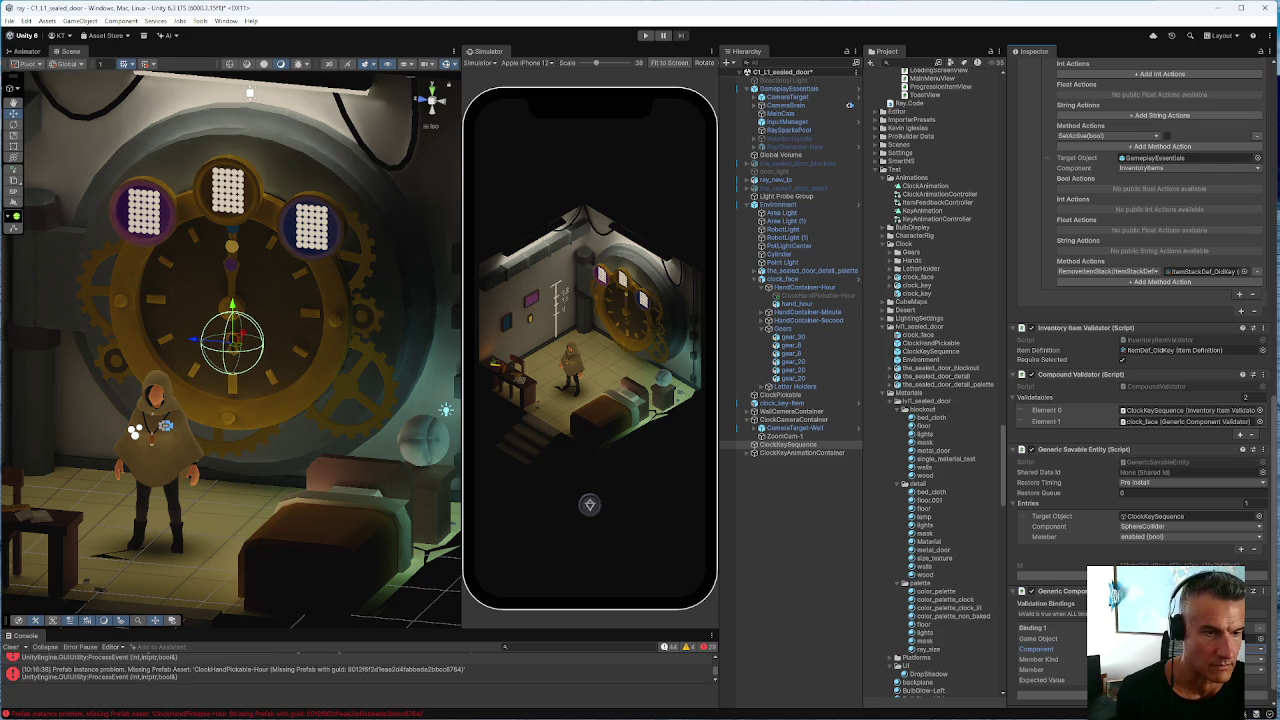
# Check Binding 1's member kind options, then scroll down to the Generic Savable Entity settings
pyautogui.click(1038, 659)
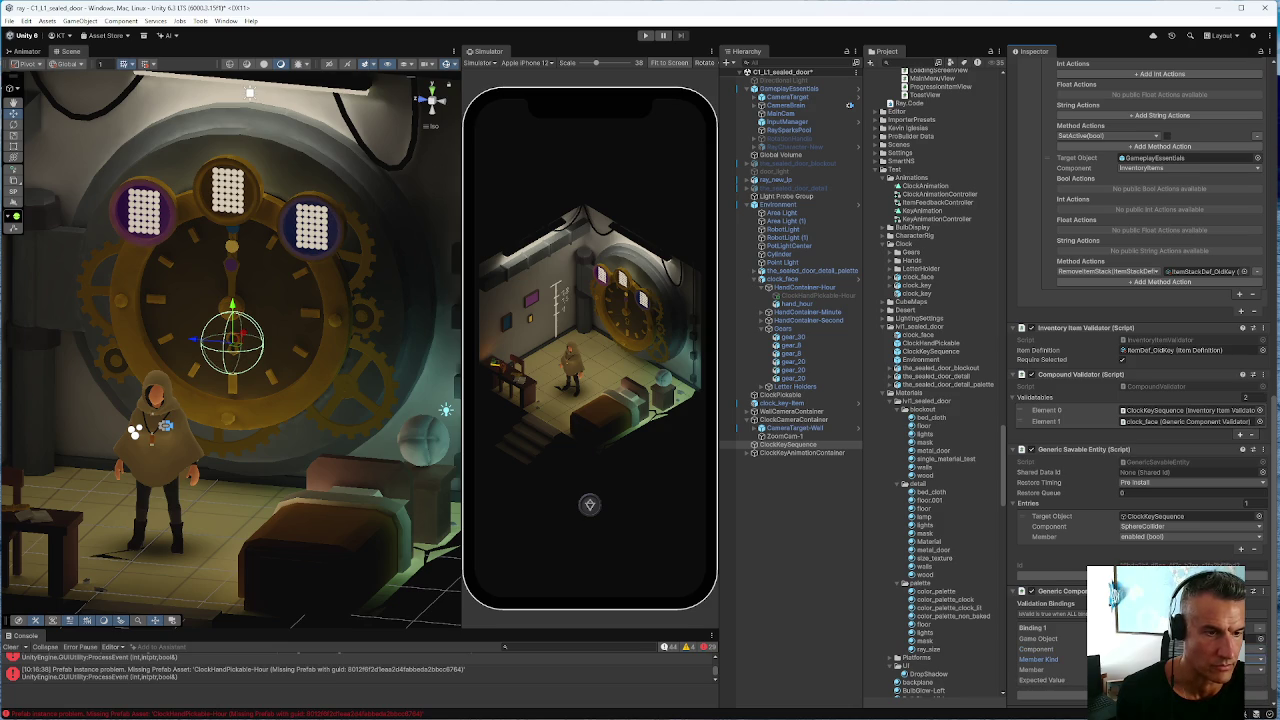
pyautogui.press('Escape')
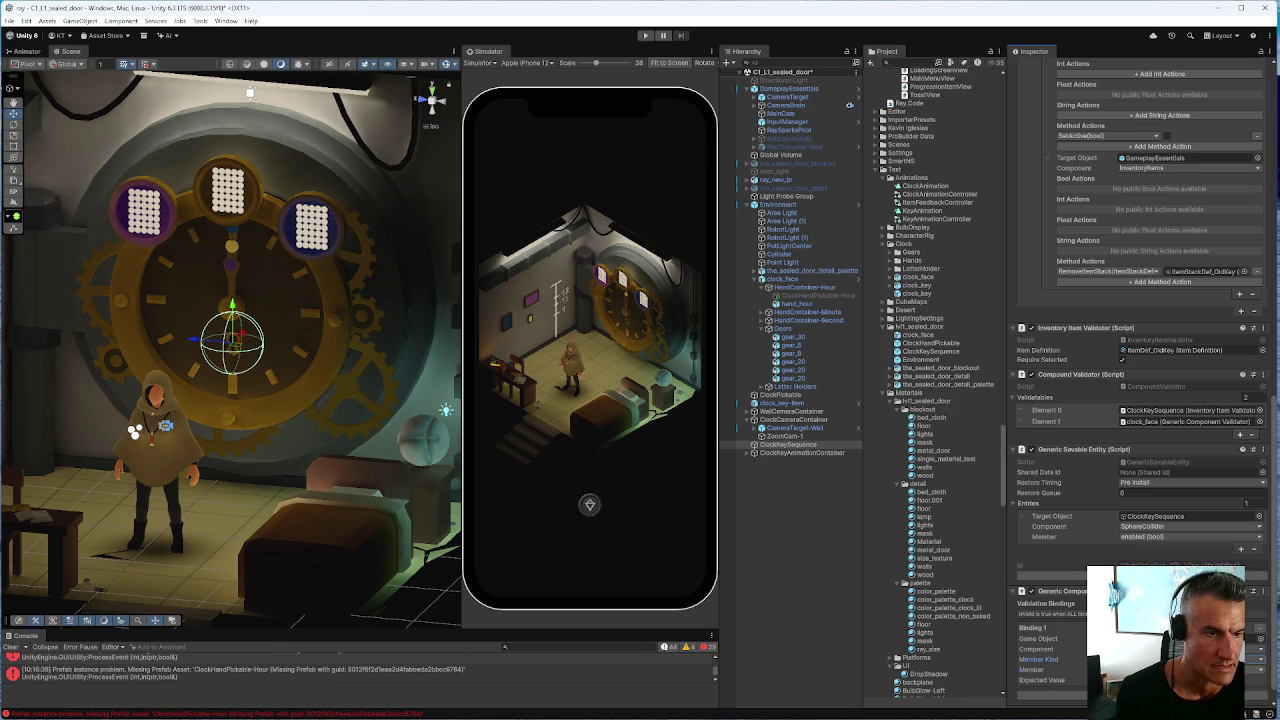
pyautogui.scroll(-1, 1143, 383)
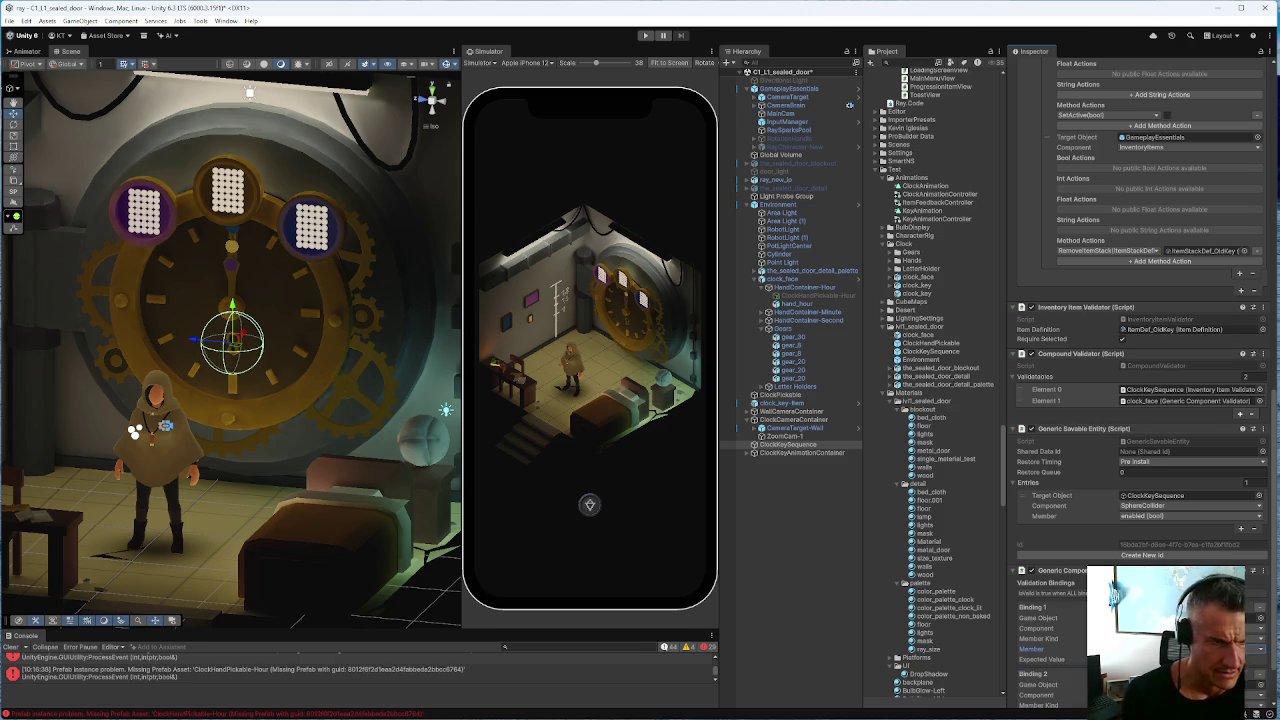
pyautogui.scroll(-3, 1073, 622)
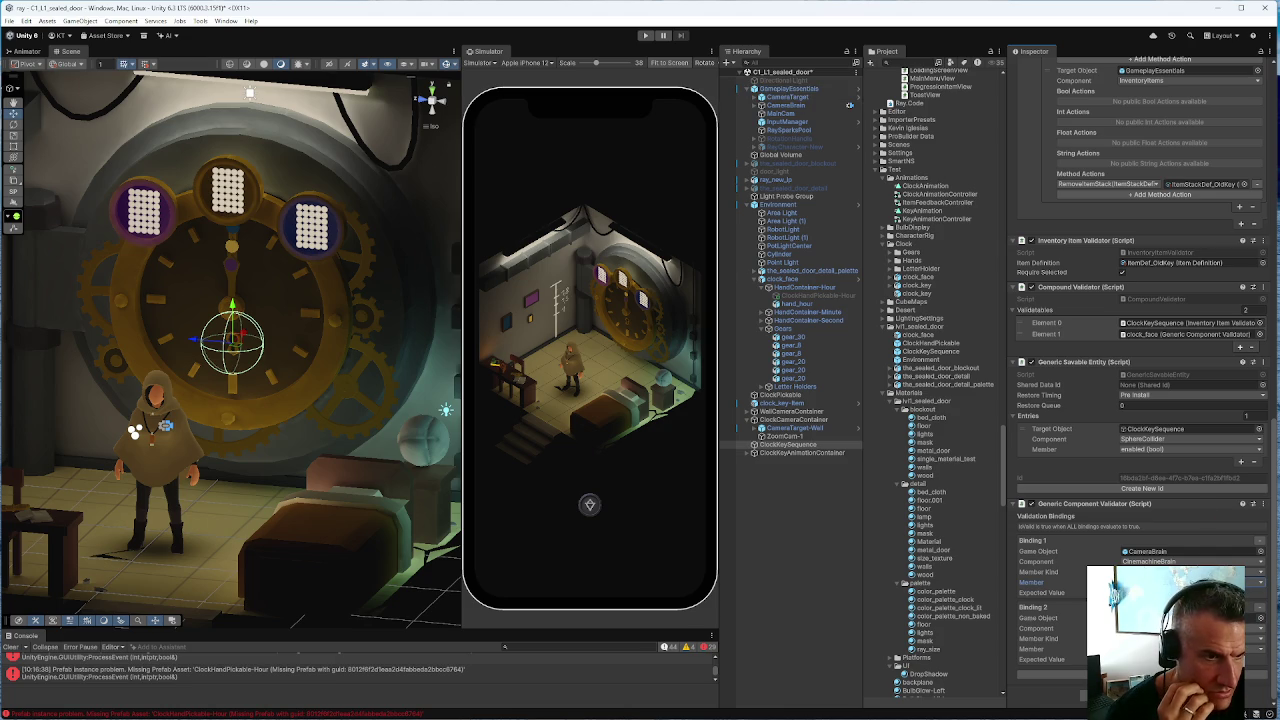
# Make Binding 1 check the CinemachineBrain component, then glance at GameplayEssentials
pyautogui.click(1190, 561)
pyautogui.click(1165, 580)
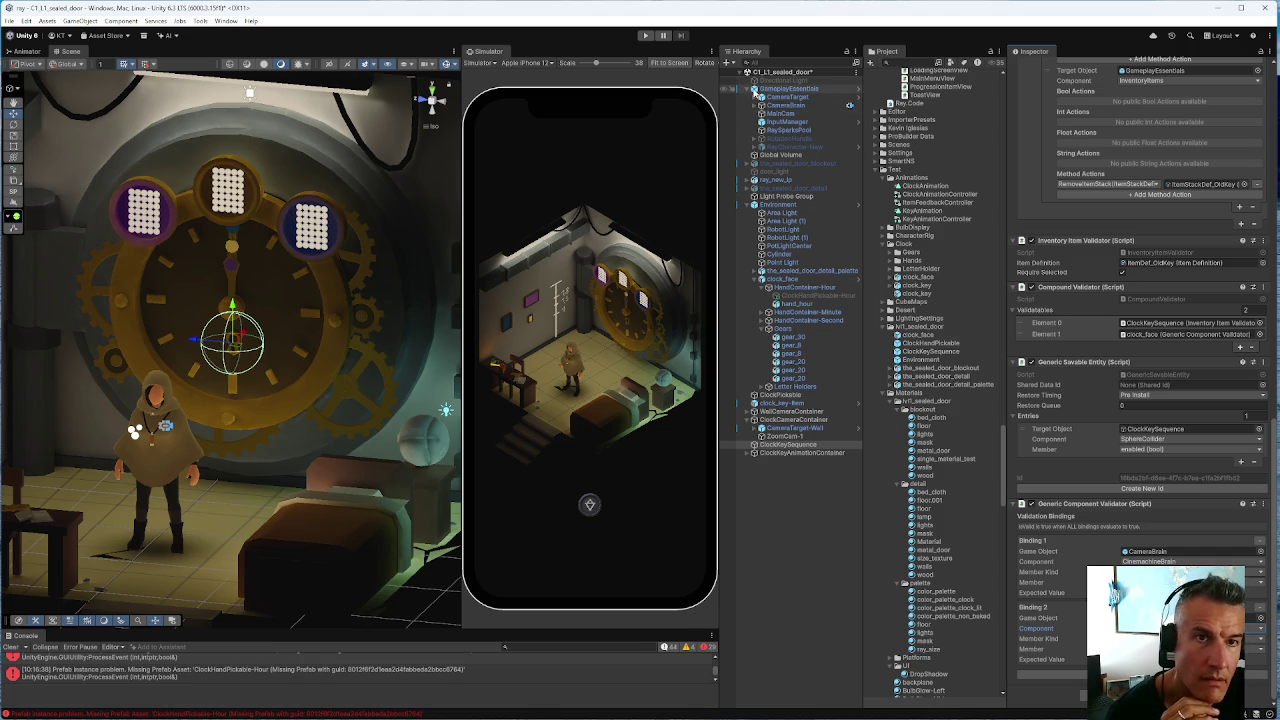
pyautogui.click(757, 90)
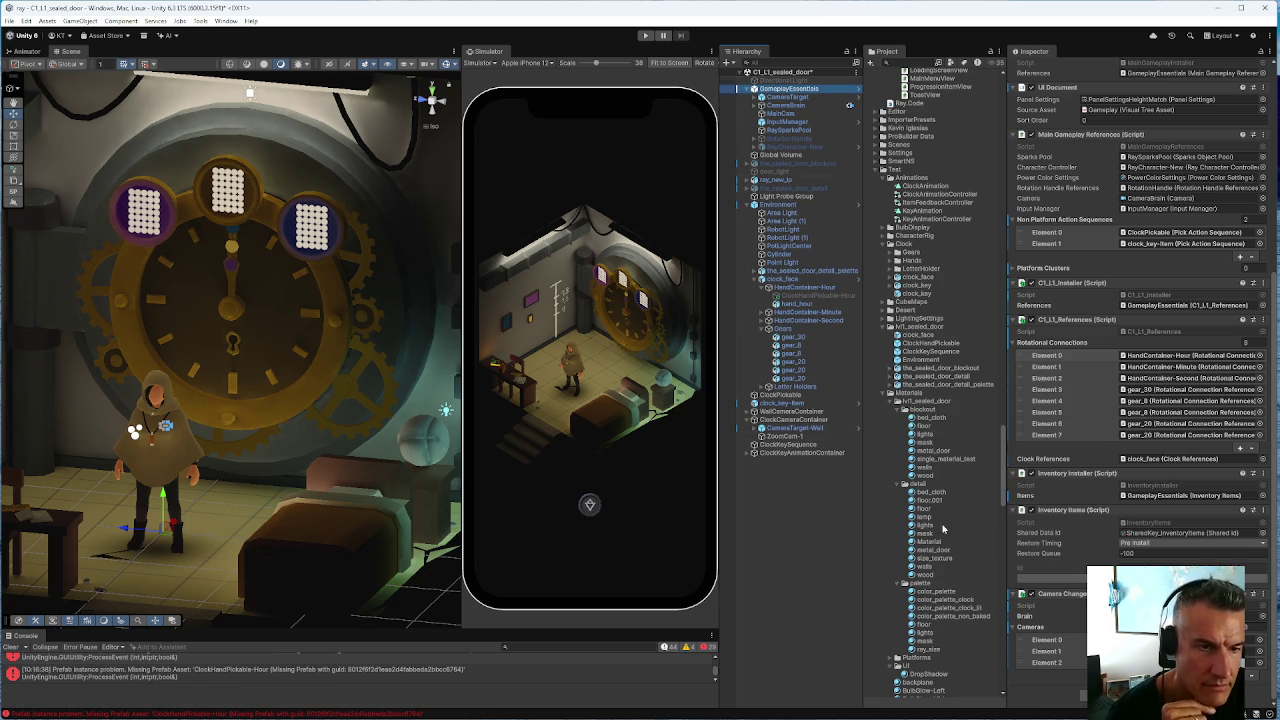
# Review Binding 2's member kind and parameter type on ClockKeySequence, then select ZoomCam-1
pyautogui.click(776, 445)
pyautogui.click(773, 453)
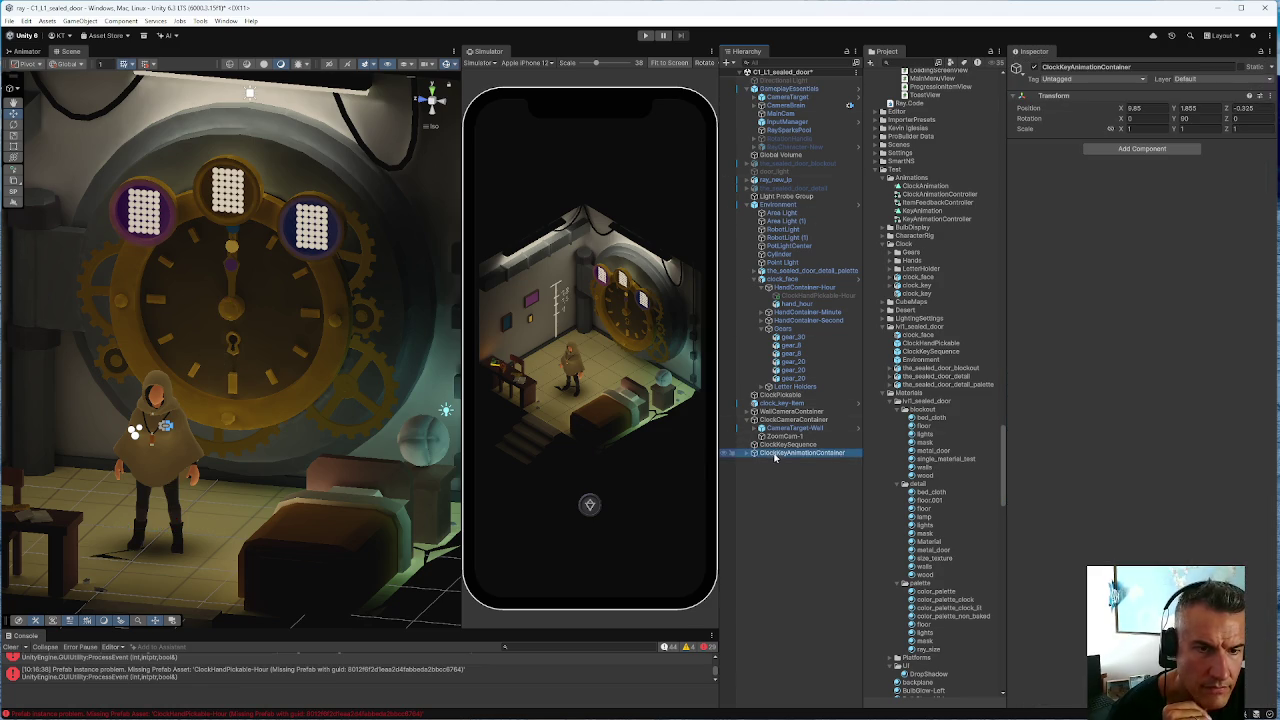
pyautogui.click(774, 444)
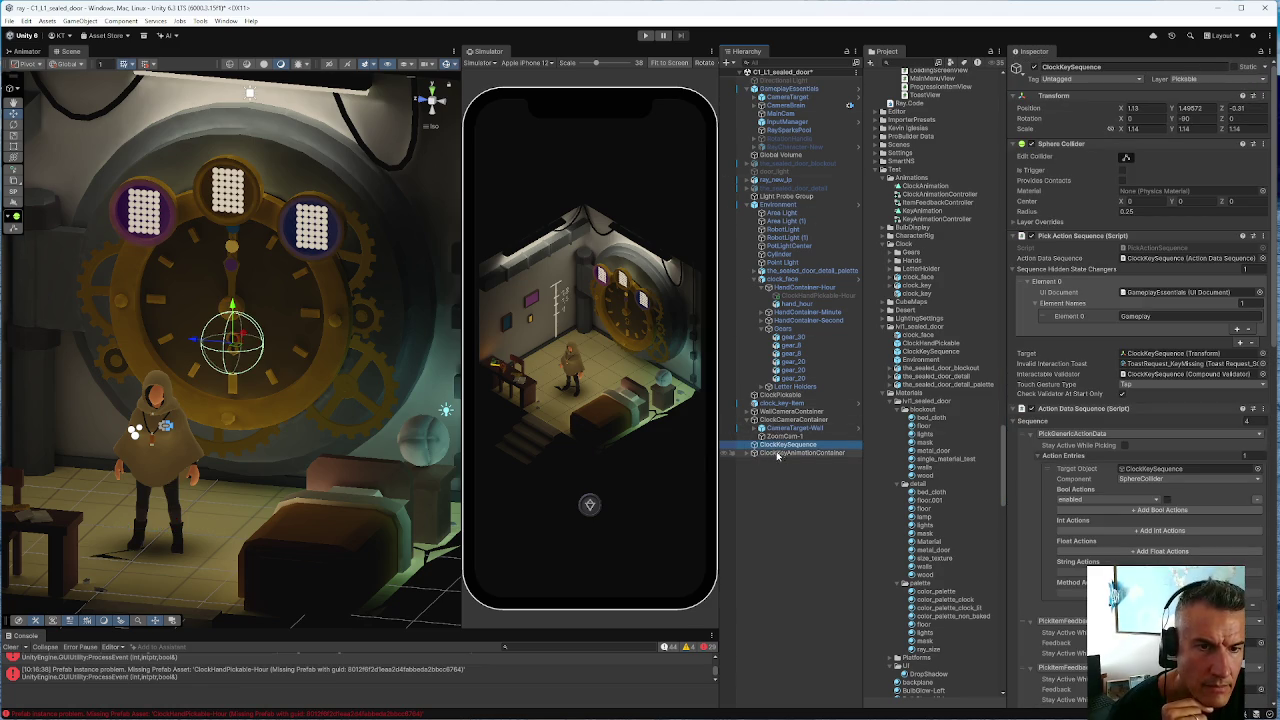
pyautogui.scroll(-10, 1140, 380)
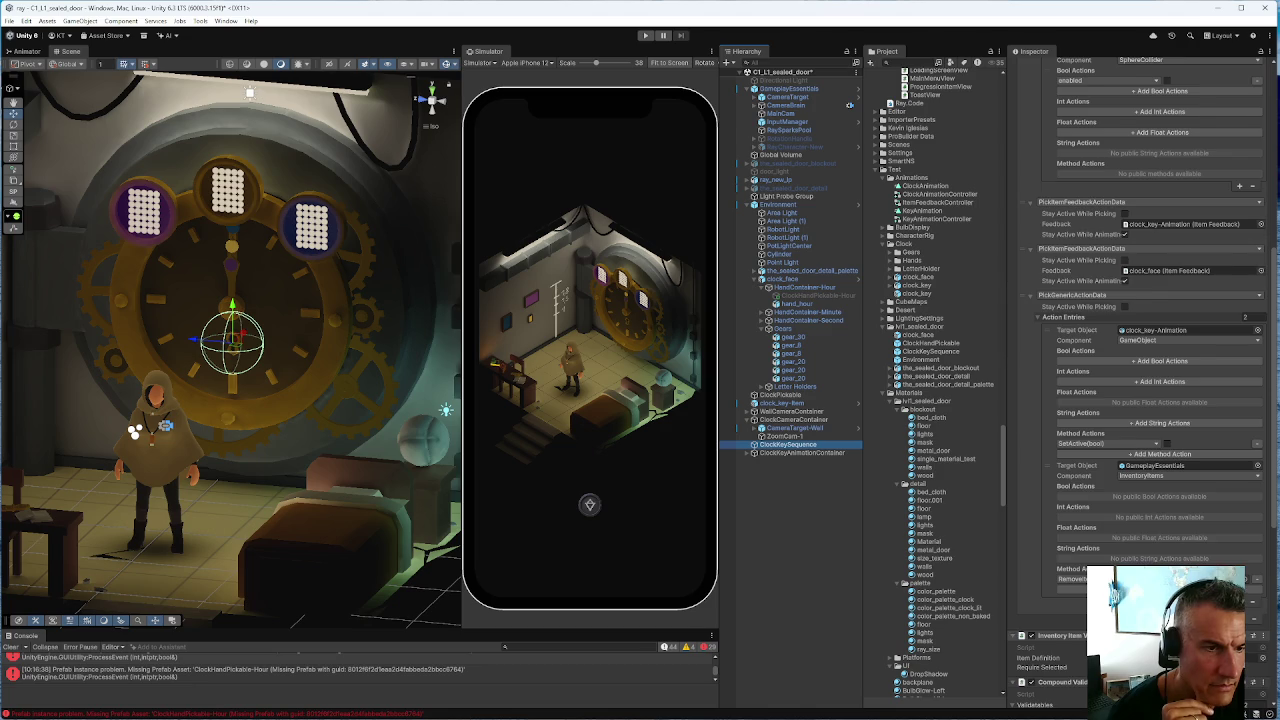
pyautogui.scroll(-10, 1140, 380)
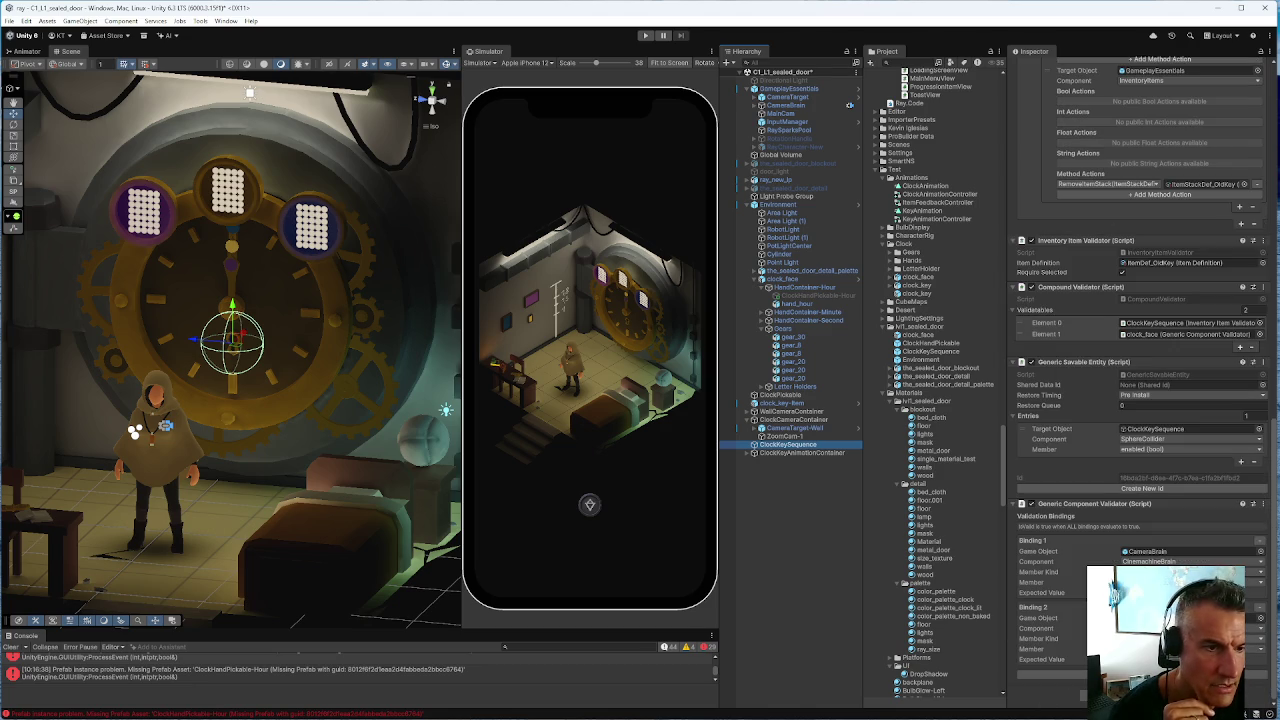
pyautogui.click(1160, 638)
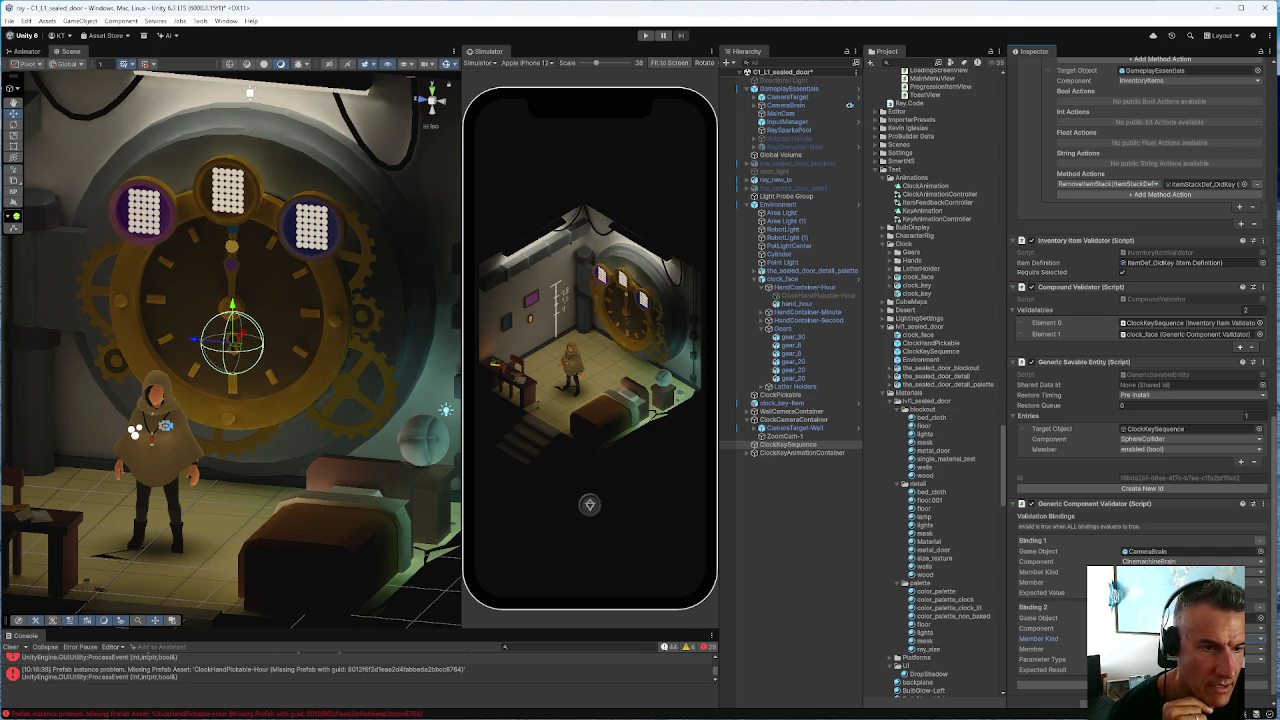
pyautogui.click(1190, 659)
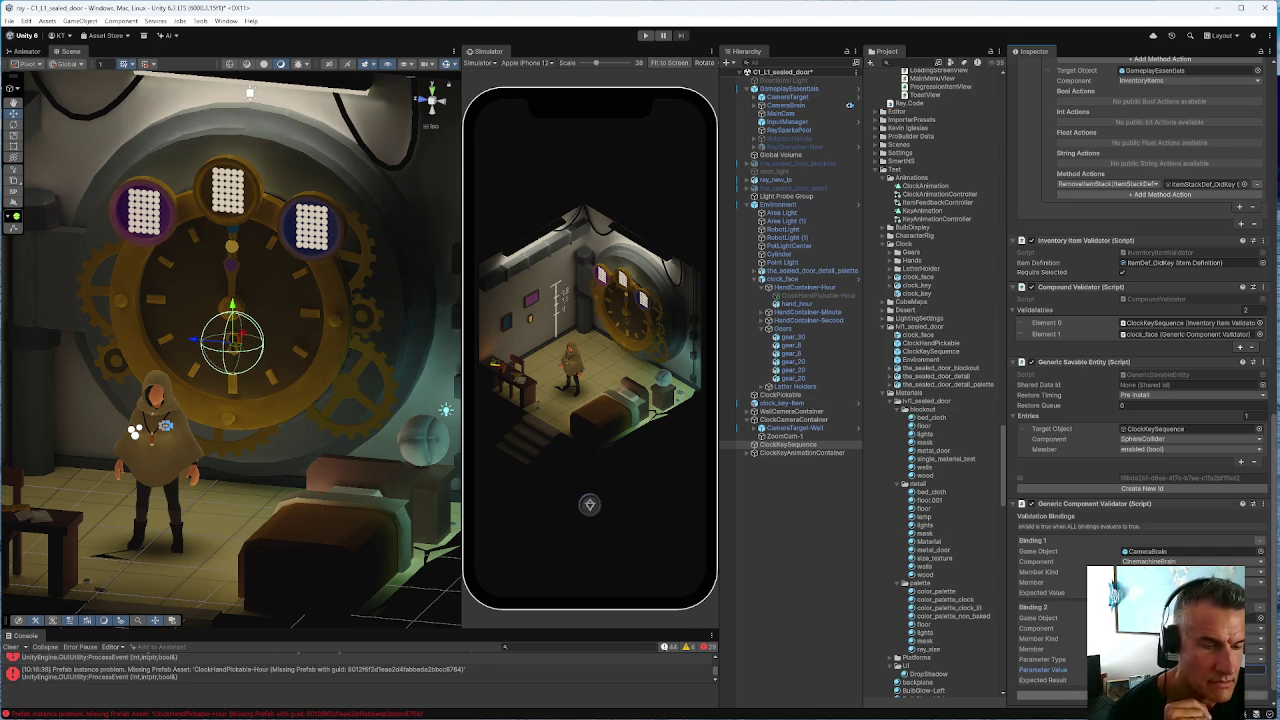
pyautogui.click(782, 438)
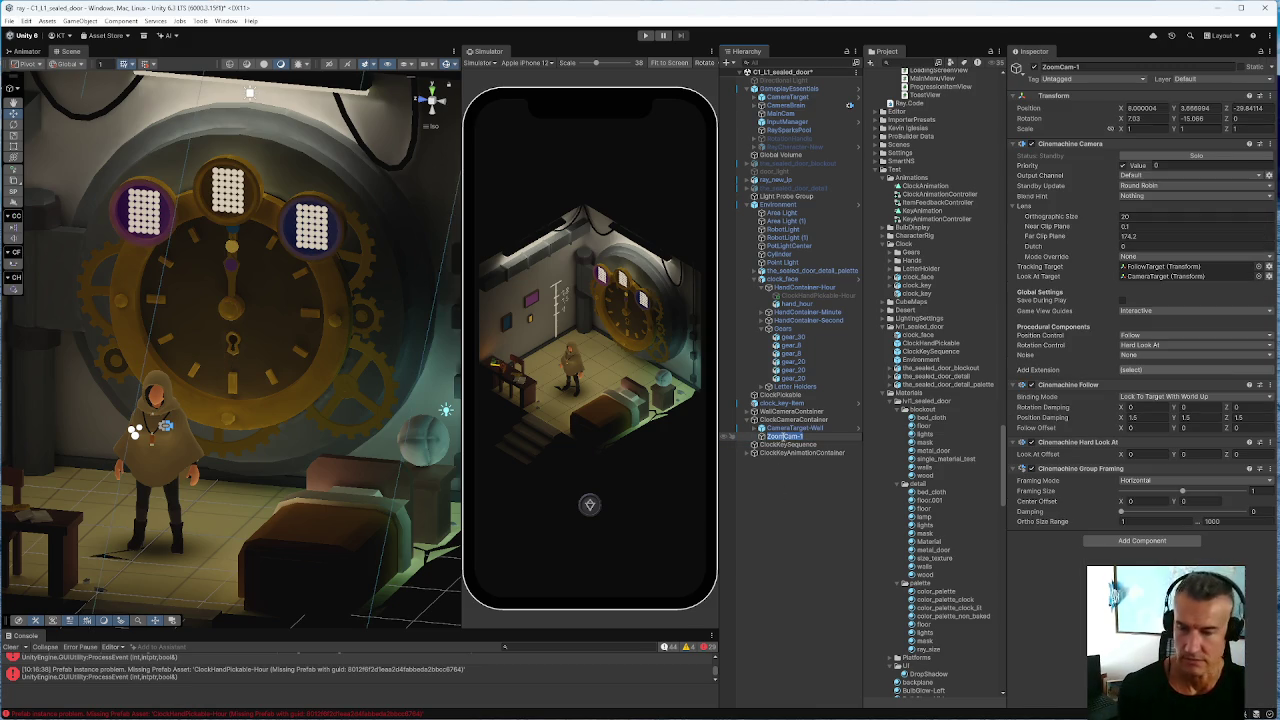
# Return to ClockKeySequence and scroll to its Compound Validator's Validatables list
pyautogui.press('Escape')
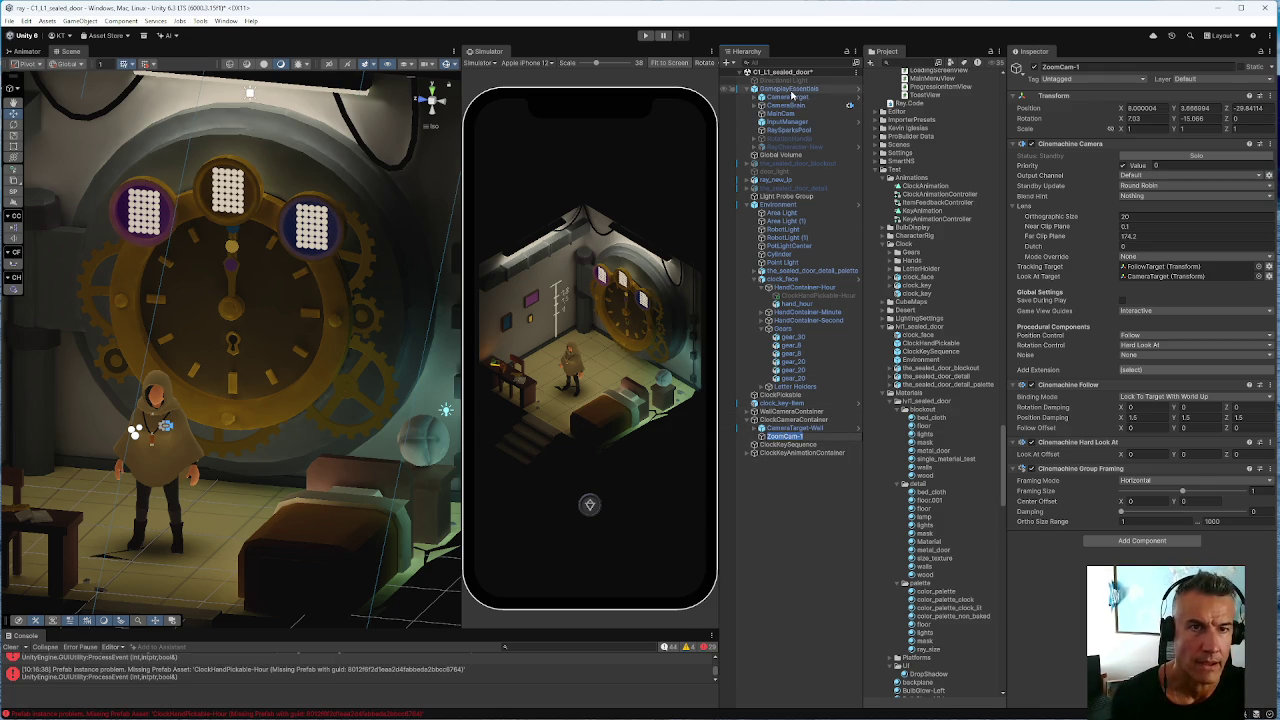
pyautogui.click(780, 445)
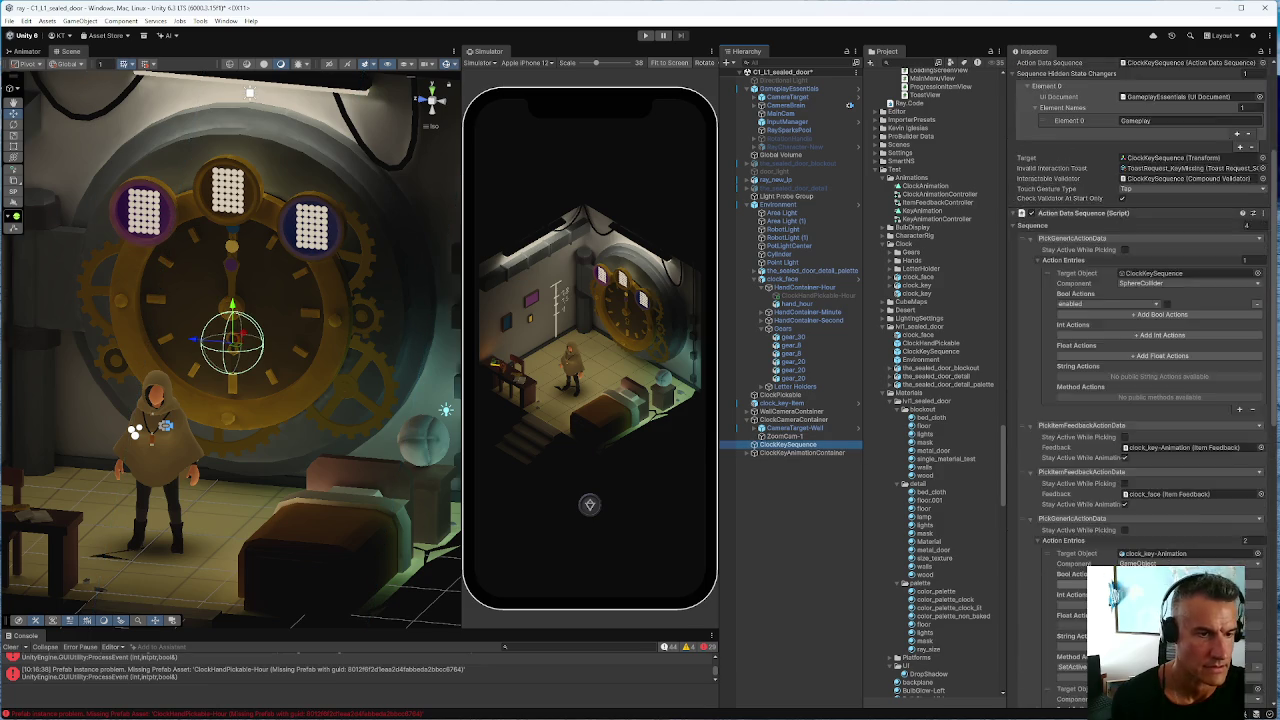
pyautogui.scroll(-15, 1143, 380)
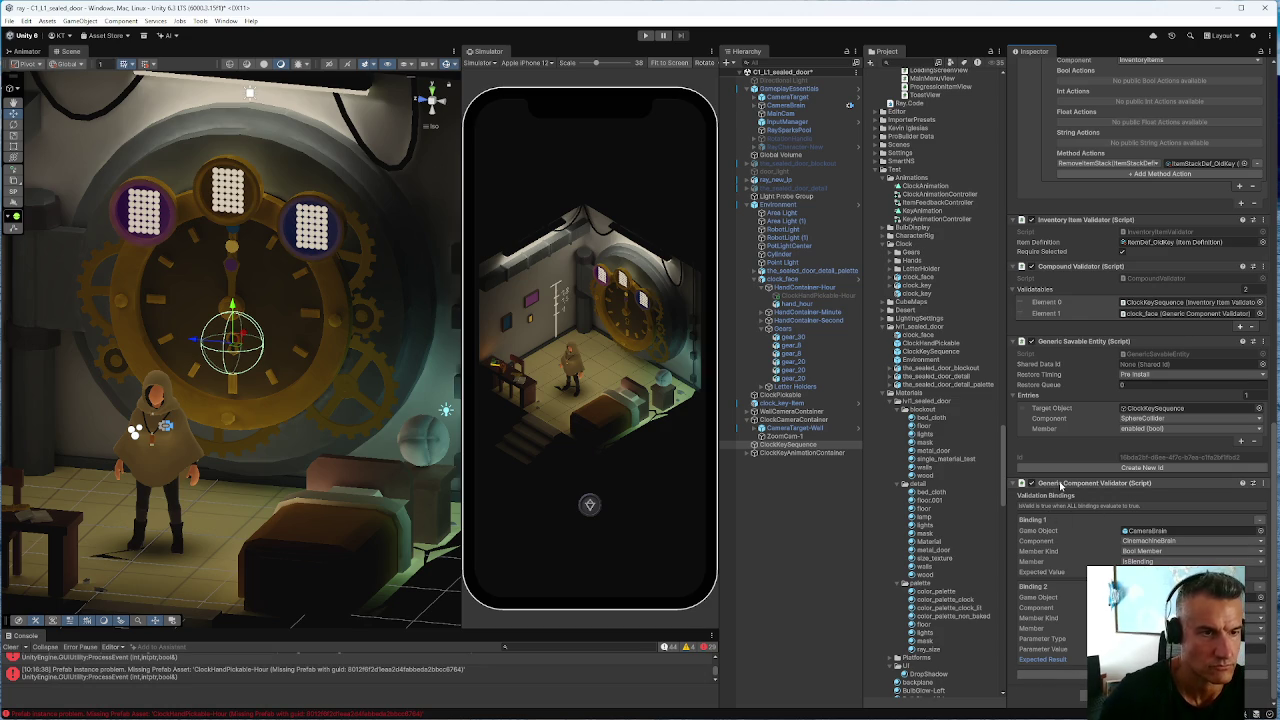
pyautogui.moveTo(1034, 293); pyautogui.dragTo(1036, 296)
pyautogui.scroll(5, 1057, 355)
pyautogui.scroll(10, 1057, 355)
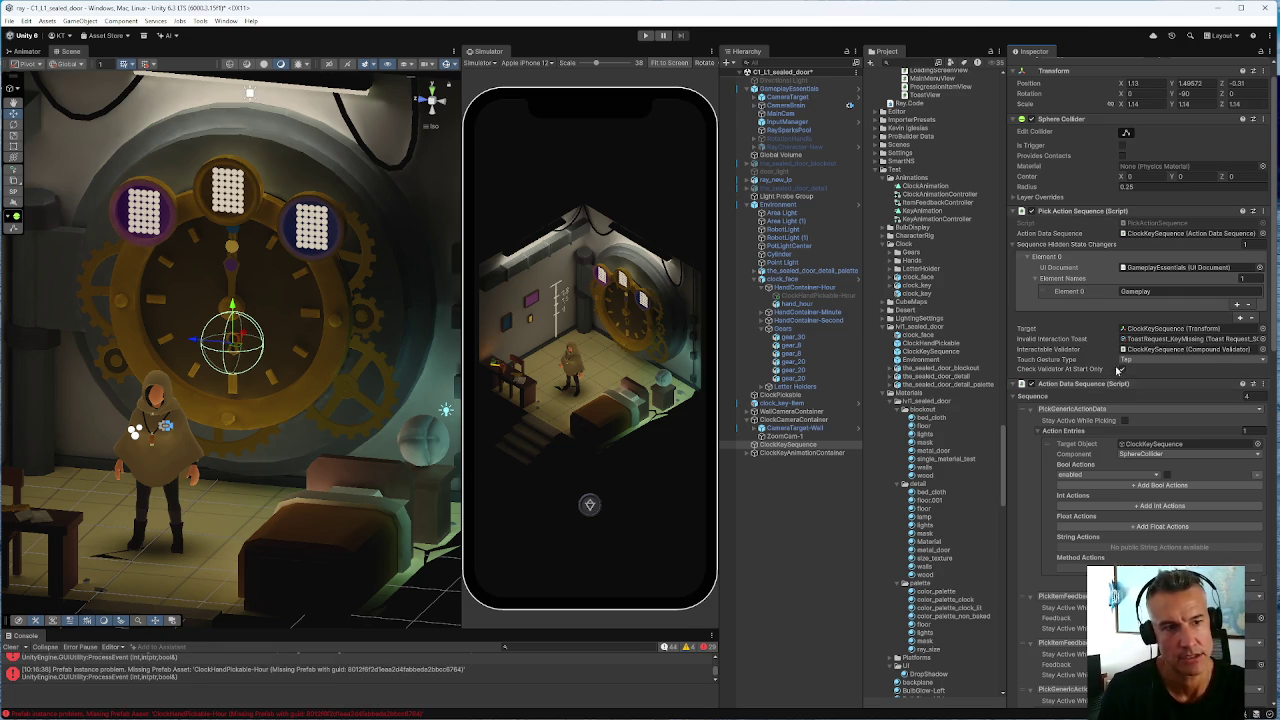
pyautogui.scroll(-10, 1118, 388)
pyautogui.scroll(-5, 1104, 370)
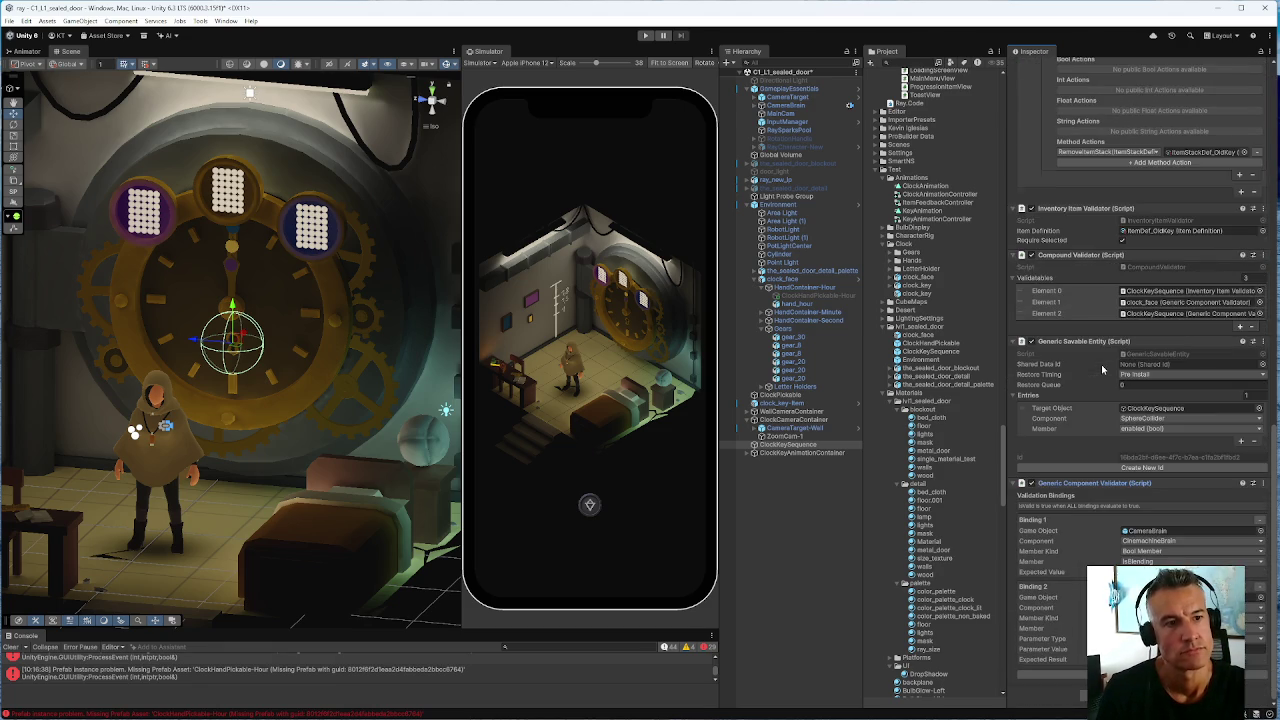
pyautogui.scroll(15, 1097, 363)
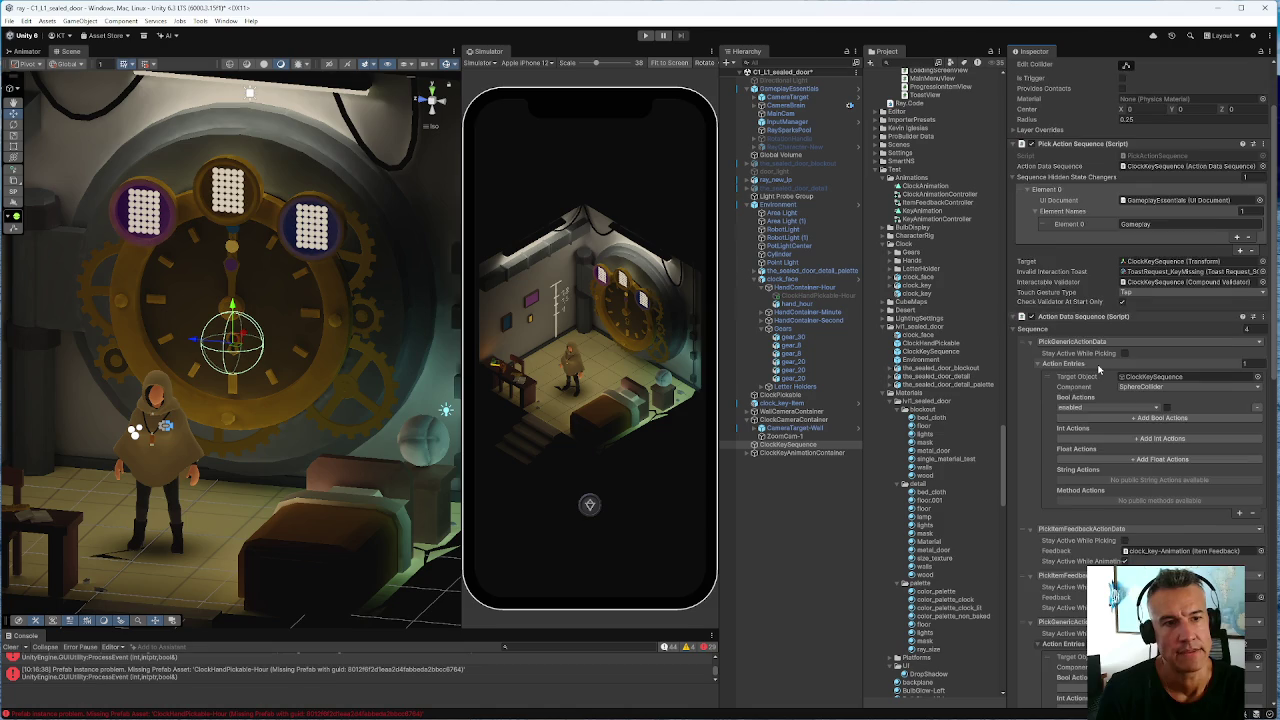
pyautogui.scroll(-12, 1092, 368)
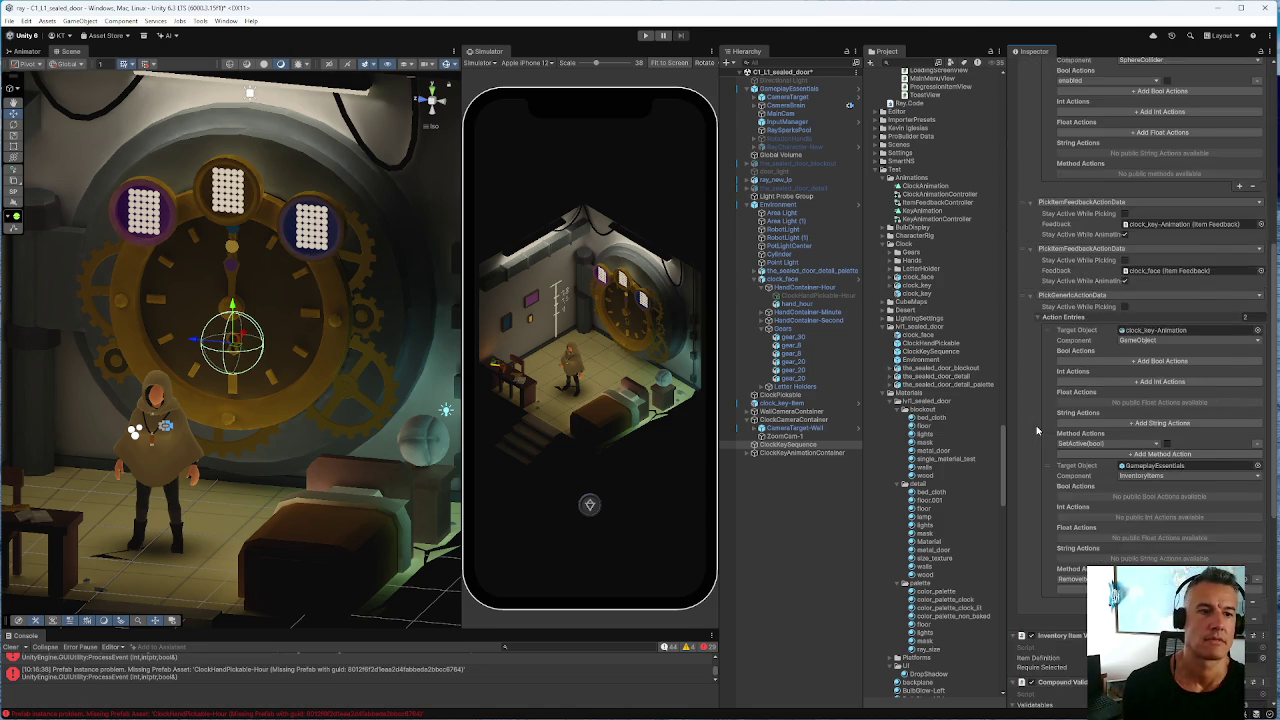
pyautogui.scroll(-4, 1038, 430)
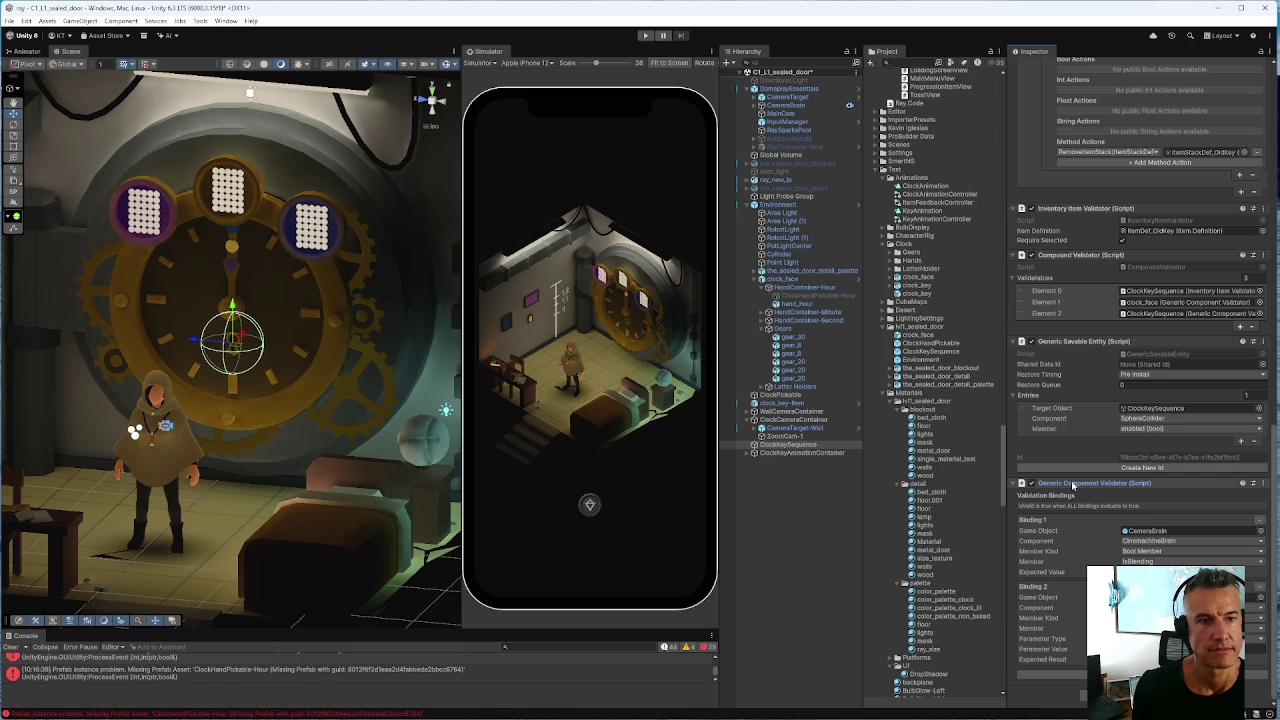
# Drag ZoomCam-1 into Element 2 so it becomes the third validatable
pyautogui.click(788, 444)
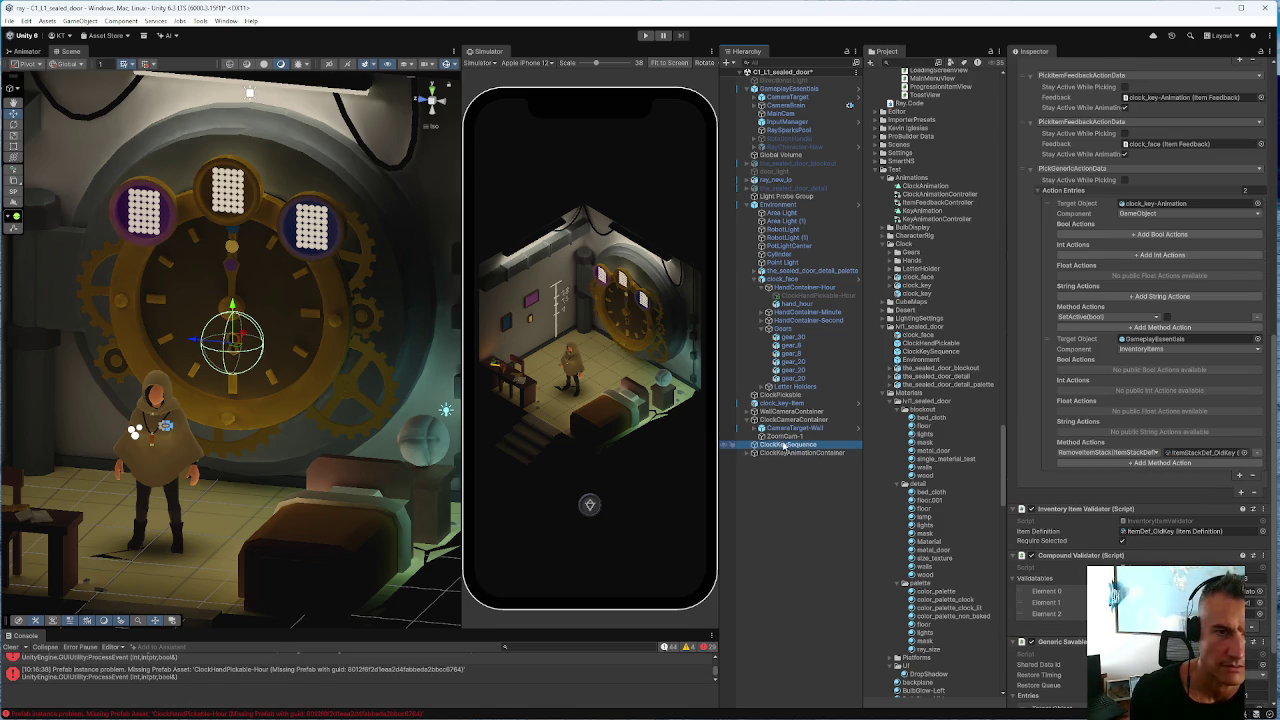
pyautogui.scroll(-3, 1052, 518)
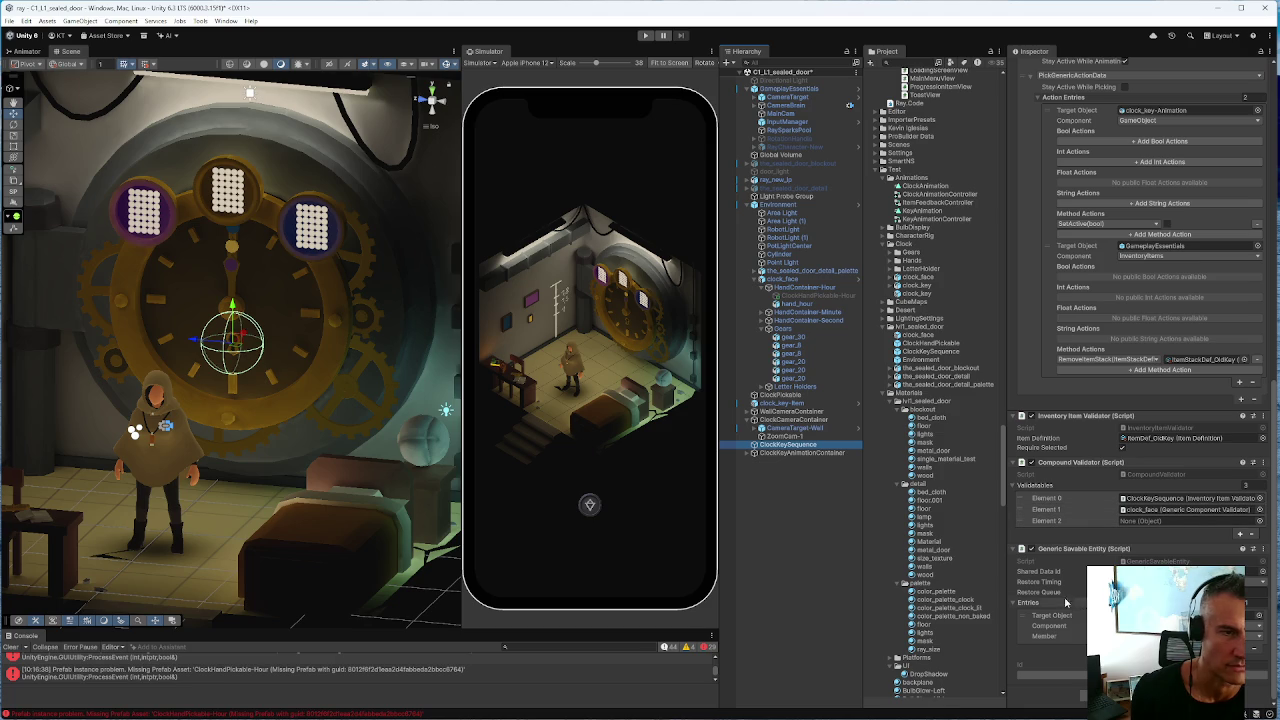
pyautogui.click(790, 437)
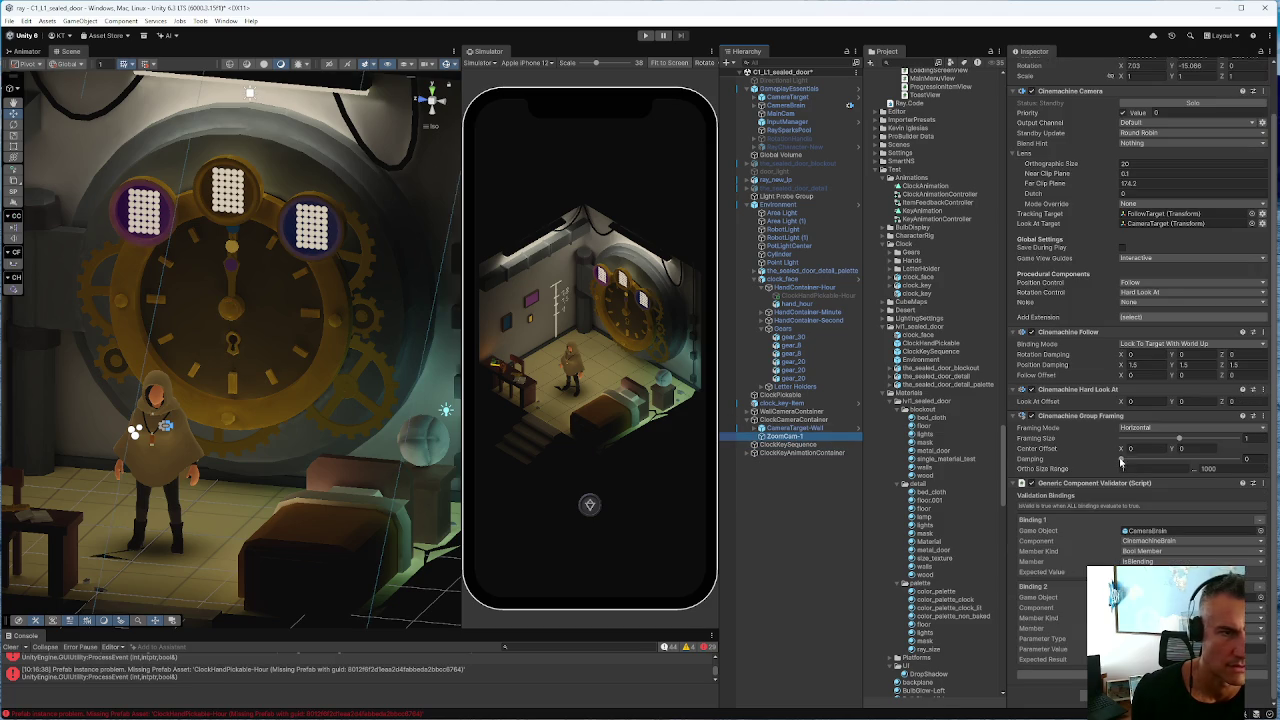
pyautogui.click(788, 444)
pyautogui.scroll(2, 1077, 445)
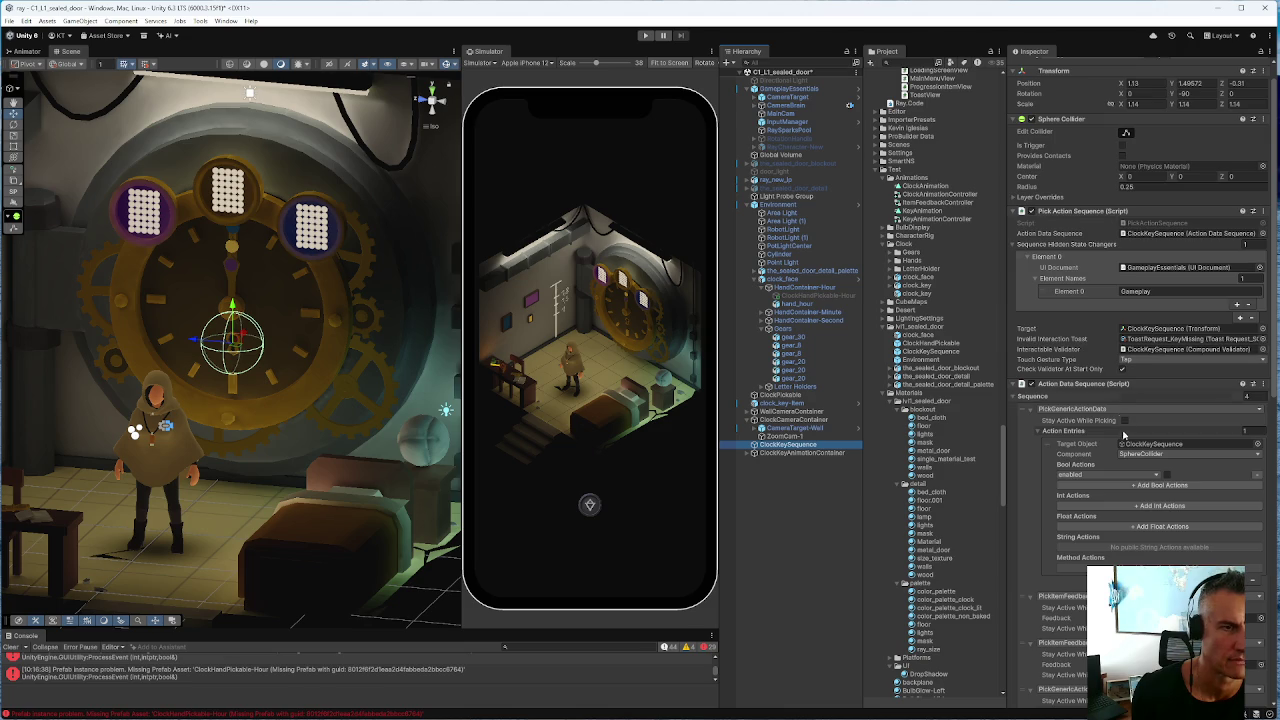
pyautogui.scroll(-10, 1150, 450)
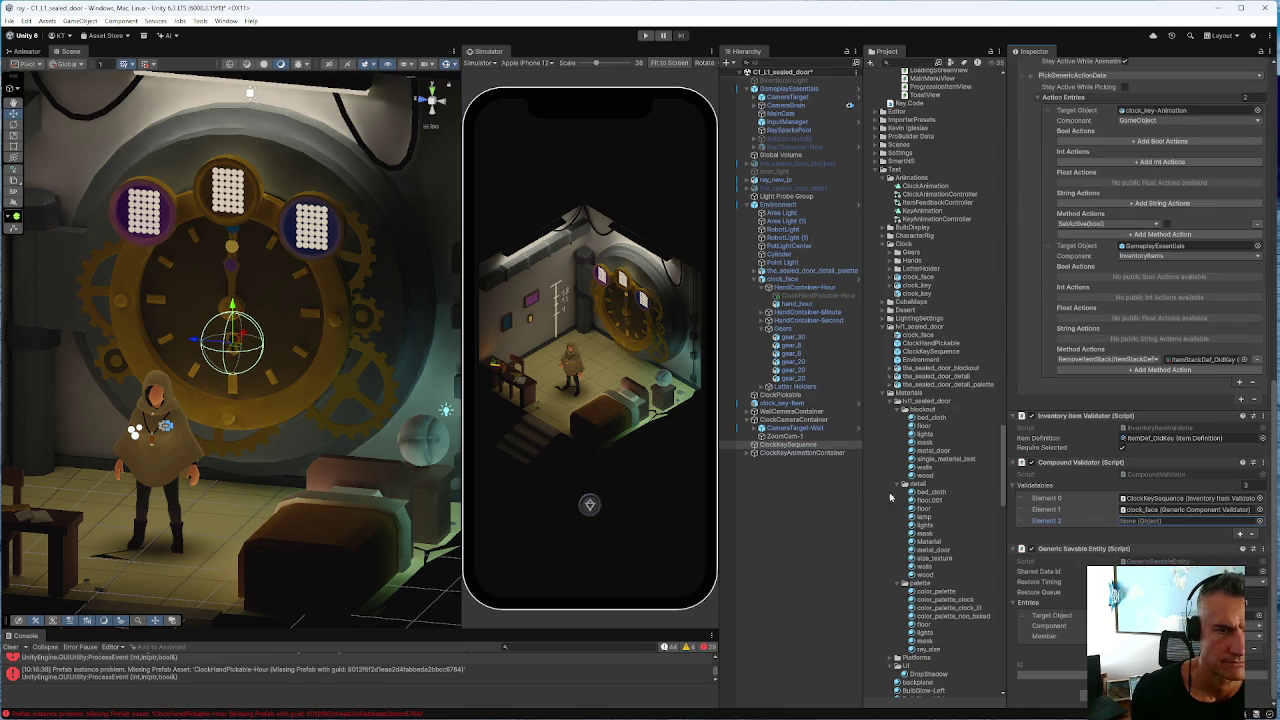
pyautogui.moveTo(788, 444); pyautogui.dragTo(1140, 520)
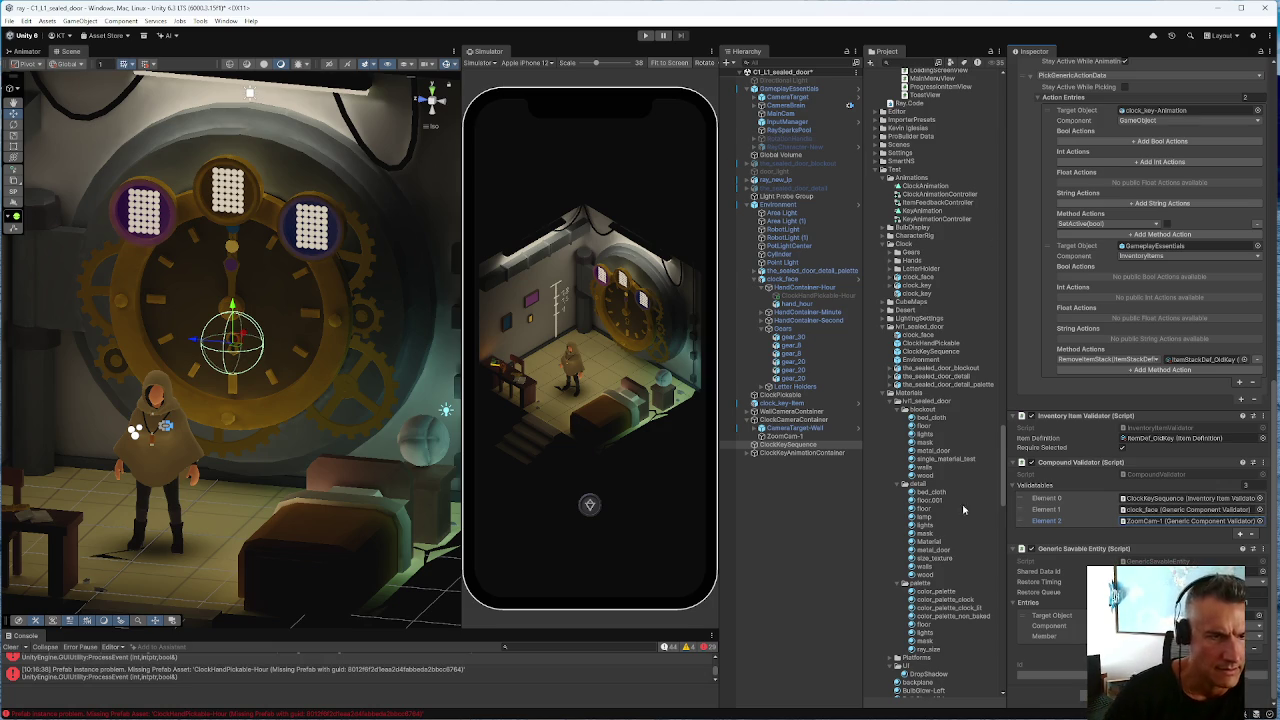
pyautogui.click(1065, 525)
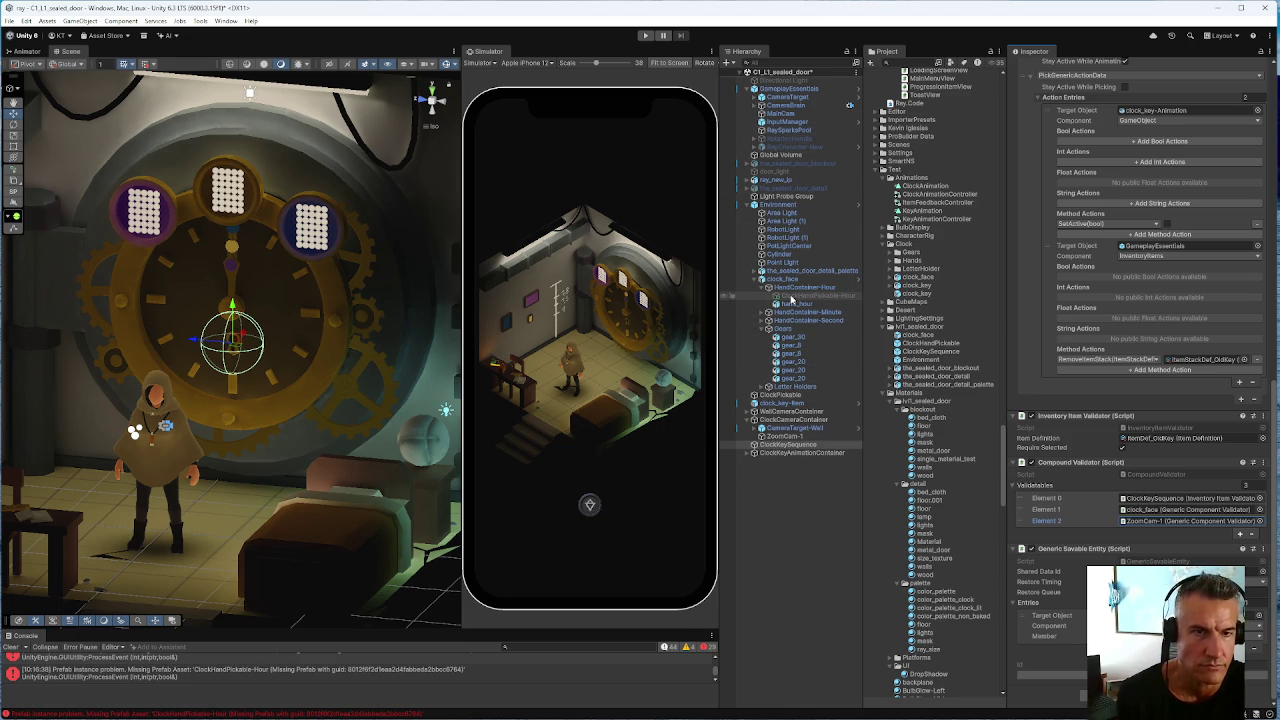
# On ClockHandPickable-Hour, drag ZoomCam-1 toward the Interactable Validator field
pyautogui.click(792, 290)
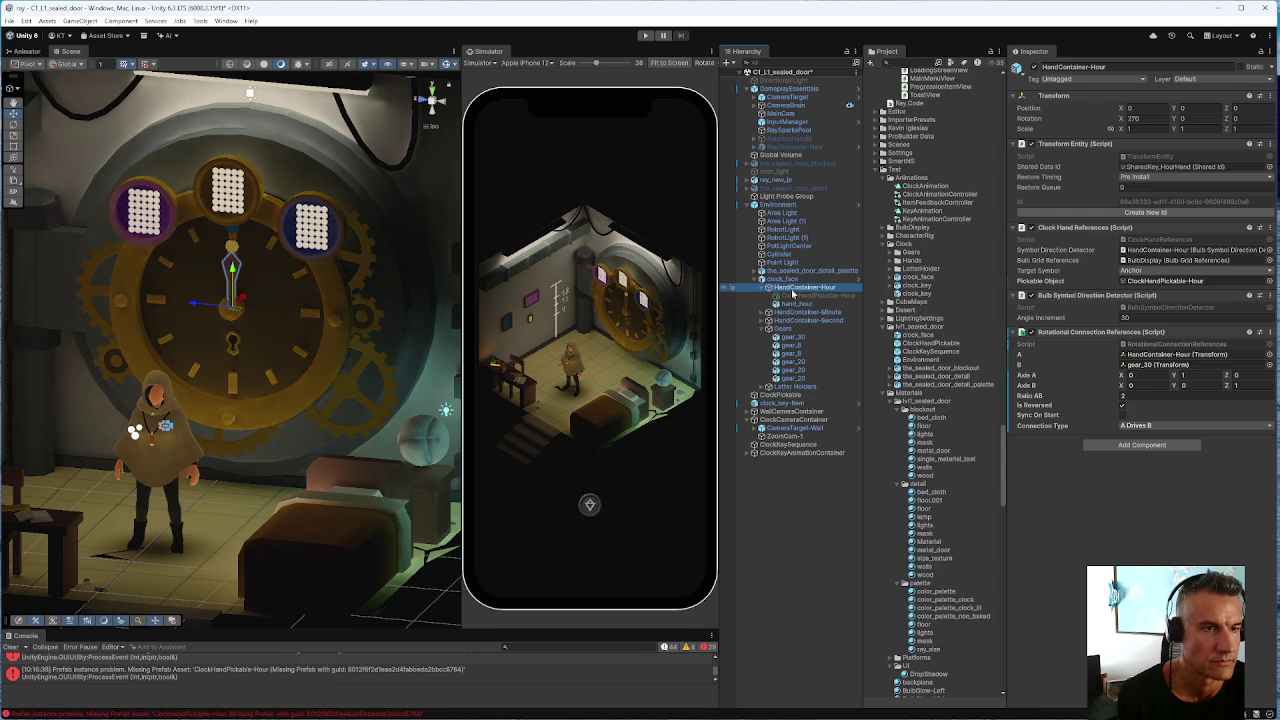
pyautogui.click(798, 296)
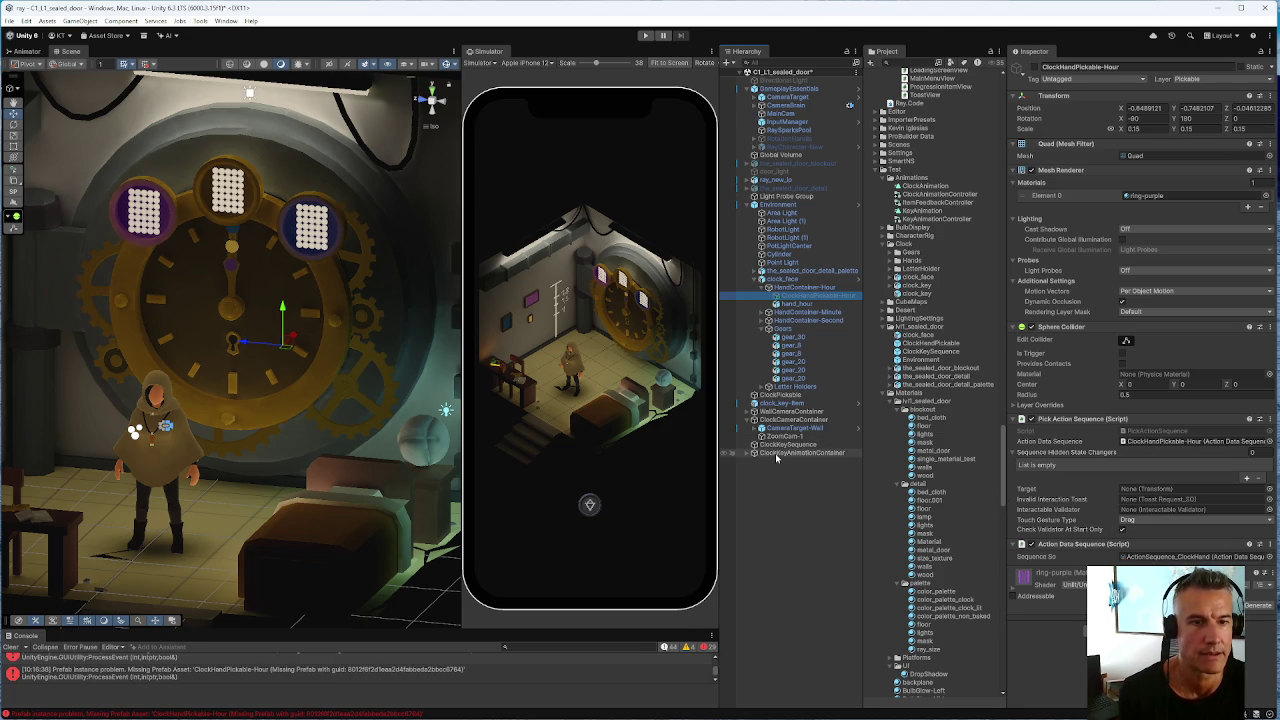
pyautogui.click(783, 437)
pyautogui.moveTo(783, 440); pyautogui.dragTo(1175, 513)
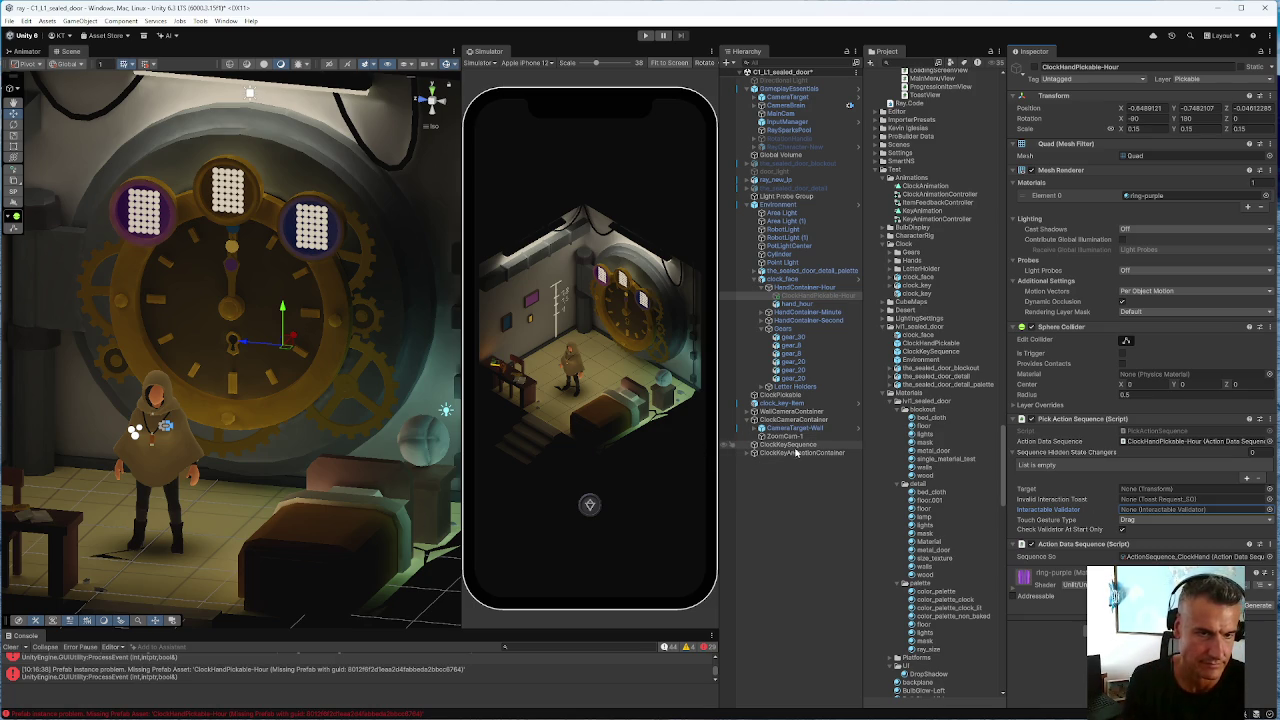
# Recheck ClockKeySequence's settings, then inspect ZoomCam-1's camera and validator again
pyautogui.click(796, 446)
pyautogui.scroll(-10, 1140, 400)
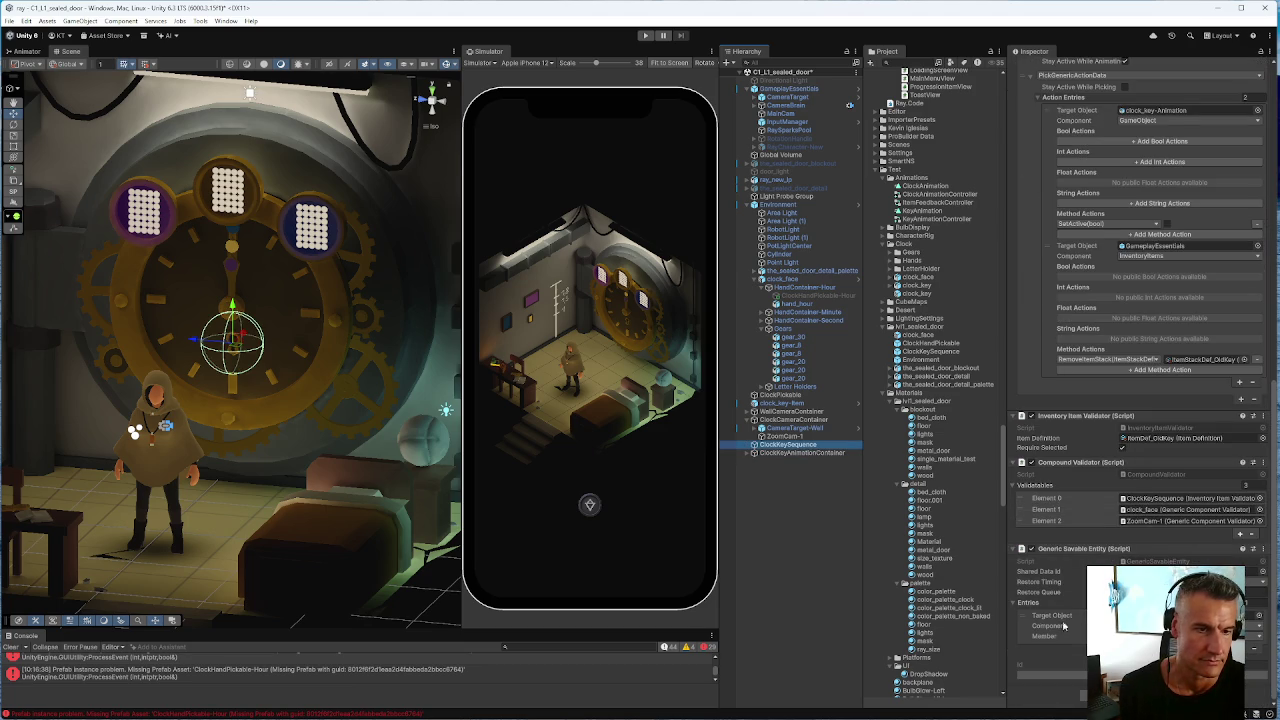
pyautogui.click(778, 437)
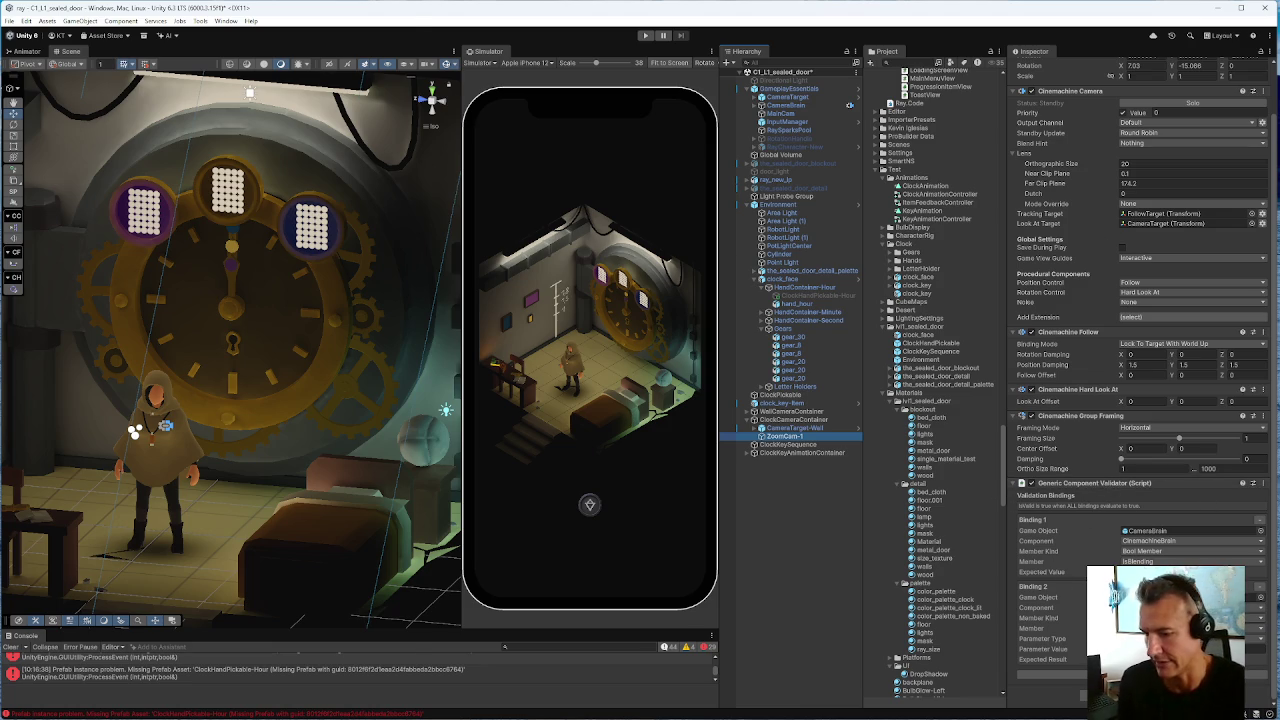
# Bring up GenericComponentValidator.cs in a widened VS Code editor and select MonoBehaviour
pyautogui.hotkey('alt', 'Tab')
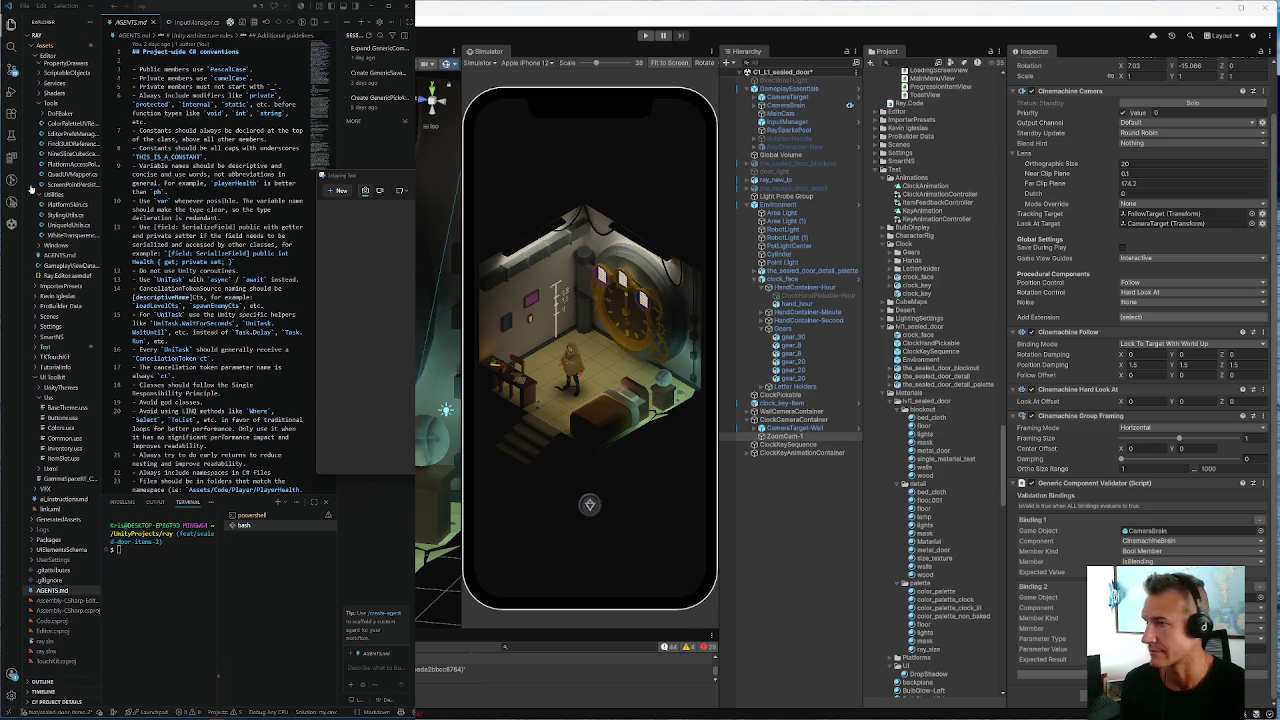
pyautogui.hotkey('ctrl', 'Tab')
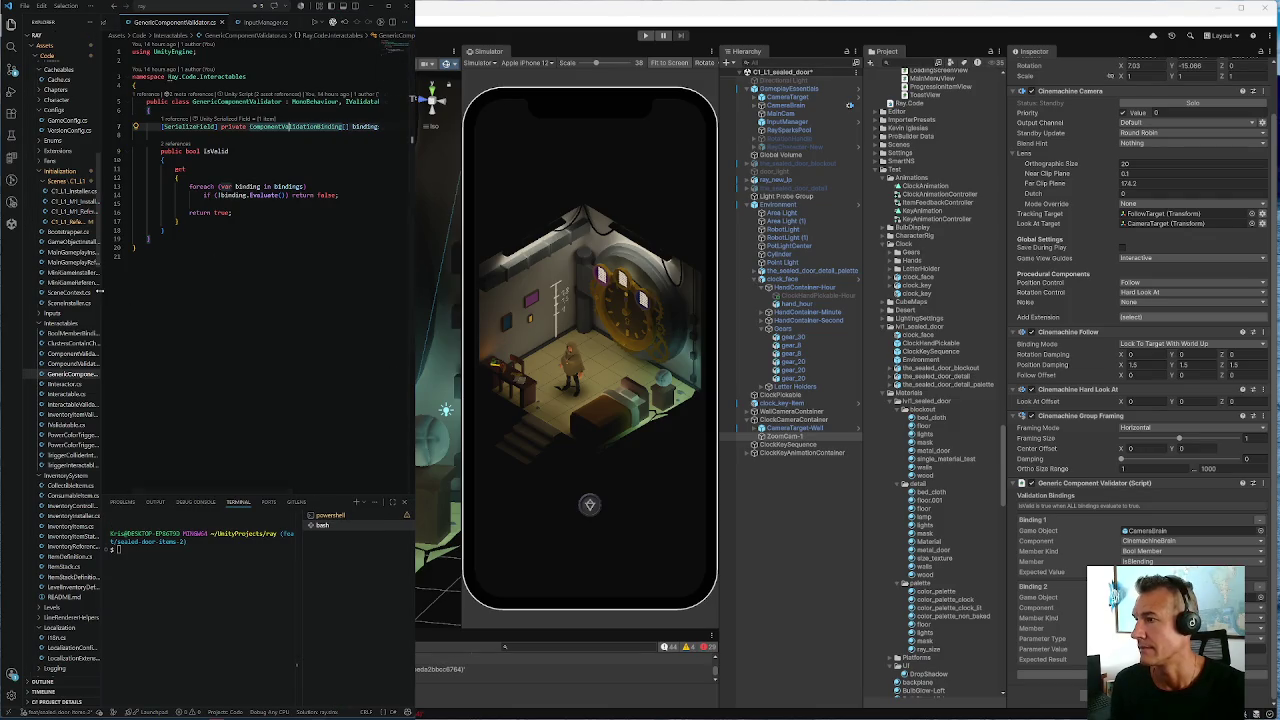
pyautogui.moveTo(100, 293)
pyautogui.mouseDown()
pyautogui.moveTo(53, 290)
pyautogui.moveTo(103, 293)
pyautogui.mouseUp()
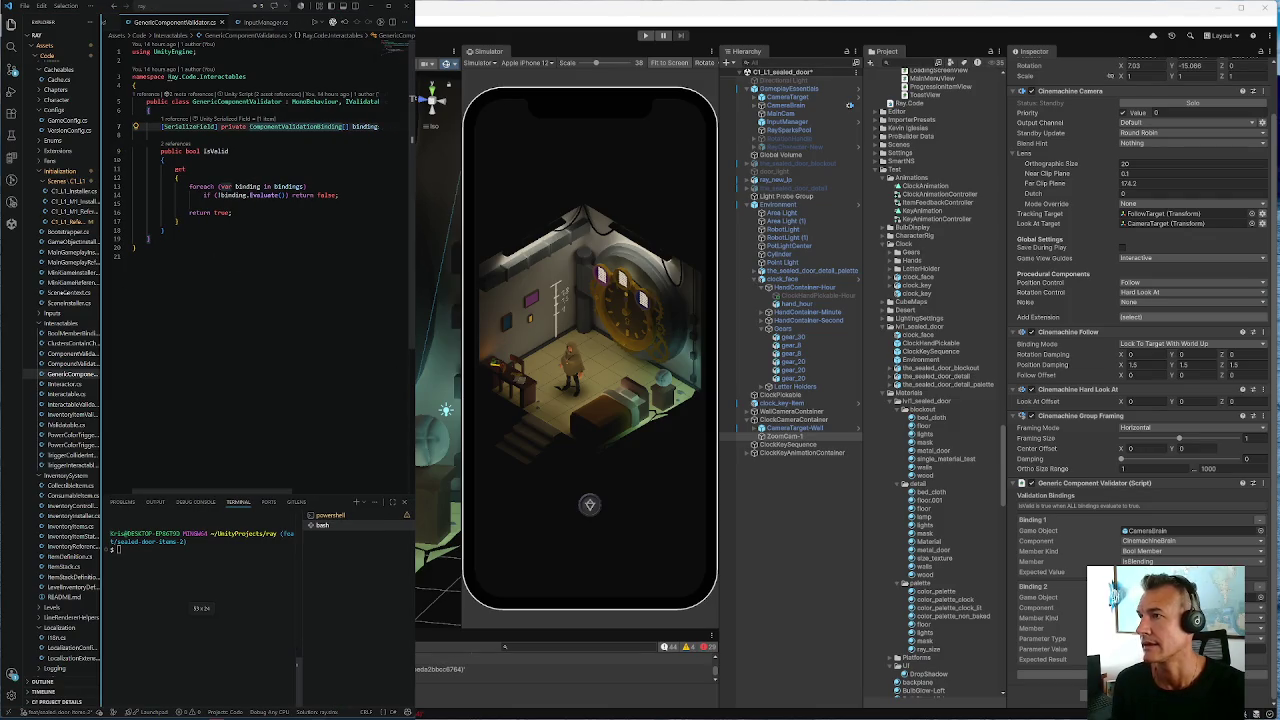
pyautogui.doubleClick(312, 101)
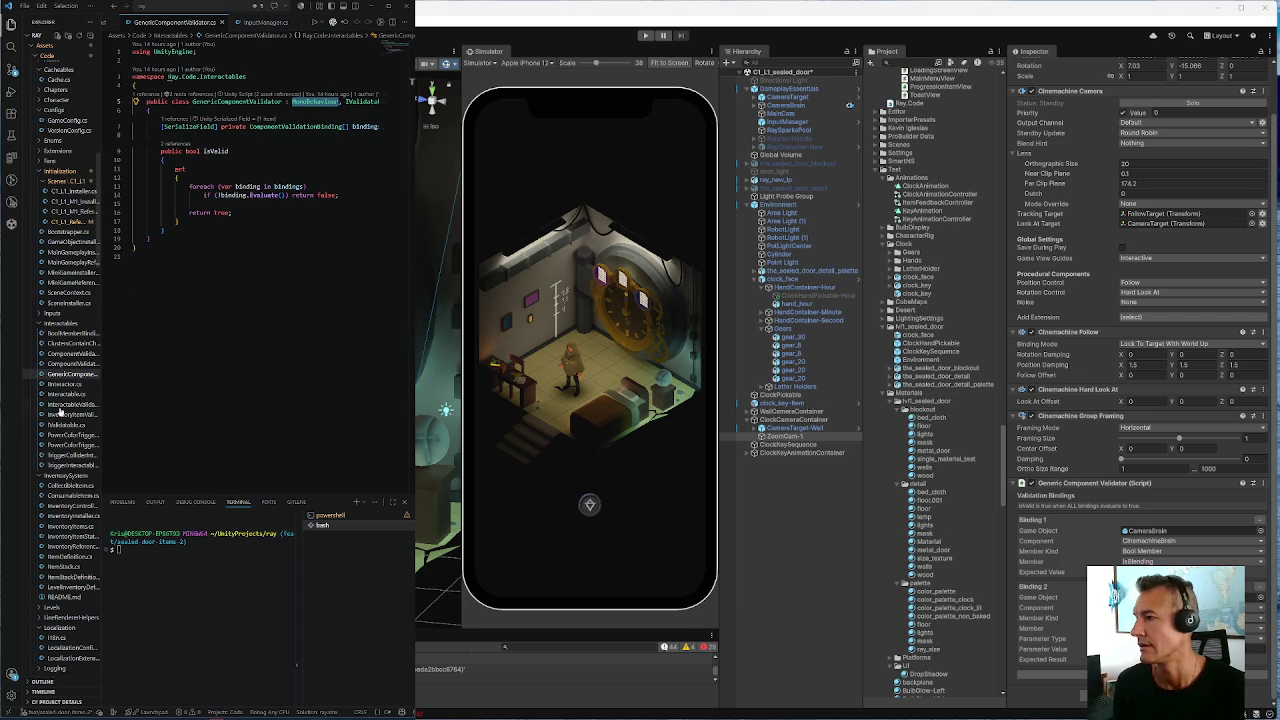
# Copy the InteractableValidator class name from InteractableValidator.cs, then reselect MonoBehaviour in GenericComponentValidator.cs
pyautogui.click(68, 404)
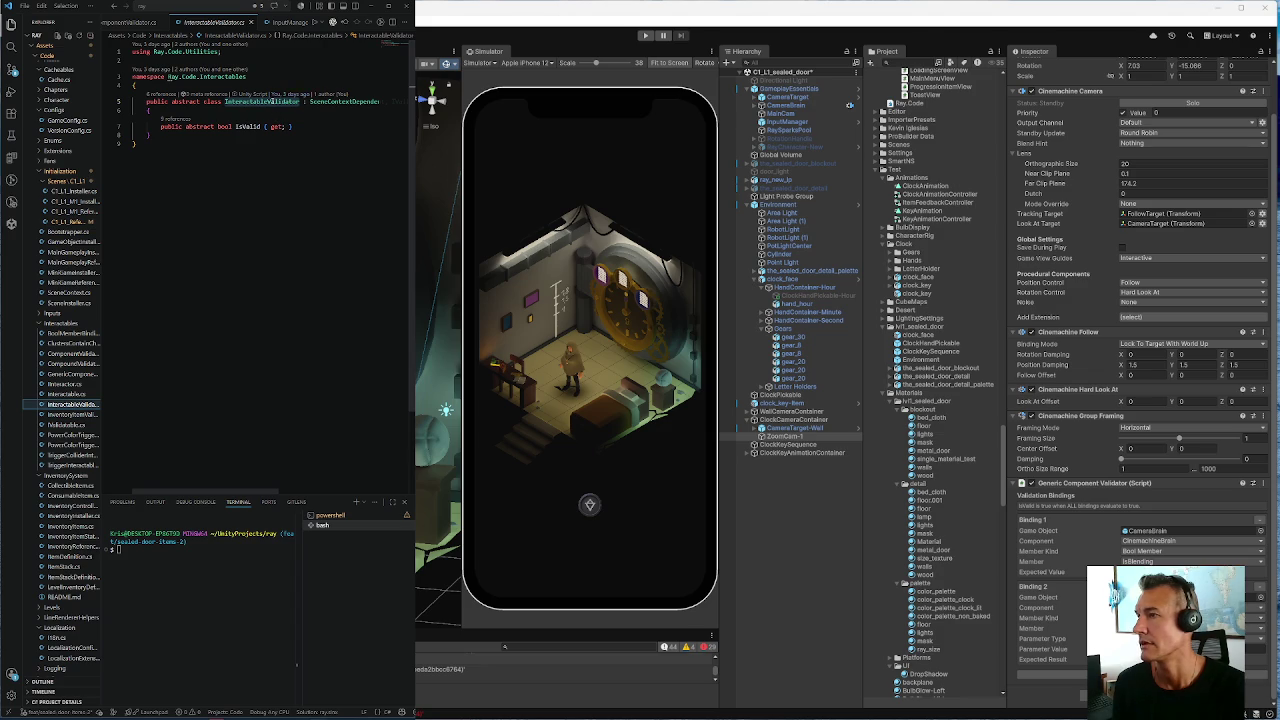
pyautogui.doubleClick(265, 102)
pyautogui.hotkey('ctrl', 'c')
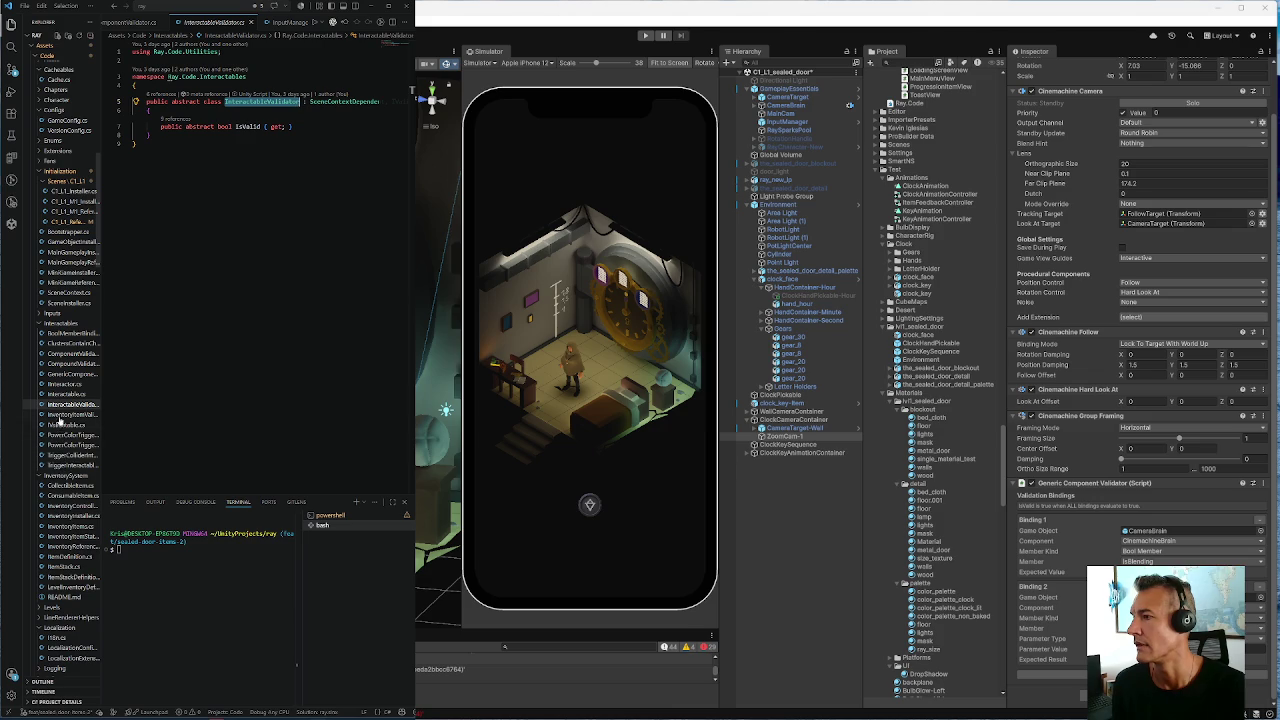
pyautogui.click(64, 376)
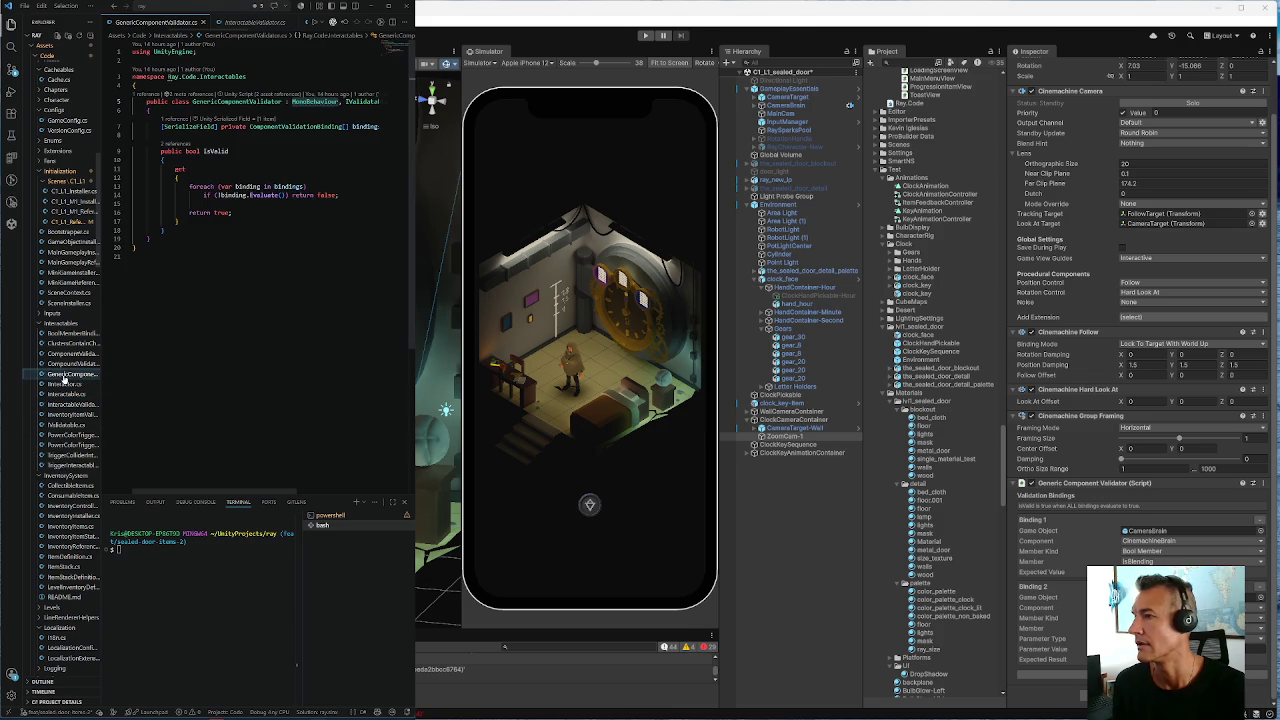
pyautogui.doubleClick(314, 101)
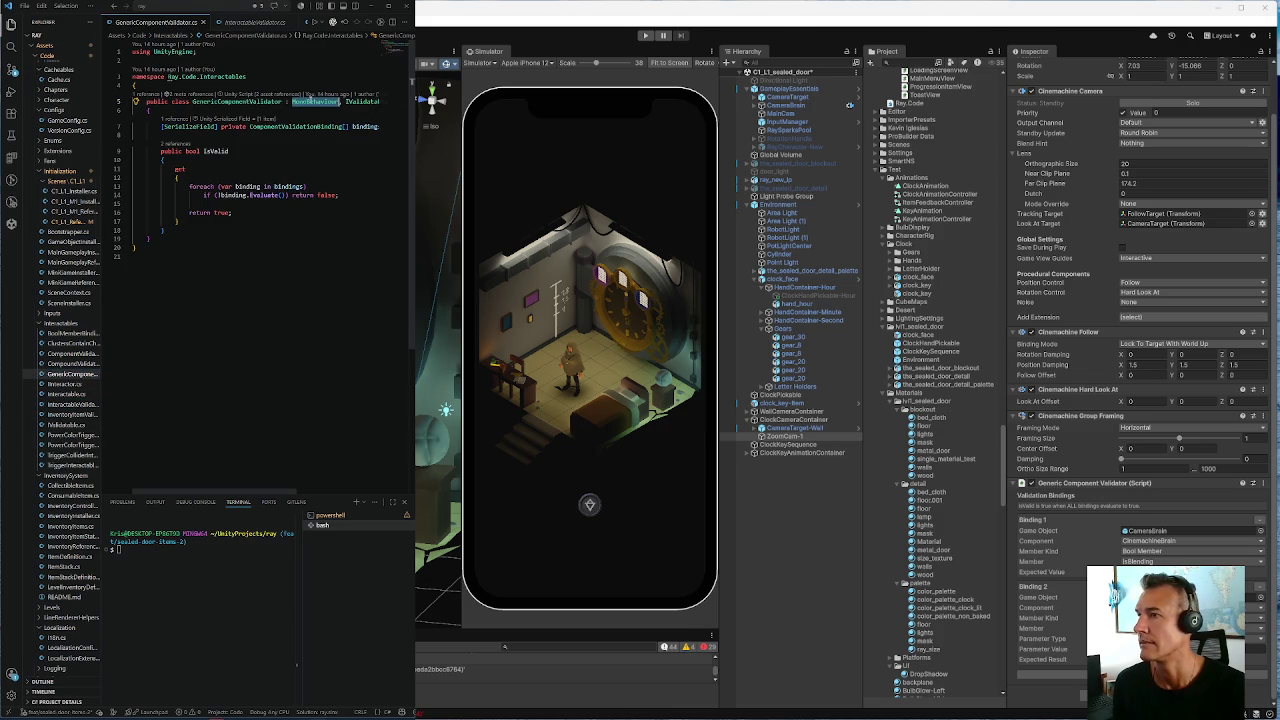
# Replace MonoBehaviour with InteractableValidator, mark IsValid as override, save, and return to Unity
pyautogui.hotkey('ctrl', 'v')
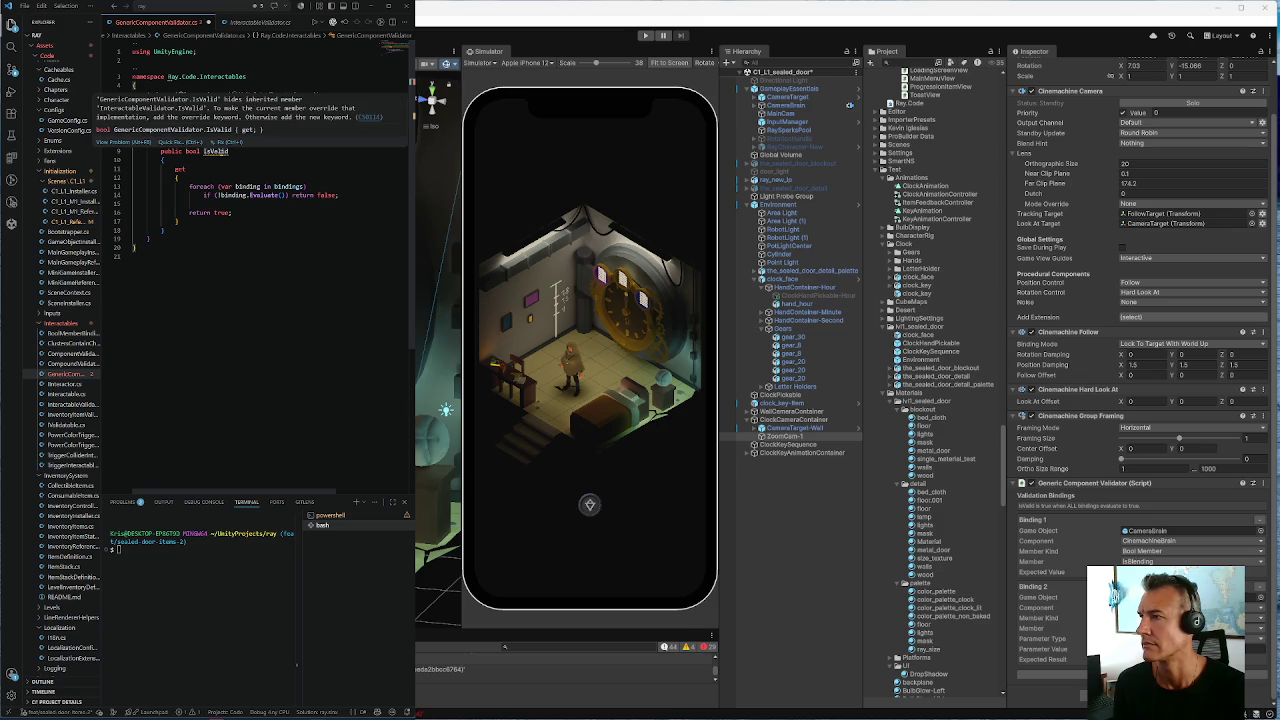
pyautogui.click(185, 152)
pyautogui.write('overr')
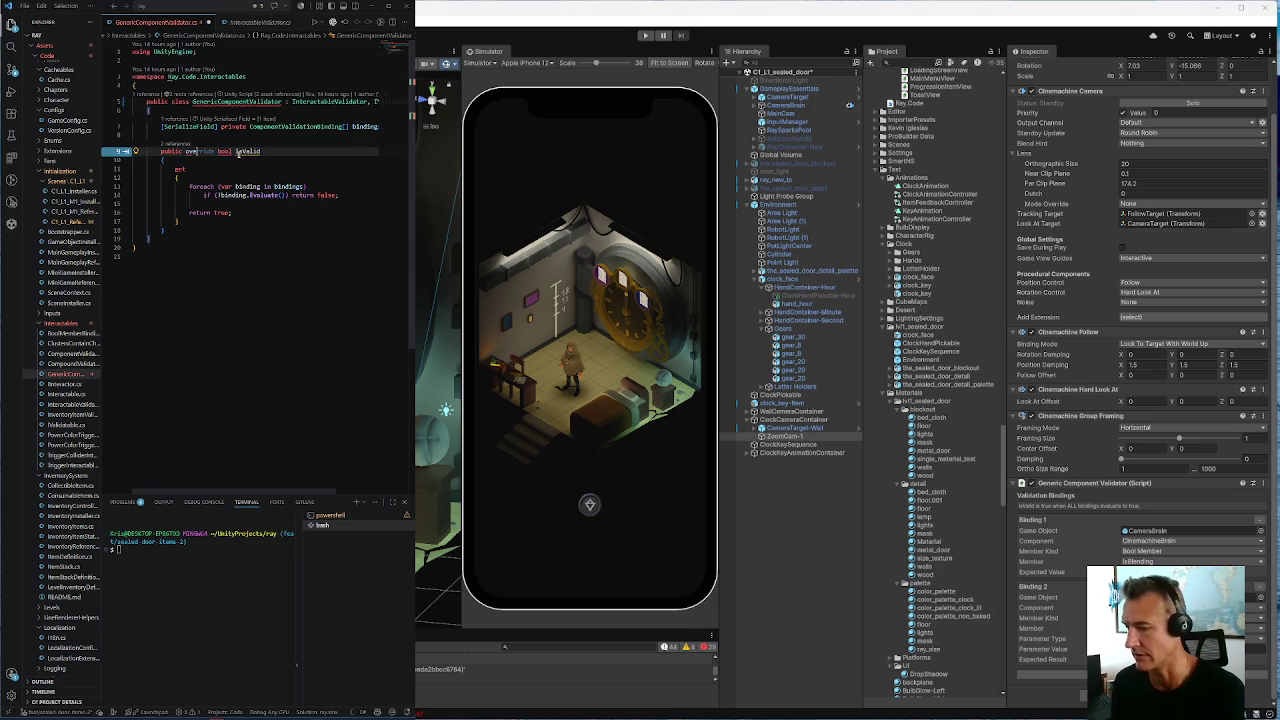
pyautogui.press('Tab')
pyautogui.hotkey('ctrl', 's')
pyautogui.moveTo(276, 197)
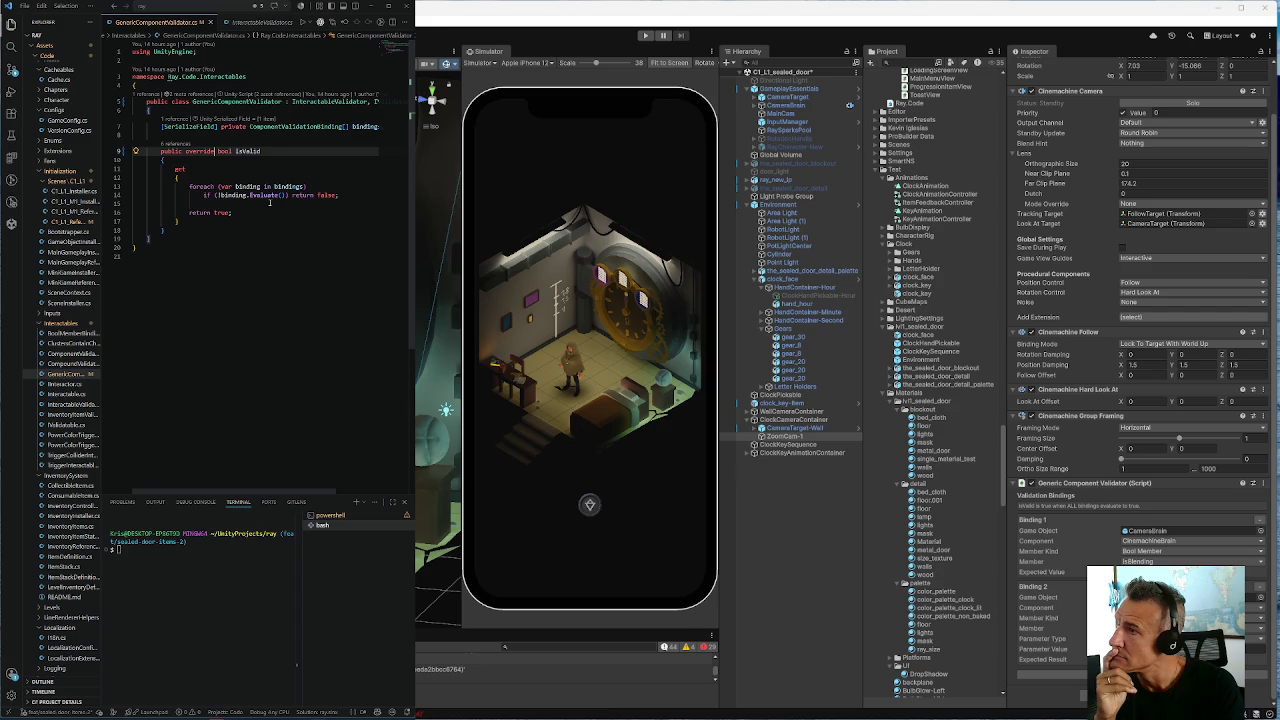
pyautogui.click(918, 12)
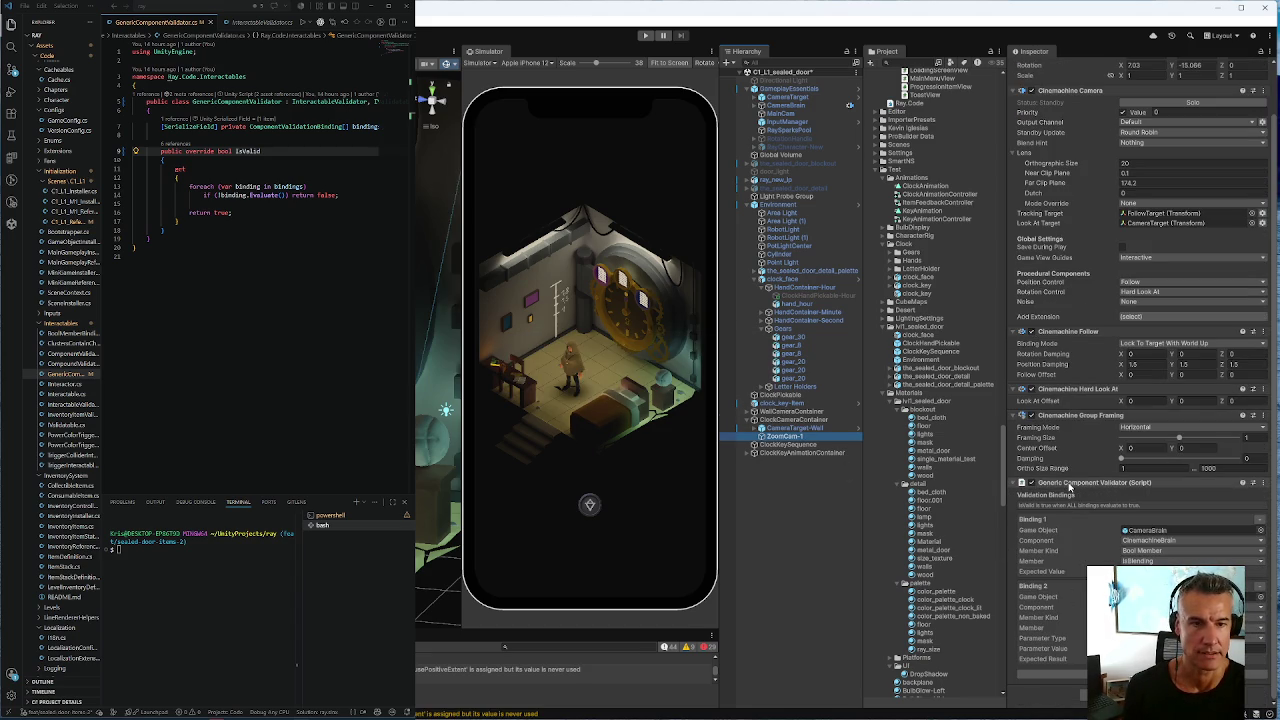
# Recheck ClockKeySequence's validators and ZoomCam-1's camera and validator settings
pyautogui.click(759, 443)
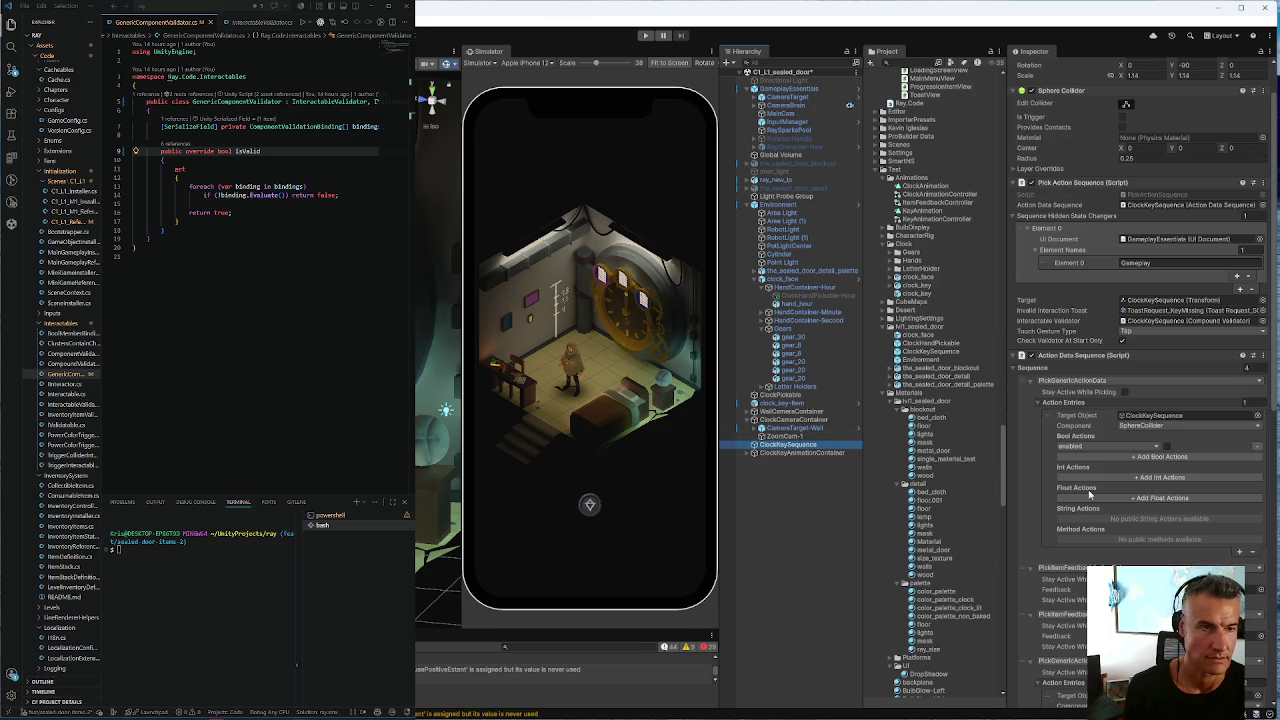
pyautogui.scroll(-2, 1088, 483)
pyautogui.scroll(-10, 1075, 468)
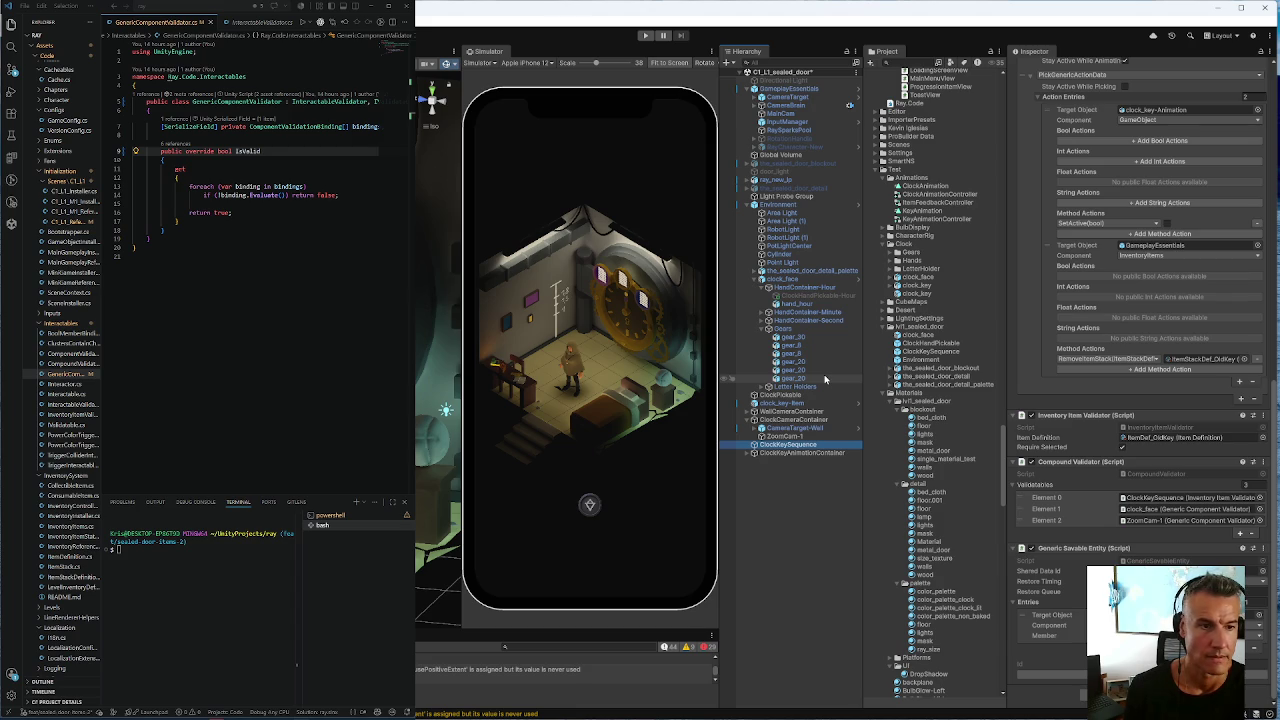
pyautogui.click(790, 436)
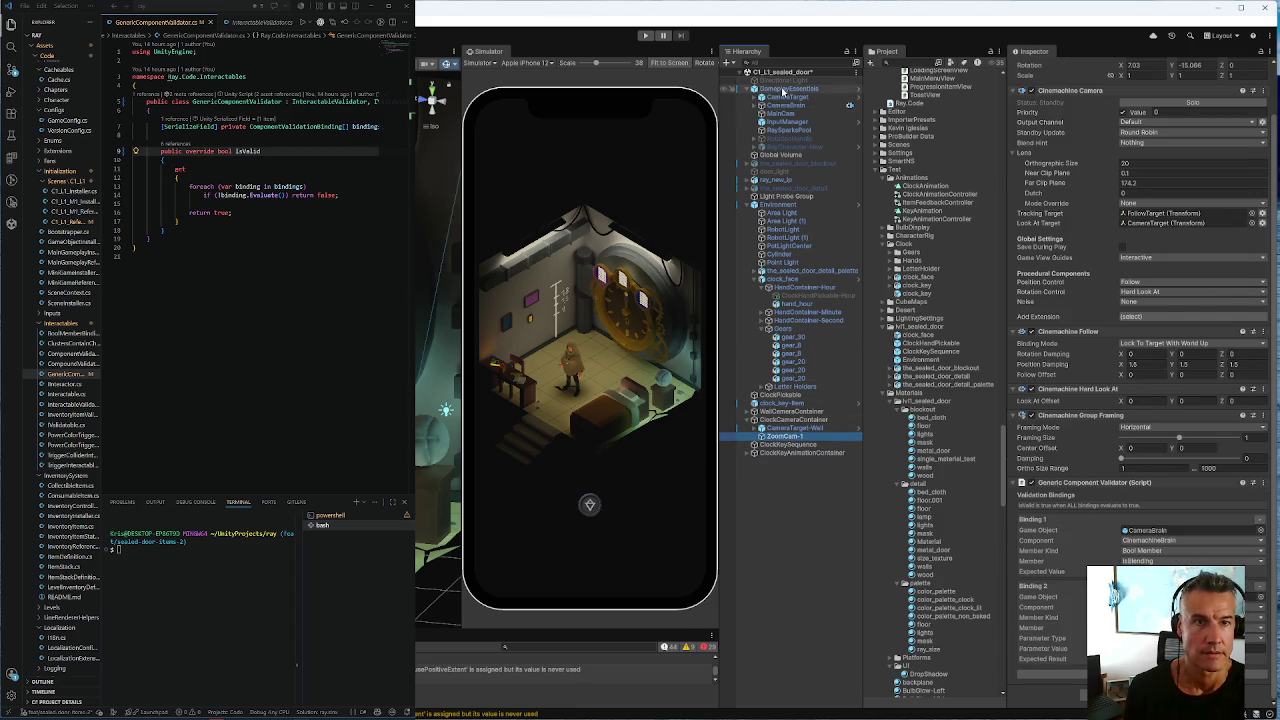
# Locate ClockPickable through GameplayEssentials' Scene Context Dependents and select it
pyautogui.click(785, 88)
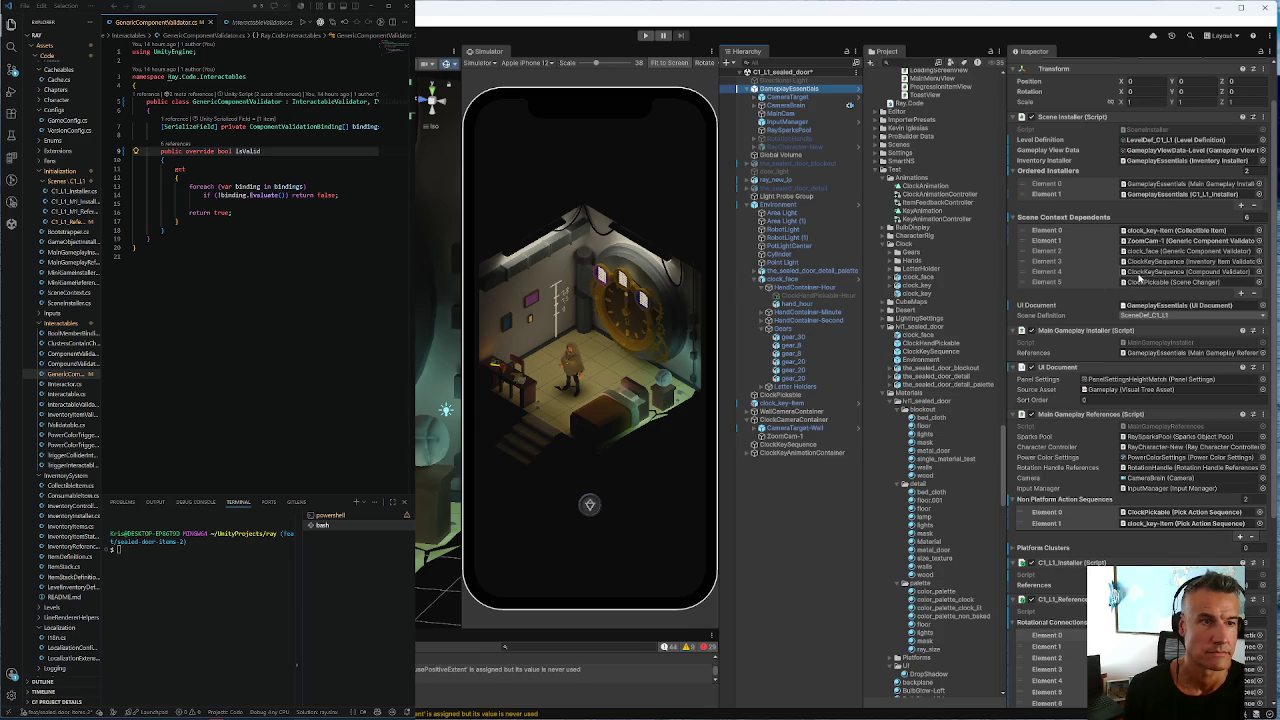
pyautogui.click(1160, 282)
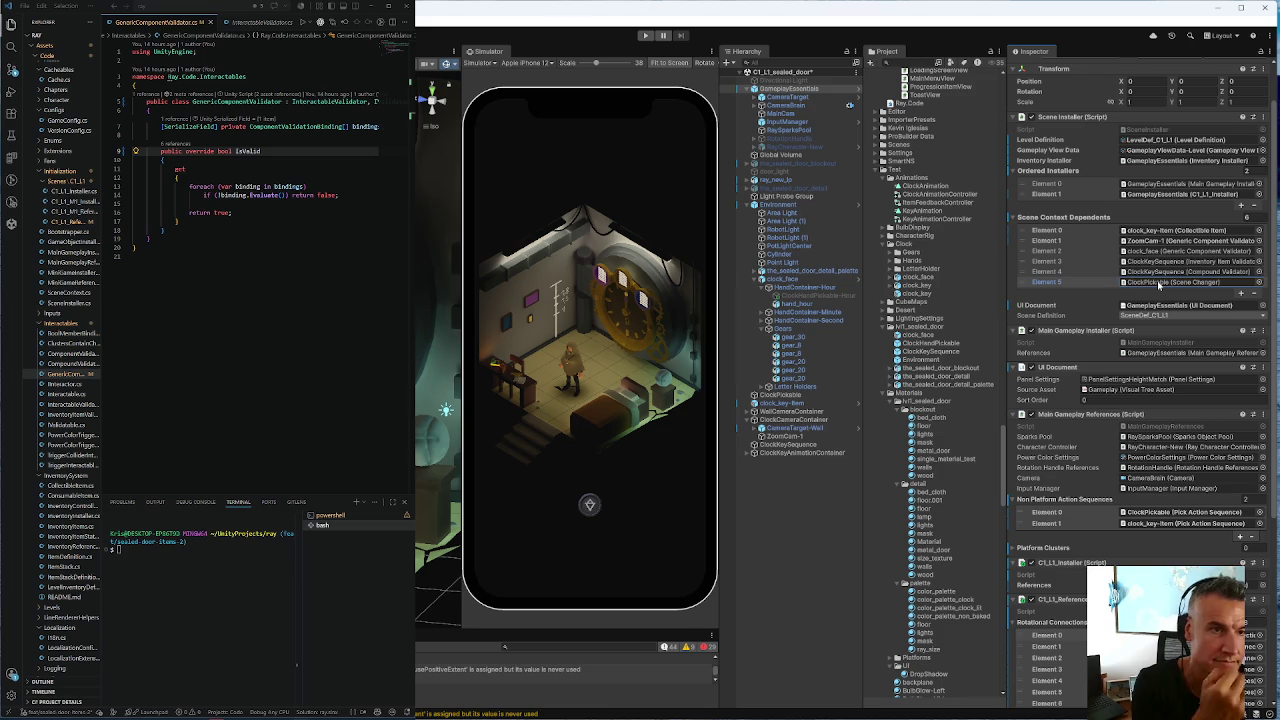
pyautogui.click(786, 397)
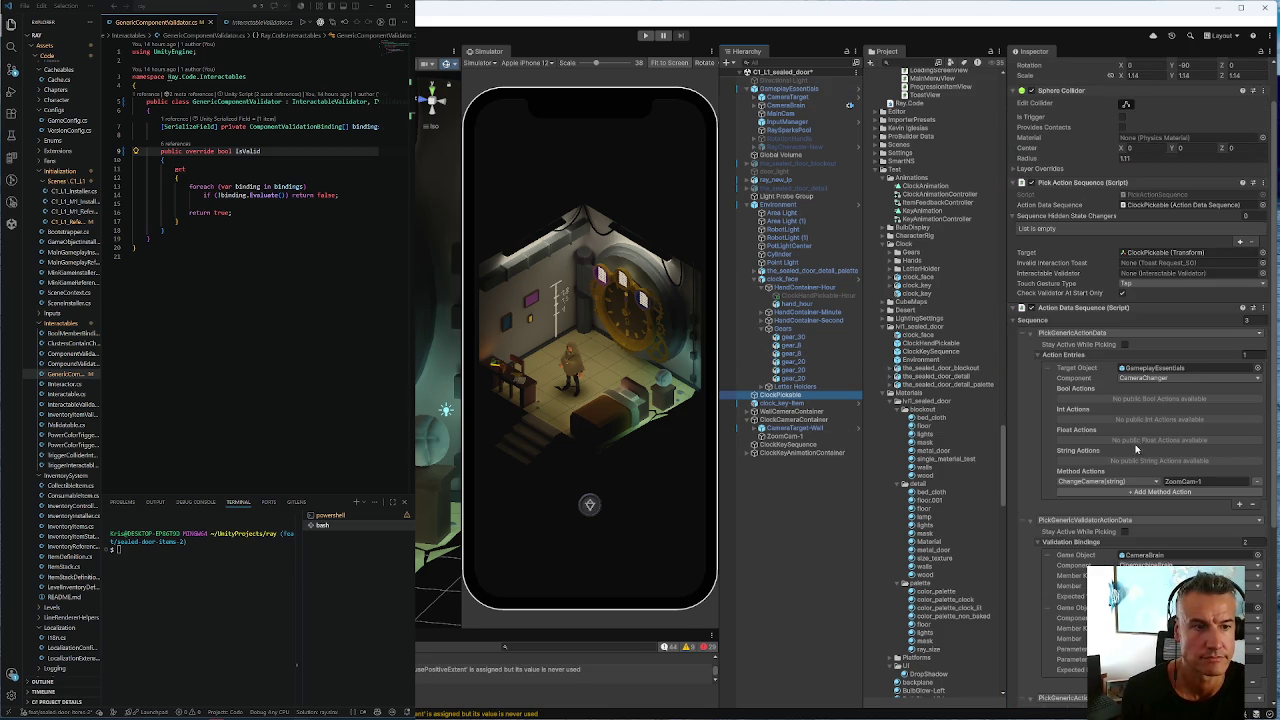
pyautogui.scroll(-5, 1143, 446)
pyautogui.scroll(2, 1143, 446)
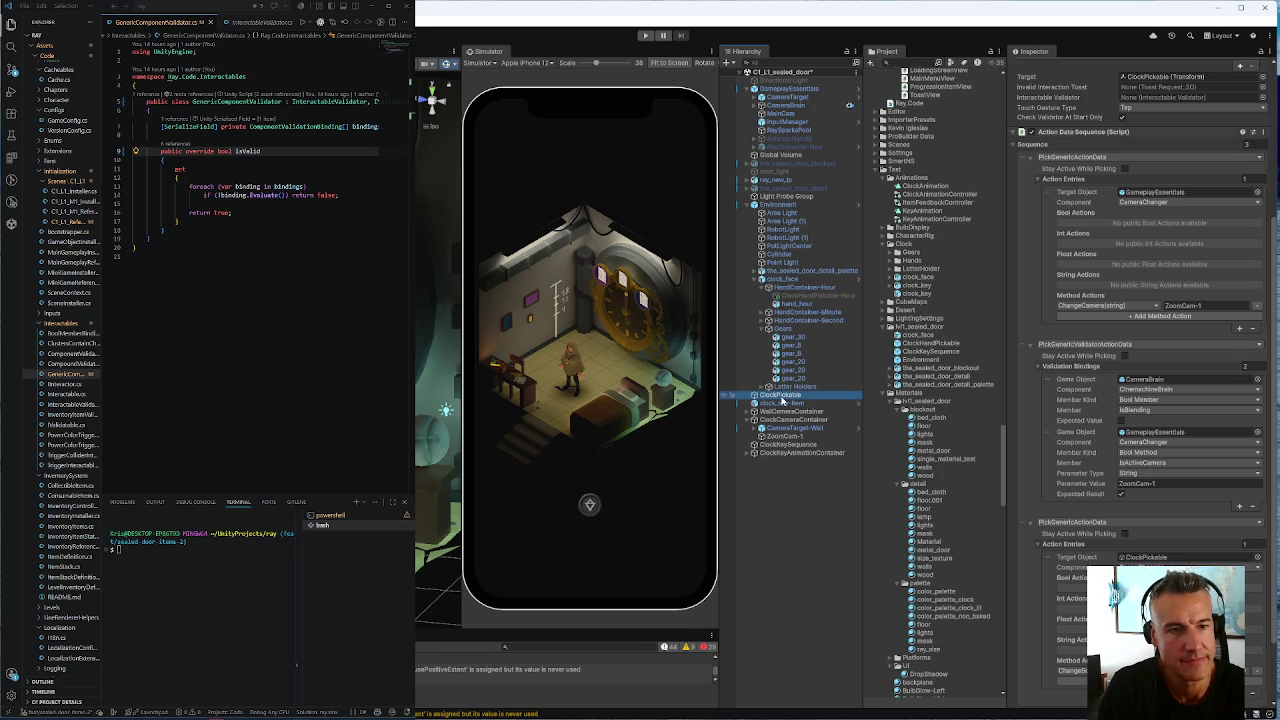
pyautogui.scroll(-2, 1056, 403)
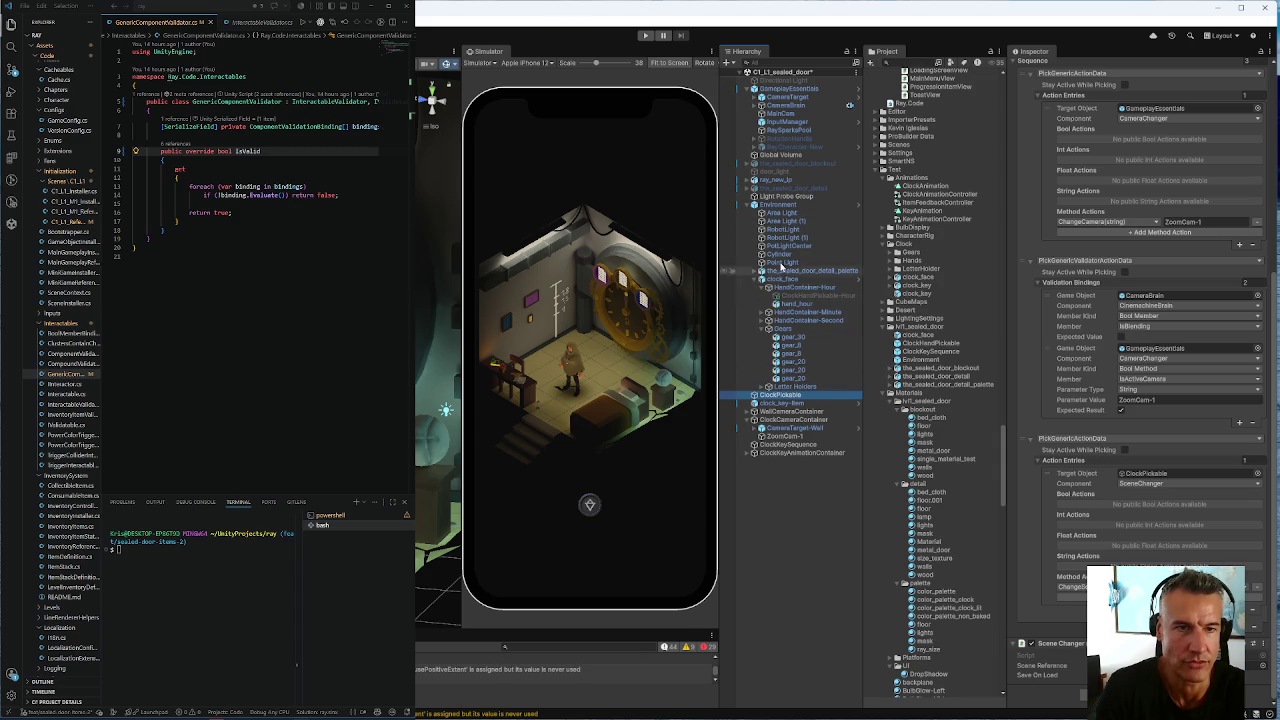
pyautogui.click(786, 296)
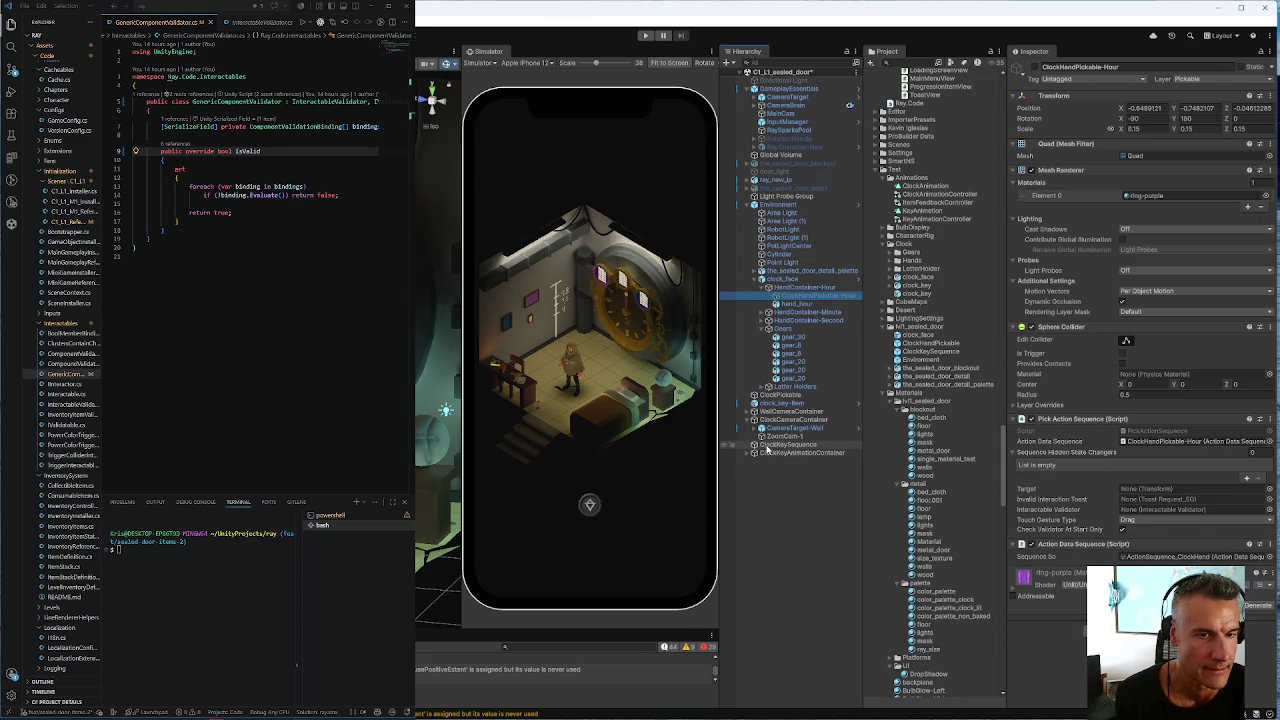
pyautogui.moveTo(780, 440)
pyautogui.mouseDown()
pyautogui.moveTo(870, 442)
pyautogui.moveTo(1177, 512)
pyautogui.mouseUp()
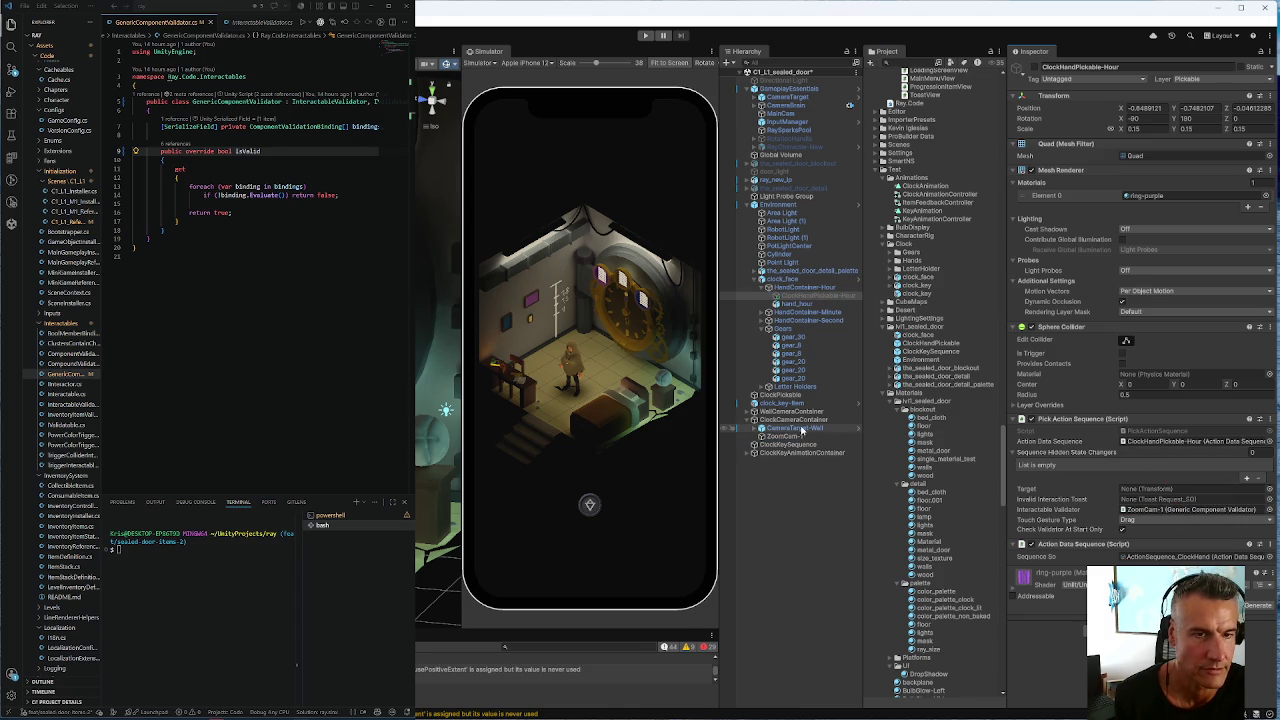
pyautogui.click(768, 312)
pyautogui.click(768, 337)
pyautogui.click(804, 320)
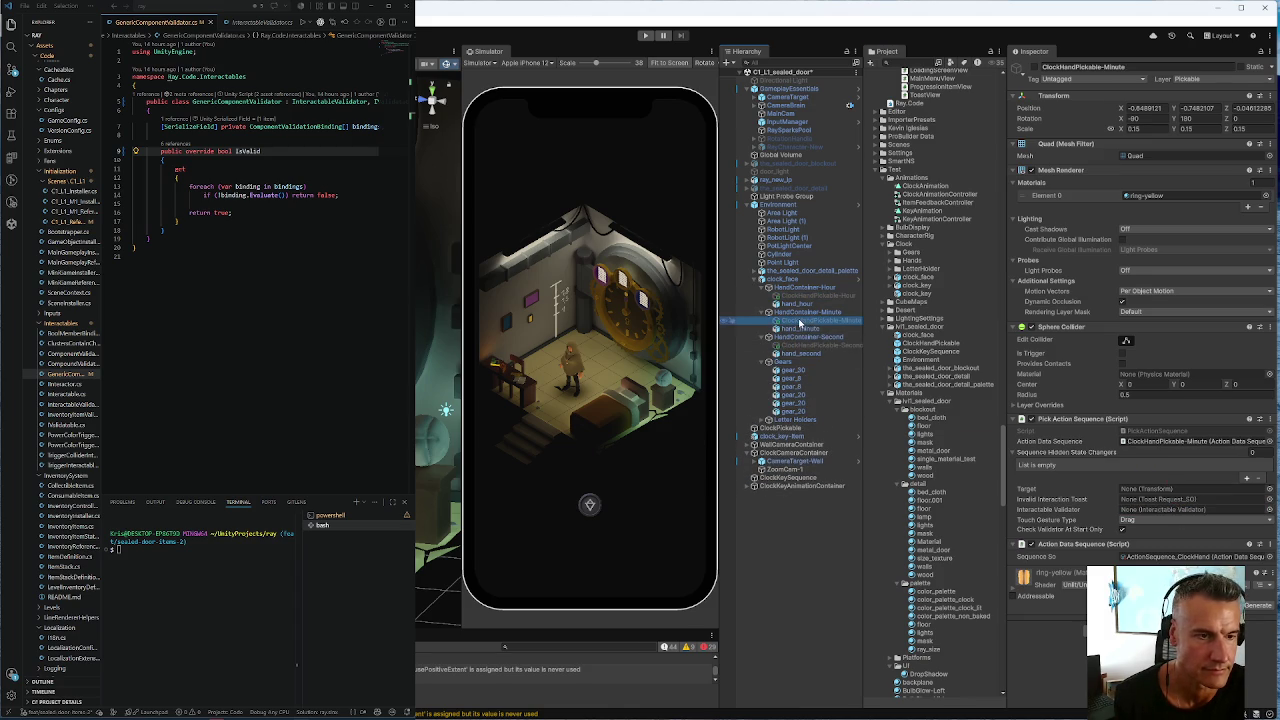
pyautogui.moveTo(806, 470); pyautogui.dragTo(1157, 510)
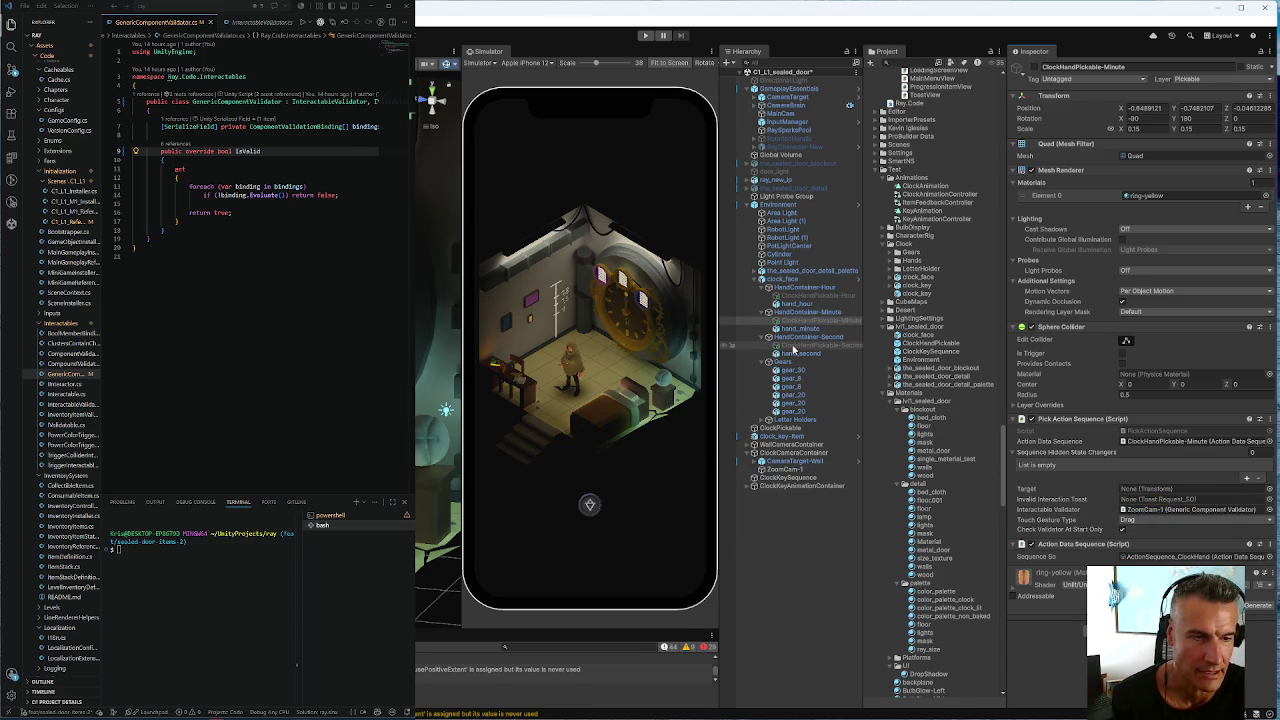
pyautogui.click(793, 346)
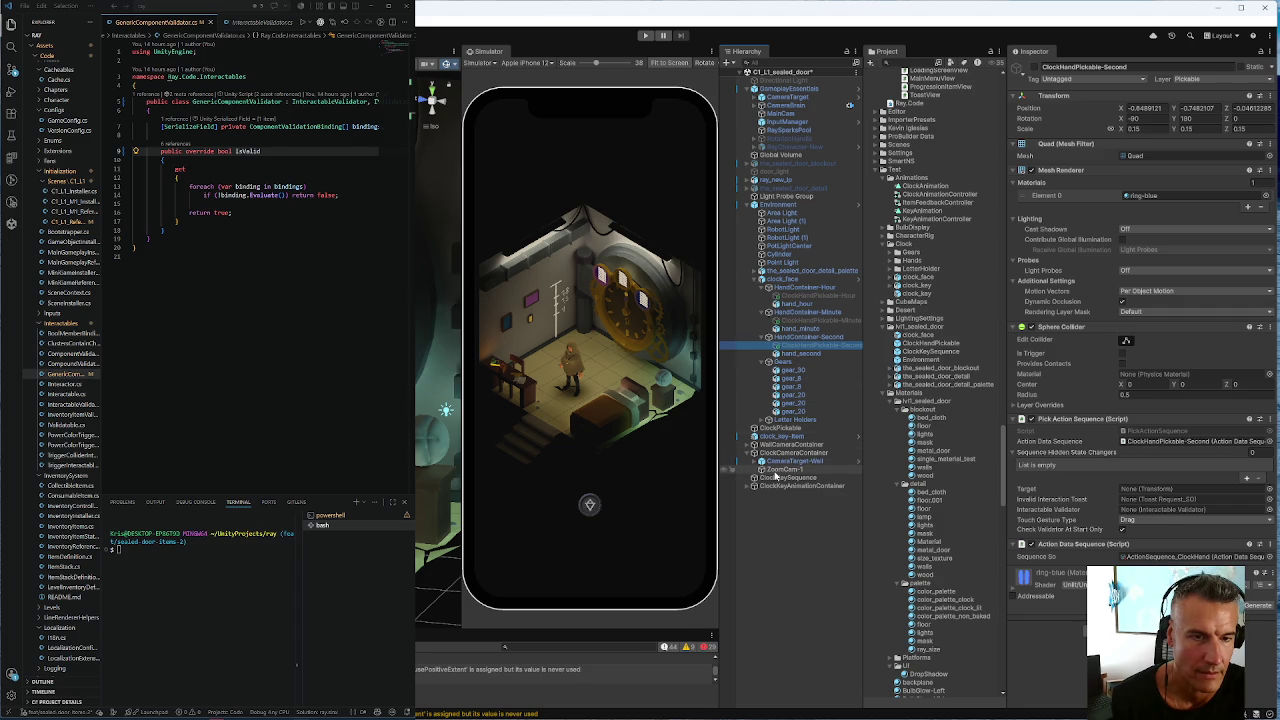
pyautogui.moveTo(778, 470); pyautogui.dragTo(1160, 515)
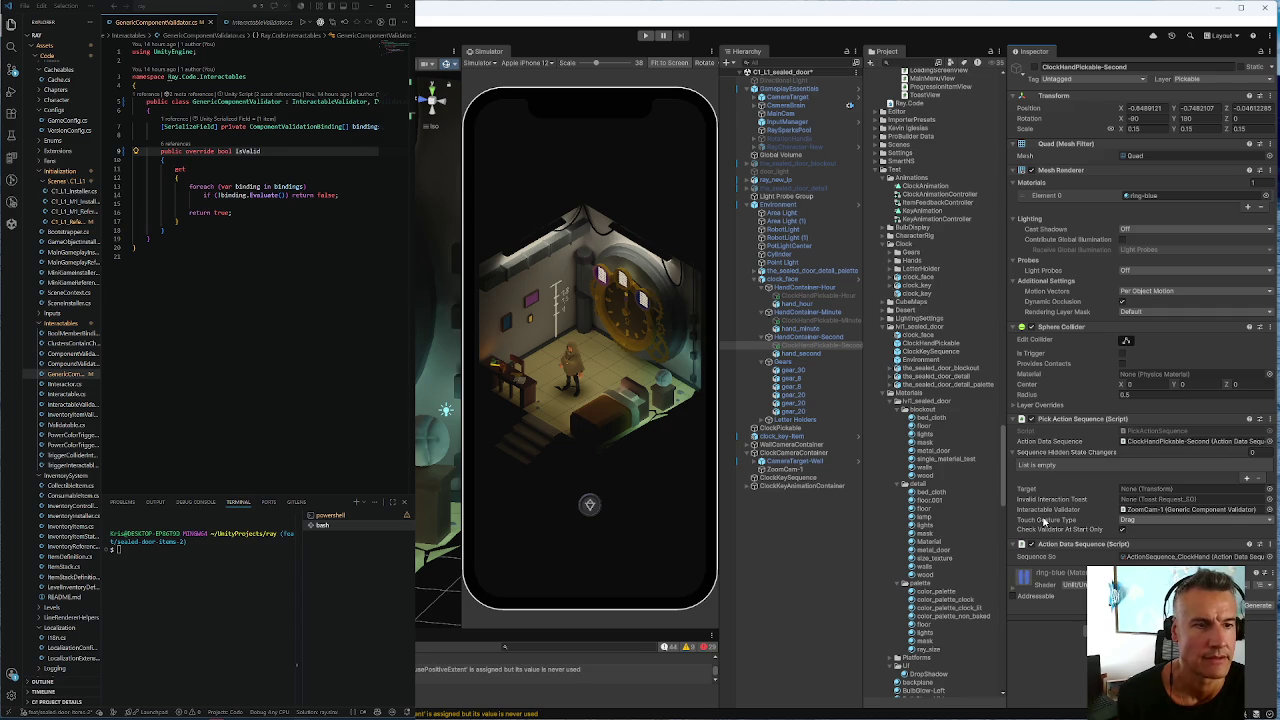
pyautogui.click(1155, 445)
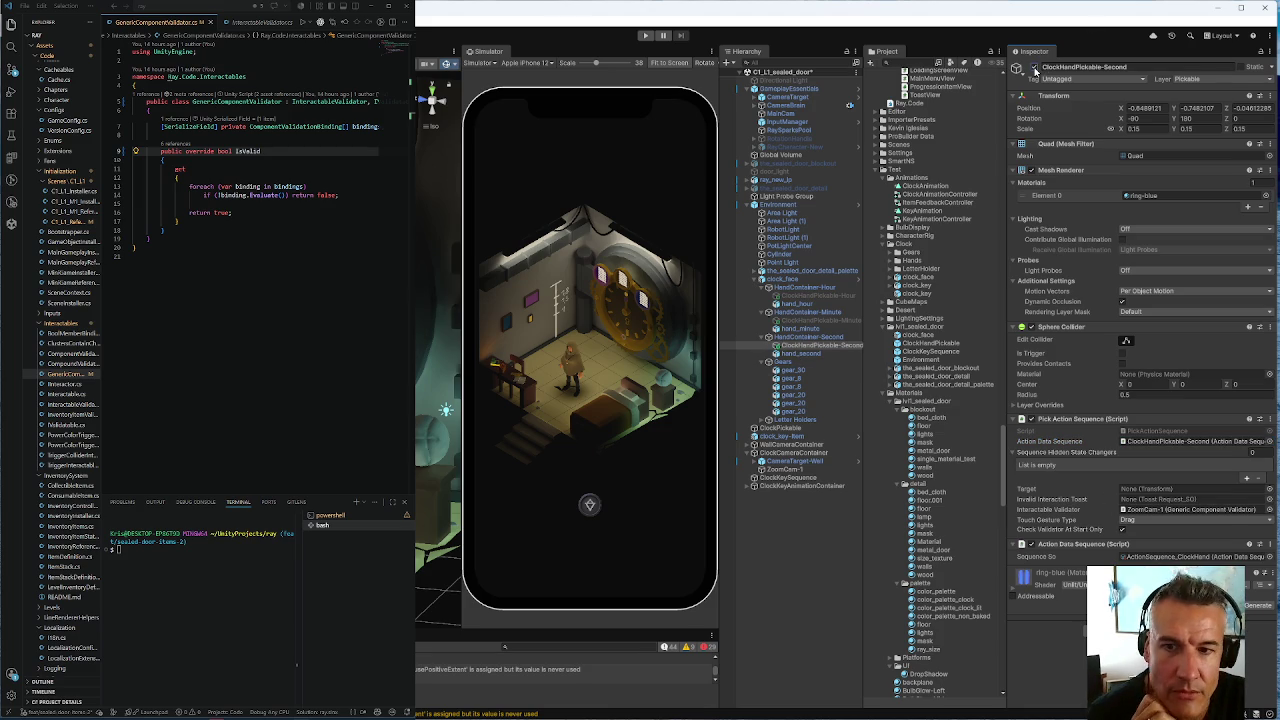
pyautogui.click(1034, 70)
pyautogui.click(1034, 70)
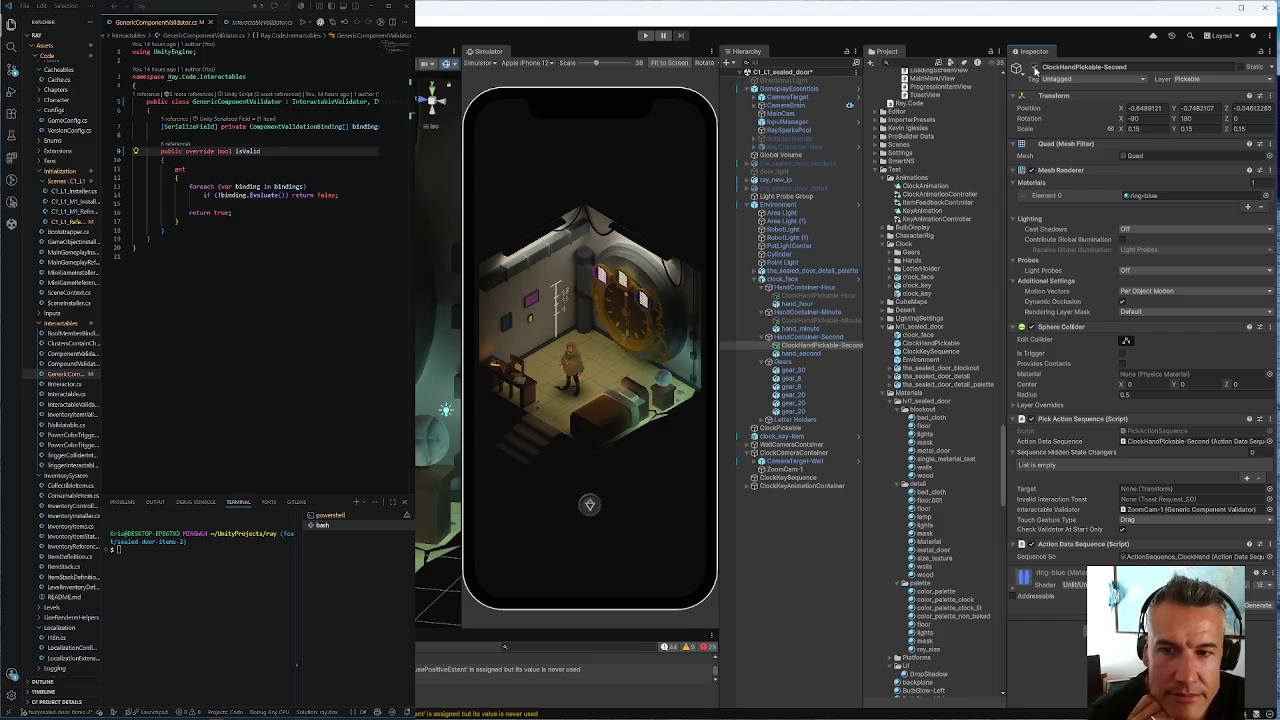
pyautogui.click(1034, 70)
pyautogui.click(1034, 70)
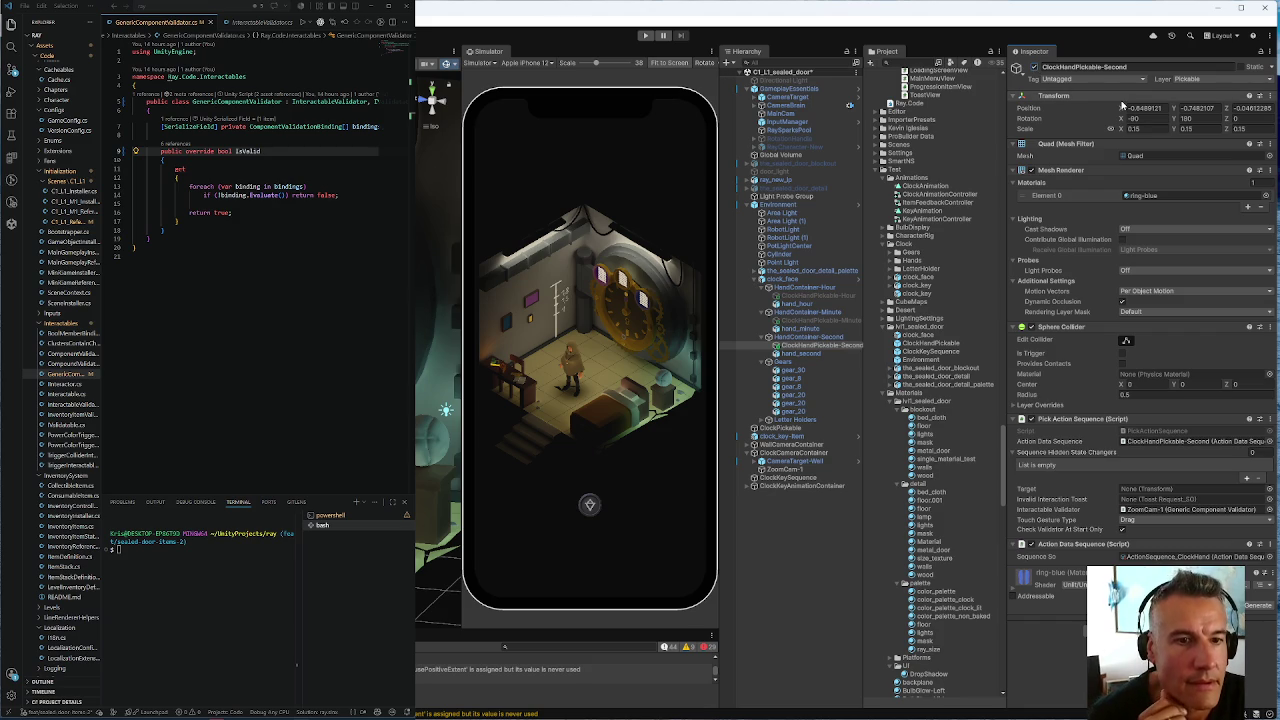
pyautogui.click(811, 337)
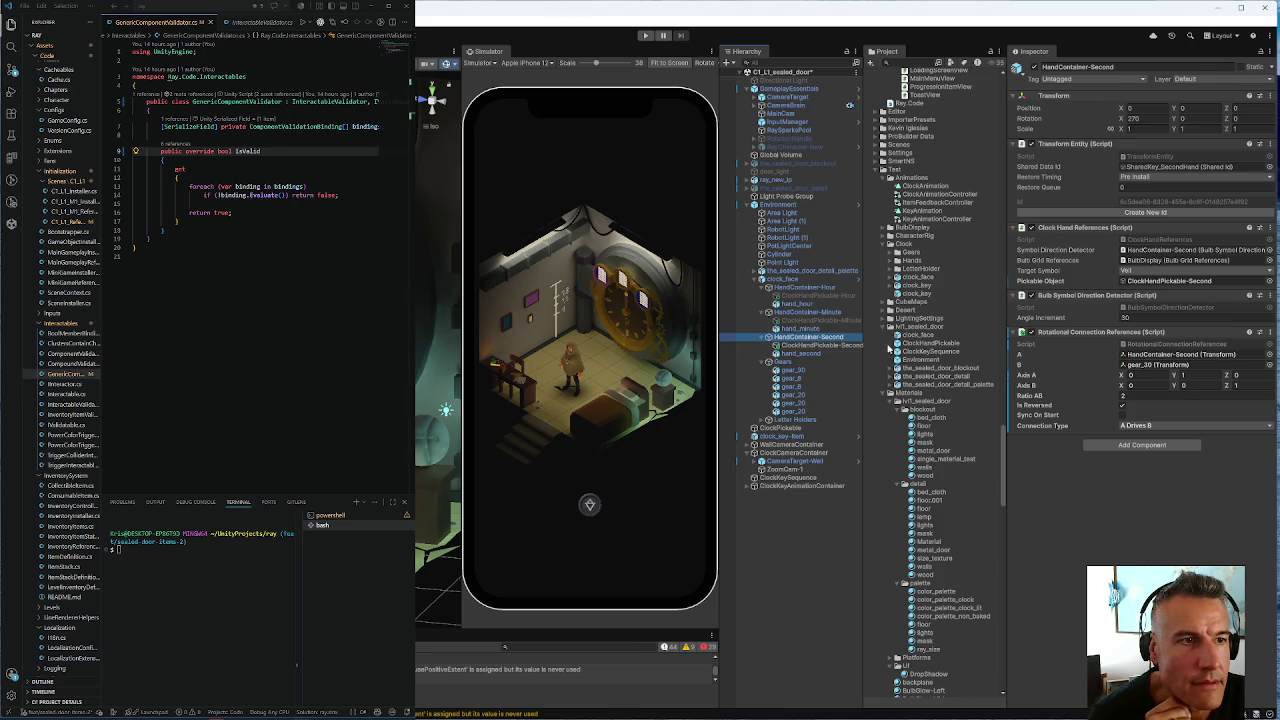
pyautogui.click(800, 346)
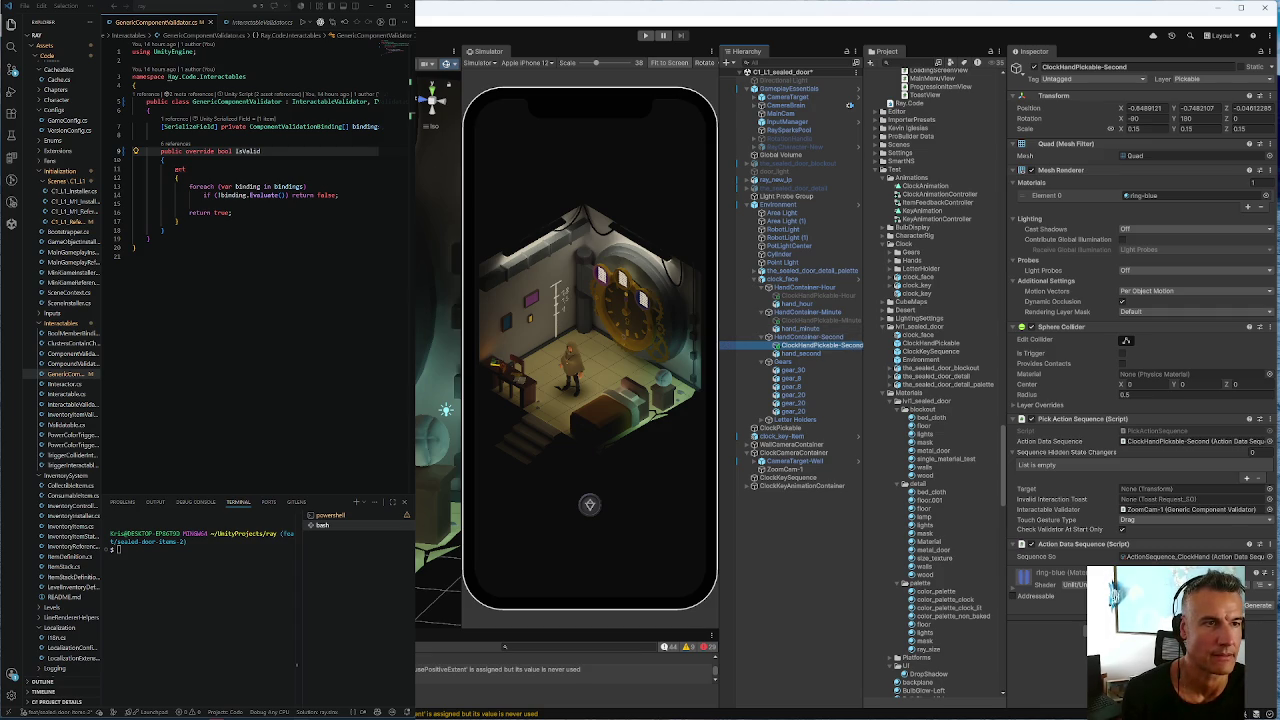
pyautogui.click(1127, 119)
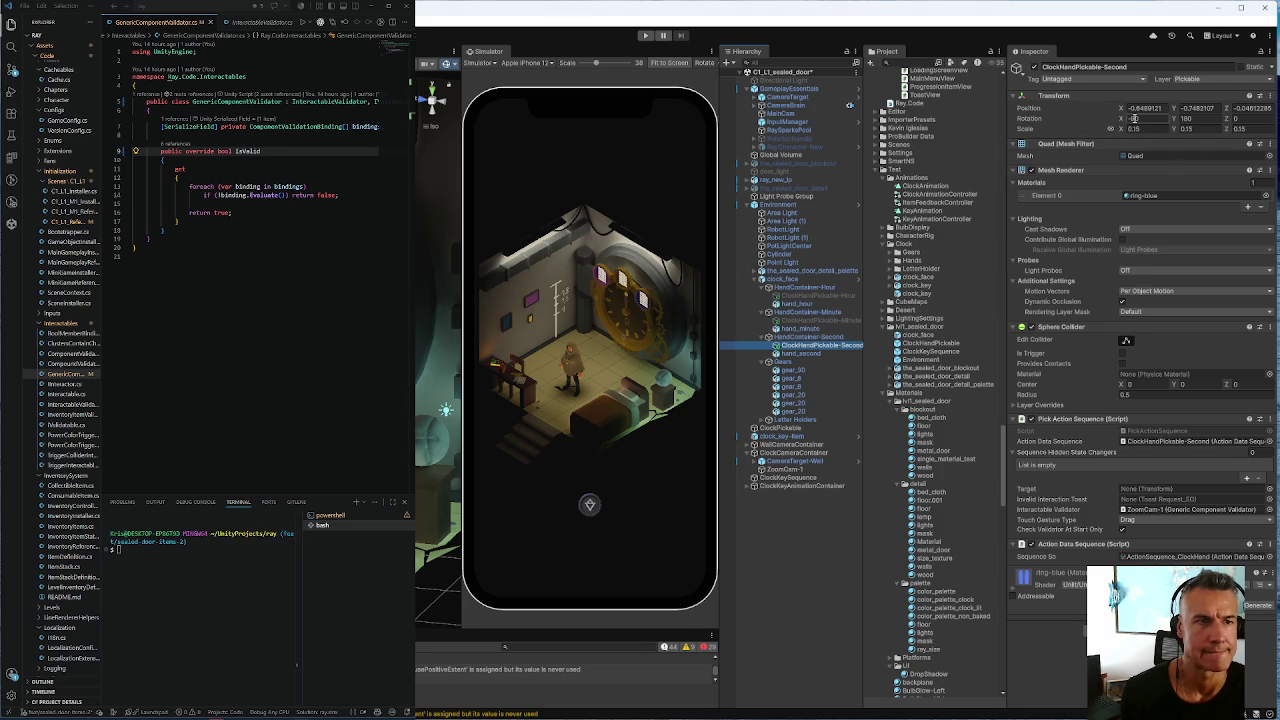
# Experiment with ClockHandPickable-Second's X rotation and X position, undoing the position change
pyautogui.moveTo(1120, 120)
pyautogui.mouseDown()
pyautogui.moveTo(518, 170)
pyautogui.moveTo(1120, 165)
pyautogui.mouseUp()
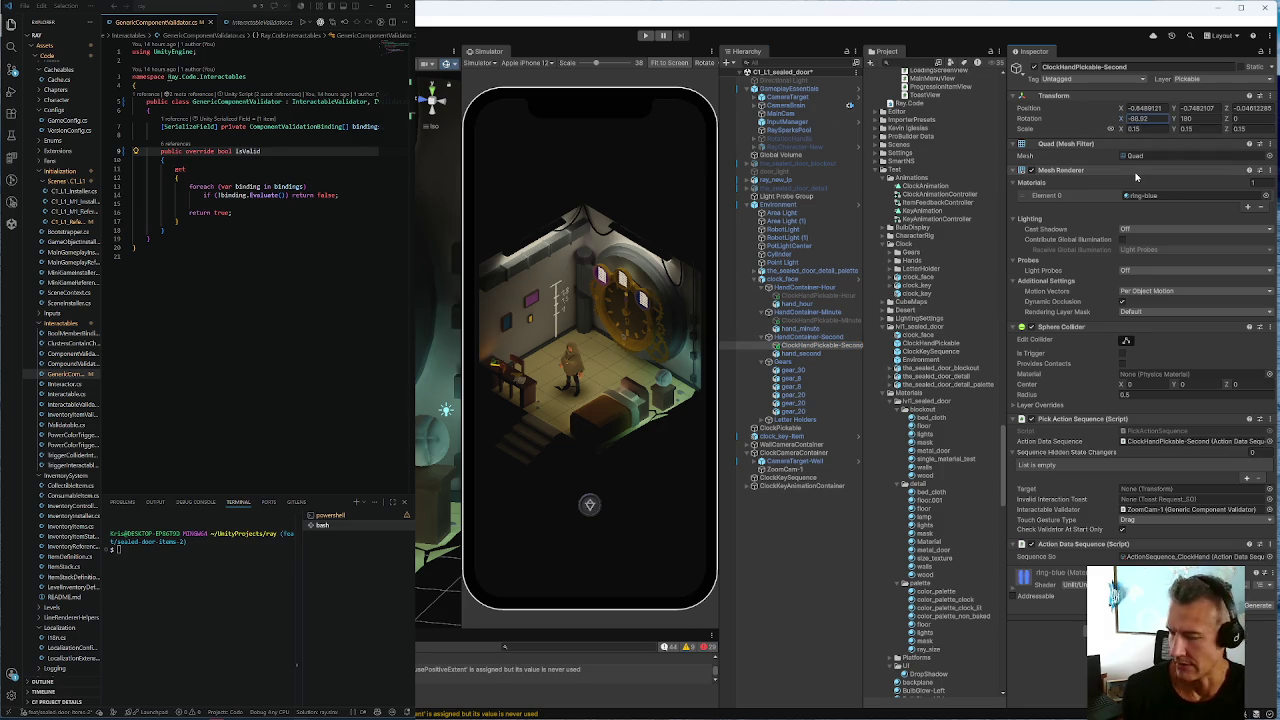
pyautogui.write('143.5')
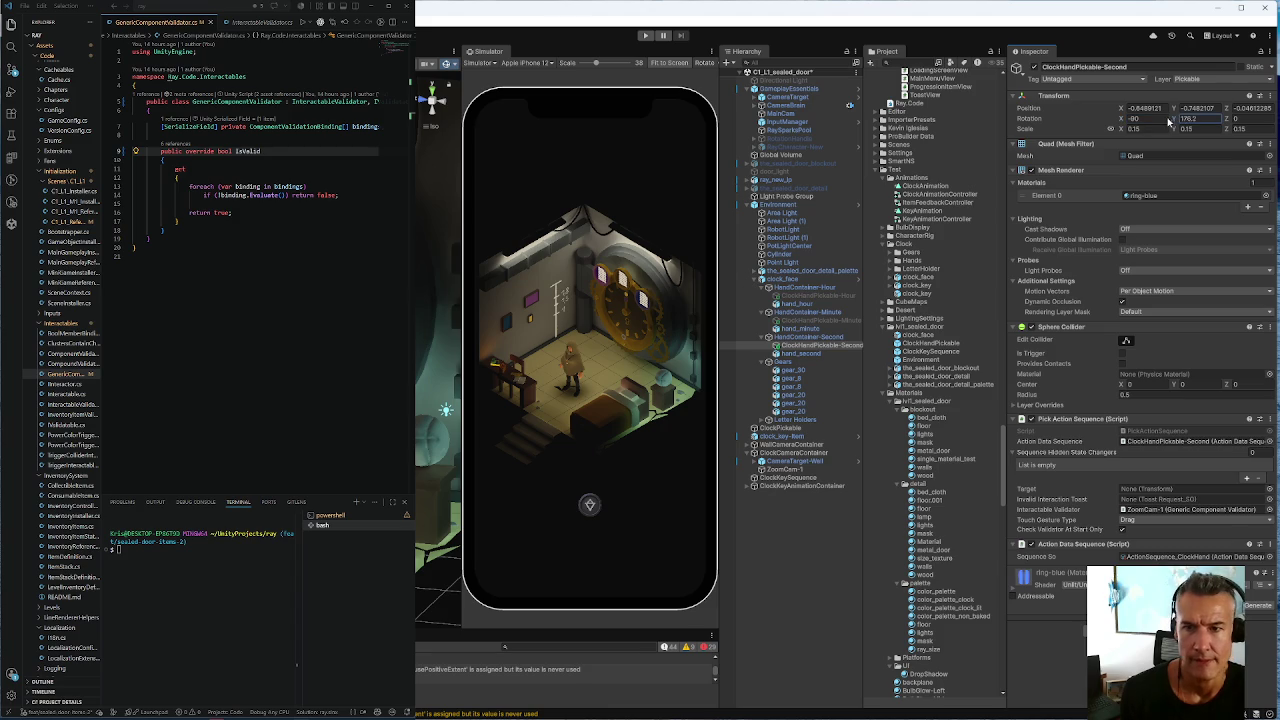
pyautogui.press('Escape')
pyautogui.click(1200, 108)
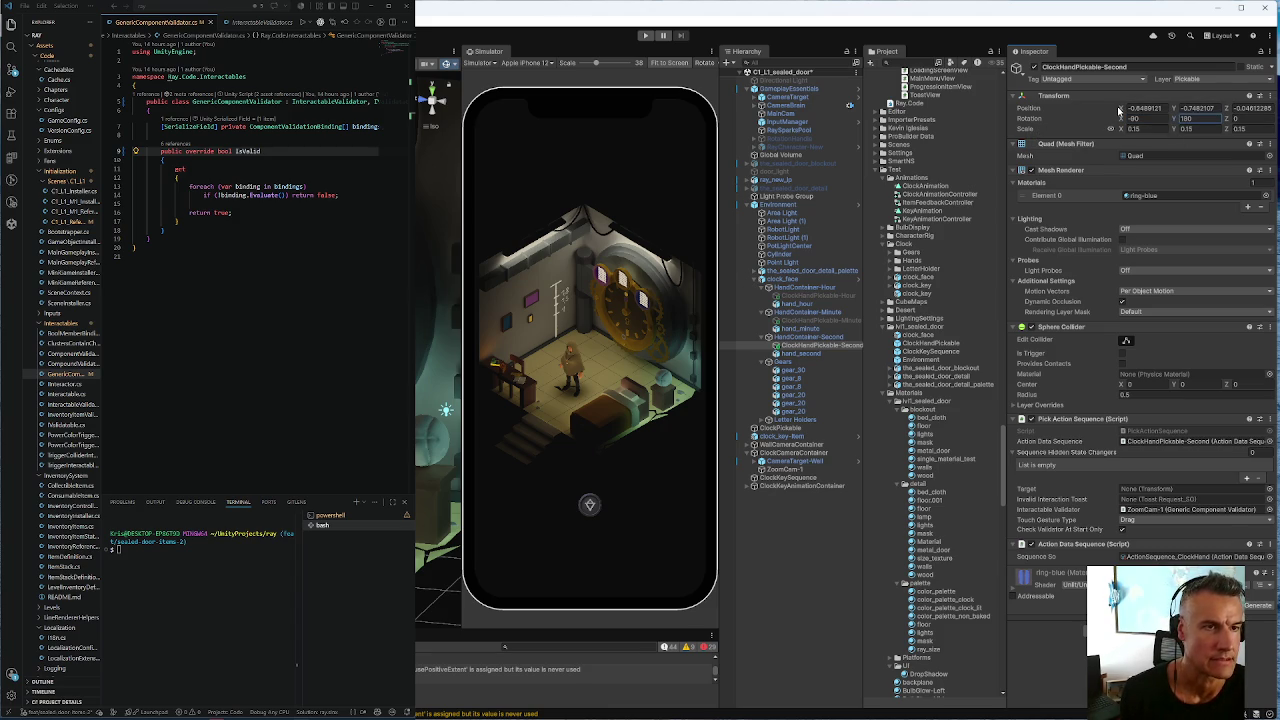
pyautogui.click(1120, 110)
pyautogui.write('-1.3')
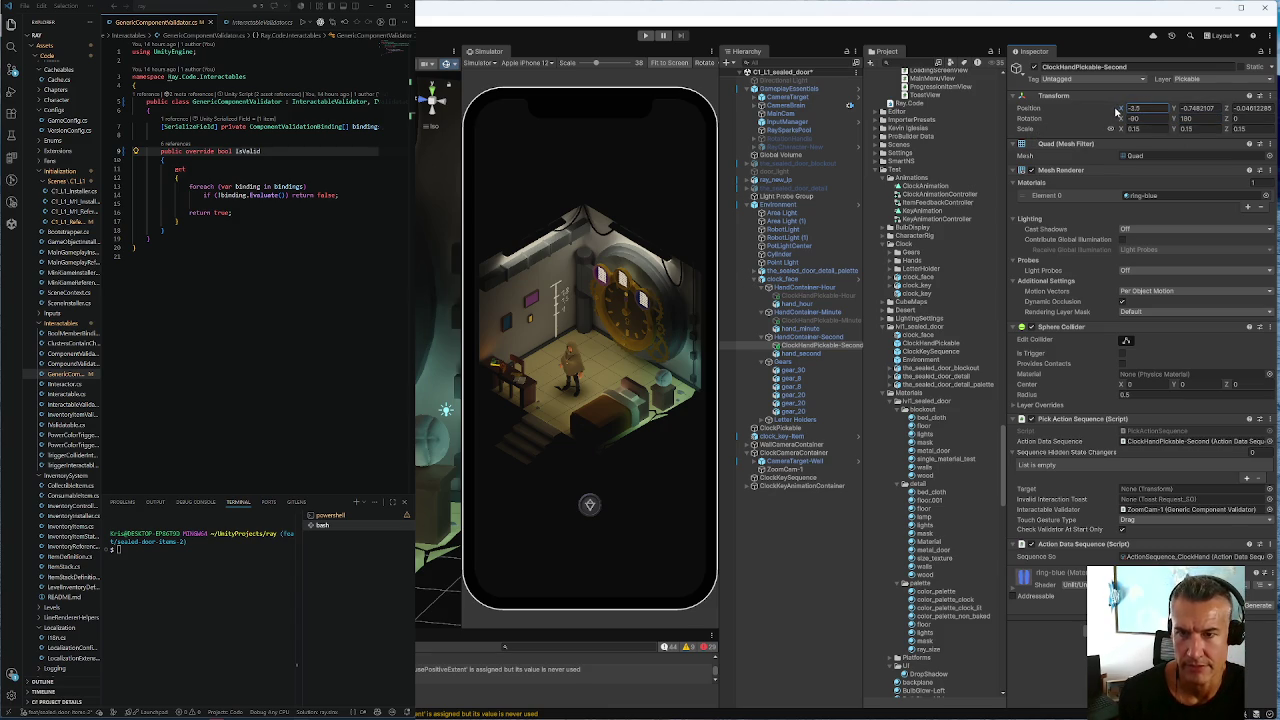
pyautogui.press('BackSpace')
pyautogui.press('BackSpace')
pyautogui.press('BackSpace')
pyautogui.write('0.1')
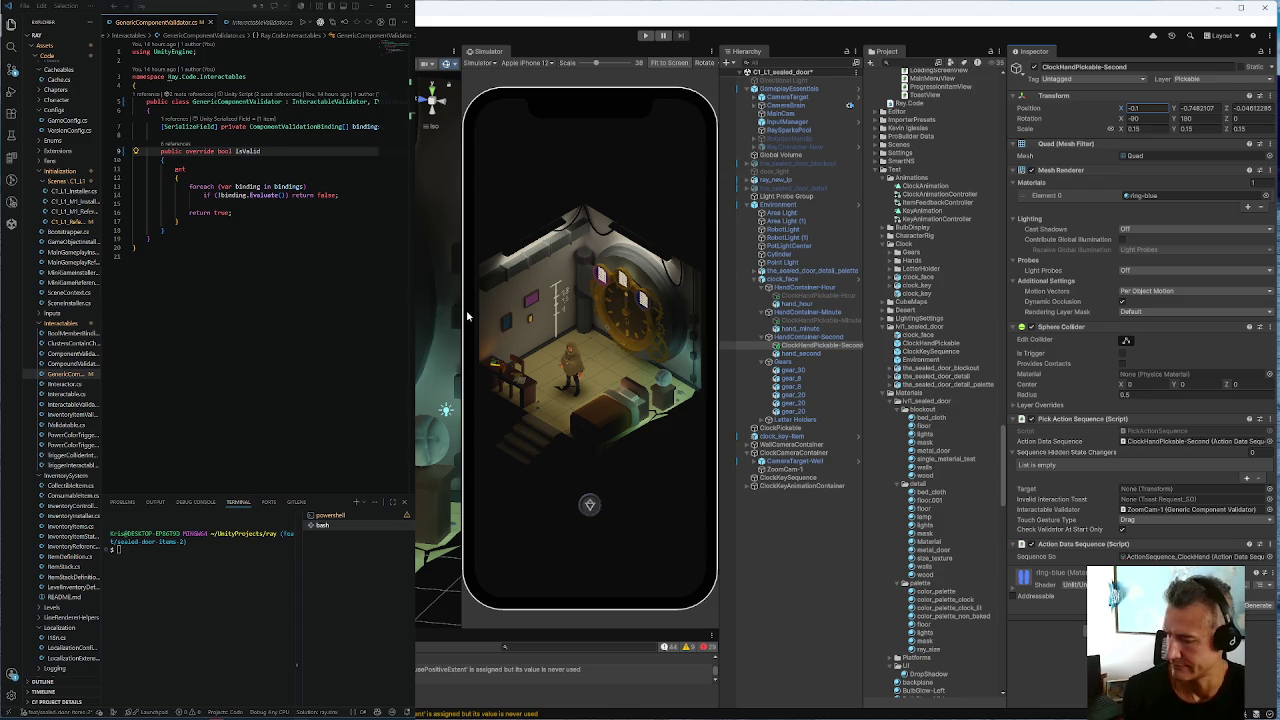
pyautogui.hotkey('ctrl', 'z')
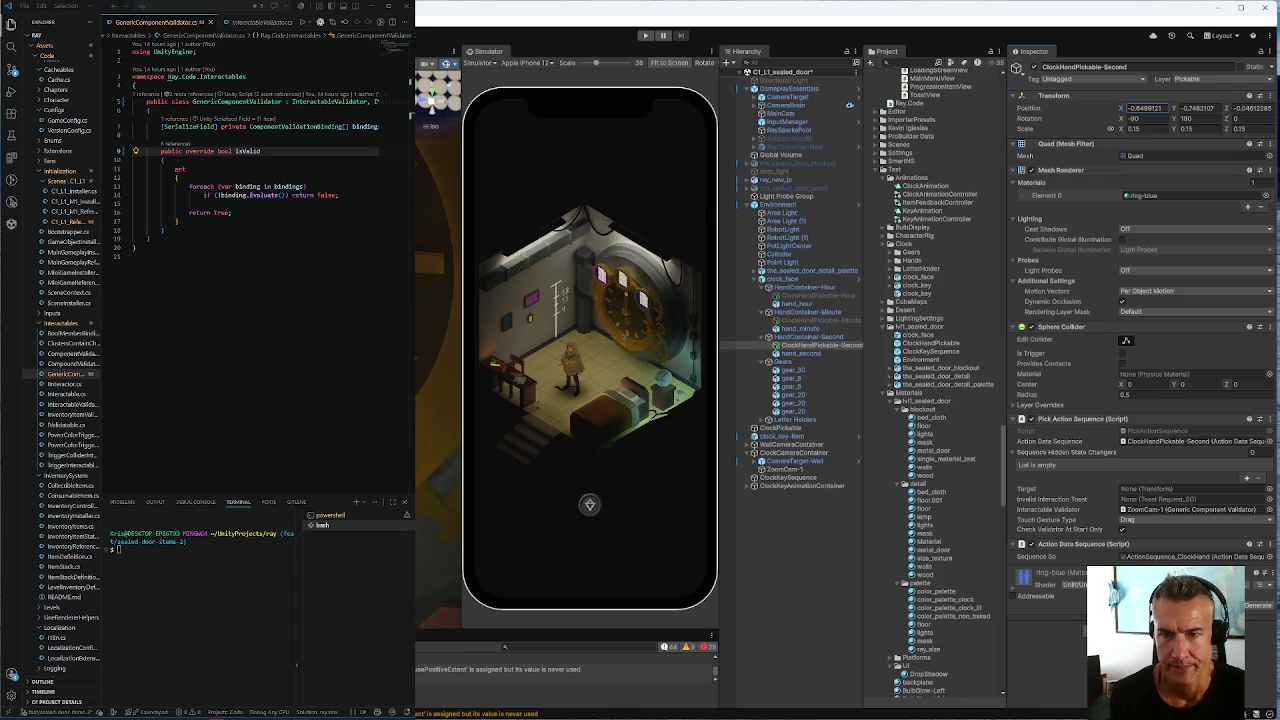
pyautogui.press('Return')
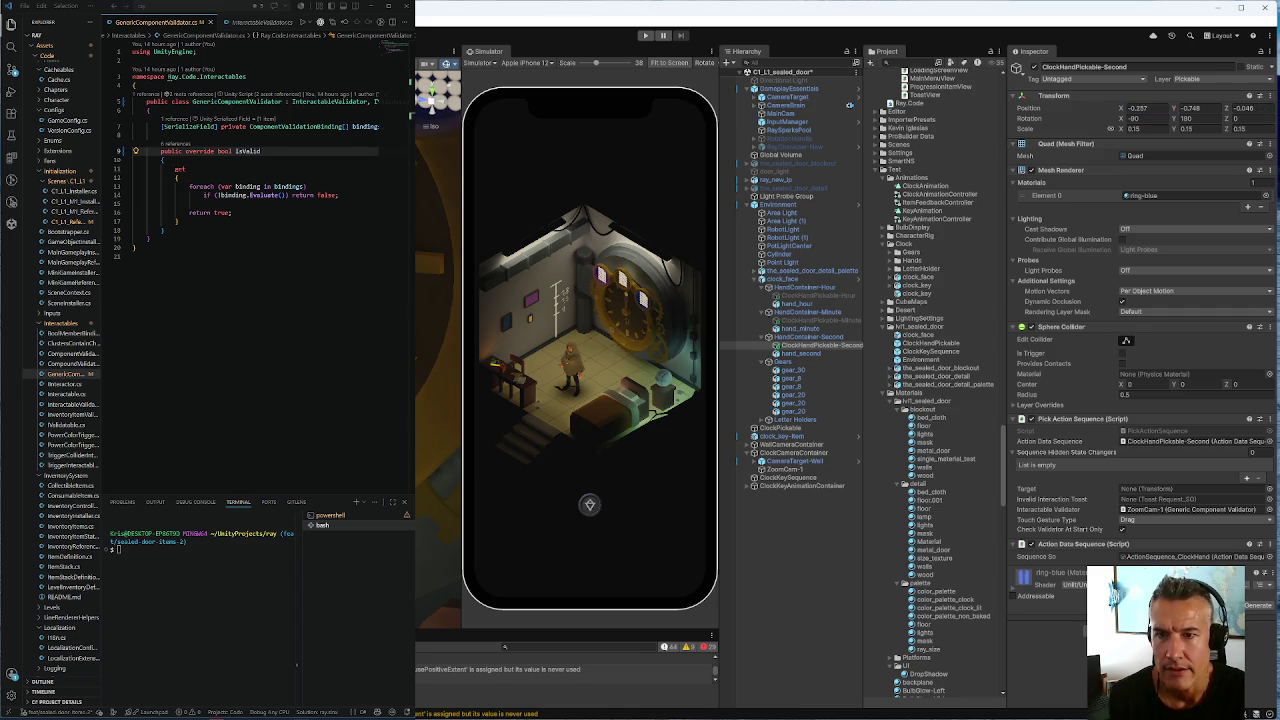
# Try Z positions 0.744, 0.85 and 0.912, then set Position Y to 0
pyautogui.write('0.744')
pyautogui.press('Return')
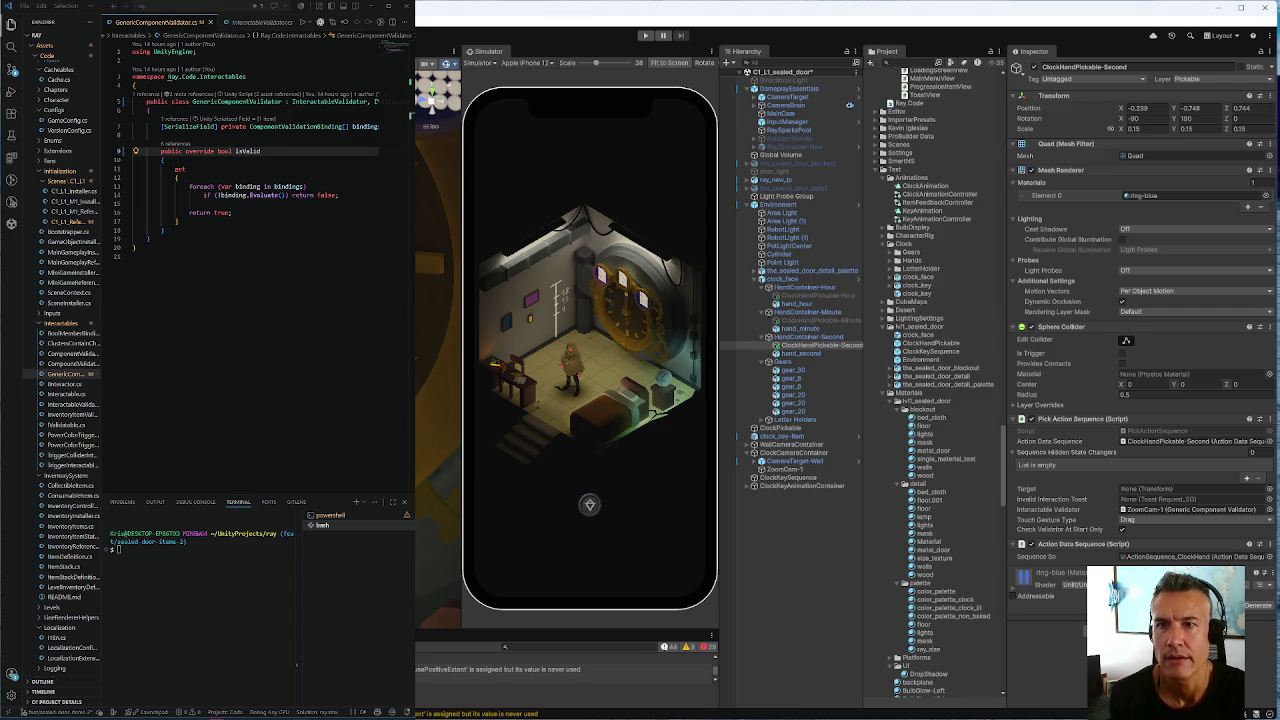
pyautogui.write('0.85')
pyautogui.press('Return')
pyautogui.write('0.912')
pyautogui.press('Return')
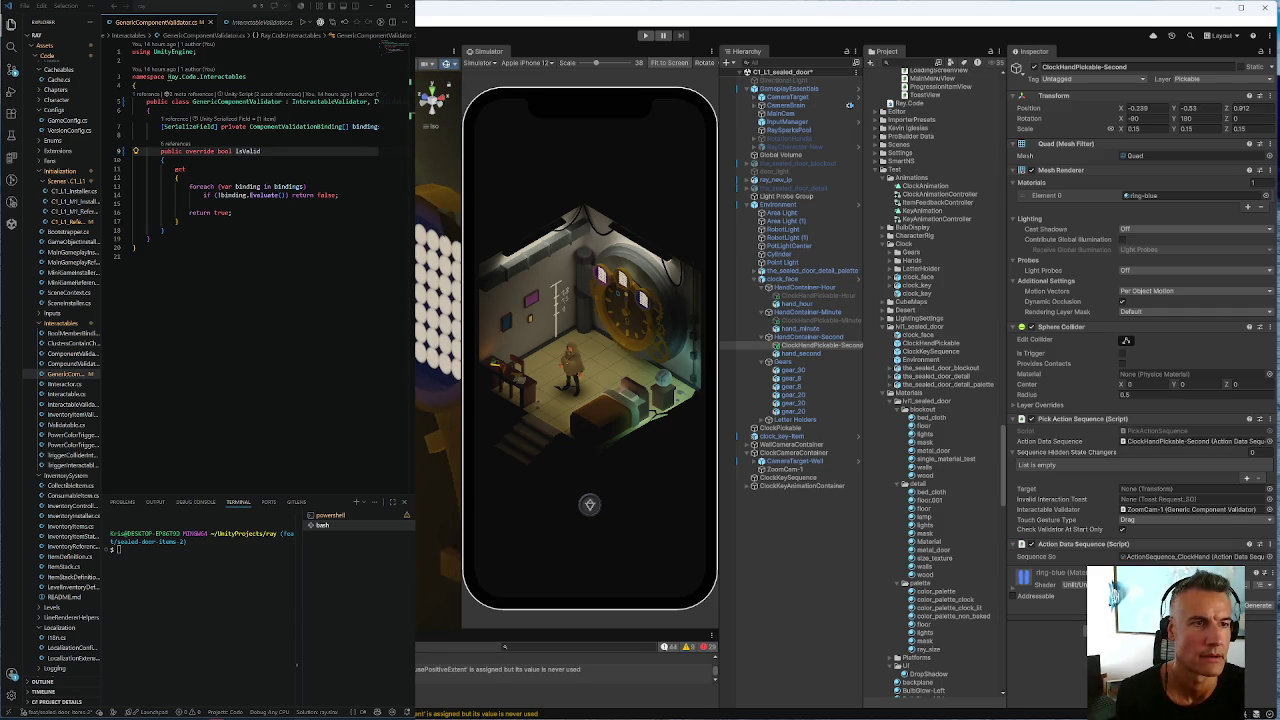
pyautogui.click(1187, 108)
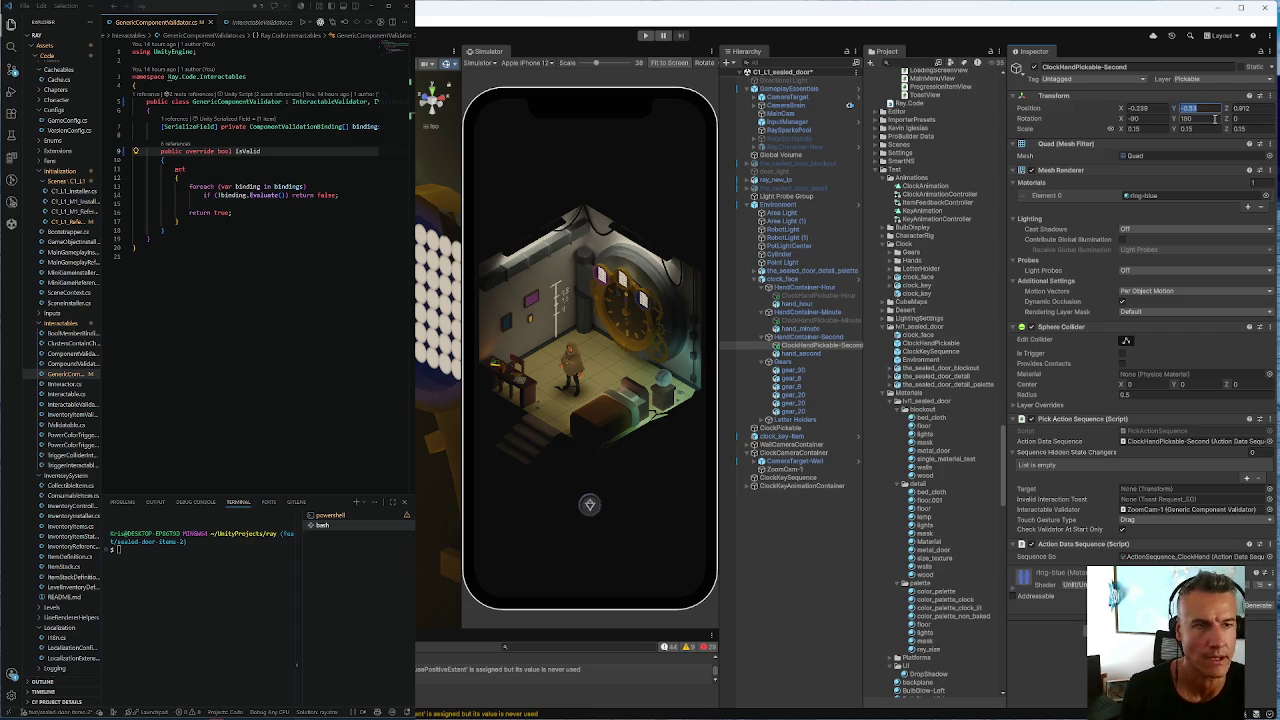
pyautogui.write('0')
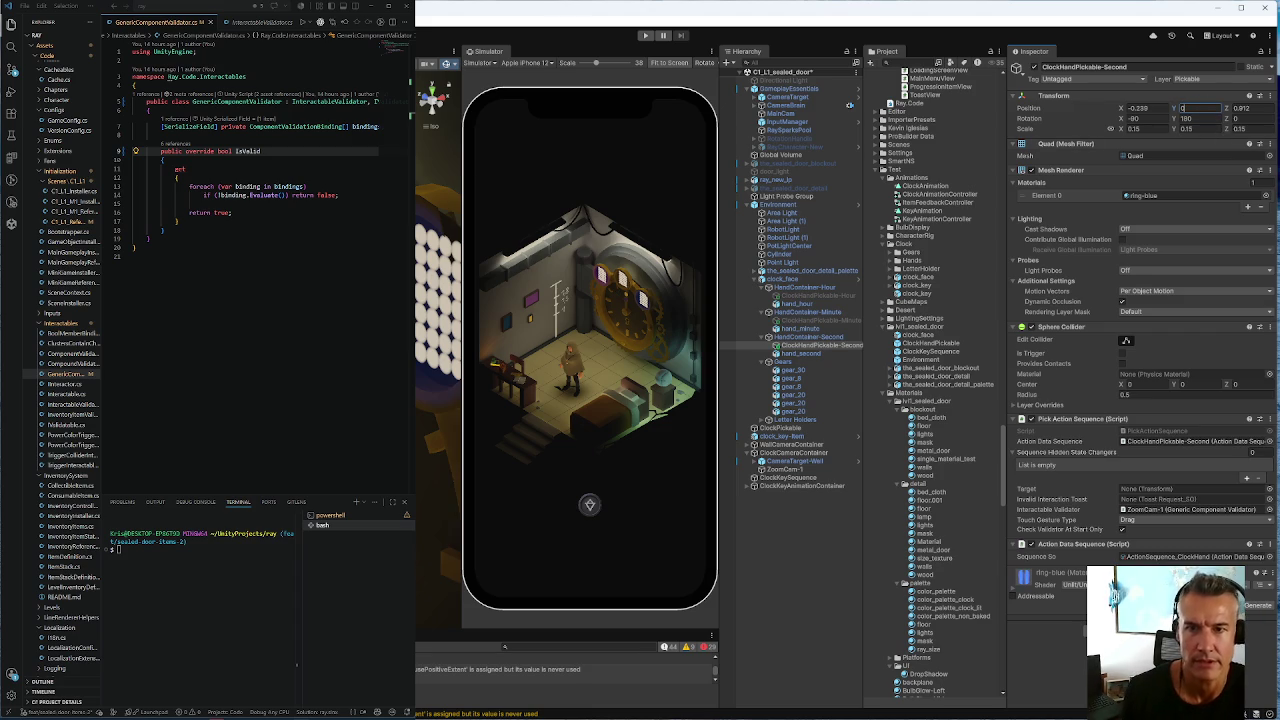
pyautogui.press('Return')
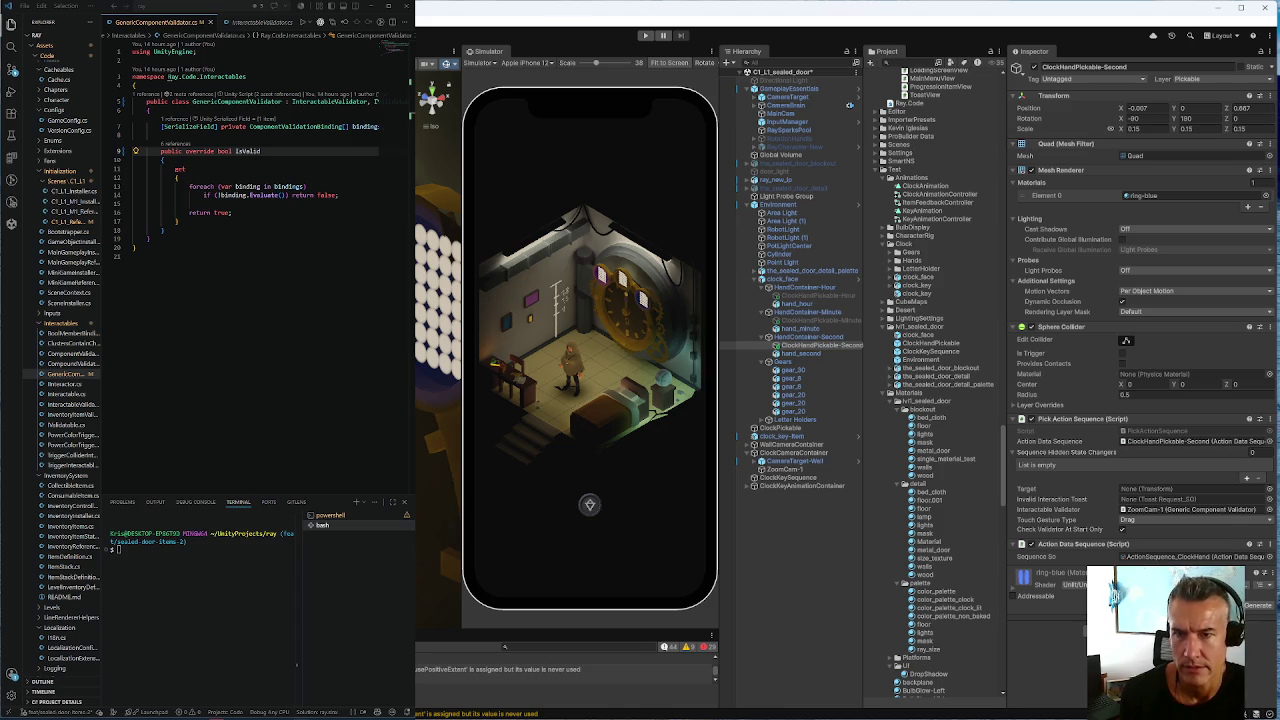
# Orbit the Scene view and compare the Minute and Second clock-hand pickables, settling on ClockHandPickable-Minute
pyautogui.moveTo(440, 200); pyautogui.dragTo(436, 238)
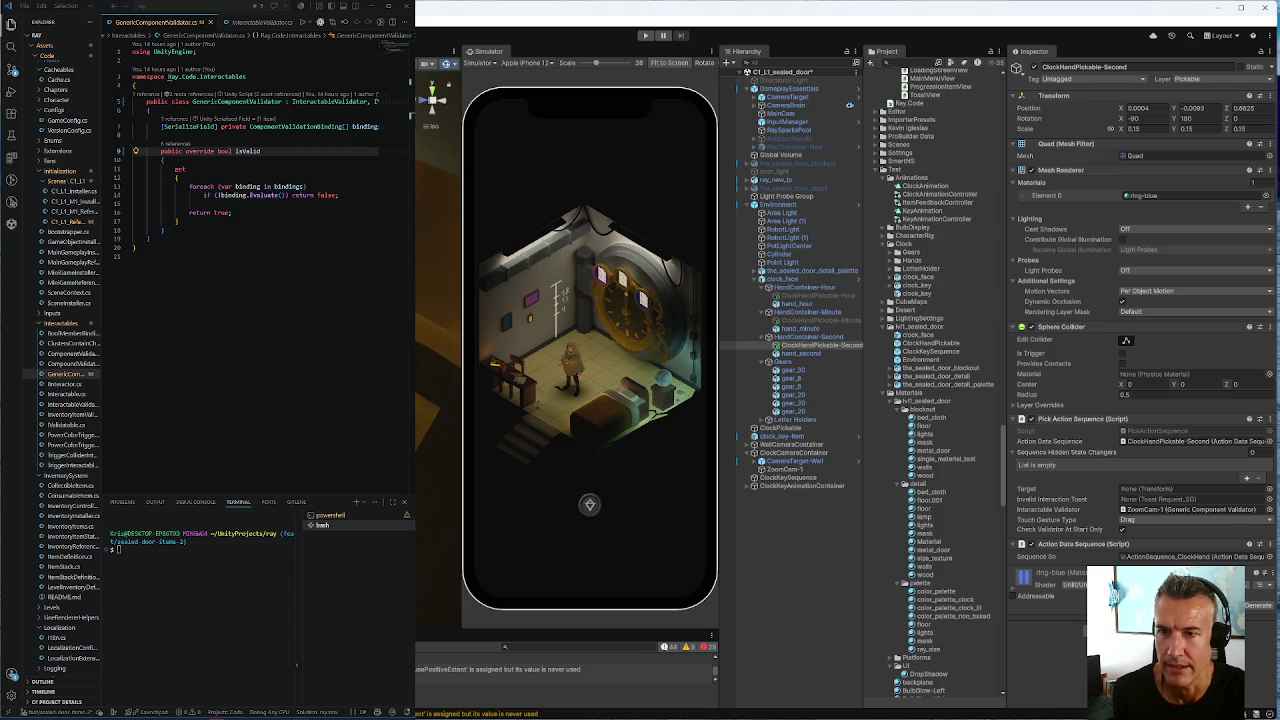
pyautogui.click(805, 321)
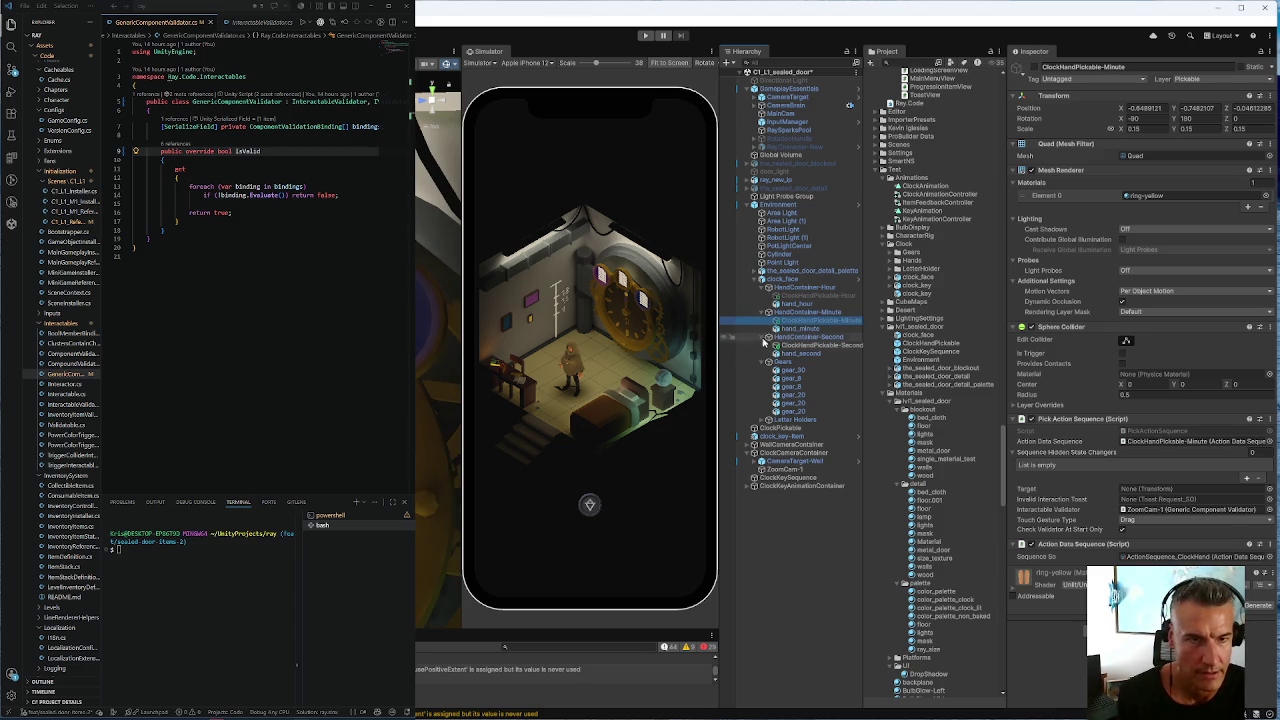
pyautogui.click(815, 346)
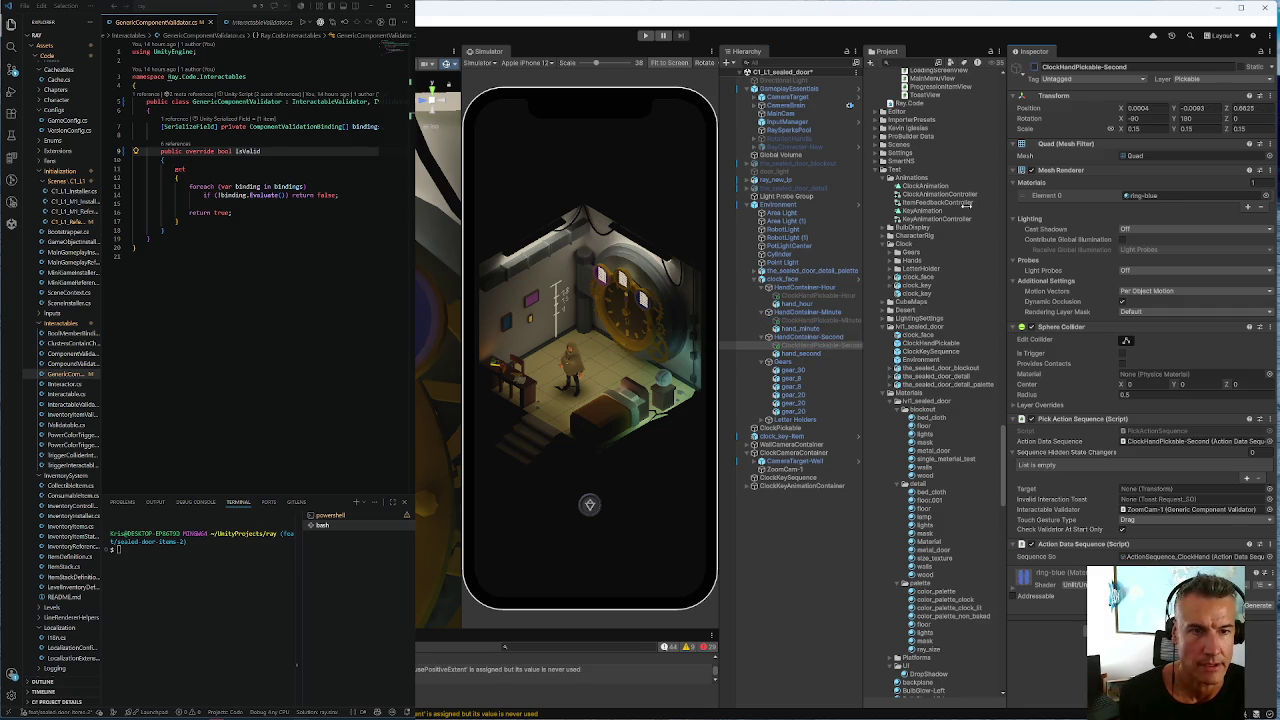
pyautogui.click(792, 321)
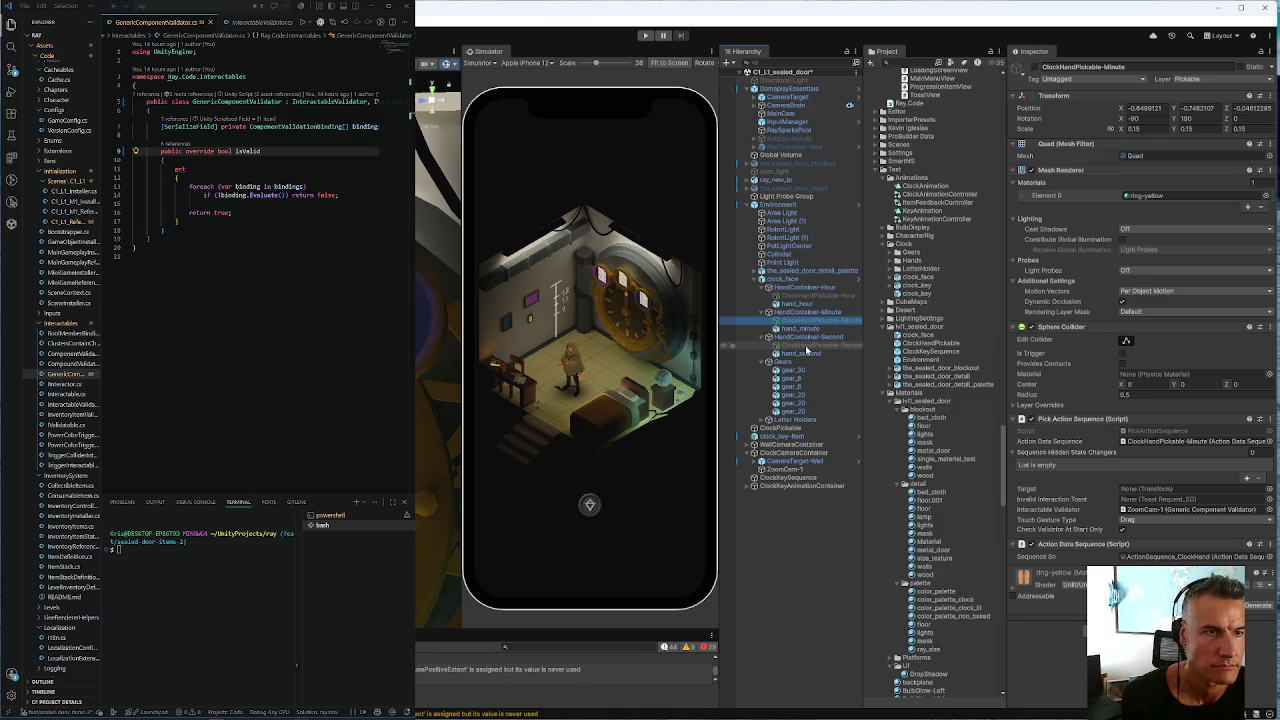
pyautogui.click(1040, 72)
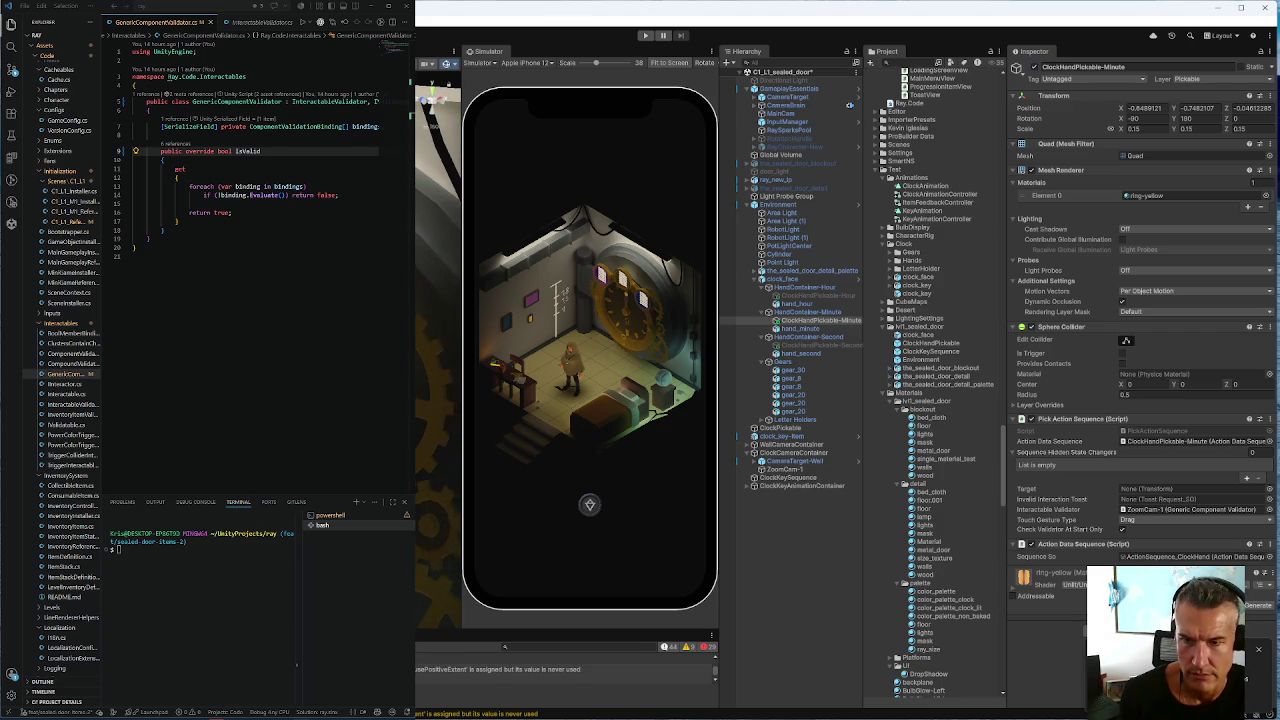
# Set ClockHandPickable-Minute's Position Y to 0, then select ClockHandPickable-Second
pyautogui.click(1182, 107)
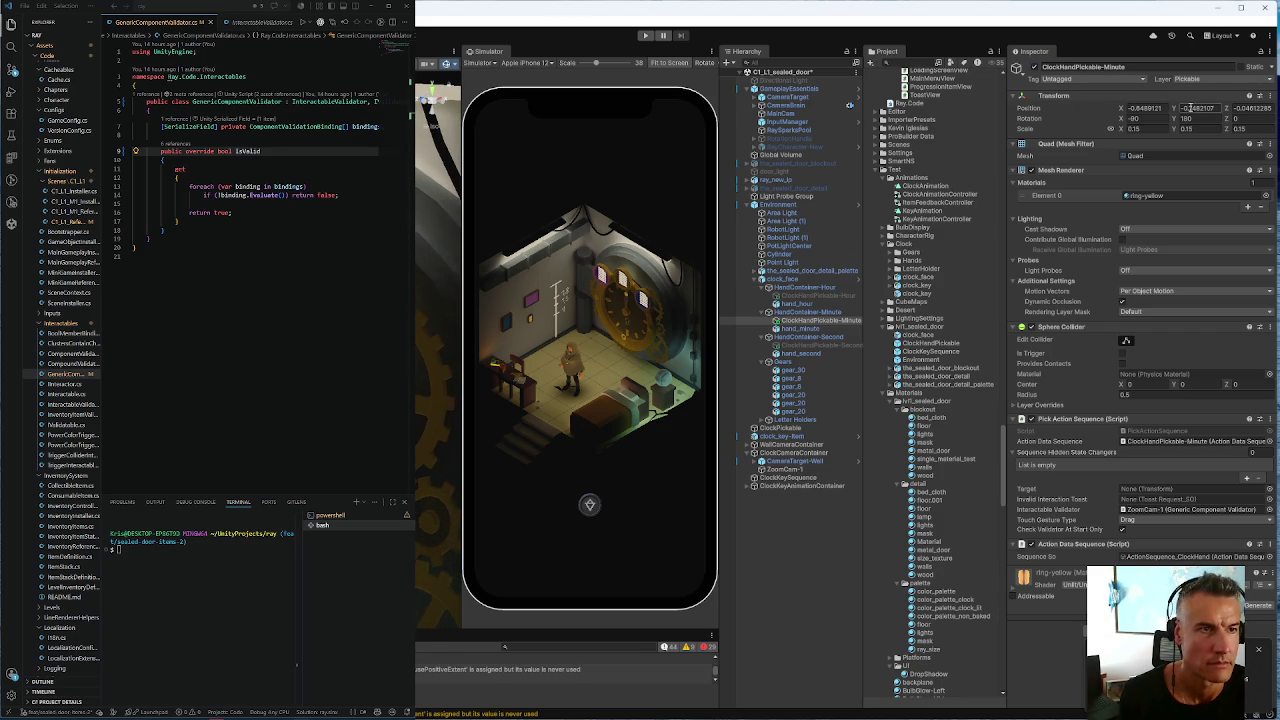
pyautogui.write('0')
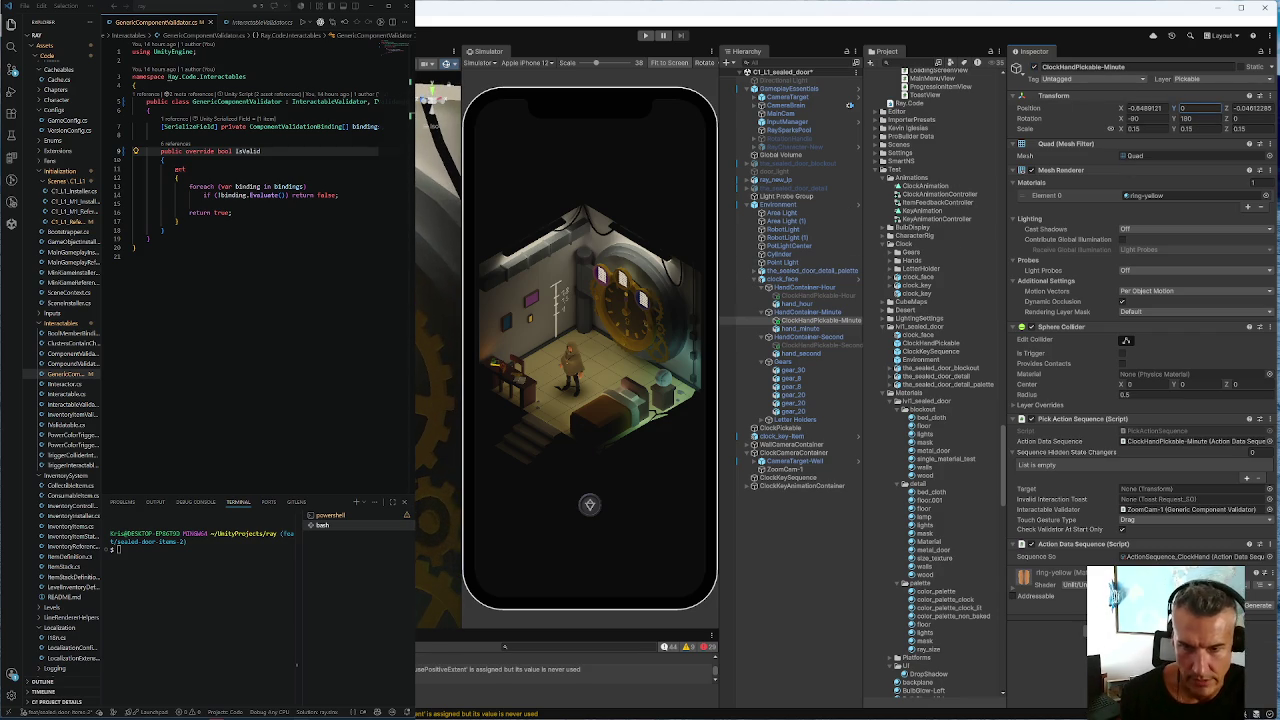
pyautogui.press('Escape')
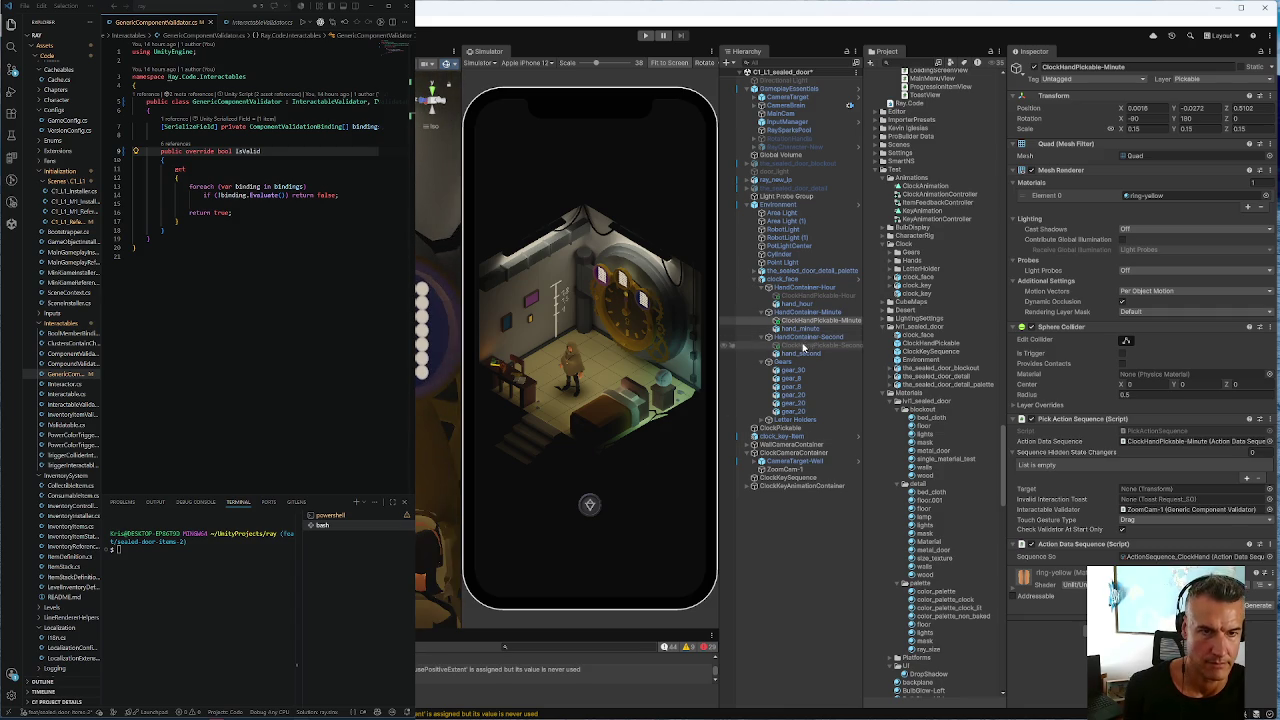
pyautogui.moveTo(820, 320); pyautogui.dragTo(795, 347)
pyautogui.click(795, 346)
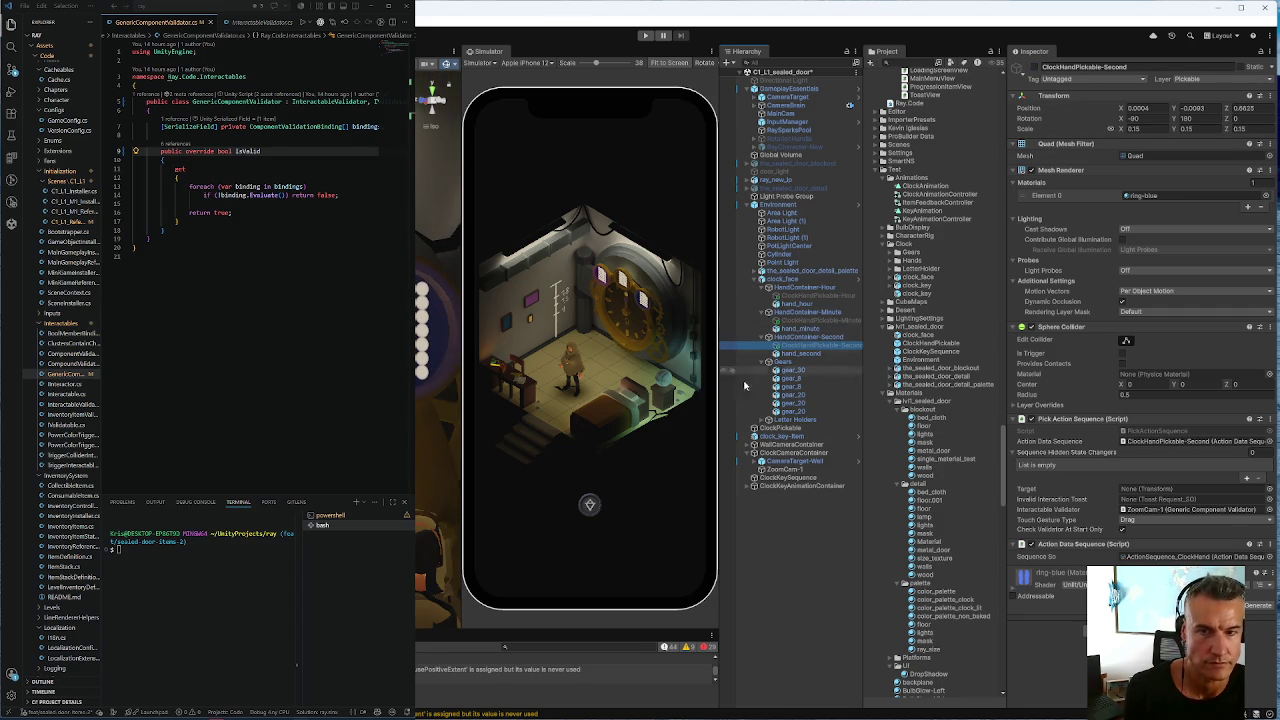
# Set ClockHandPickable-Hour's Position Y to 0 and deactivate the object
pyautogui.click(816, 295)
pyautogui.click(1038, 68)
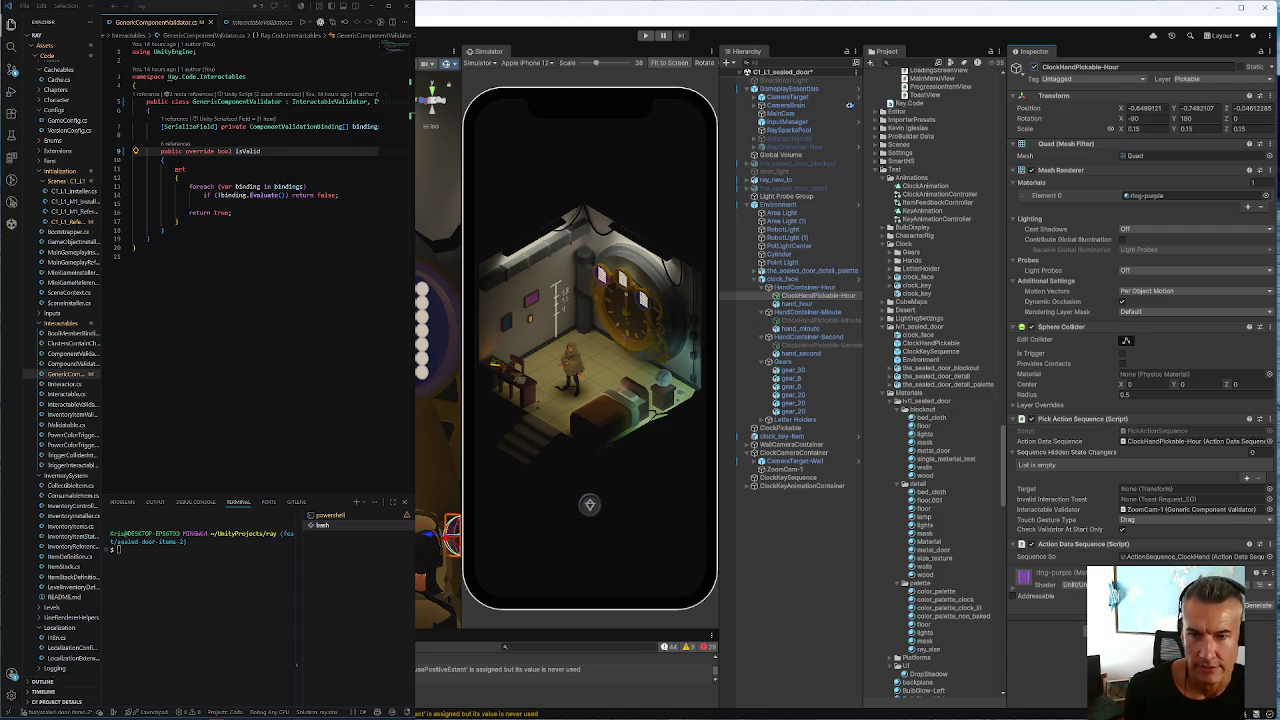
pyautogui.click(1195, 108)
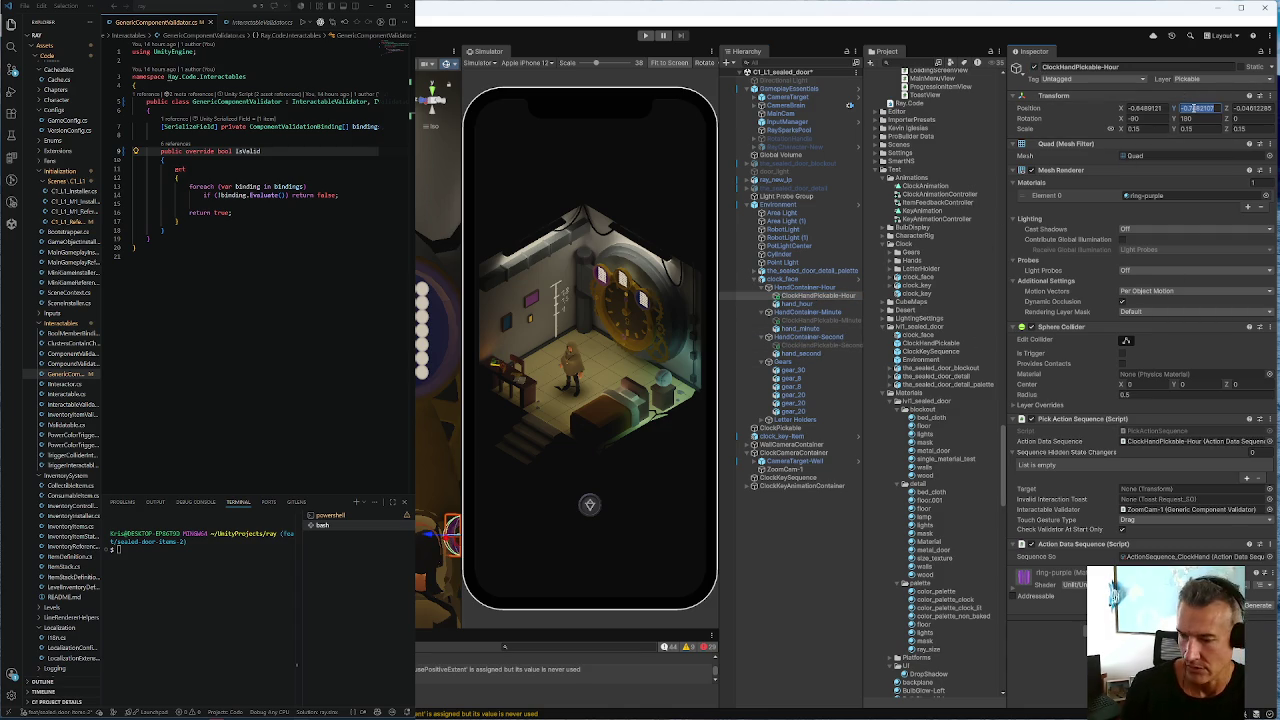
pyautogui.write('0')
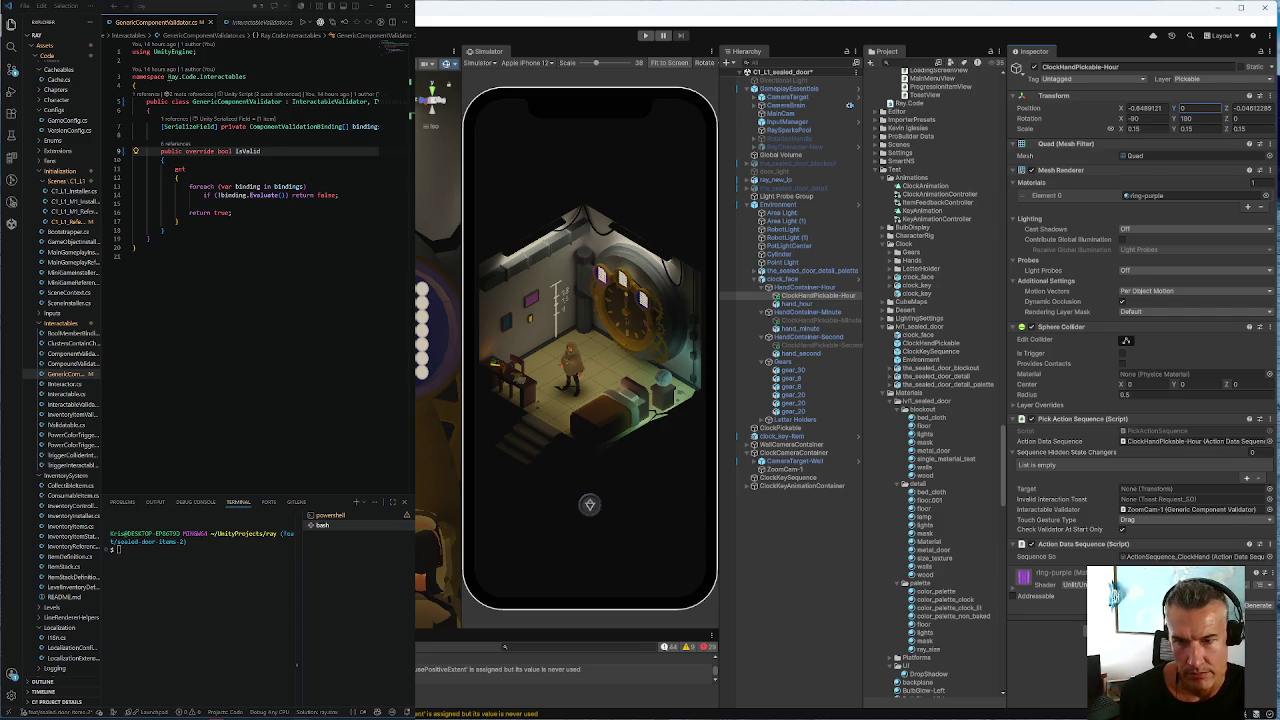
pyautogui.press('Escape')
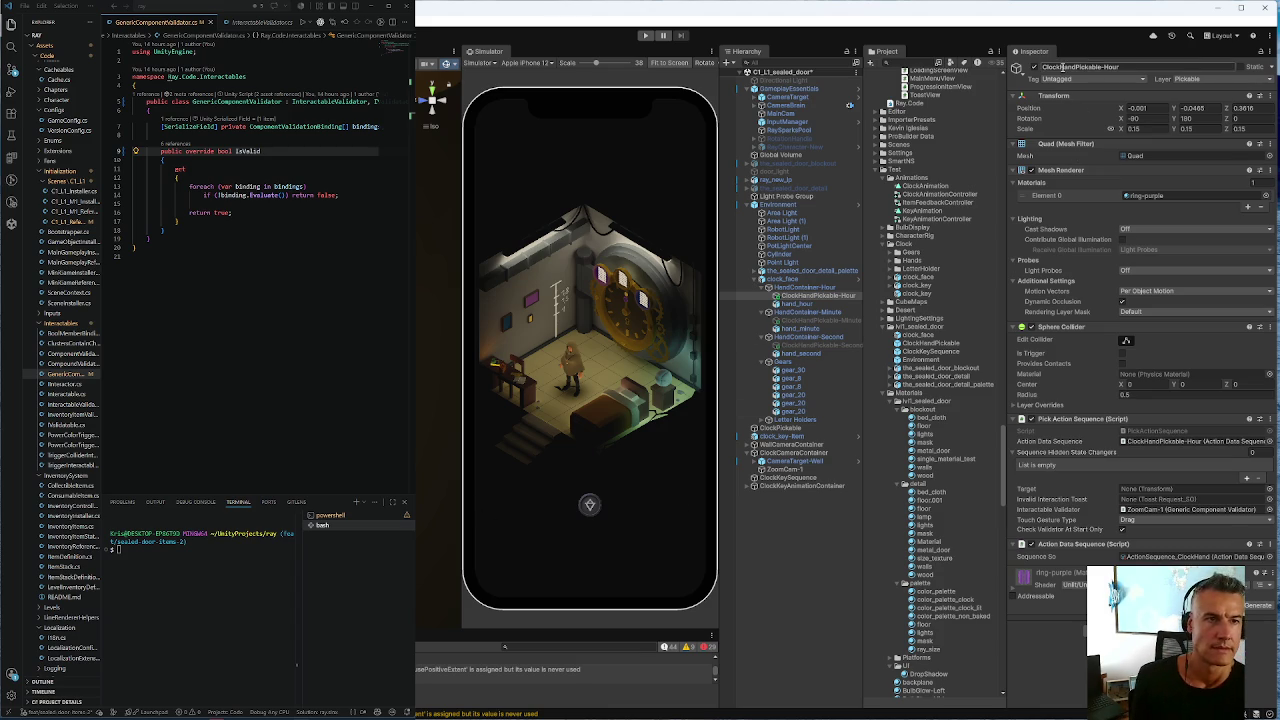
pyautogui.click(1034, 67)
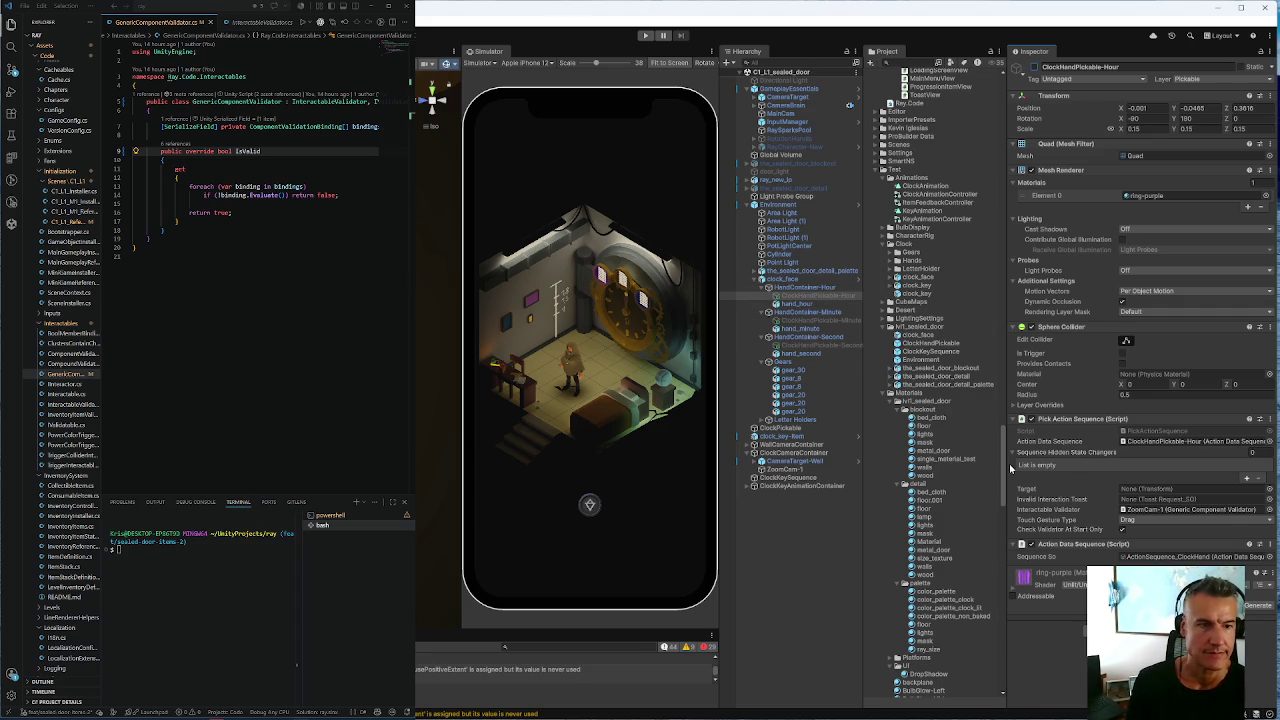
pyautogui.click(784, 280)
# Check clock_face's Clock Hand References against each HandContainer, then open the ClockHandReferences script
pyautogui.scroll(-2, 1116, 374)
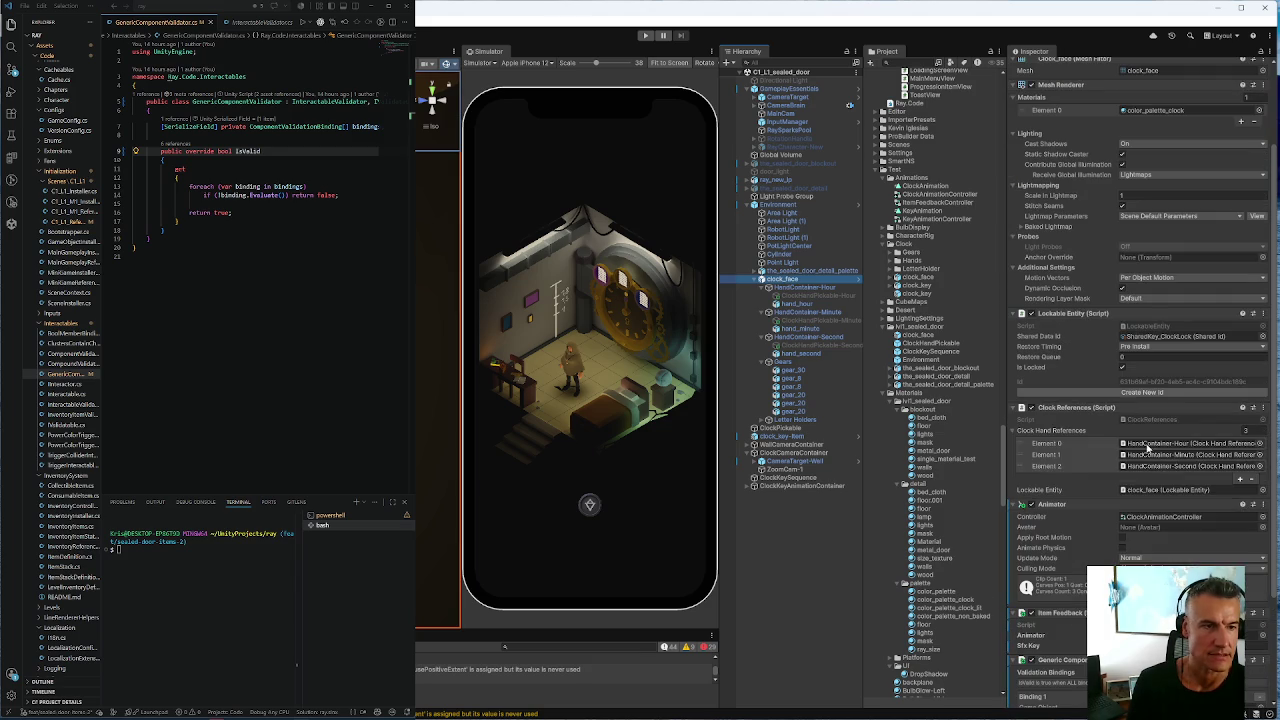
pyautogui.click(1158, 446)
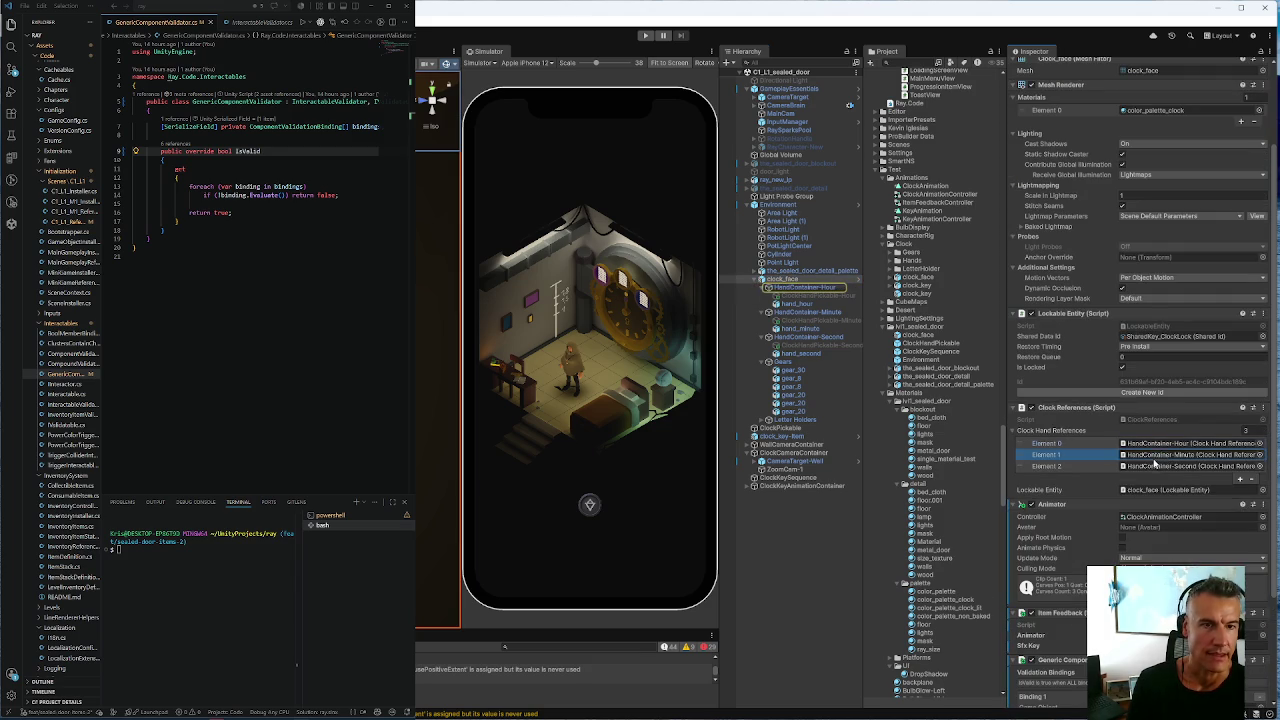
pyautogui.click(1153, 467)
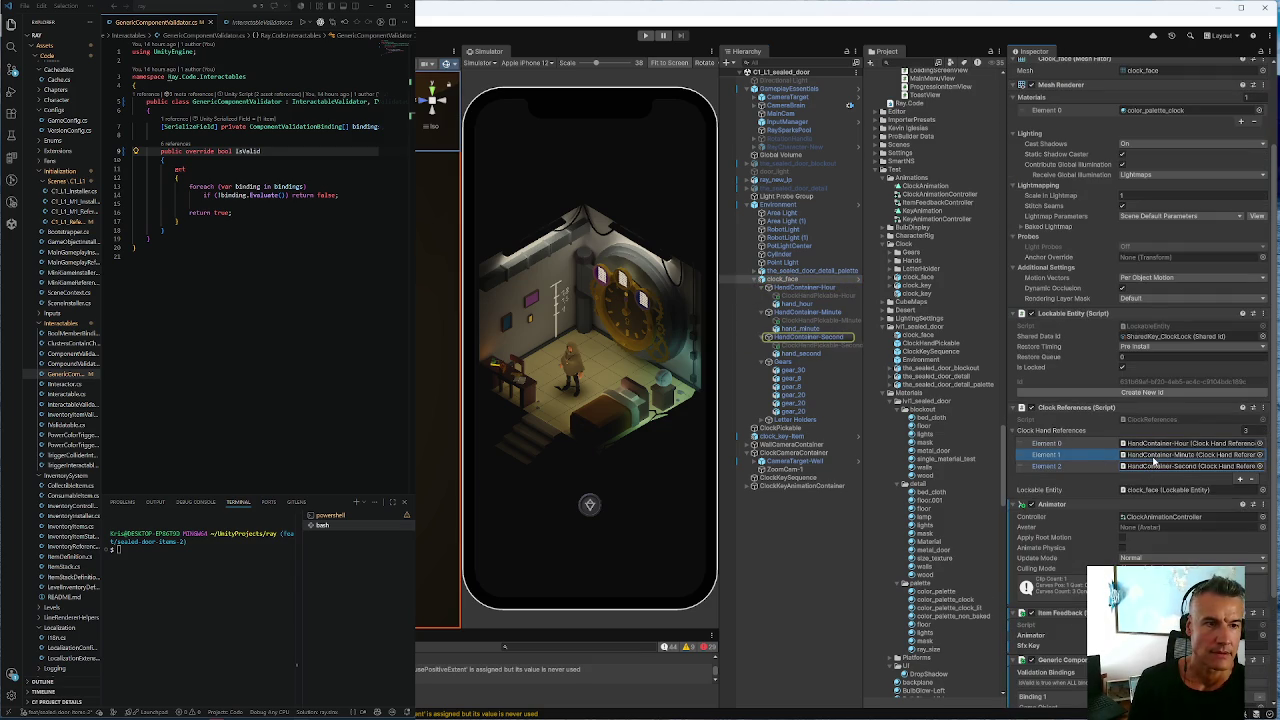
pyautogui.click(789, 337)
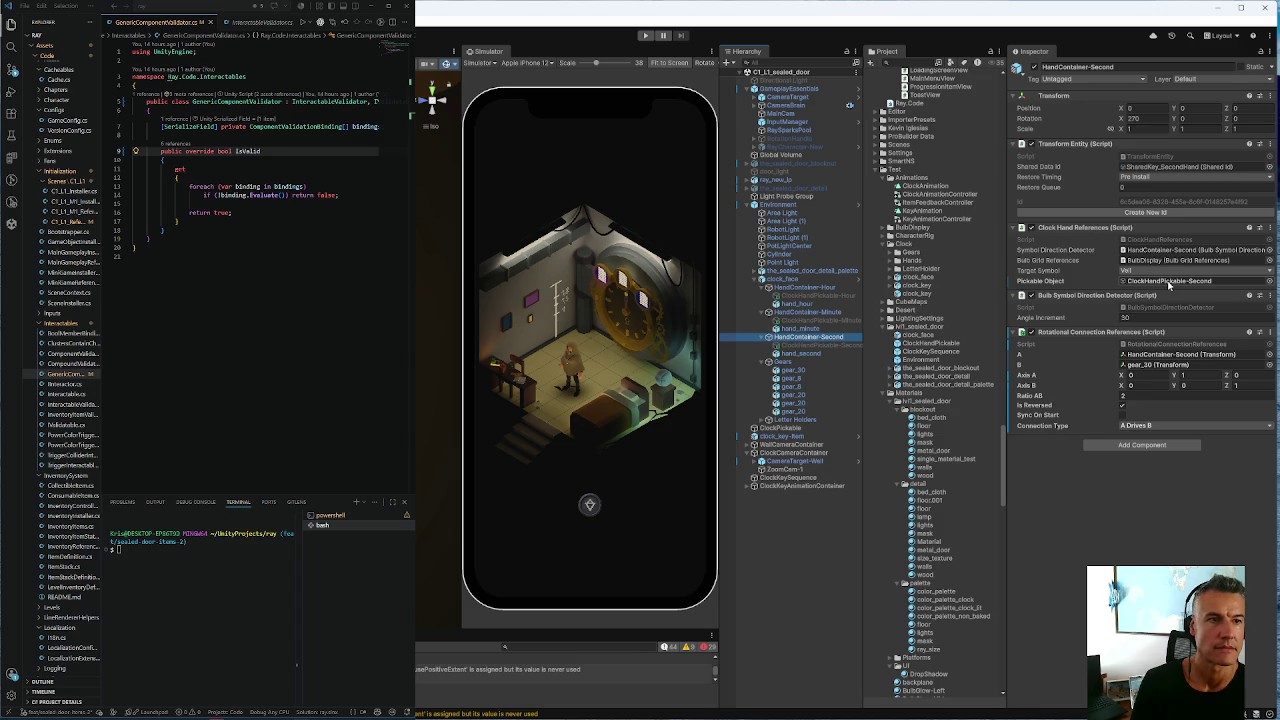
pyautogui.click(1155, 282)
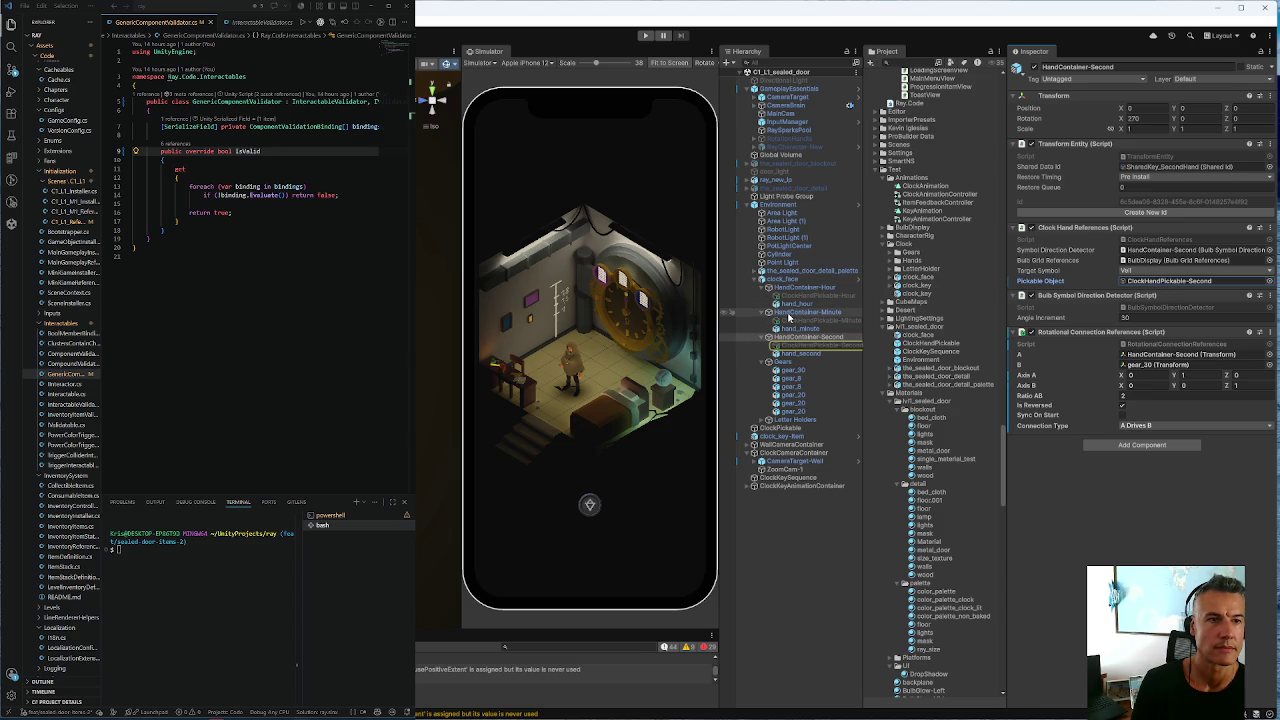
pyautogui.click(788, 314)
pyautogui.click(805, 287)
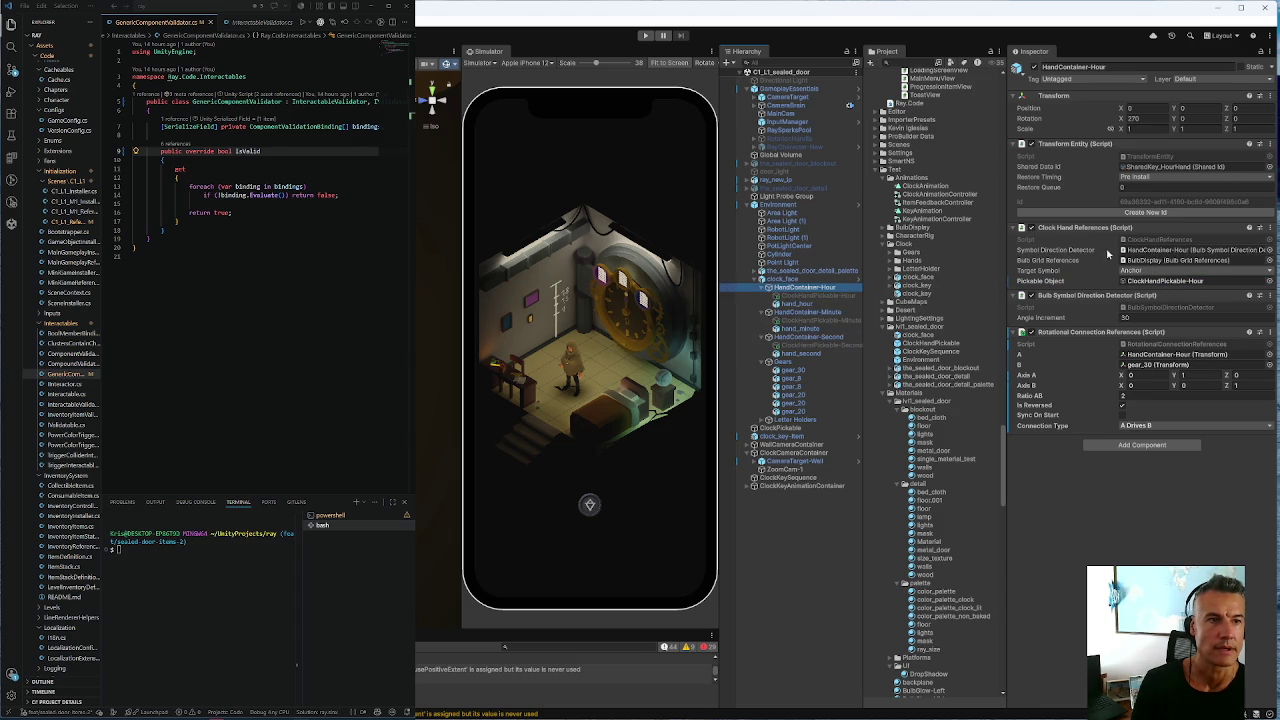
pyautogui.doubleClick(1165, 240)
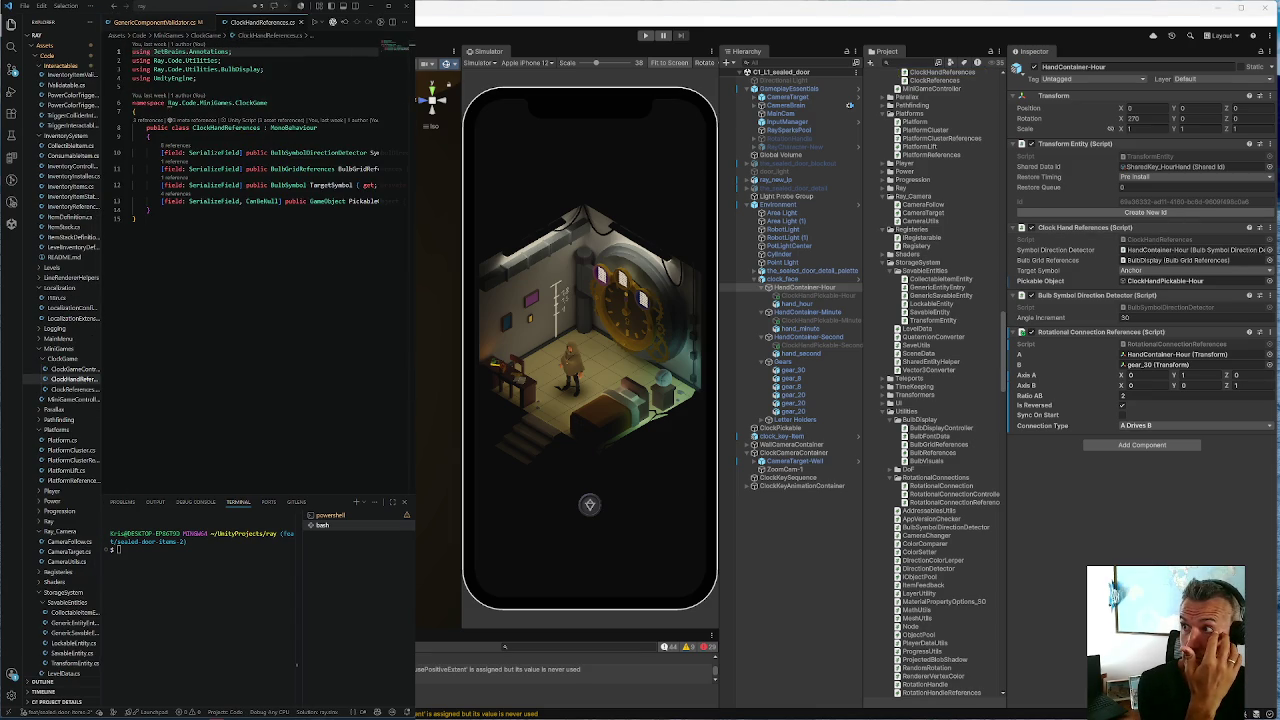
# Find all PickableObject references and delete its null-check line in ClockGameController
pyautogui.click(357, 201)
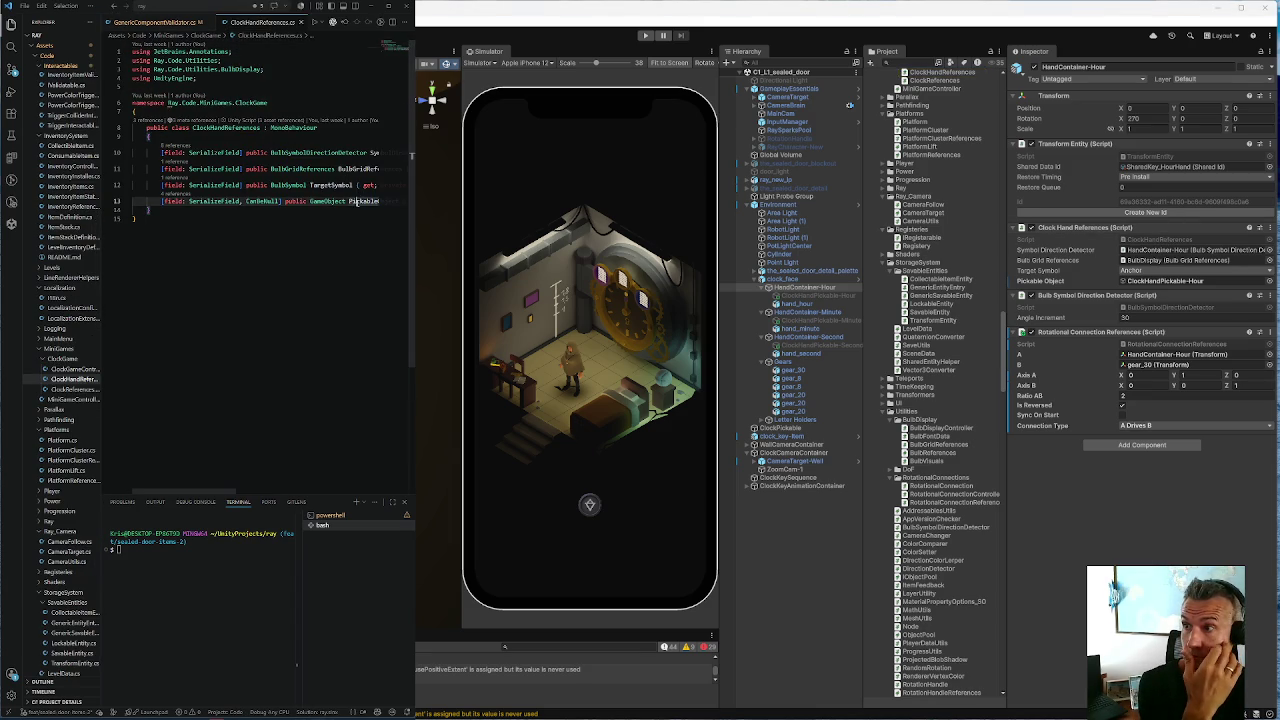
pyautogui.doubleClick(353, 201)
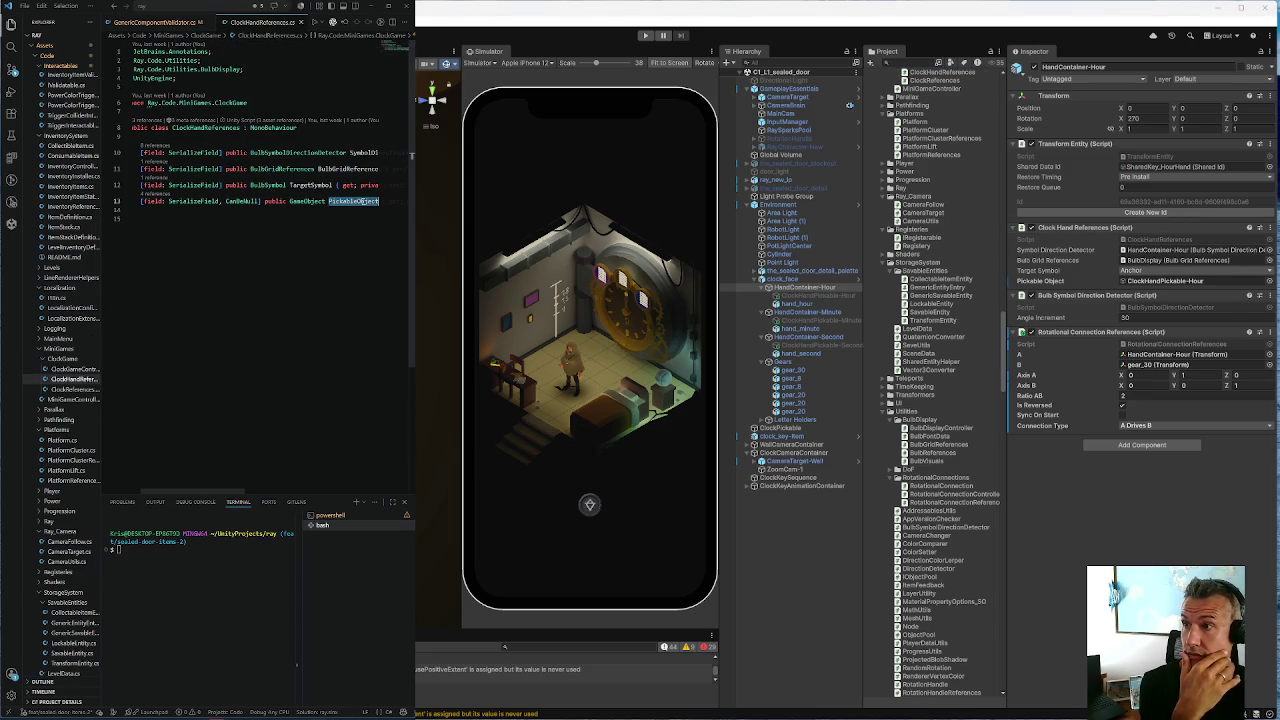
pyautogui.rightClick(357, 201)
pyautogui.click(250, 284)
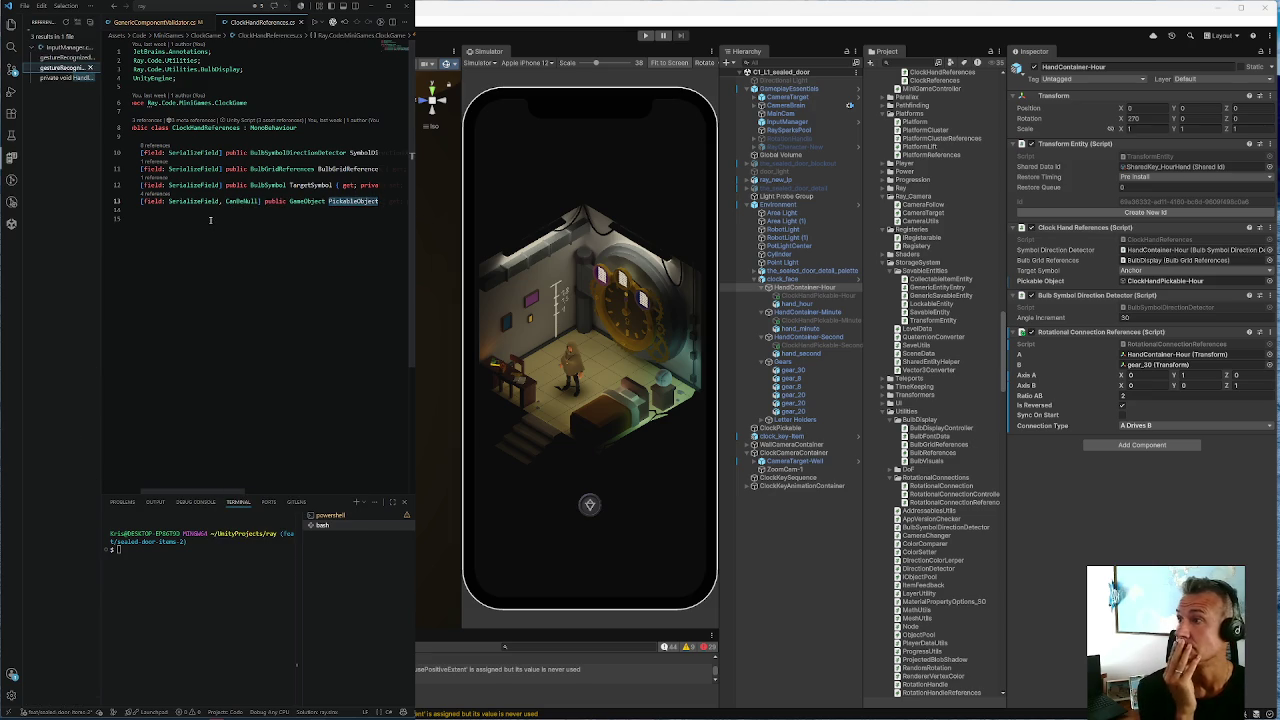
pyautogui.click(61, 59)
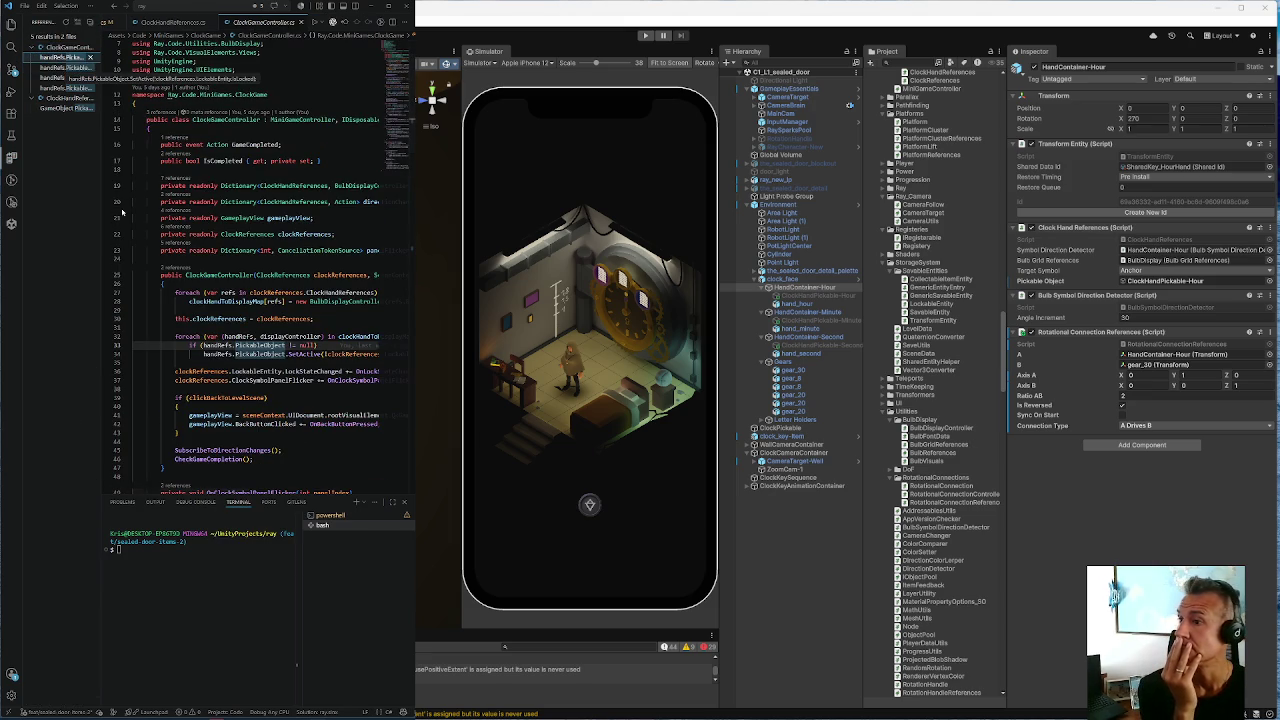
pyautogui.moveTo(200, 493); pyautogui.dragTo(238, 494)
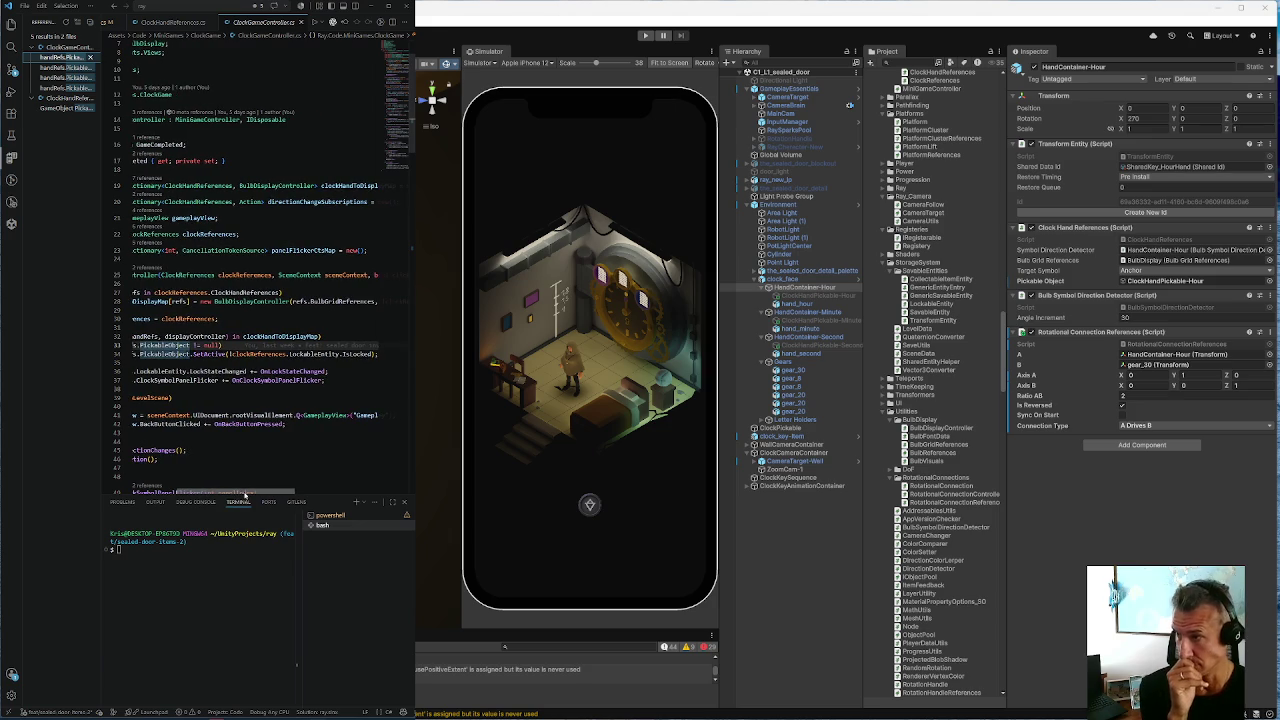
pyautogui.moveTo(238, 494)
pyautogui.mouseDown()
pyautogui.moveTo(206, 496)
pyautogui.moveTo(244, 505)
pyautogui.moveTo(216, 507)
pyautogui.moveTo(234, 510)
pyautogui.moveTo(188, 515)
pyautogui.mouseUp()
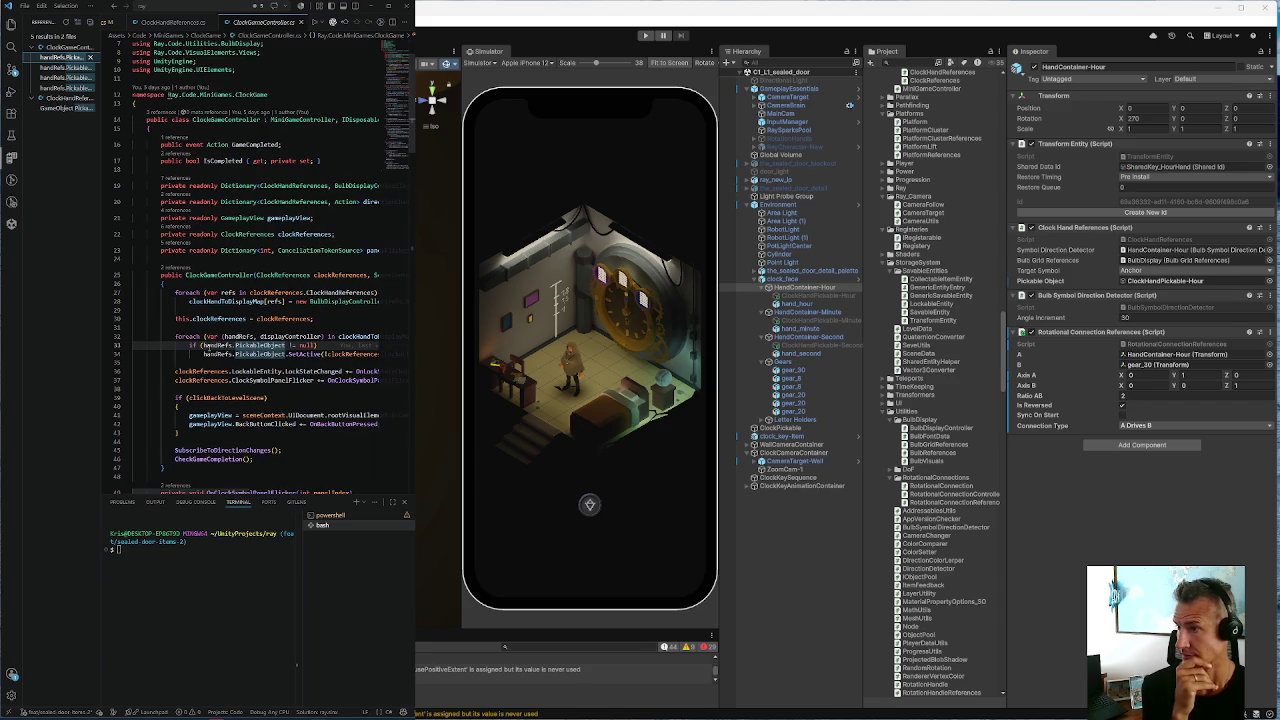
pyautogui.click(204, 354)
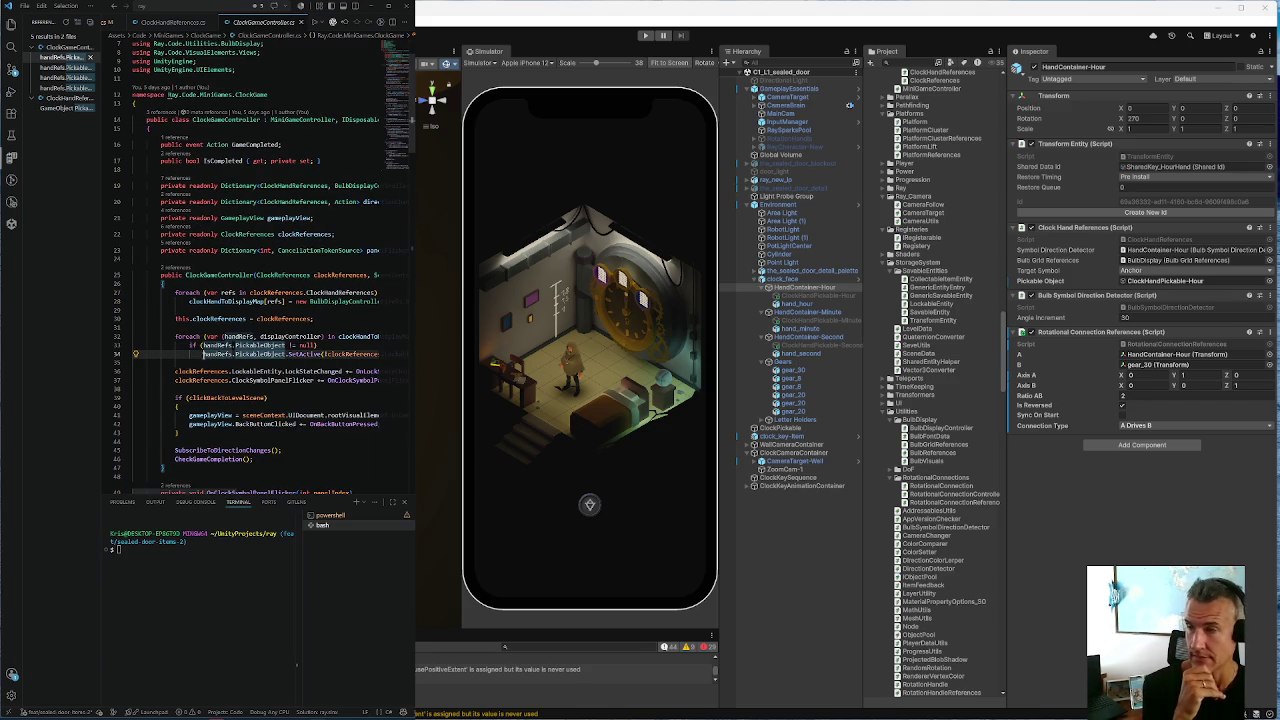
pyautogui.hotkey('shift', 'Up')
pyautogui.hotkey('shift', 'Home')
pyautogui.press('BackSpace')
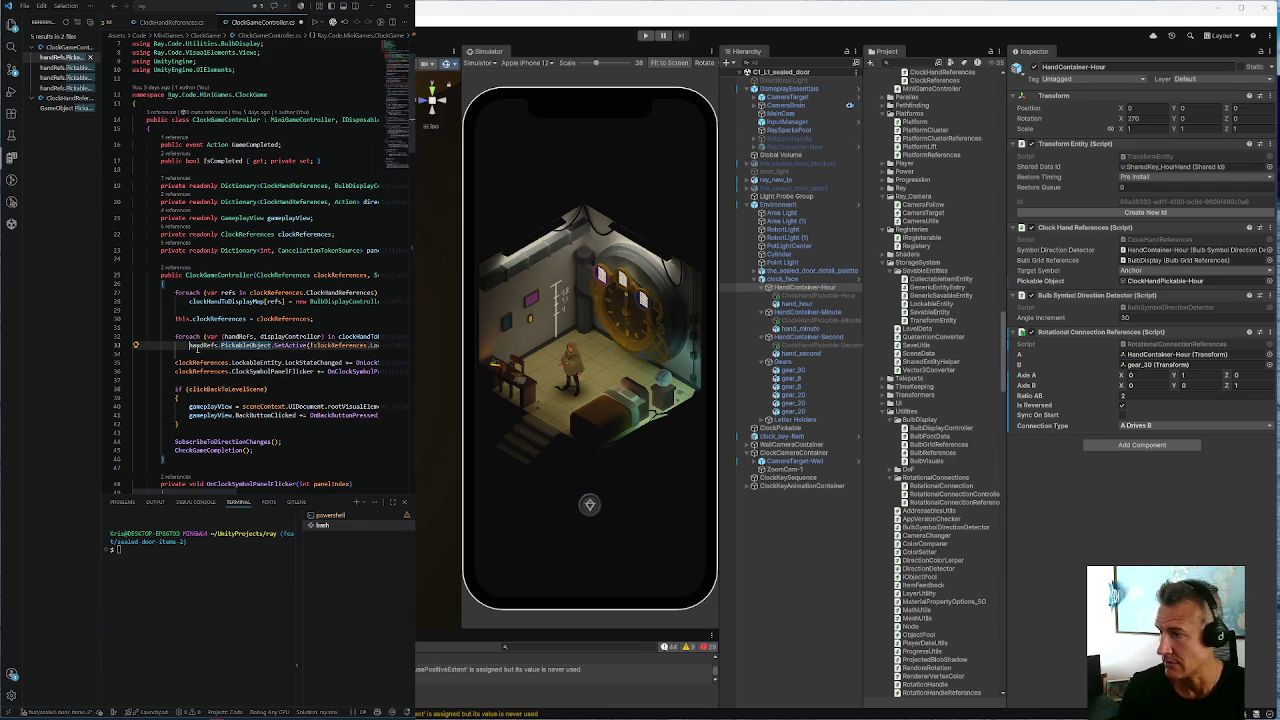
# Remove the CanBeNull attribute and the JetBrains.Annotations using from ClockHandReferences
pyautogui.rightClick(248, 346)
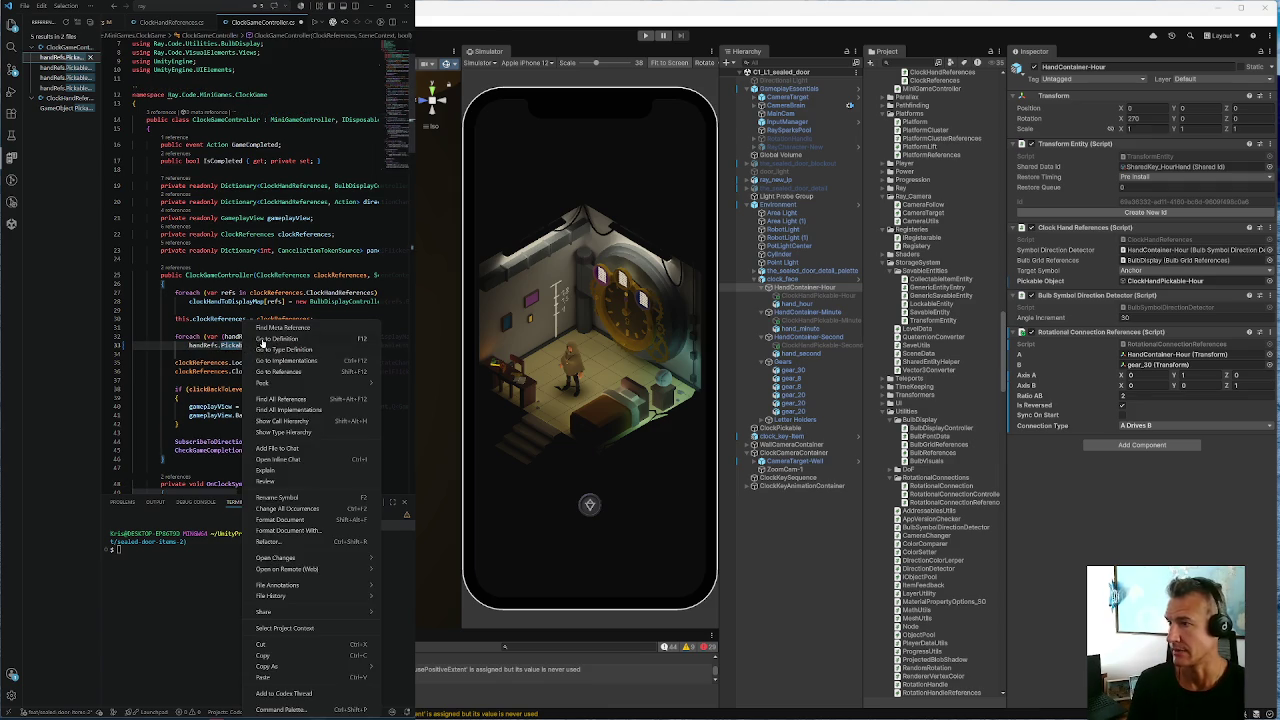
pyautogui.click(252, 341)
pyautogui.doubleClick(265, 201)
pyautogui.press('BackSpace')
pyautogui.press('BackSpace')
pyautogui.press('BackSpace')
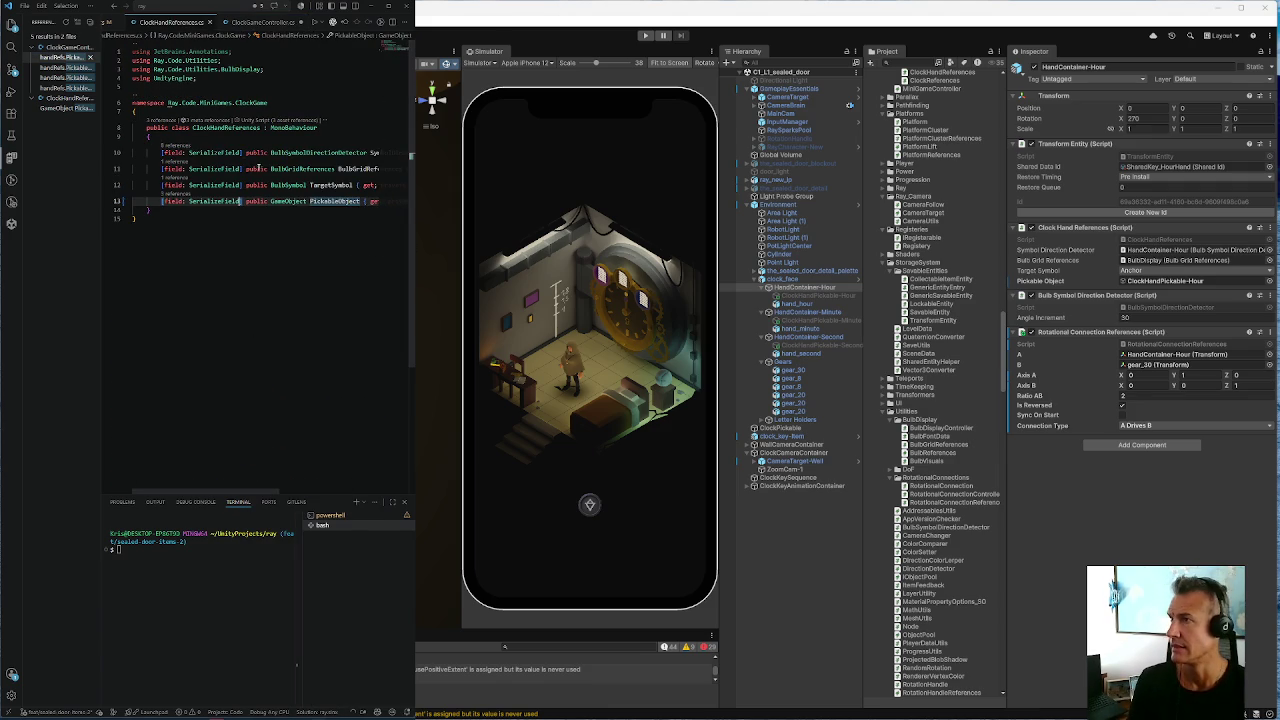
pyautogui.moveTo(232, 52); pyautogui.dragTo(130, 52)
pyautogui.press('BackSpace')
pyautogui.click(92, 57)
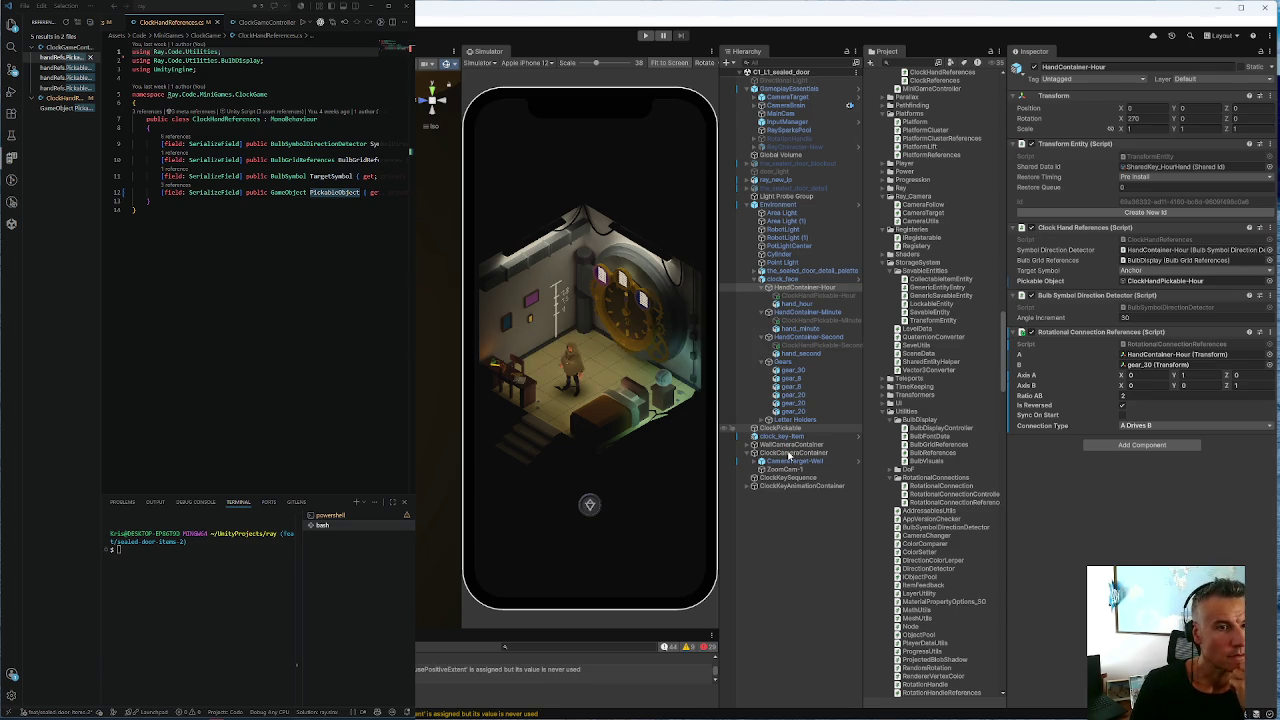
# On ClockPickable, try ToastRequest_KeyMissing as Invalid Interaction Toast, then clear it to None
pyautogui.click(780, 428)
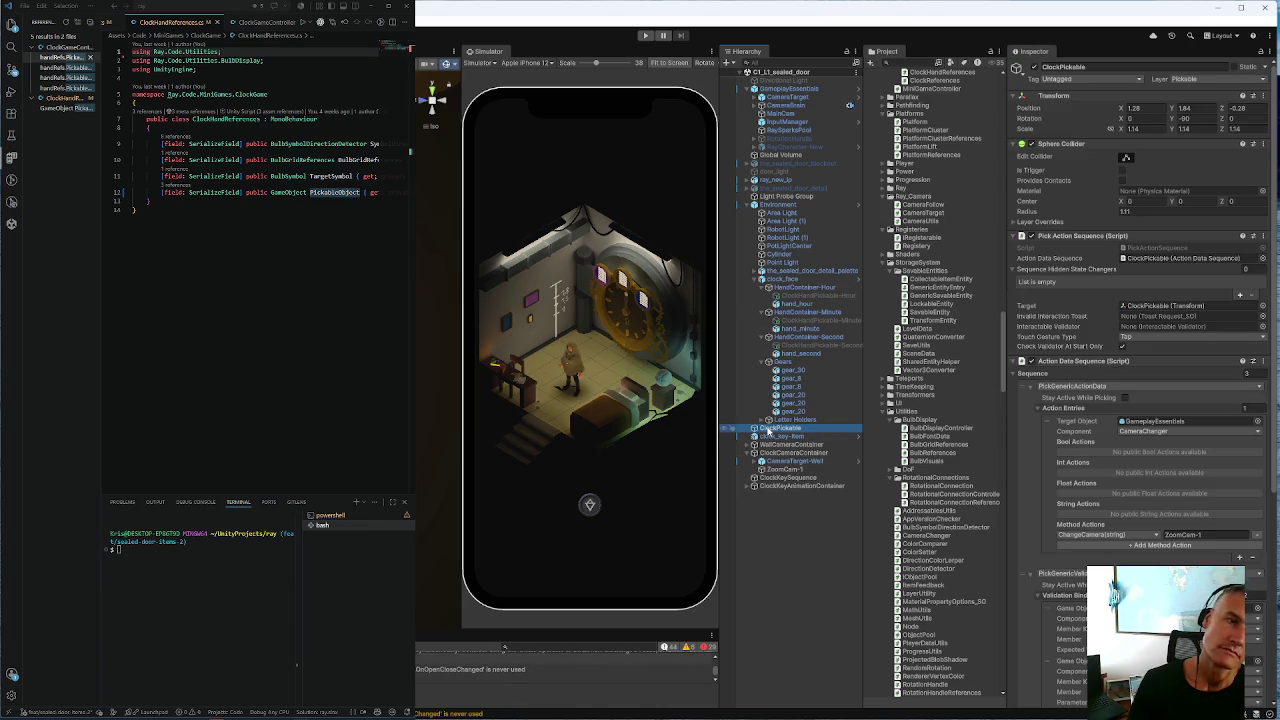
pyautogui.click(1155, 318)
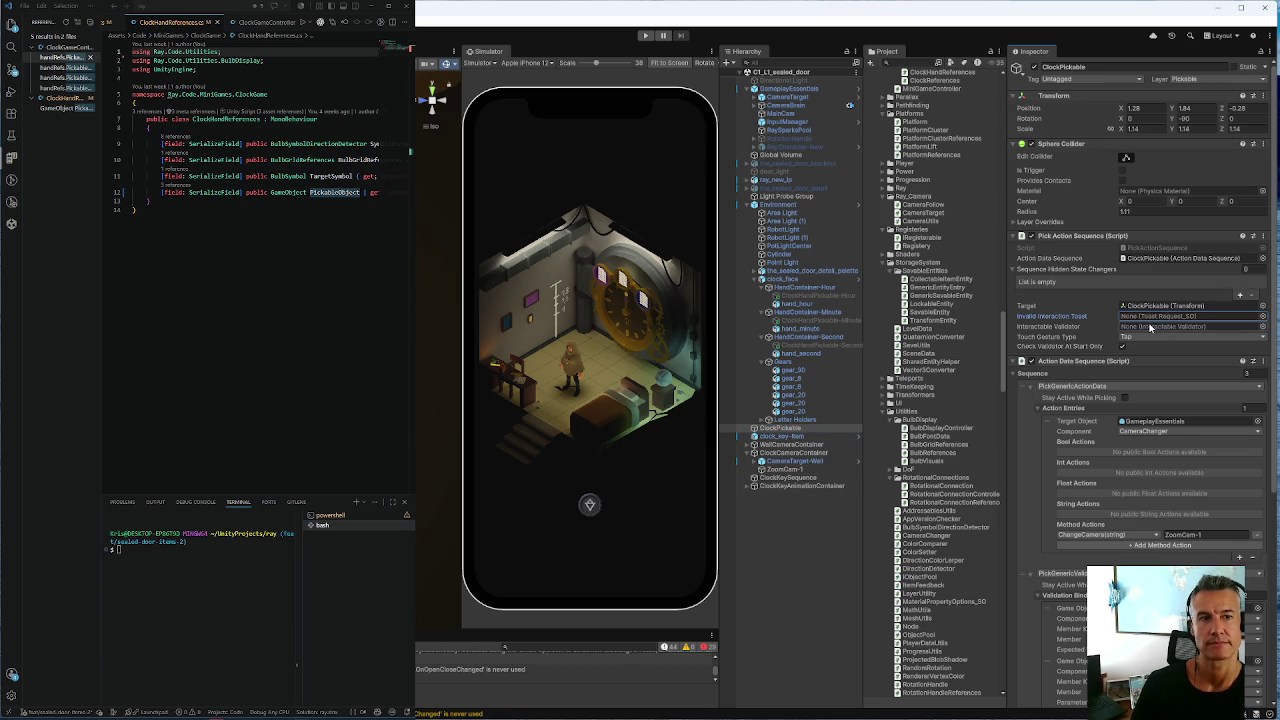
pyautogui.click(1262, 318)
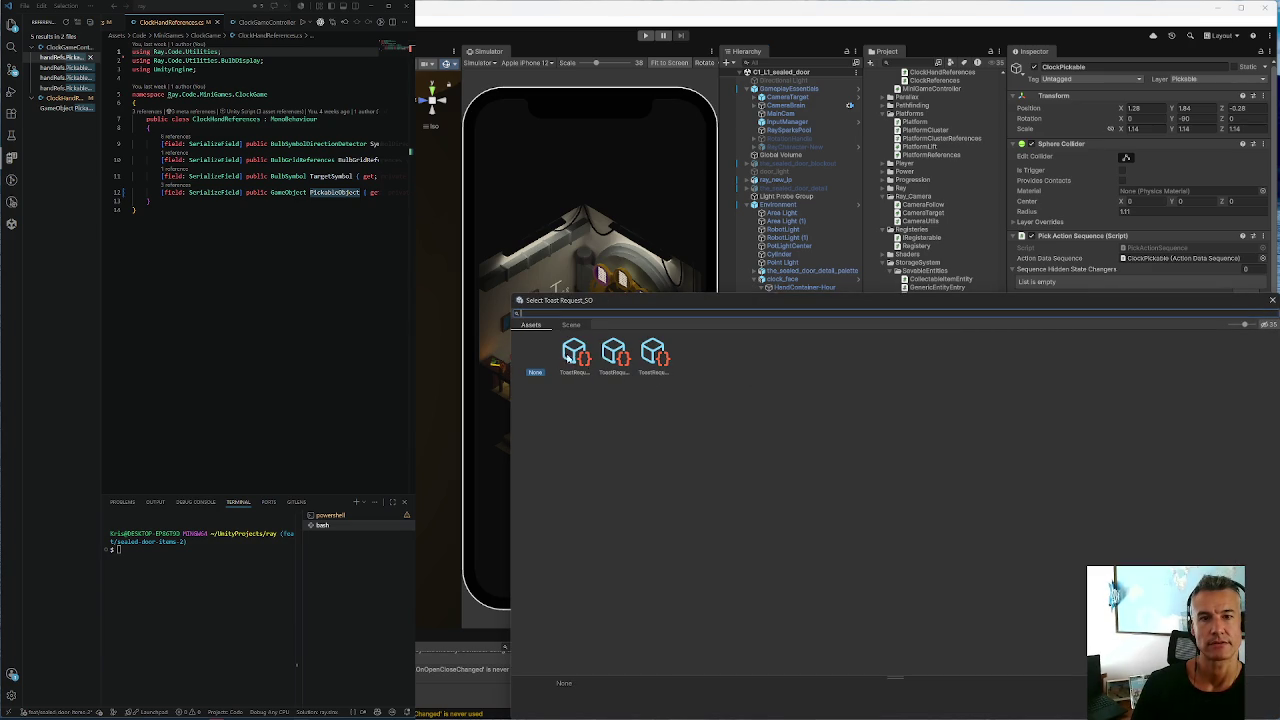
pyautogui.moveTo(510, 374); pyautogui.dragTo(416, 374)
pyautogui.click(438, 352)
pyautogui.click(428, 360)
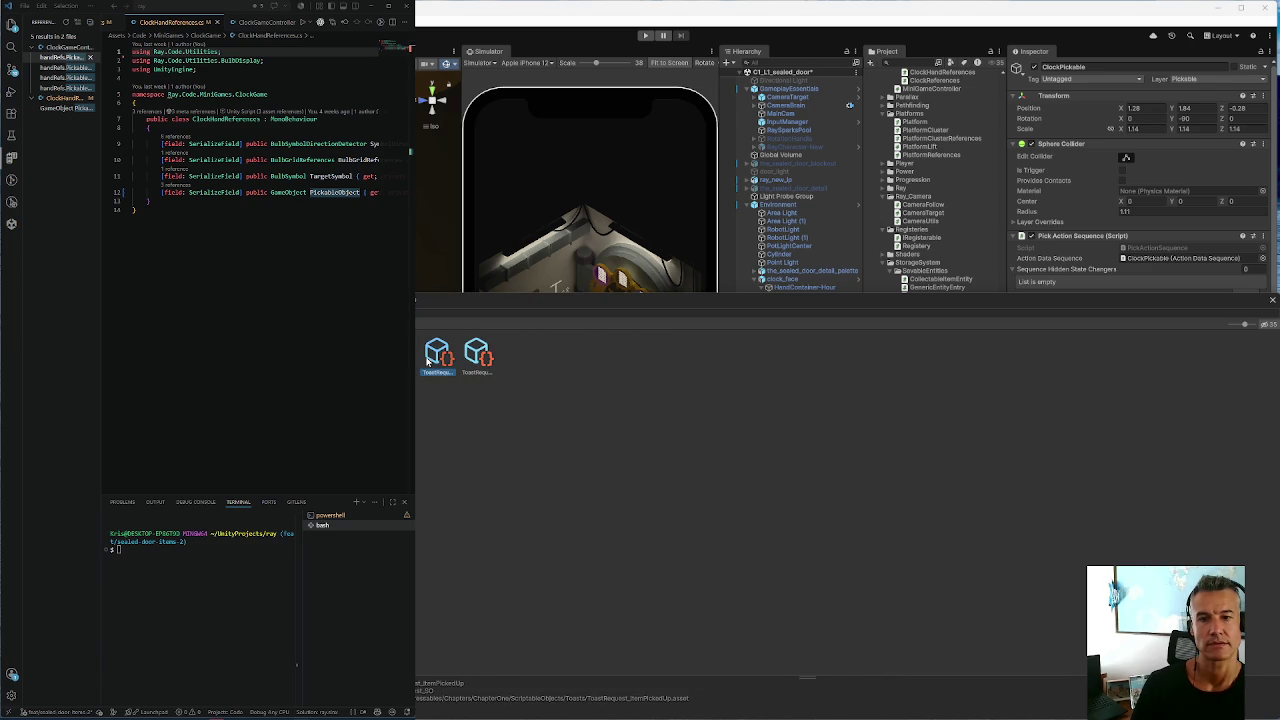
pyautogui.click(480, 366)
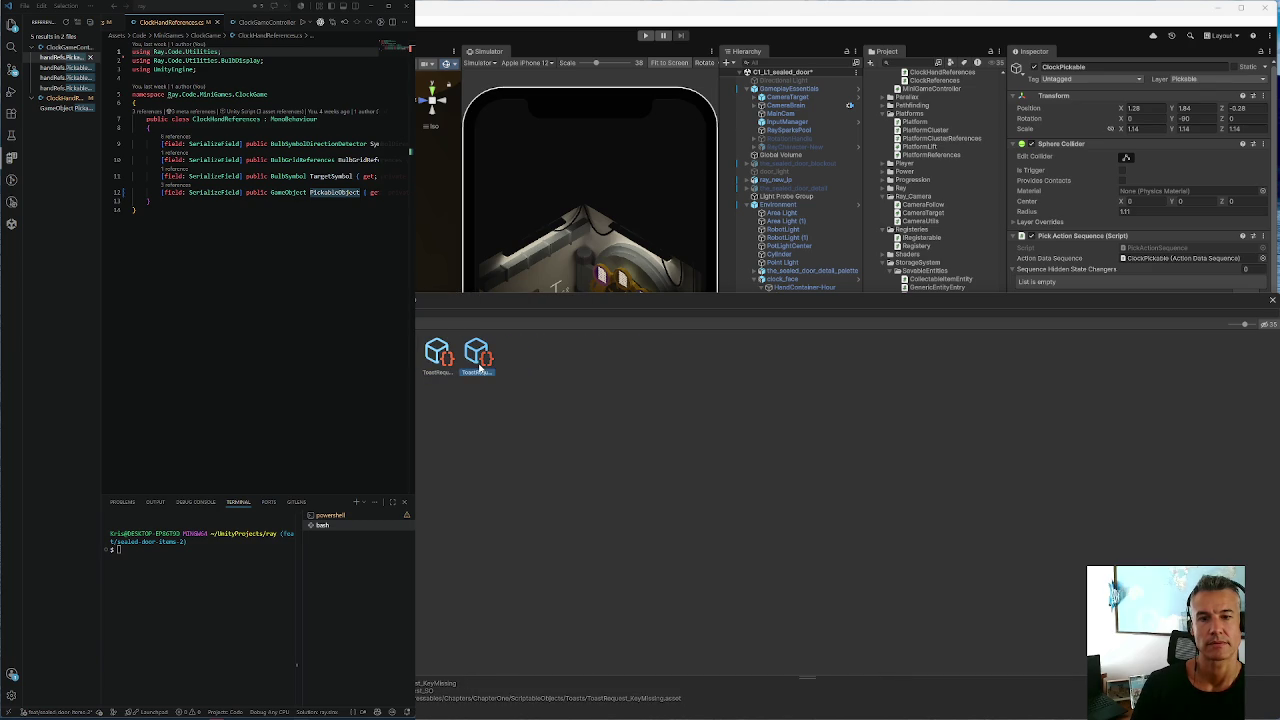
pyautogui.doubleClick(480, 366)
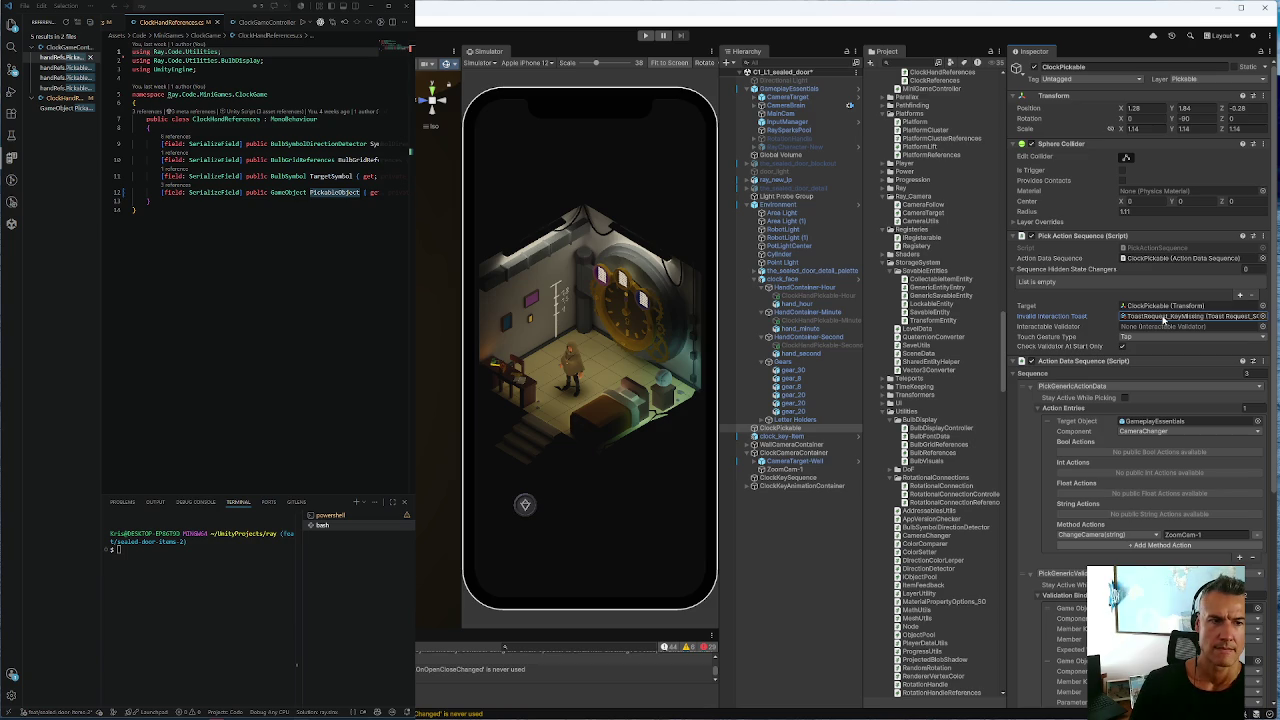
pyautogui.click(1163, 316)
pyautogui.press('Delete')
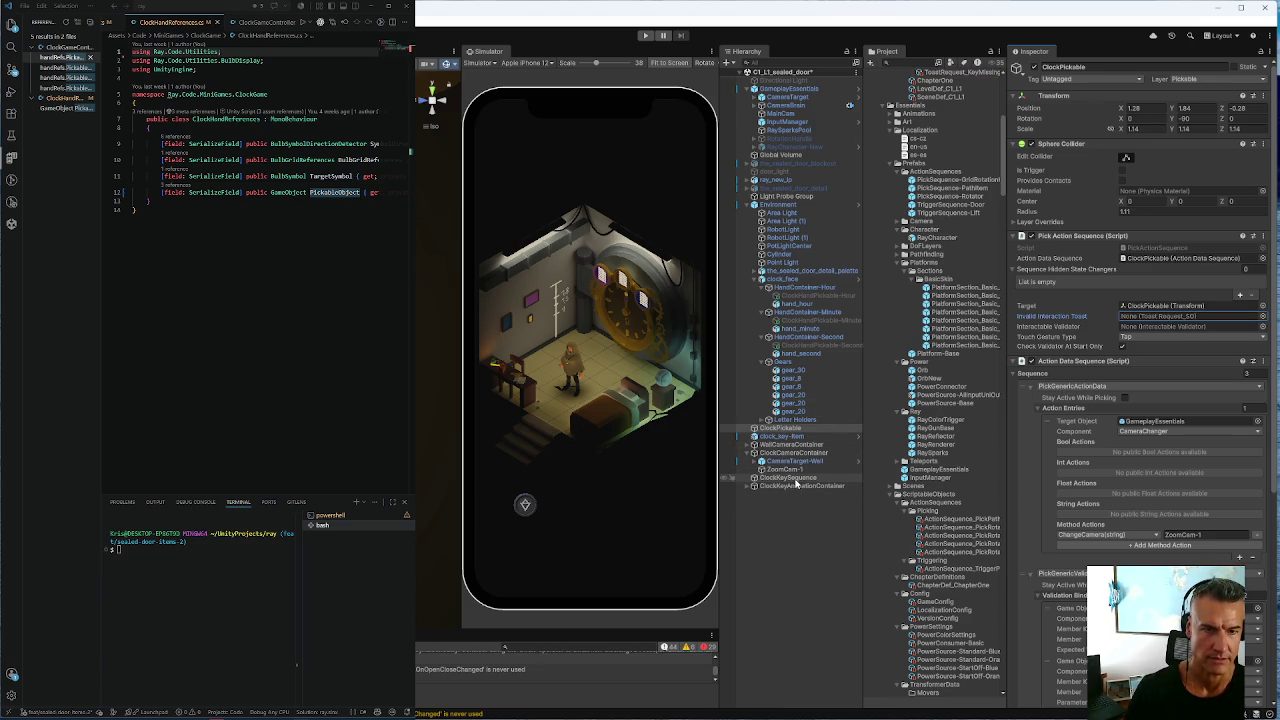
# Review ClockKeySequence's components and its invalid-interaction toast asset, then select clock_face
pyautogui.click(790, 477)
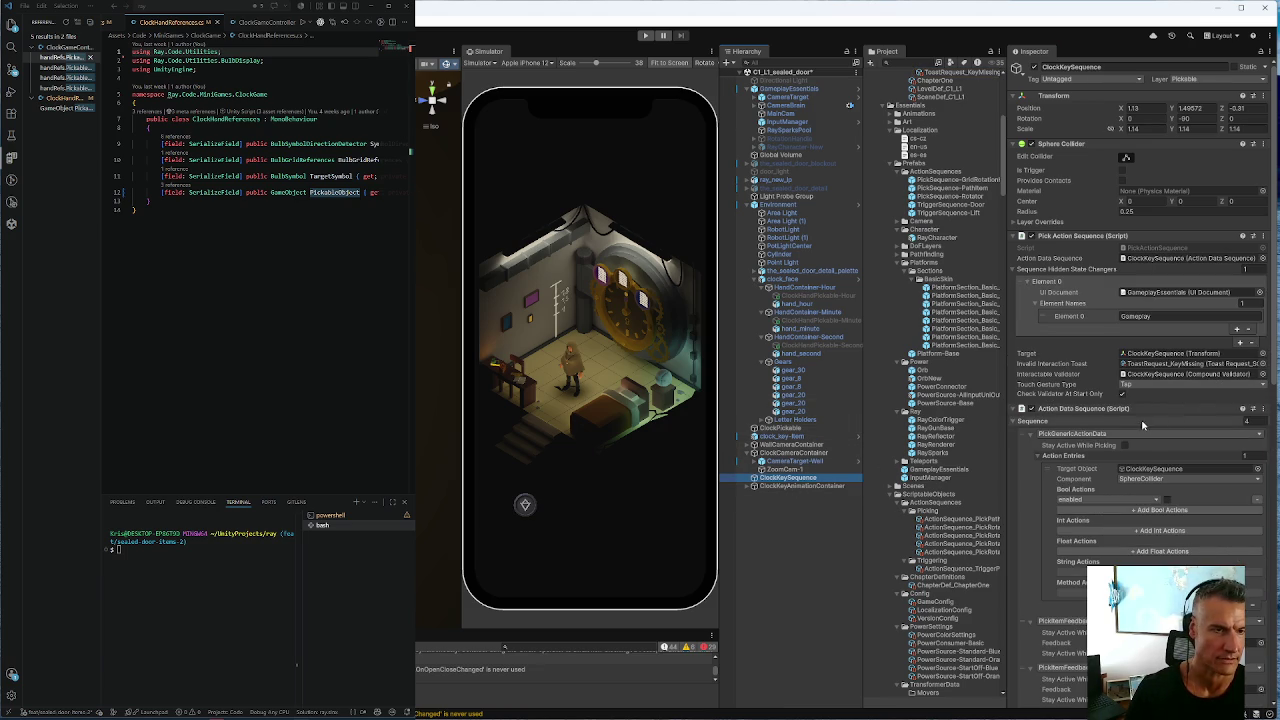
pyautogui.click(1186, 366)
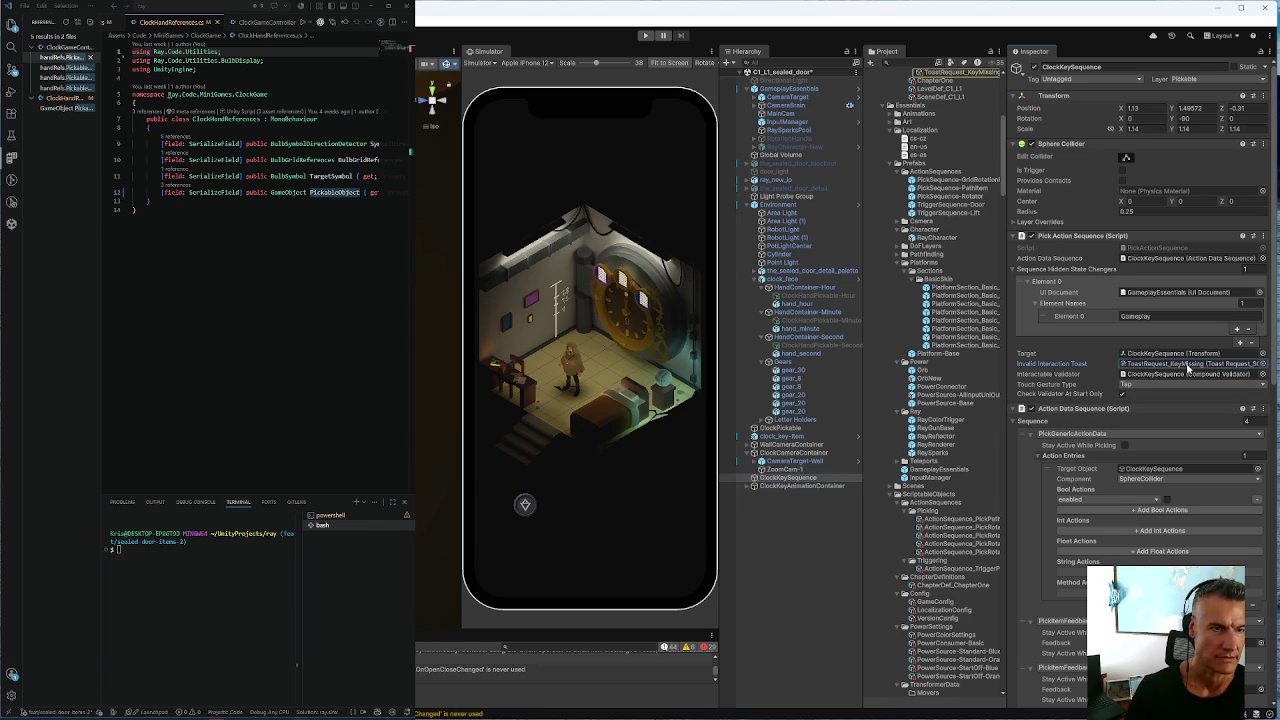
pyautogui.scroll(-10, 1106, 453)
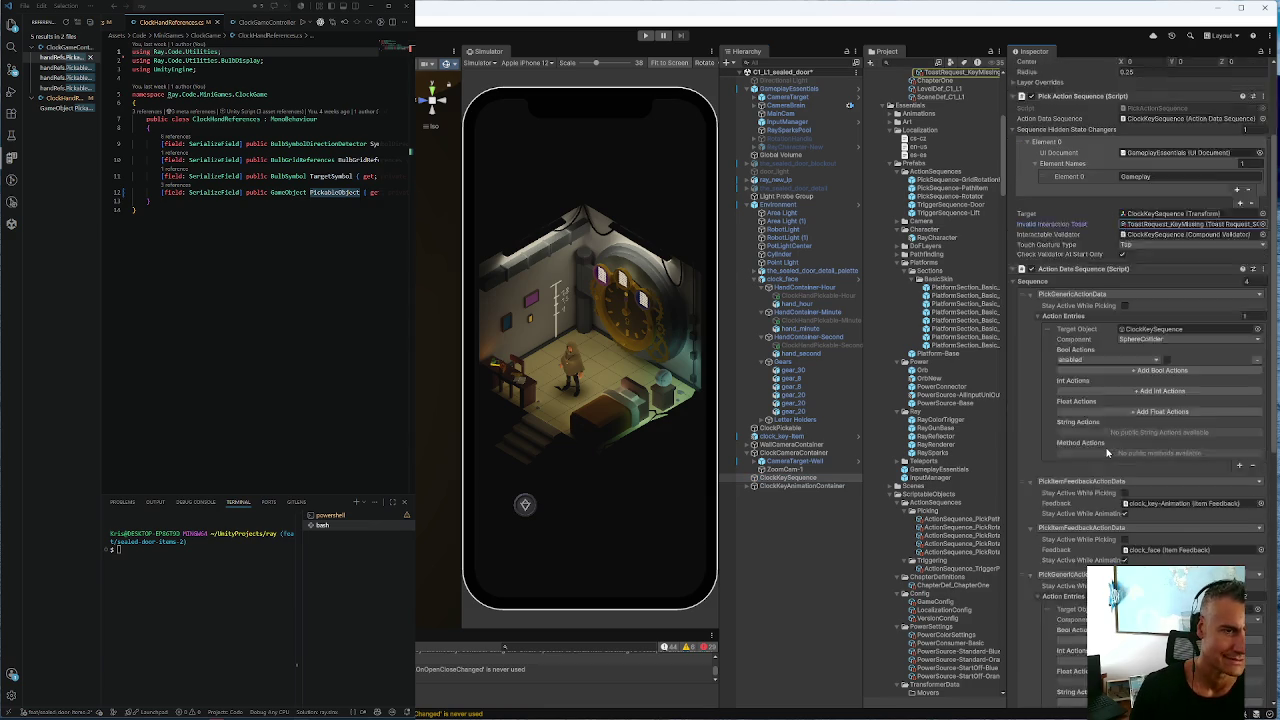
pyautogui.scroll(-2, 1106, 455)
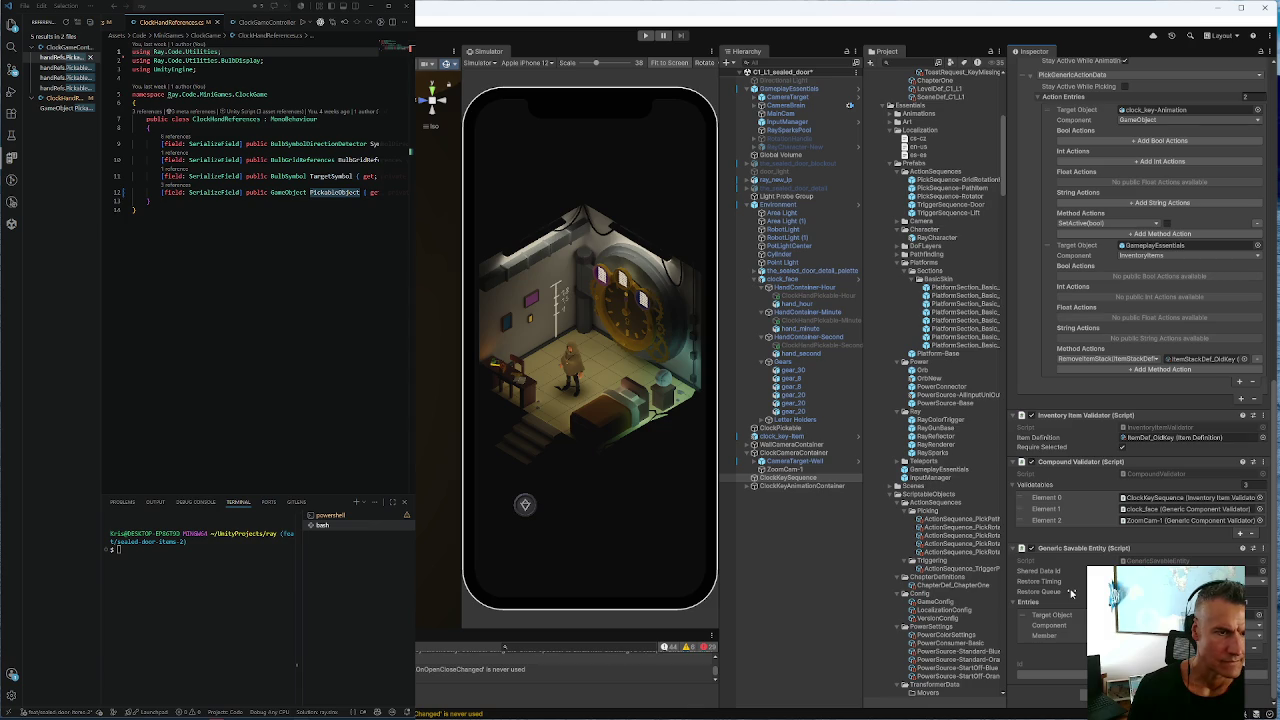
pyautogui.scroll(8, 1070, 592)
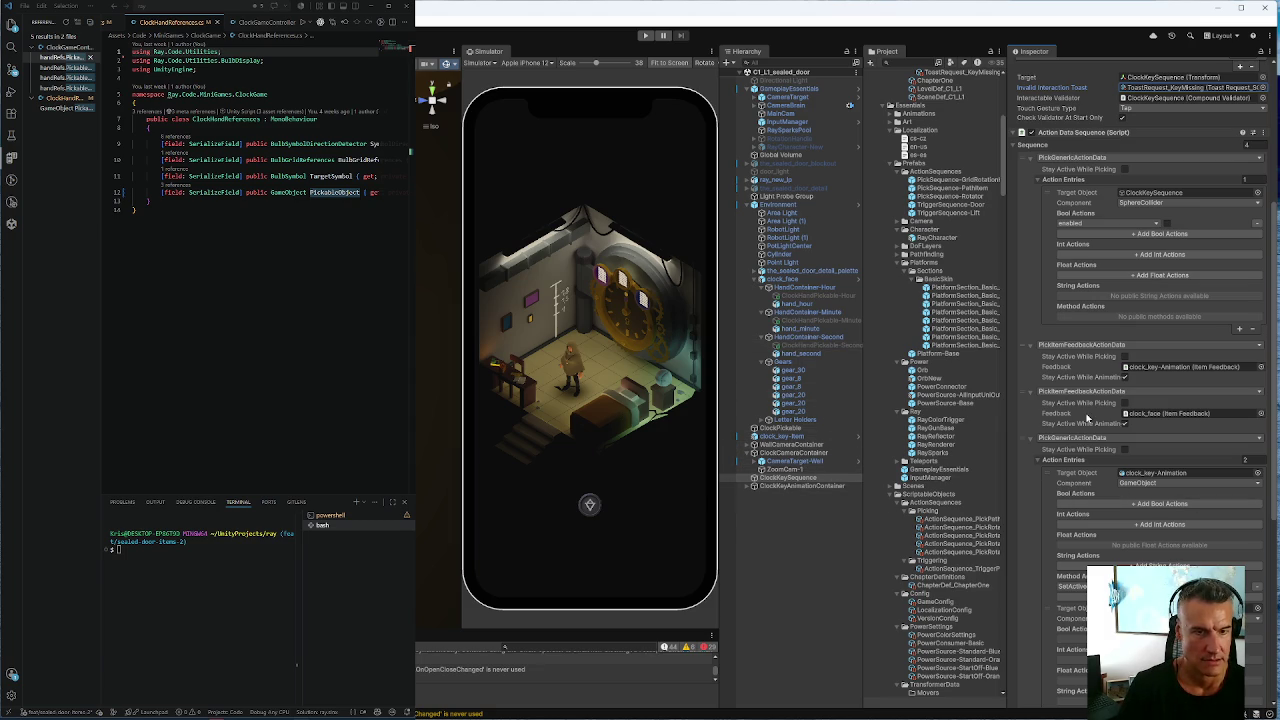
pyautogui.scroll(-5, 1091, 425)
pyautogui.scroll(-2, 1091, 428)
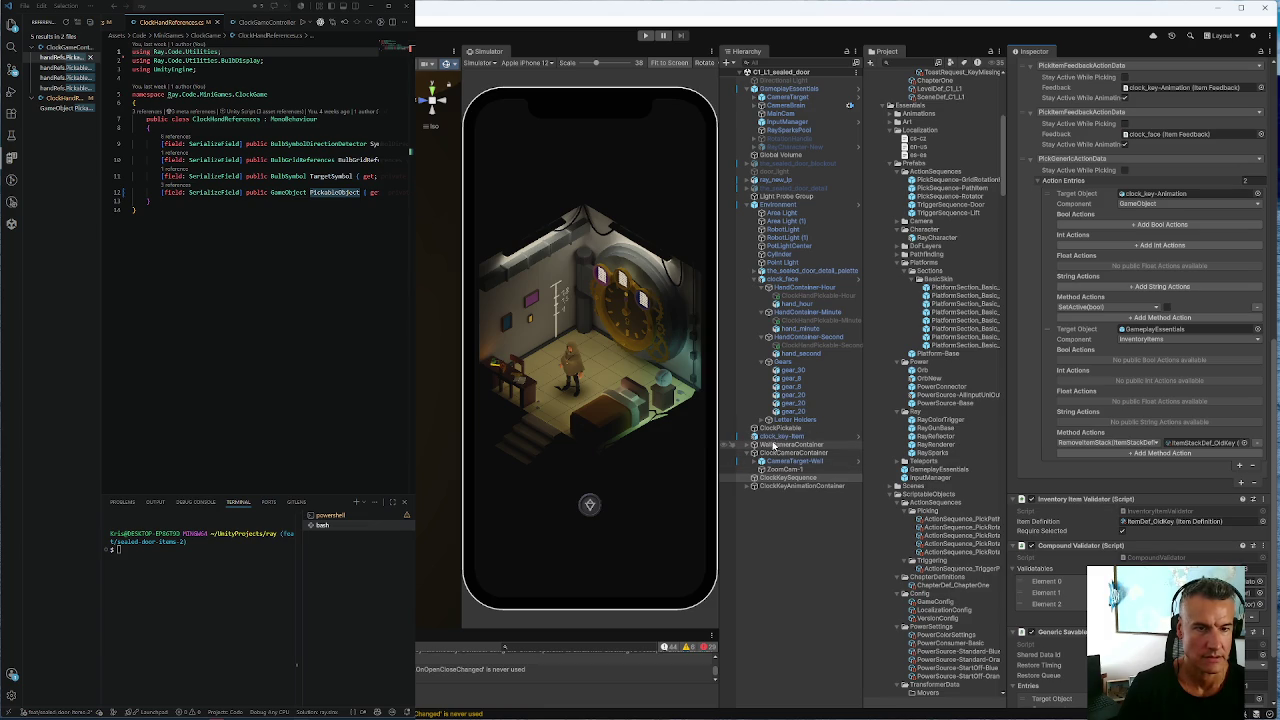
pyautogui.scroll(-2, 1165, 484)
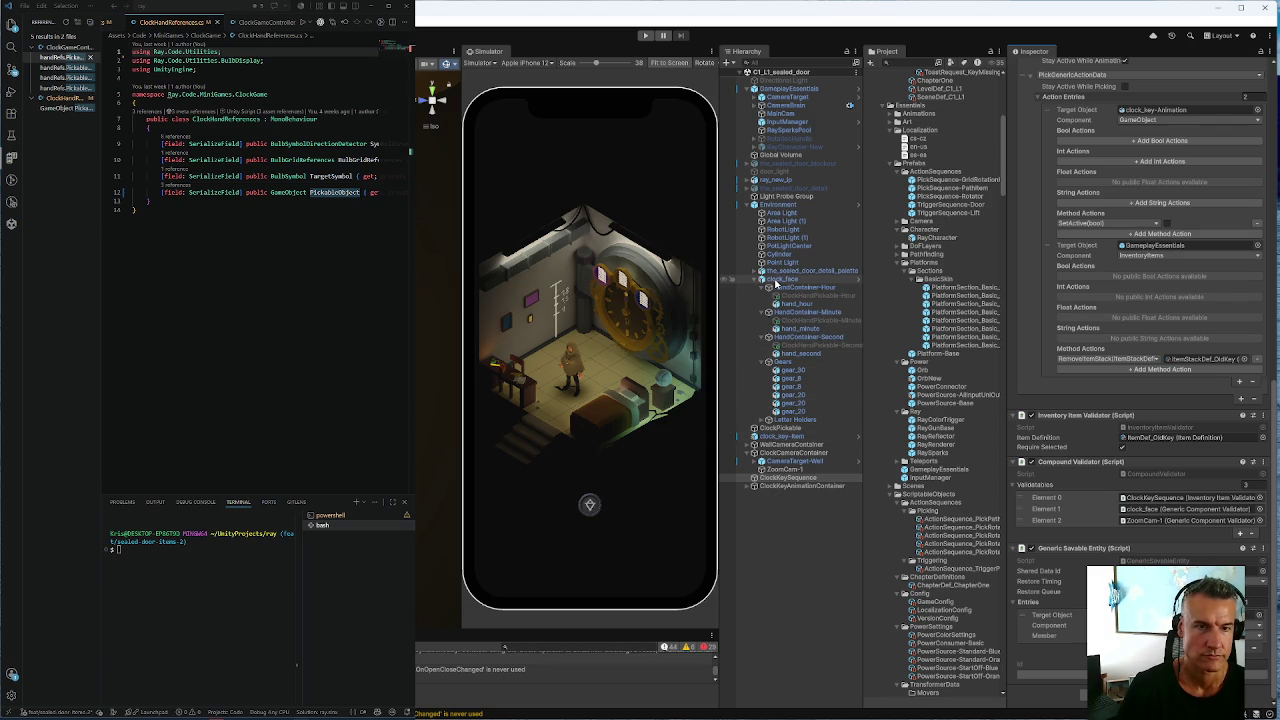
pyautogui.click(775, 280)
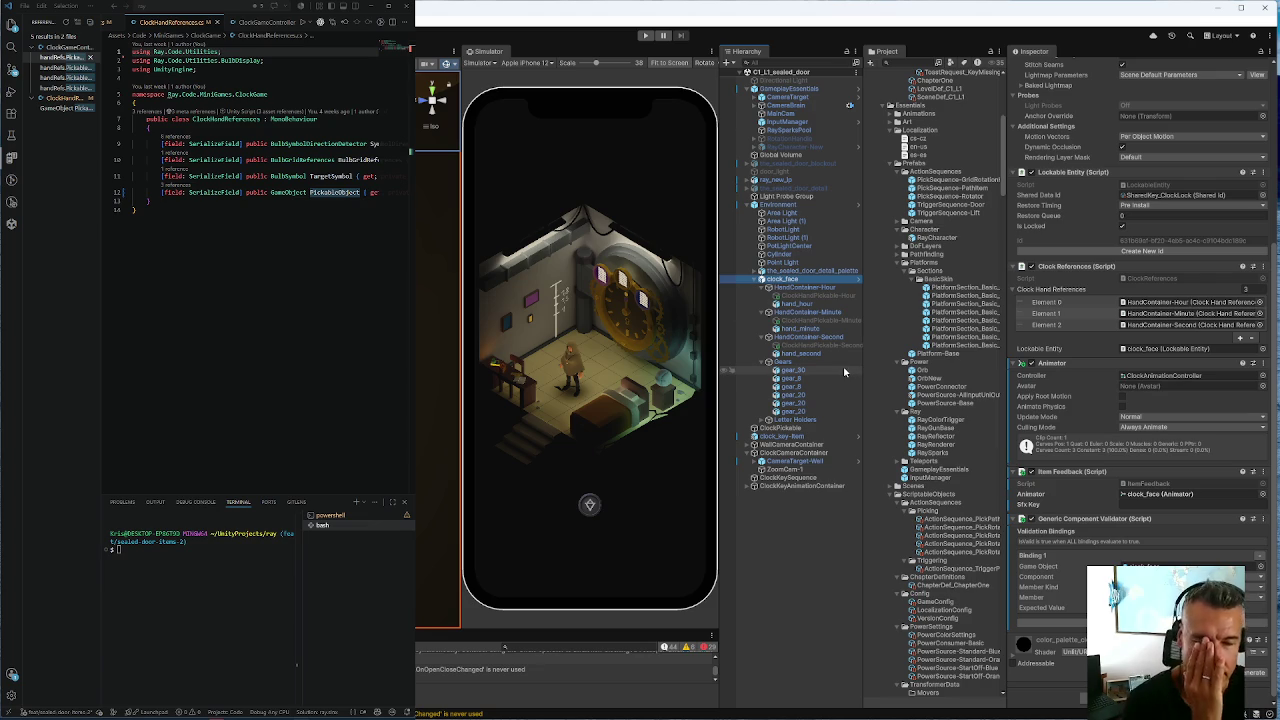
# Delete the third SceneChanger step from ClockPickable's action sequence, leaving two steps, then deselect
pyautogui.click(796, 428)
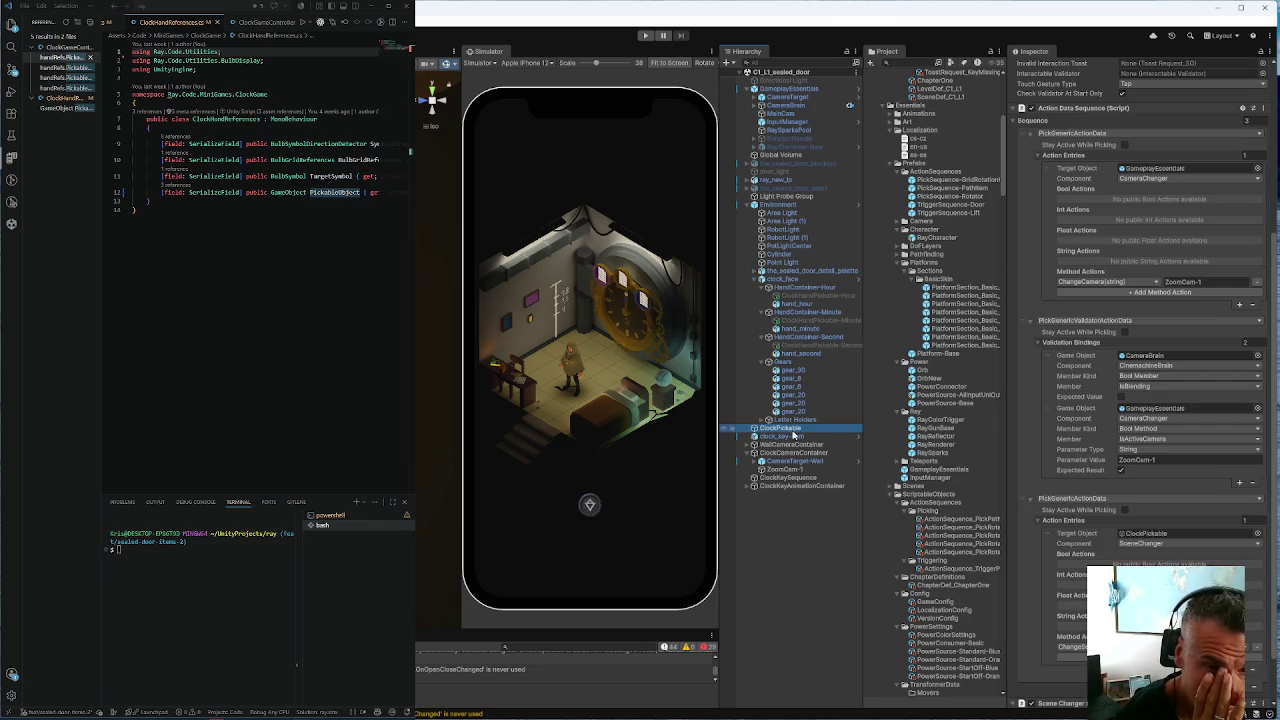
pyautogui.scroll(-3, 1109, 508)
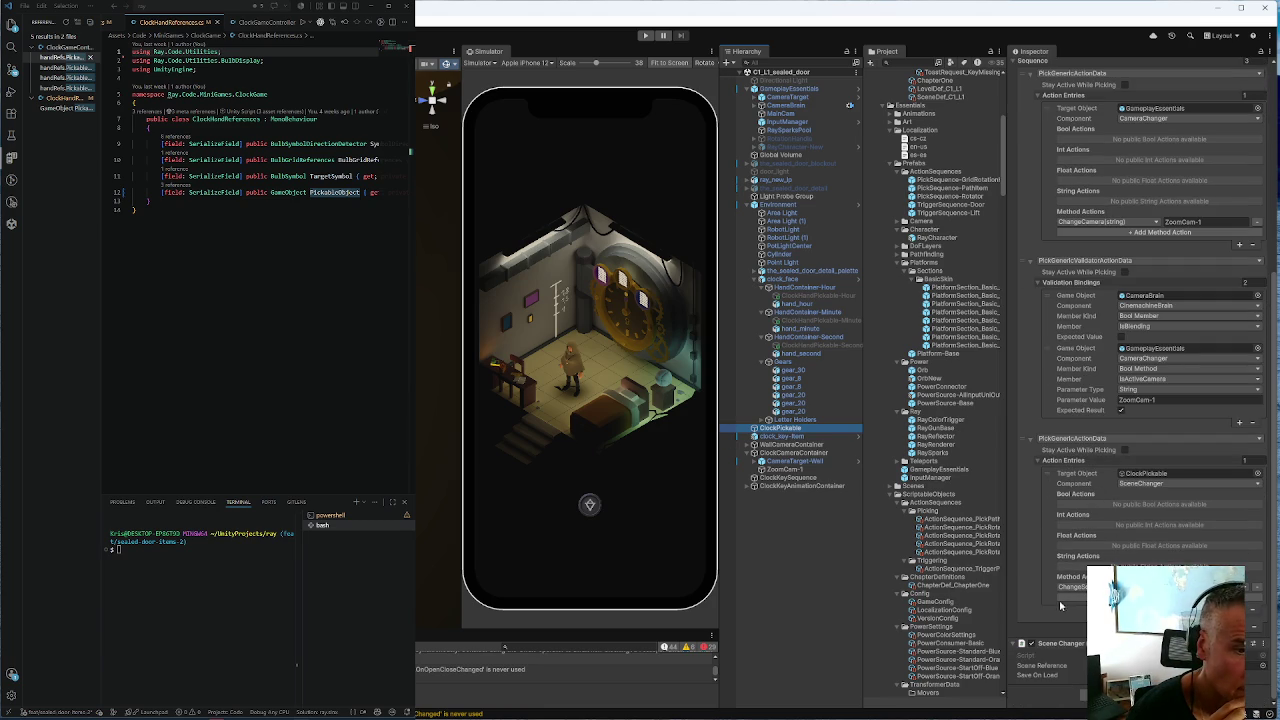
pyautogui.click(1040, 569)
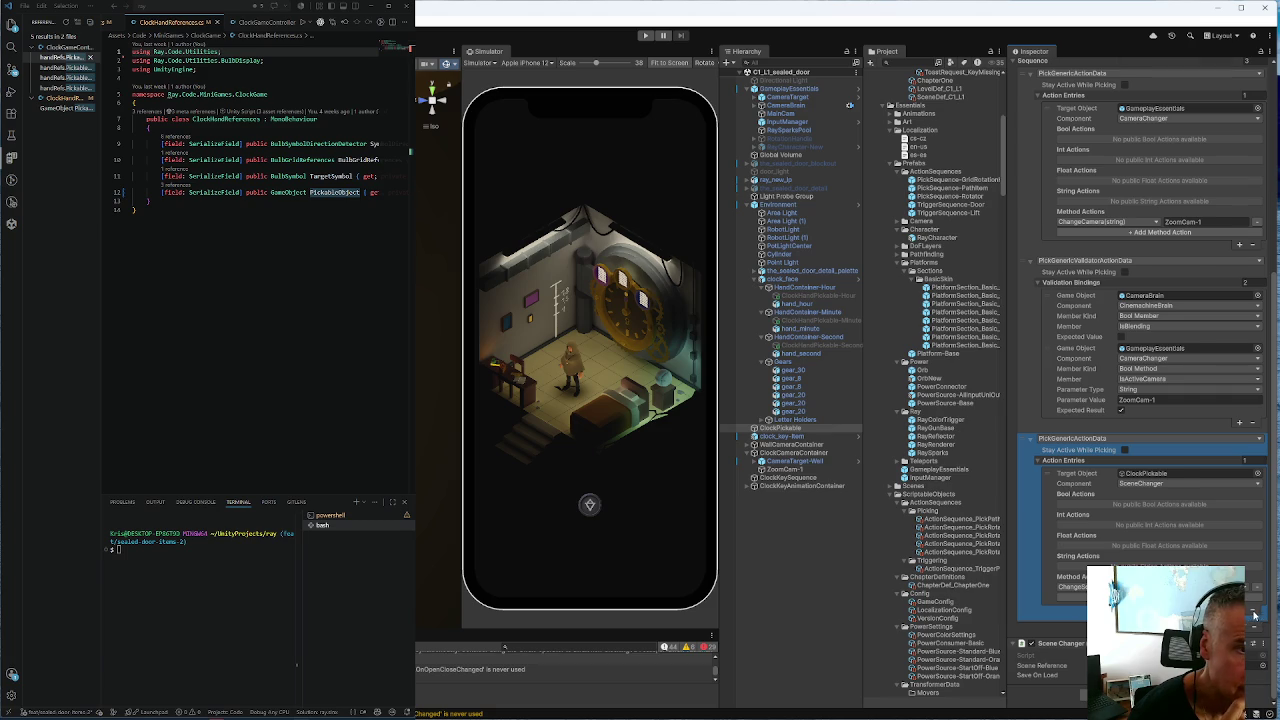
pyautogui.click(1254, 615)
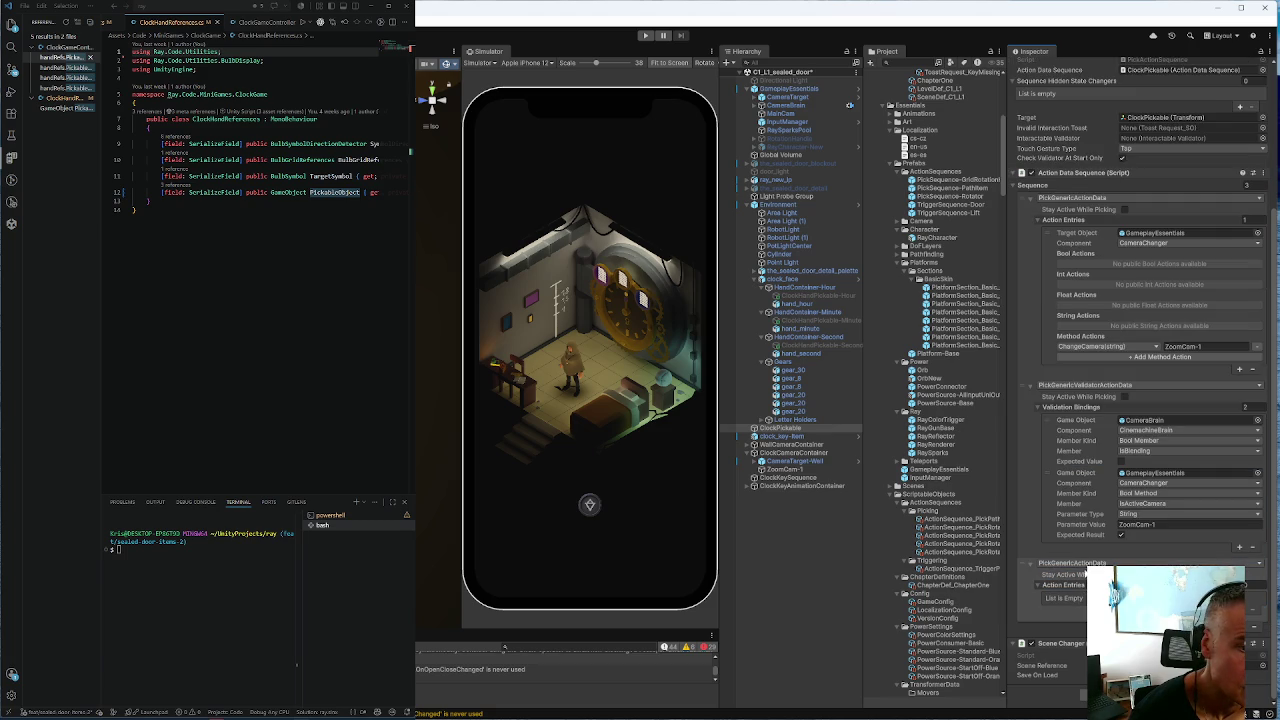
pyautogui.click(1035, 604)
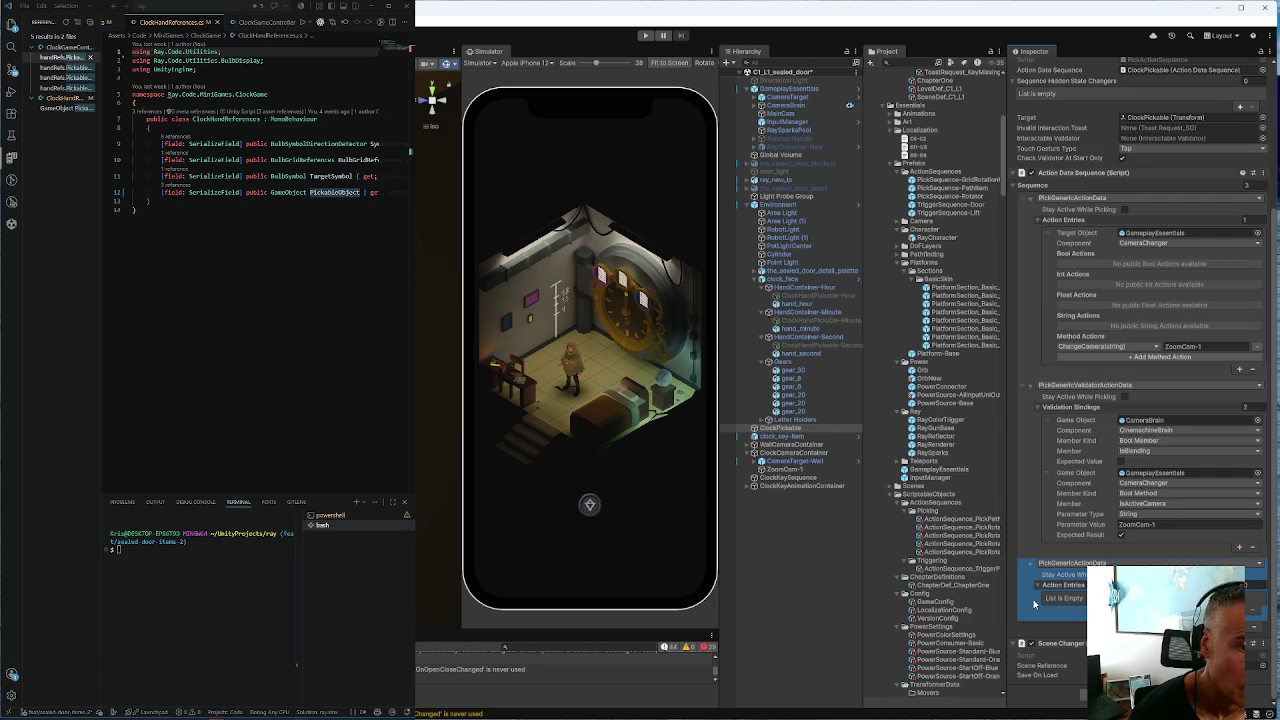
pyautogui.click(1256, 630)
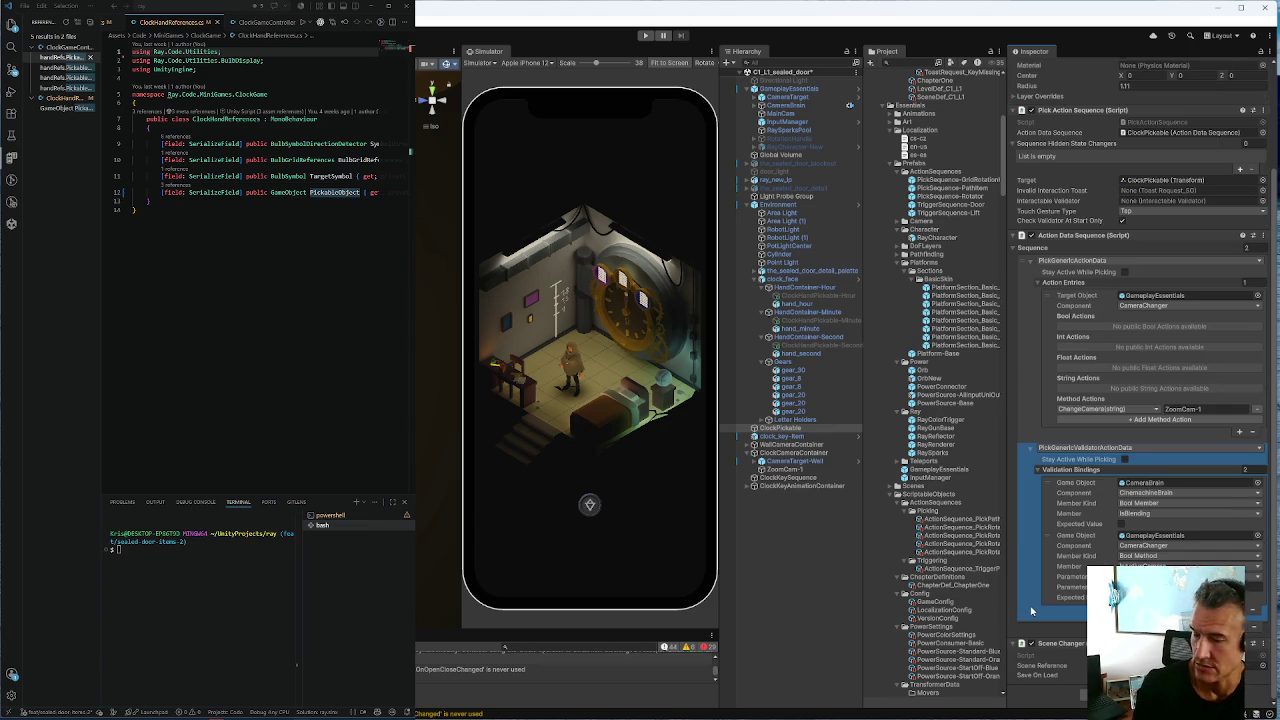
pyautogui.click(1076, 654)
pyautogui.scroll(1, 1068, 660)
pyautogui.scroll(-1, 1080, 690)
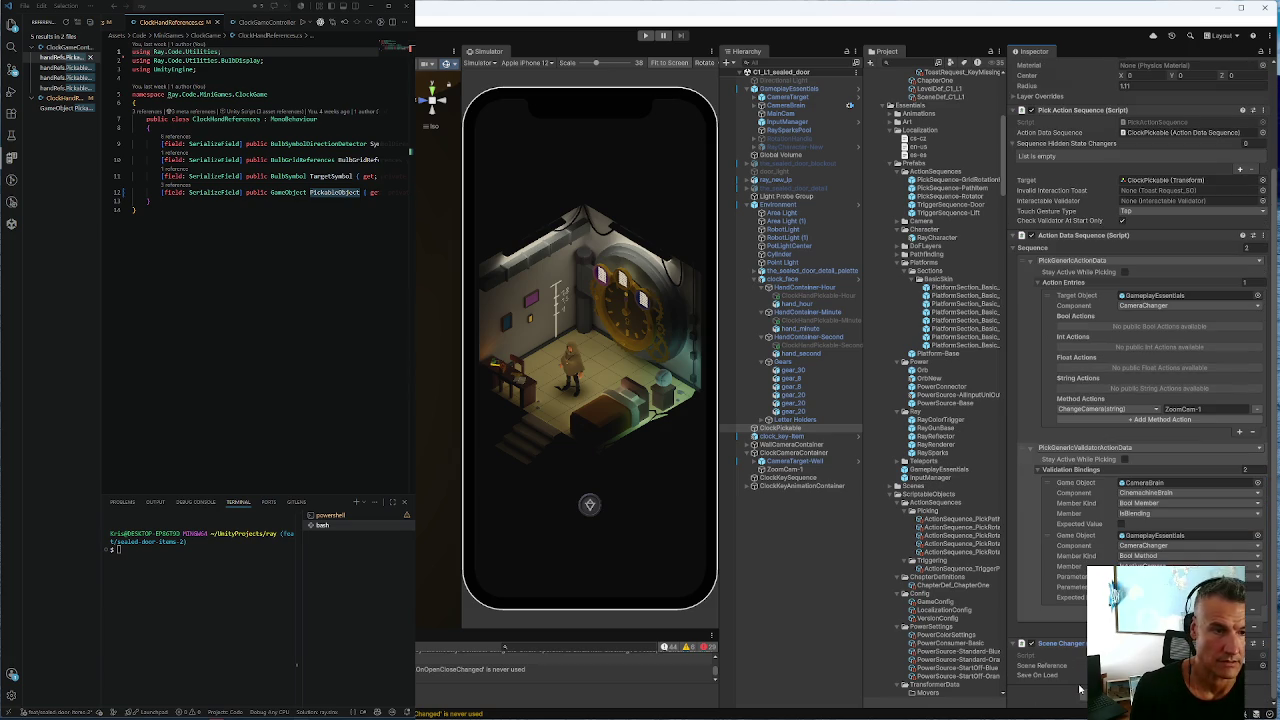
pyautogui.click(854, 556)
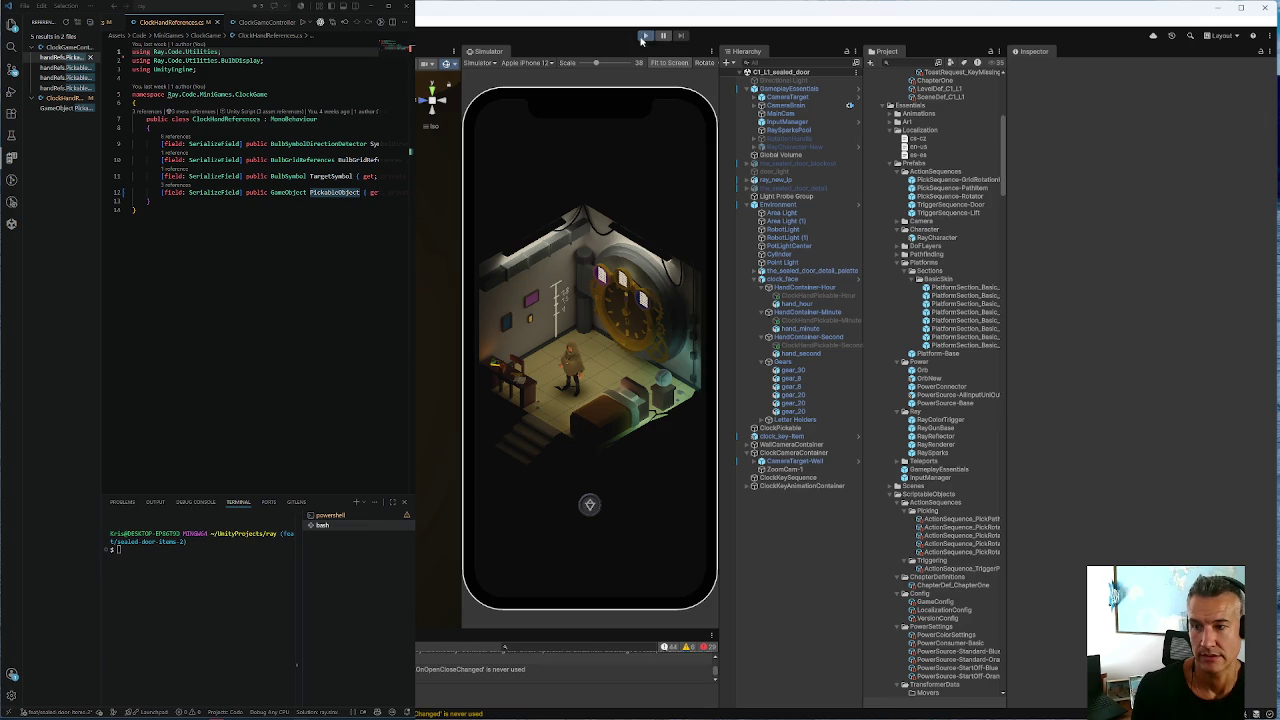
# Enter Play mode, tap the clock to zoom in, and expand C1_L1_sealed_door in the Hierarchy
pyautogui.click(644, 36)
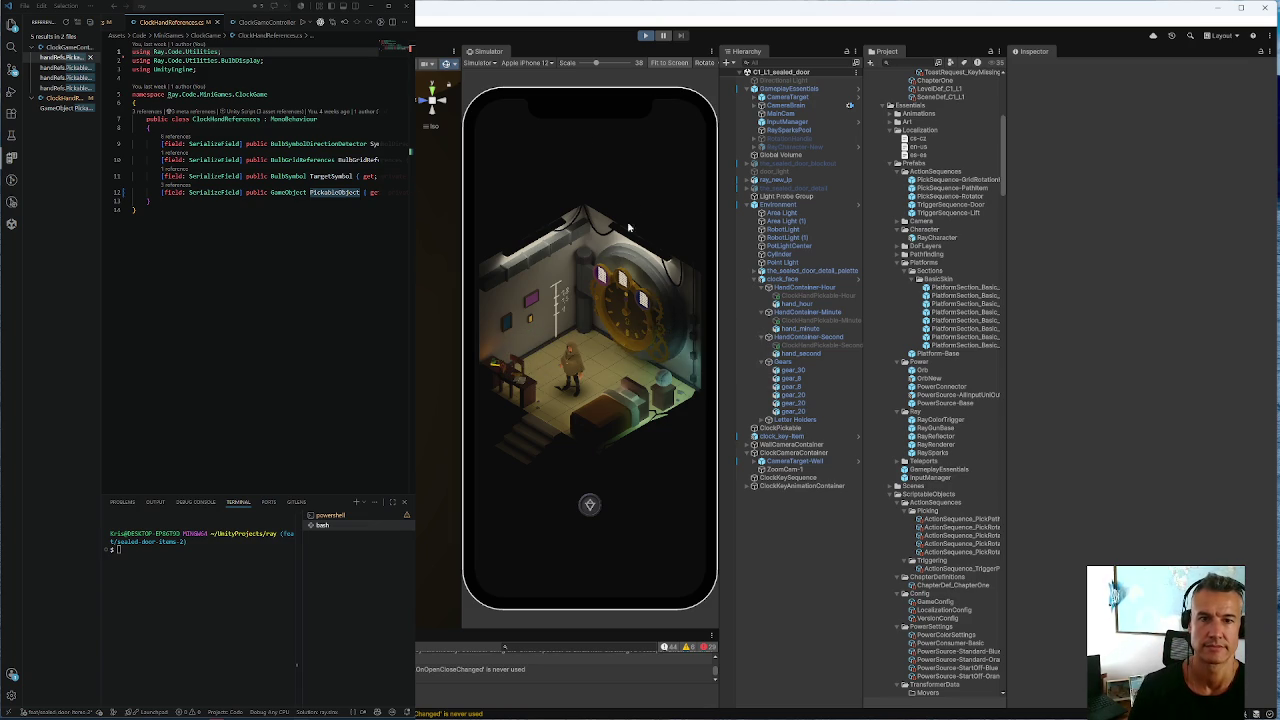
pyautogui.click(627, 327)
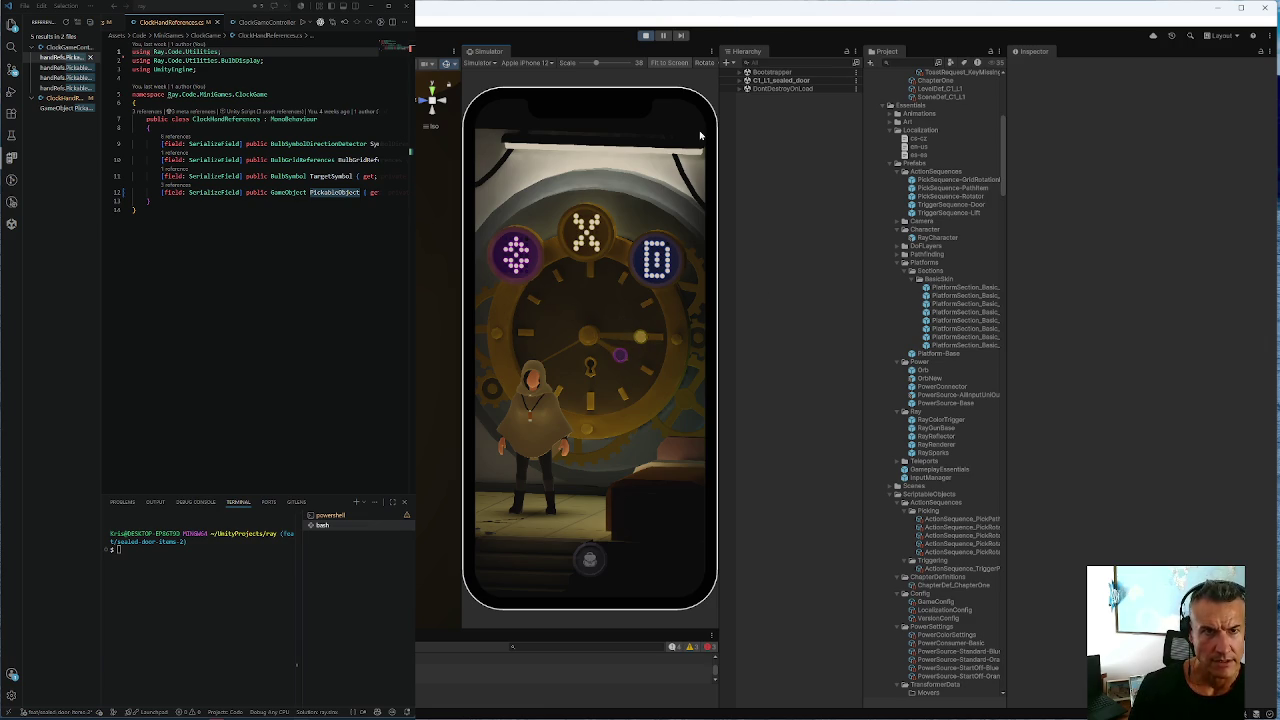
pyautogui.click(741, 81)
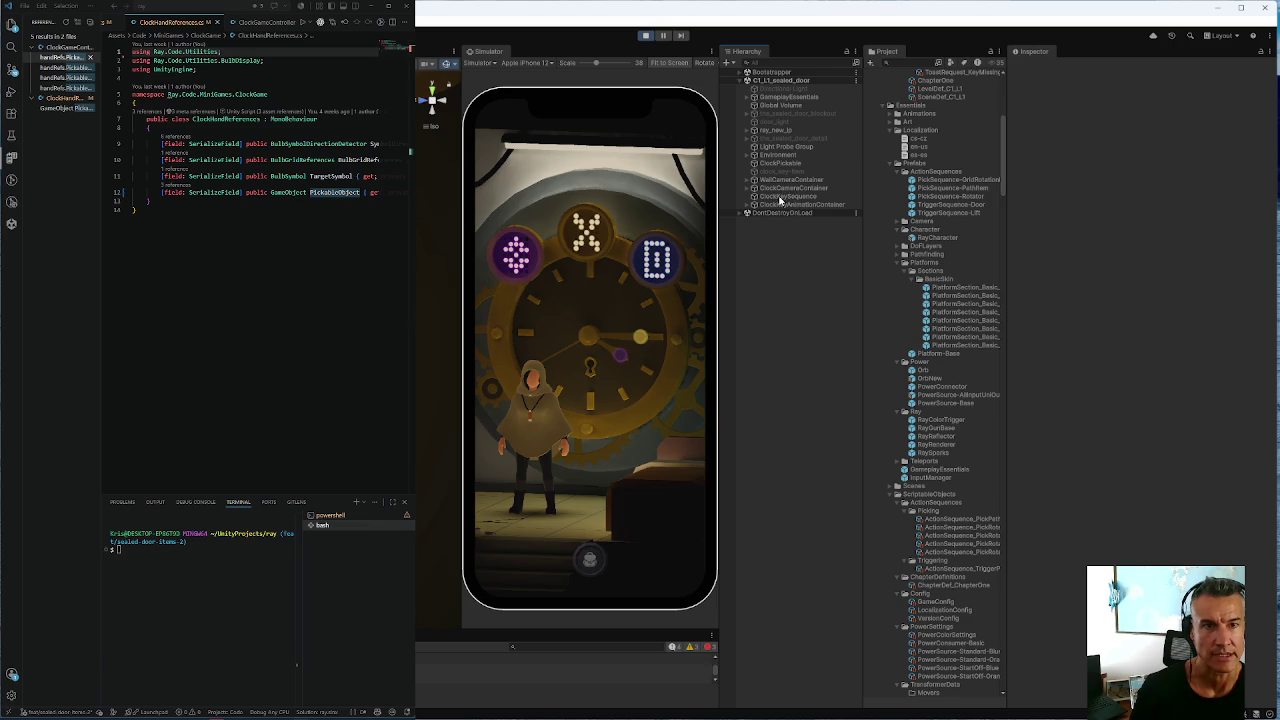
# While the game runs, inspect ClockKeySequence and ClockPickable in the Hierarchy
pyautogui.click(777, 197)
pyautogui.click(775, 165)
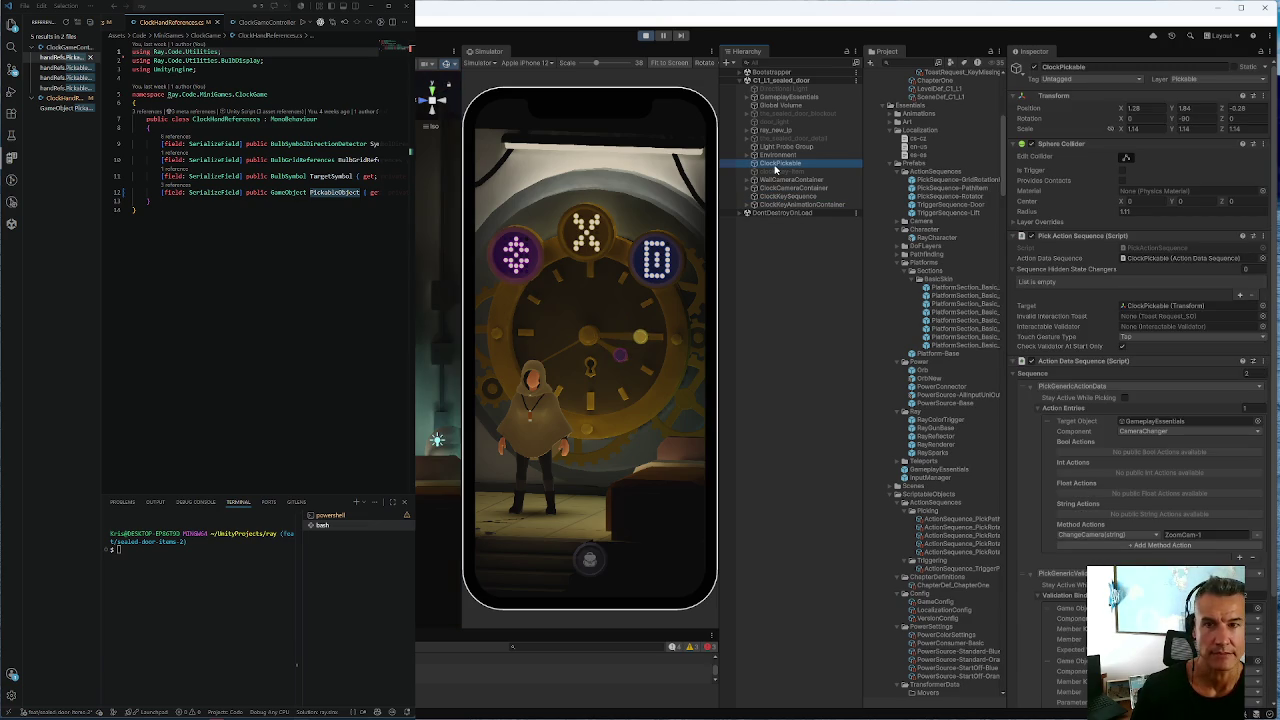
pyautogui.click(601, 348)
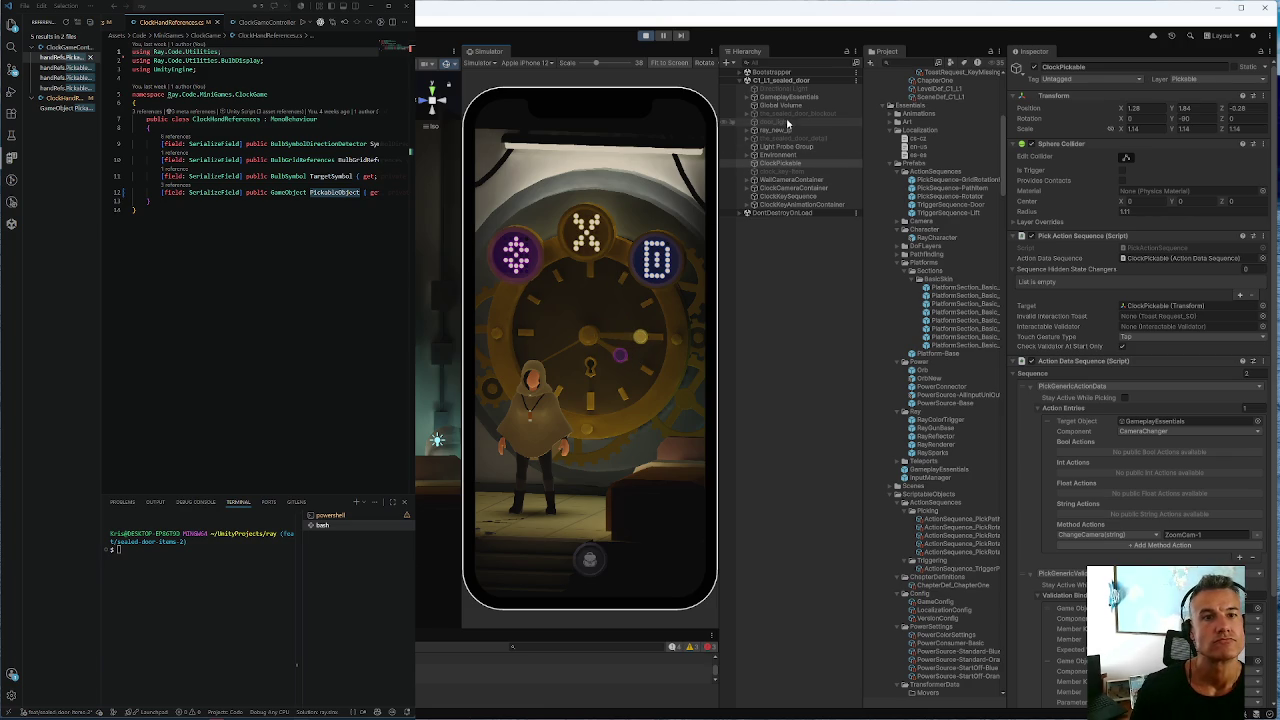
# Select CameraTarget-Wall under ClockCameraContainer and expand GameplayEssentials, CameraTarget and CameraBrain
pyautogui.click(752, 188)
pyautogui.click(809, 197)
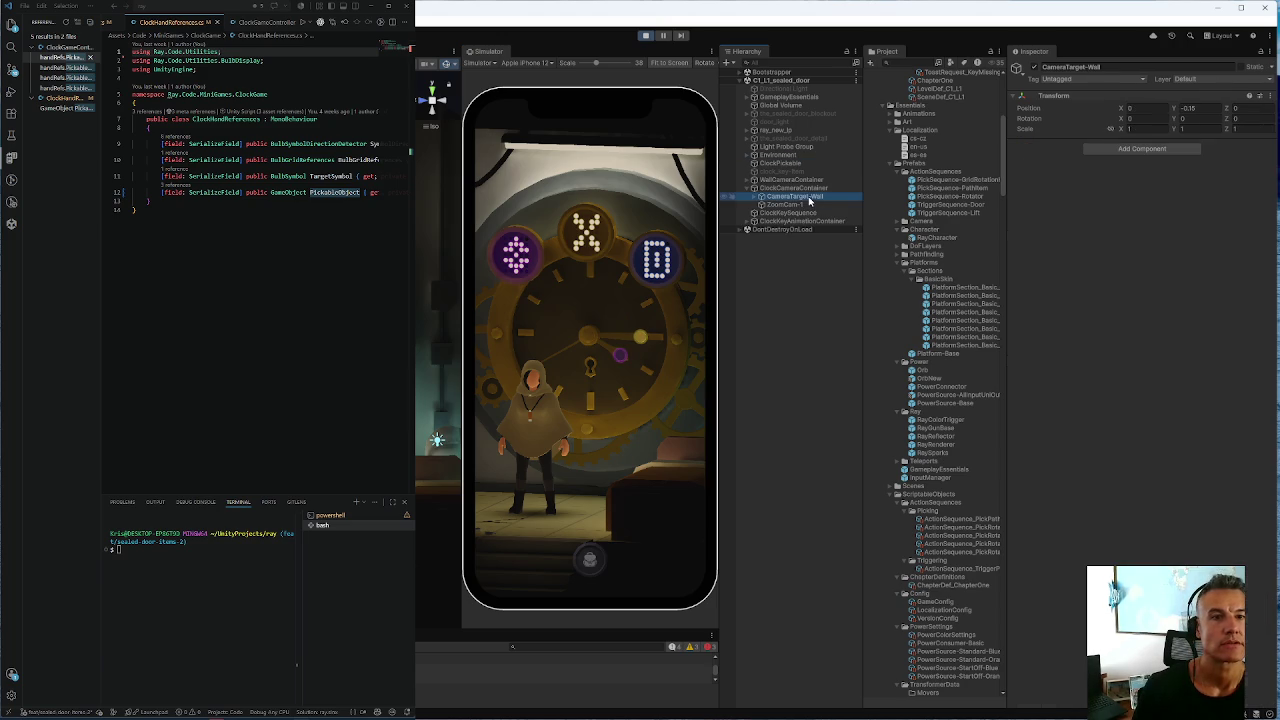
pyautogui.click(754, 97)
pyautogui.click(755, 105)
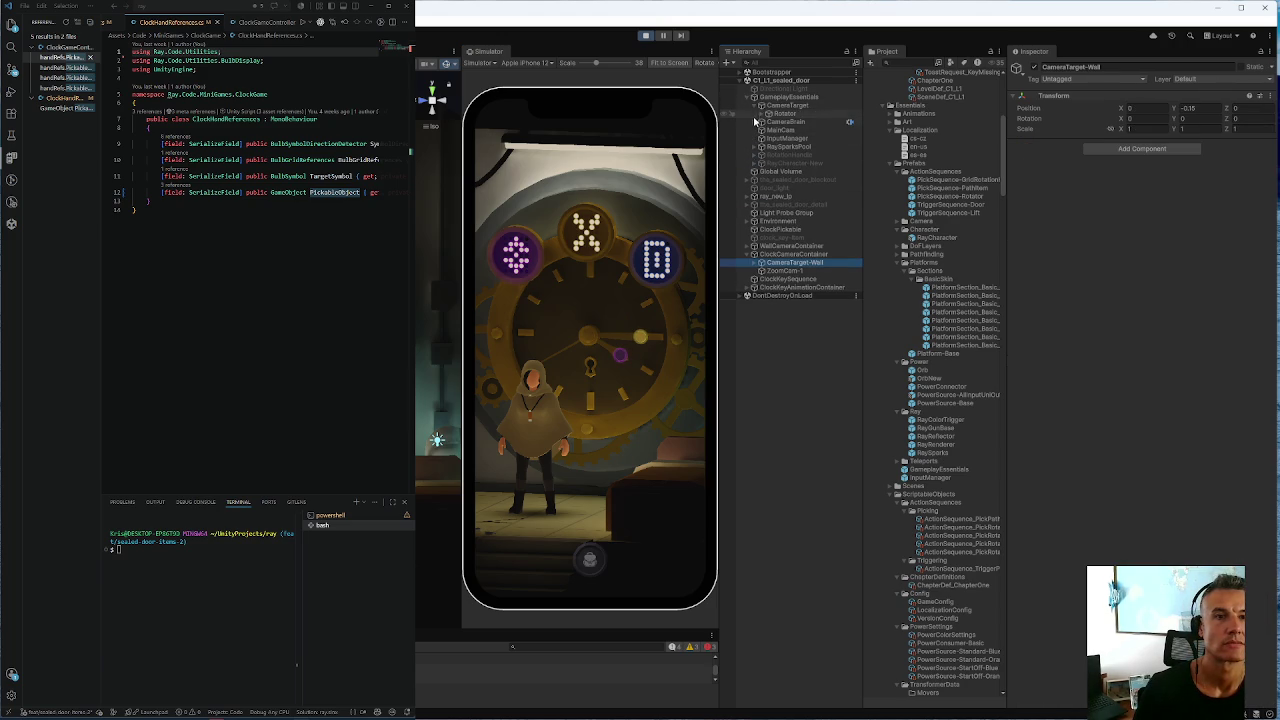
pyautogui.click(761, 121)
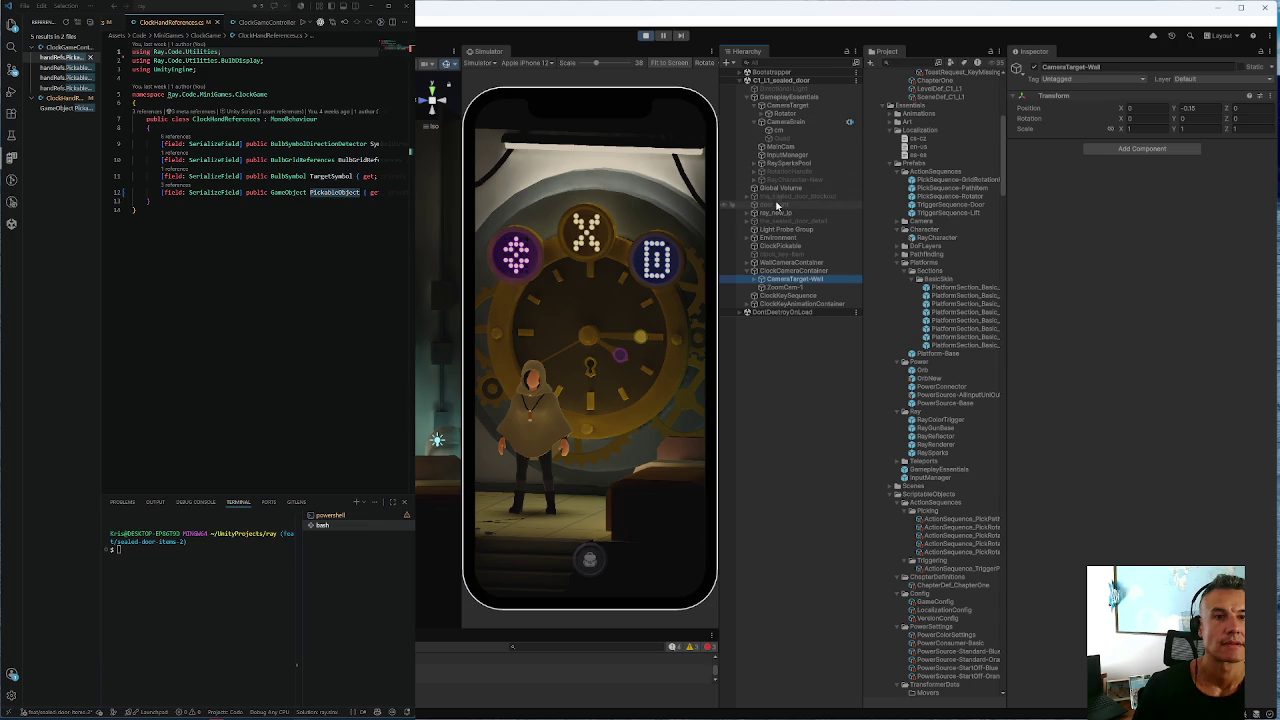